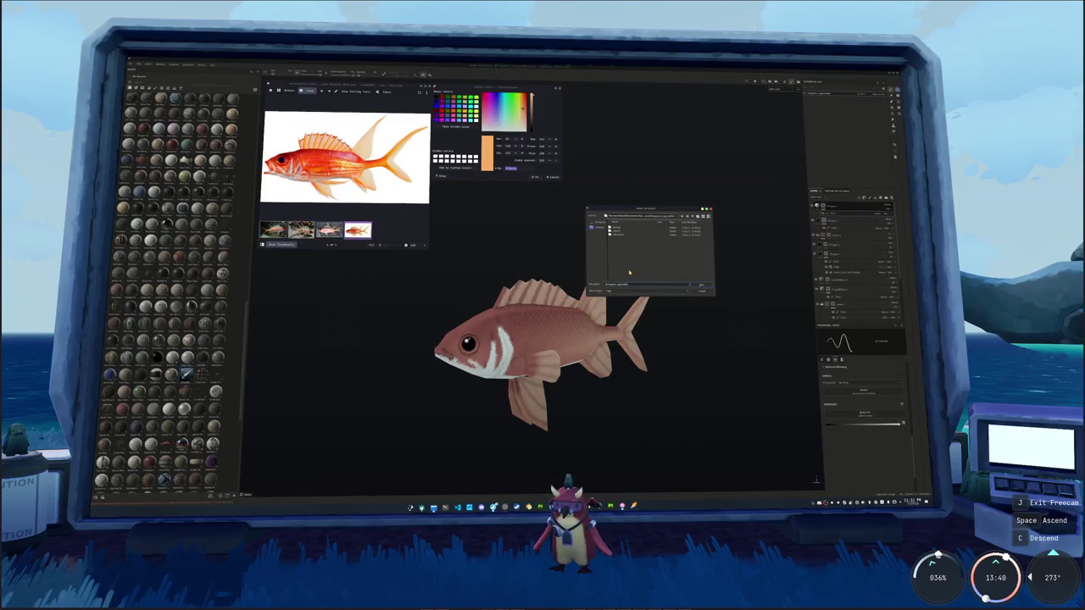
Save the fish project and set the texture export output to a new 'textures' folder
{"action": "key", "text": "Return"}
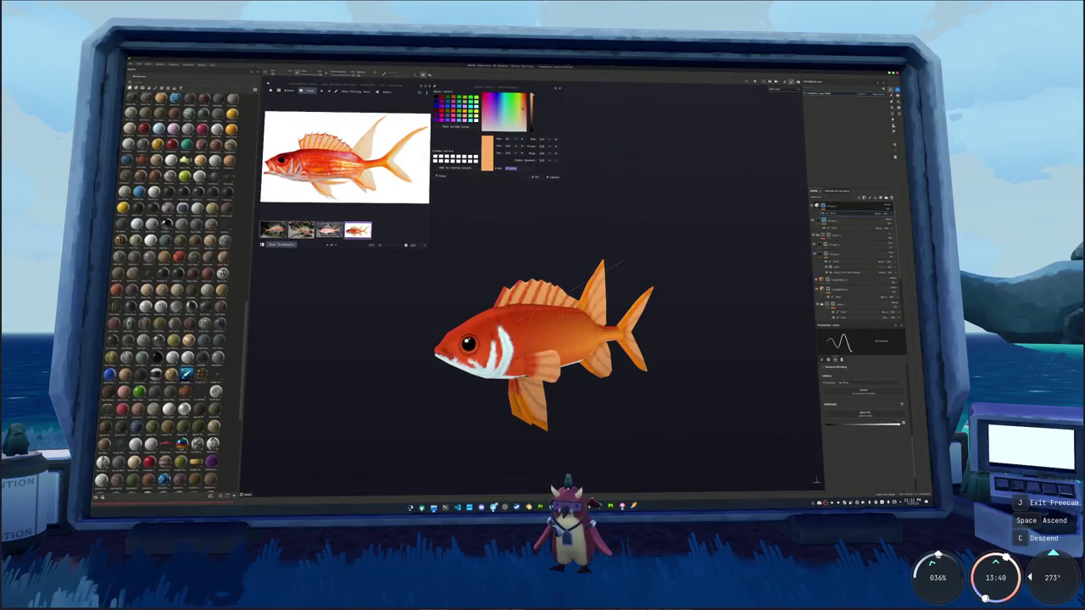
{"action": "key", "text": "ctrl+shift+e"}
{"action": "left_click", "coordinate": [602, 215]}
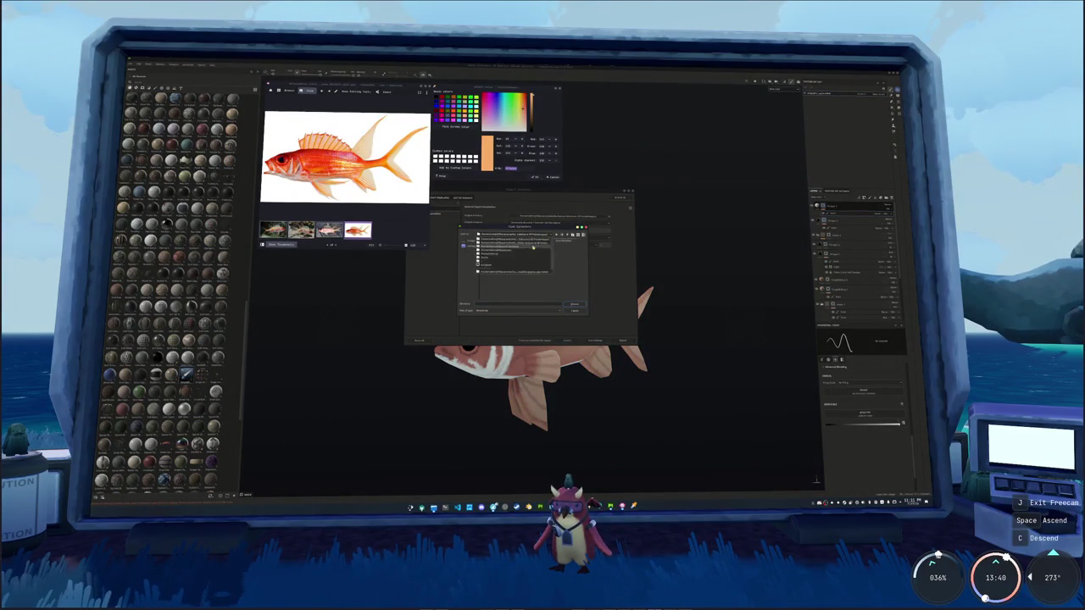
{"action": "left_click", "coordinate": [534, 261]}
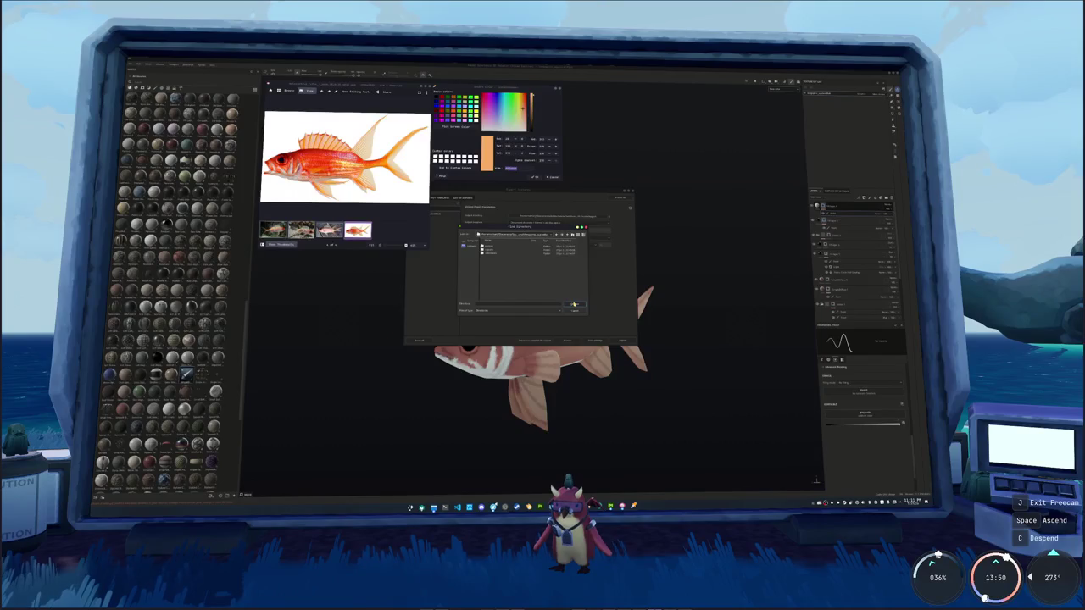
{"action": "left_click", "coordinate": [534, 257]}
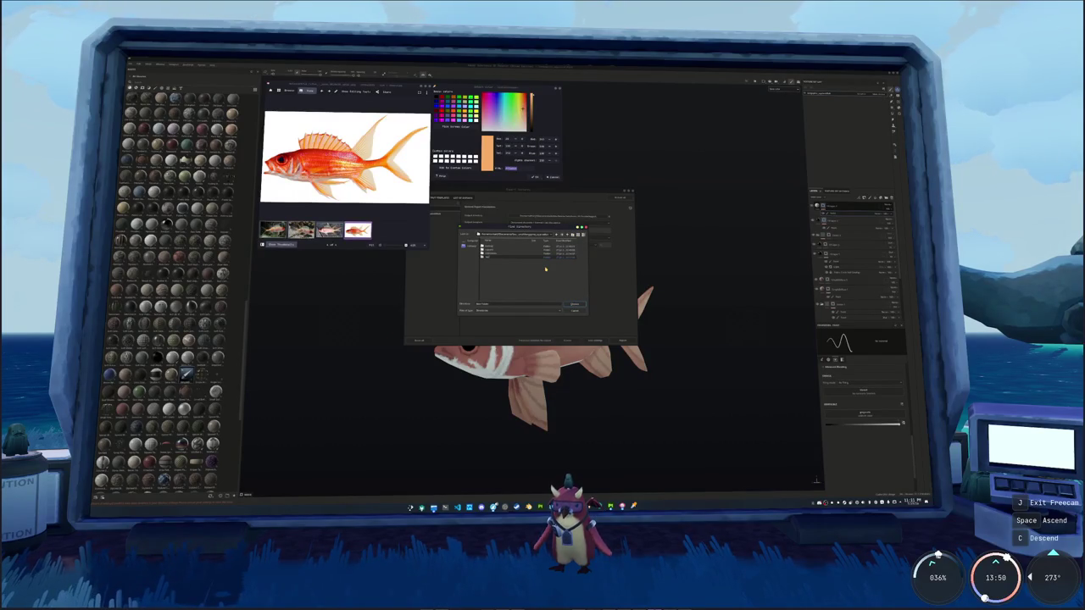
{"action": "type", "text": "textures"}
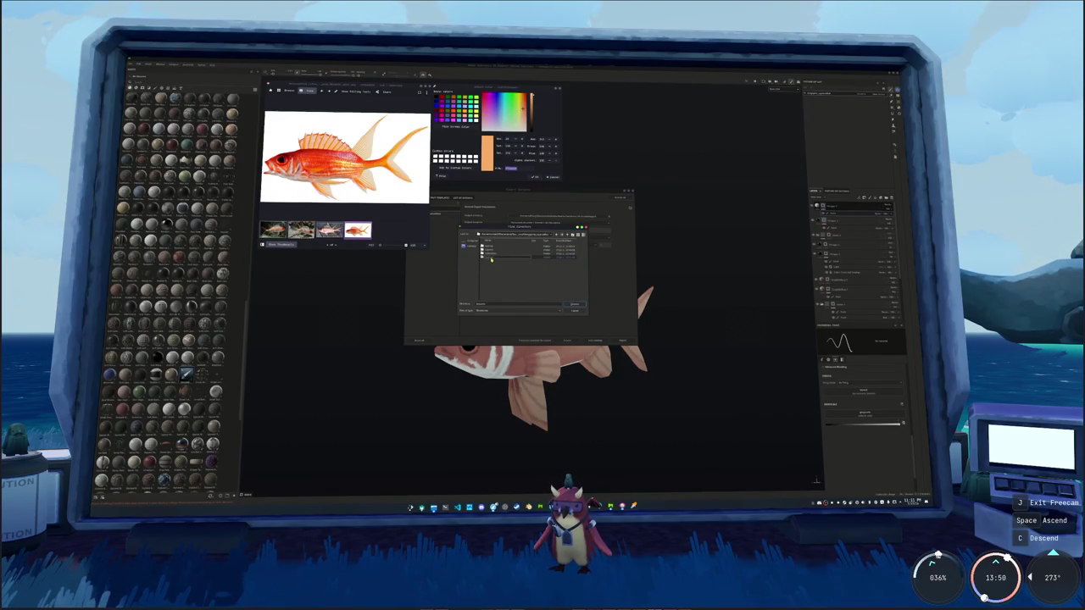
{"action": "left_click", "coordinate": [573, 303]}
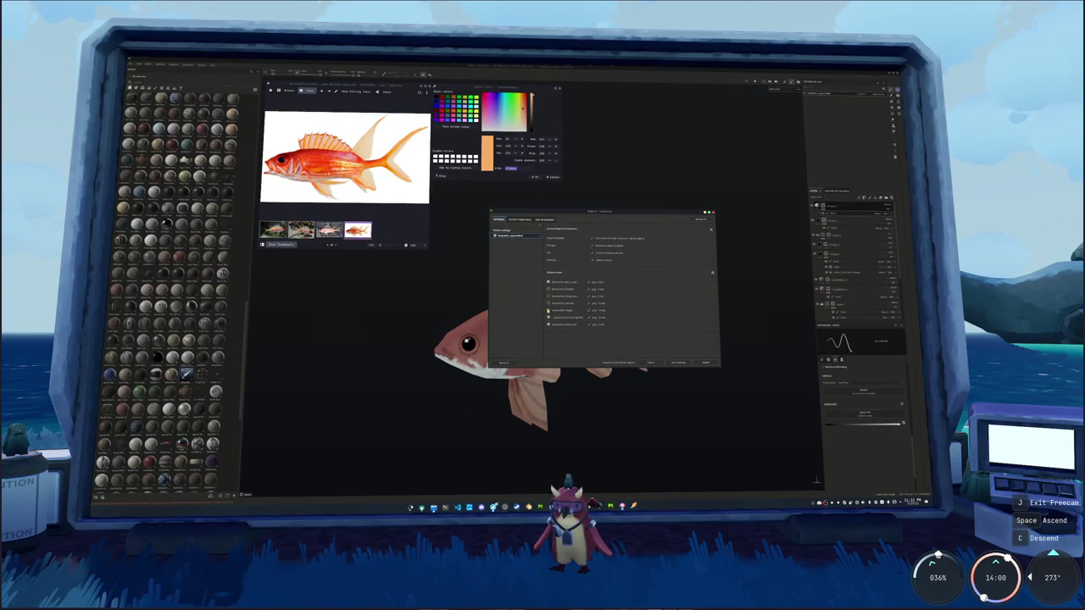
Export the fish's texture maps and close the export window
{"action": "left_click", "coordinate": [706, 363]}
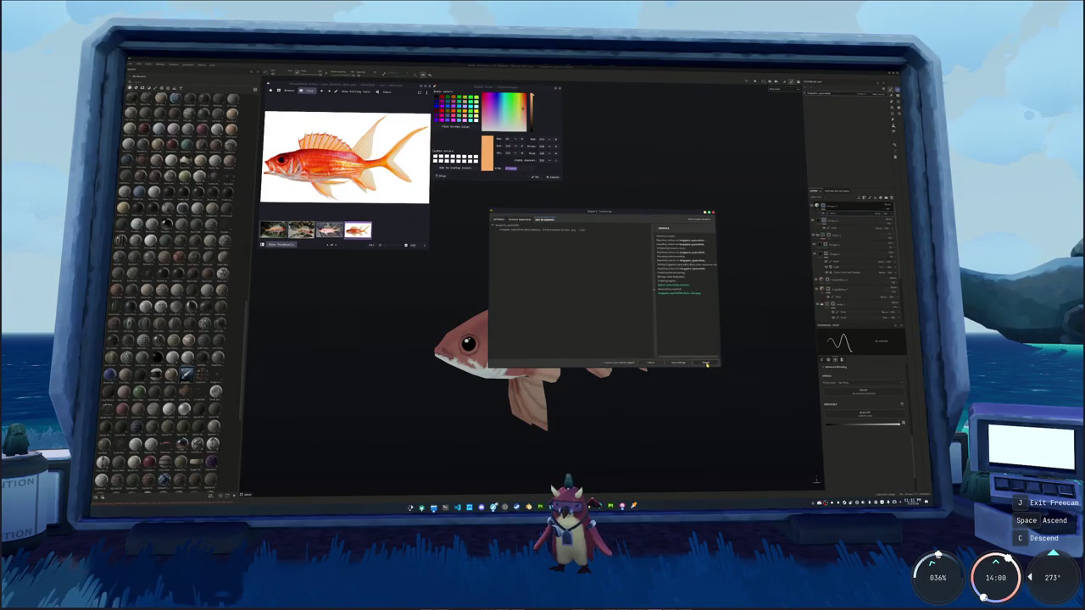
{"action": "key", "text": "Escape"}
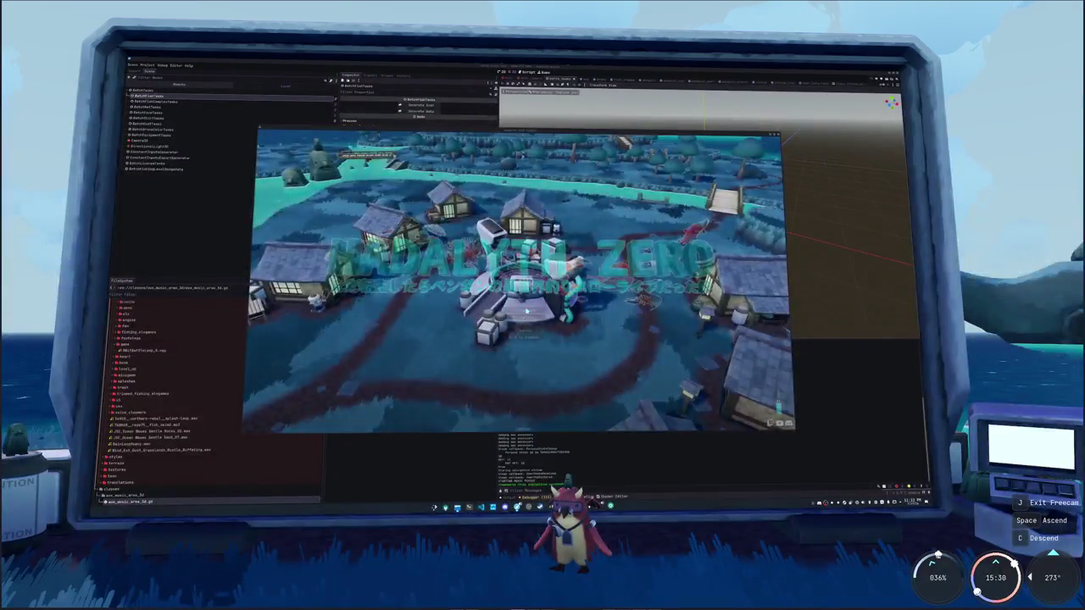
Start the game from the title screen and move into the village
{"action": "left_click", "coordinate": [527, 312]}
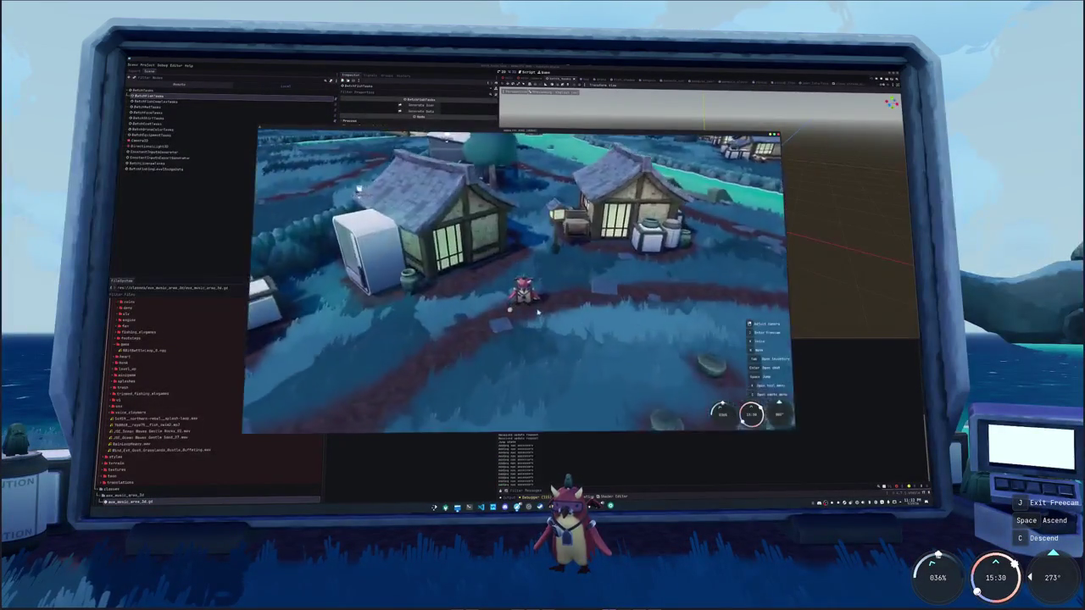
{"action": "scroll", "coordinate": [542, 303], "scroll_direction": "up", "scroll_amount": 5}
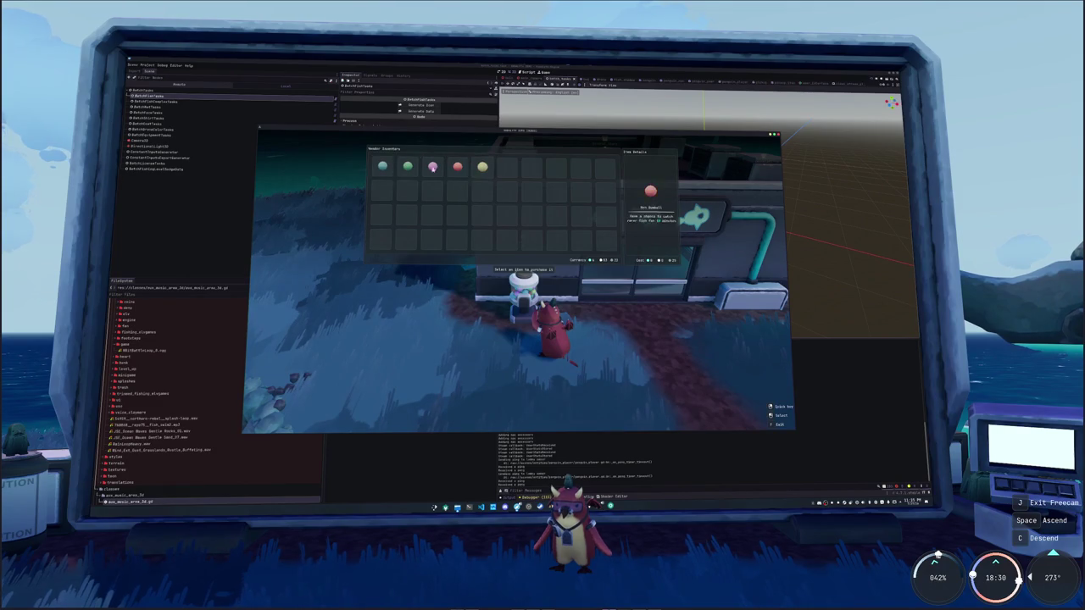
Clear the vendor item selection and view the Green Swordtail's details
{"action": "left_click", "coordinate": [481, 192]}
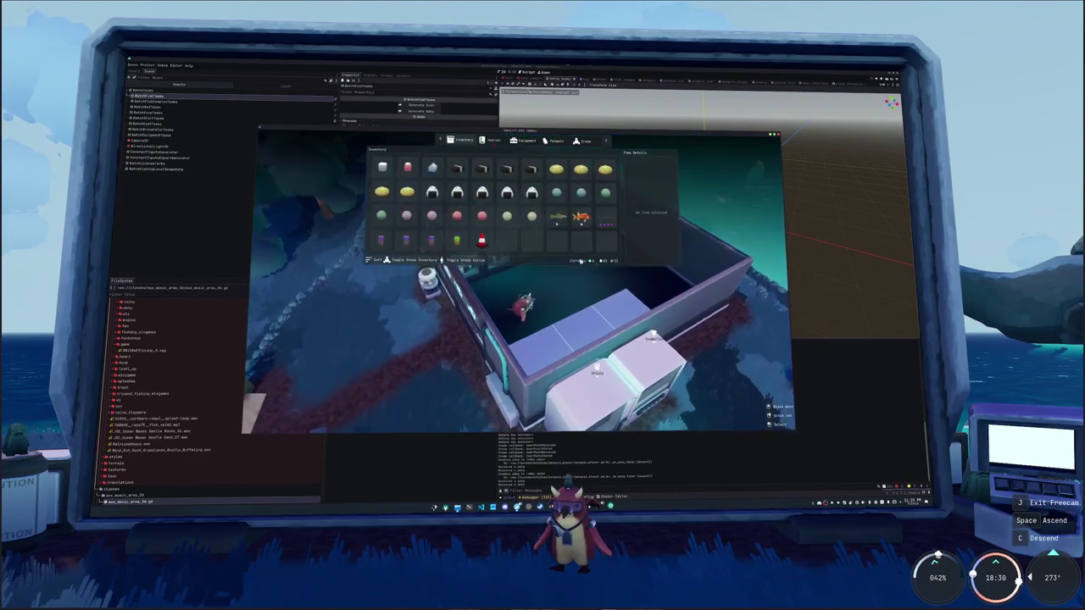
{"action": "left_click", "coordinate": [556, 219]}
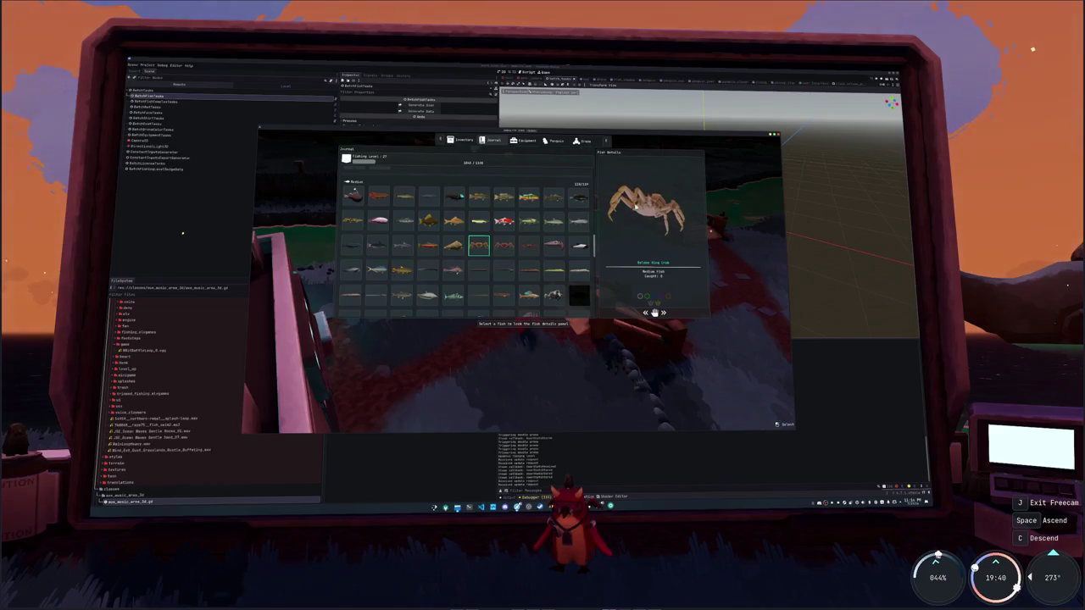
Rotate the crab preview, view lionfish, grouper, lungfish and butterflyfish entries, then close the journal
{"action": "mouse_move", "coordinate": [639, 239]}
{"action": "left_mouse_down"}
{"action": "mouse_move", "coordinate": [644, 227]}
{"action": "mouse_move", "coordinate": [614, 233]}
{"action": "left_mouse_up"}
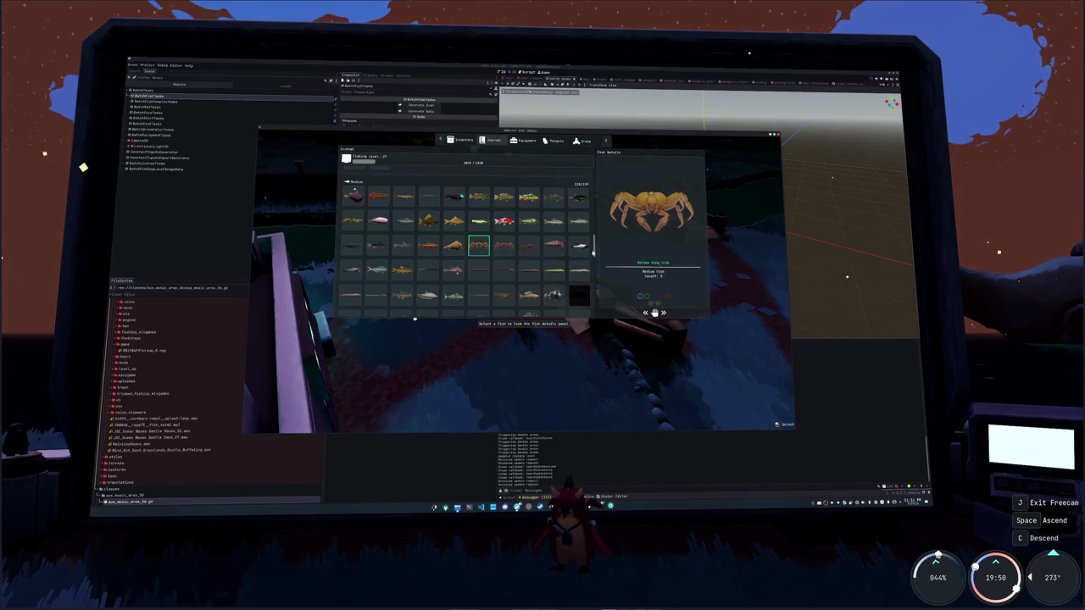
{"action": "scroll", "coordinate": [541, 284], "scroll_direction": "down", "scroll_amount": 2}
{"action": "left_click", "coordinate": [527, 262]}
{"action": "left_click", "coordinate": [528, 239]}
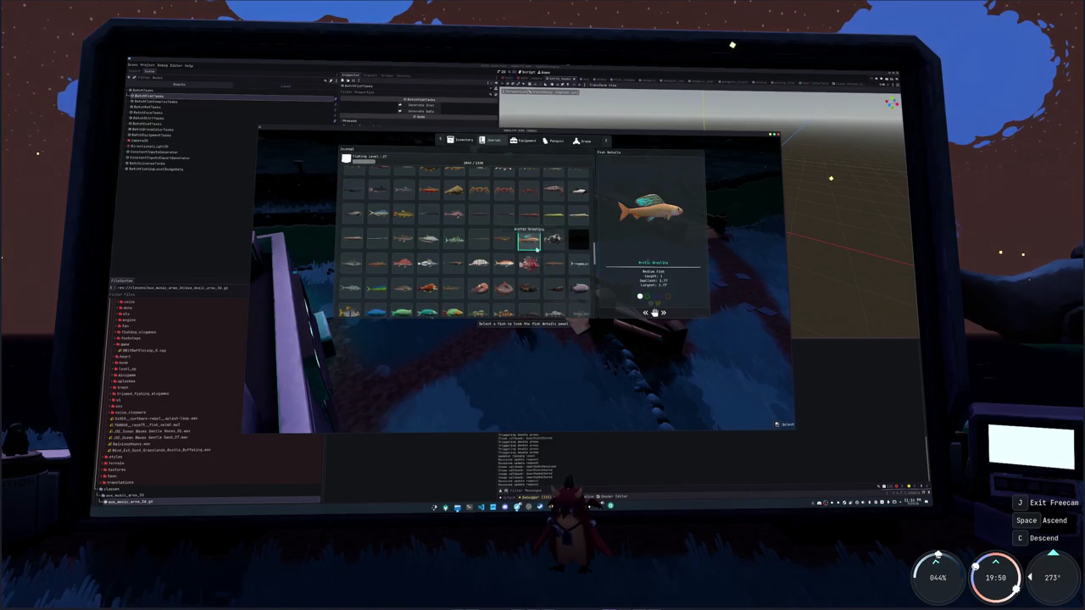
{"action": "left_click", "coordinate": [553, 240]}
{"action": "left_click", "coordinate": [555, 265]}
{"action": "scroll", "coordinate": [475, 259], "scroll_direction": "down", "scroll_amount": 3}
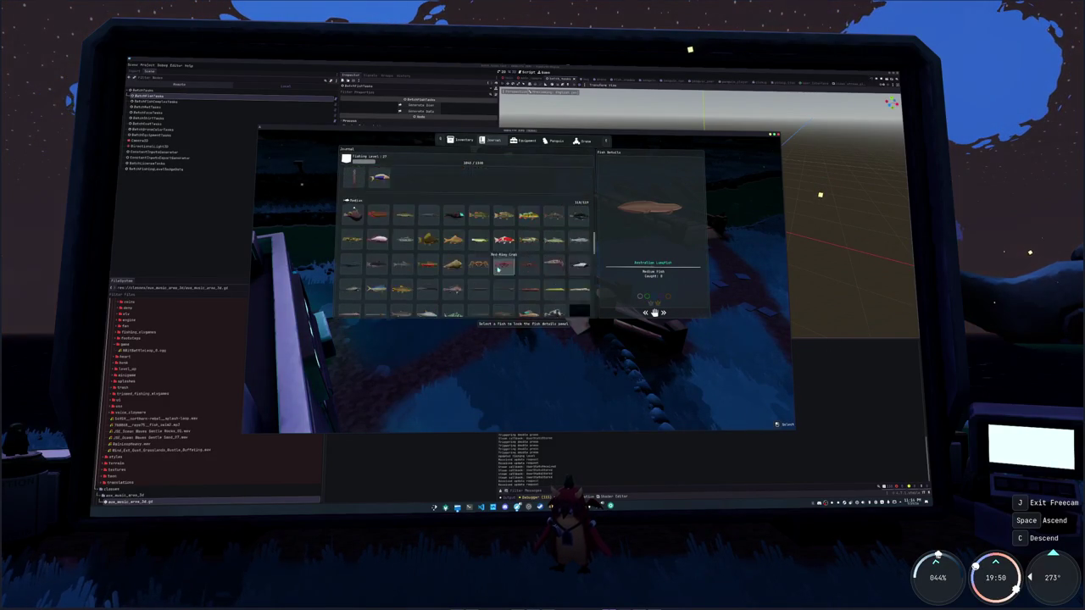
{"action": "scroll", "coordinate": [465, 254], "scroll_direction": "up", "scroll_amount": 10}
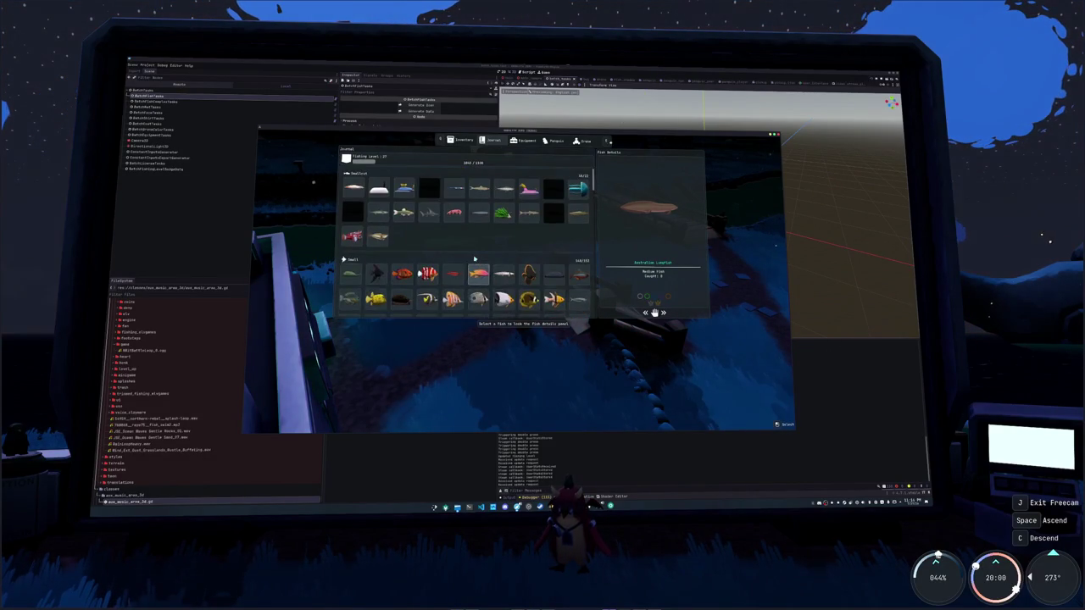
{"action": "left_click", "coordinate": [529, 275]}
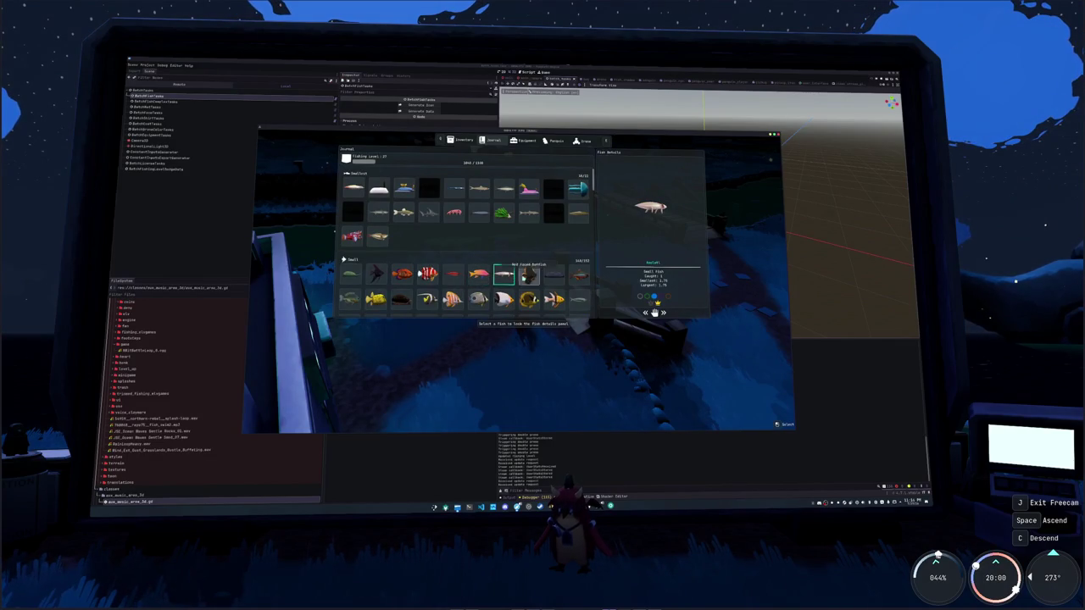
{"action": "scroll", "coordinate": [534, 273], "scroll_direction": "down", "scroll_amount": 5}
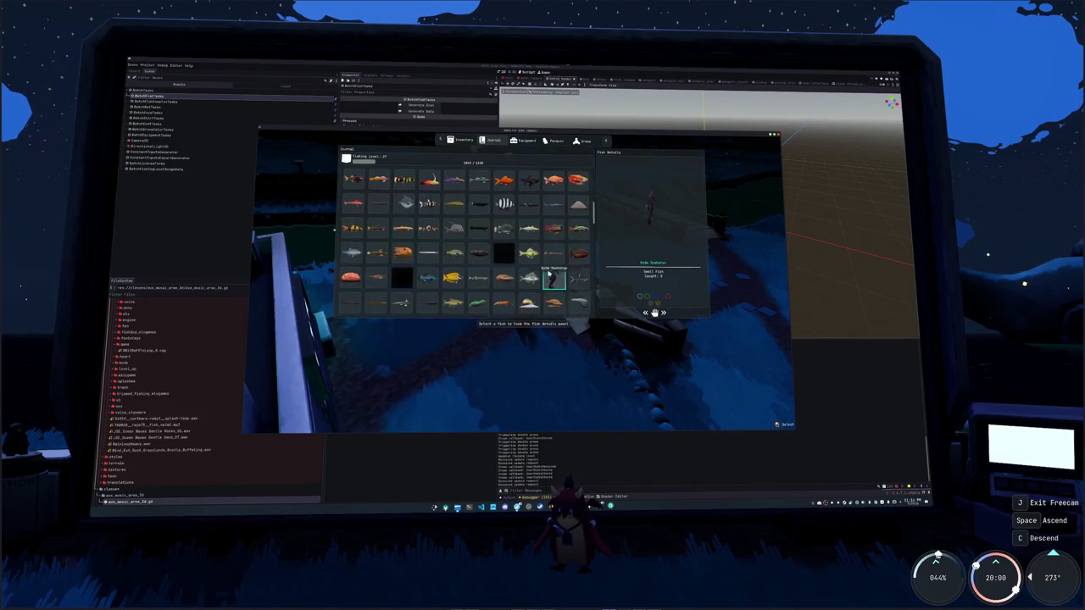
{"action": "key", "text": "Escape"}
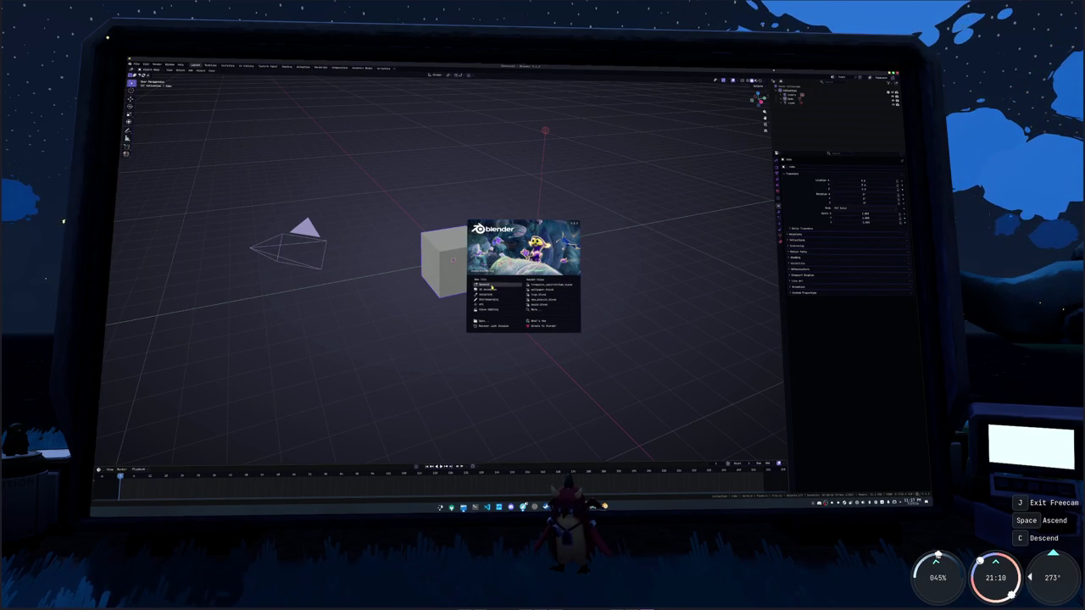
Dismiss the splash and delete the default cube, camera and light
{"action": "key", "text": "Escape"}
{"action": "key", "text": "a"}
{"action": "key", "text": "Delete"}
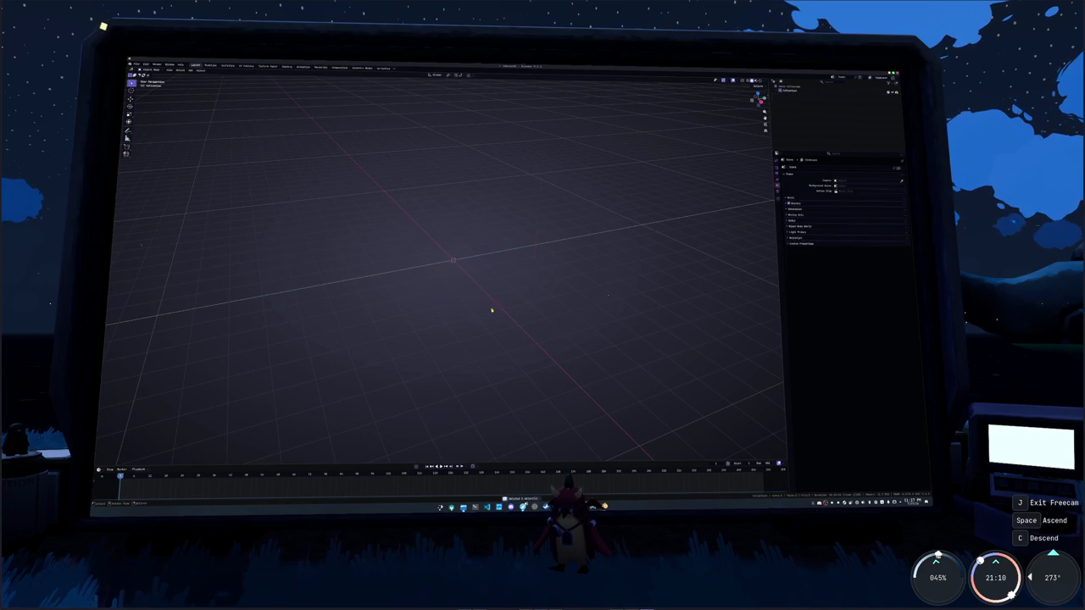
Start saving the blend file, browse up two folders to a destination, then cancel
{"action": "key", "text": "ctrl+s"}
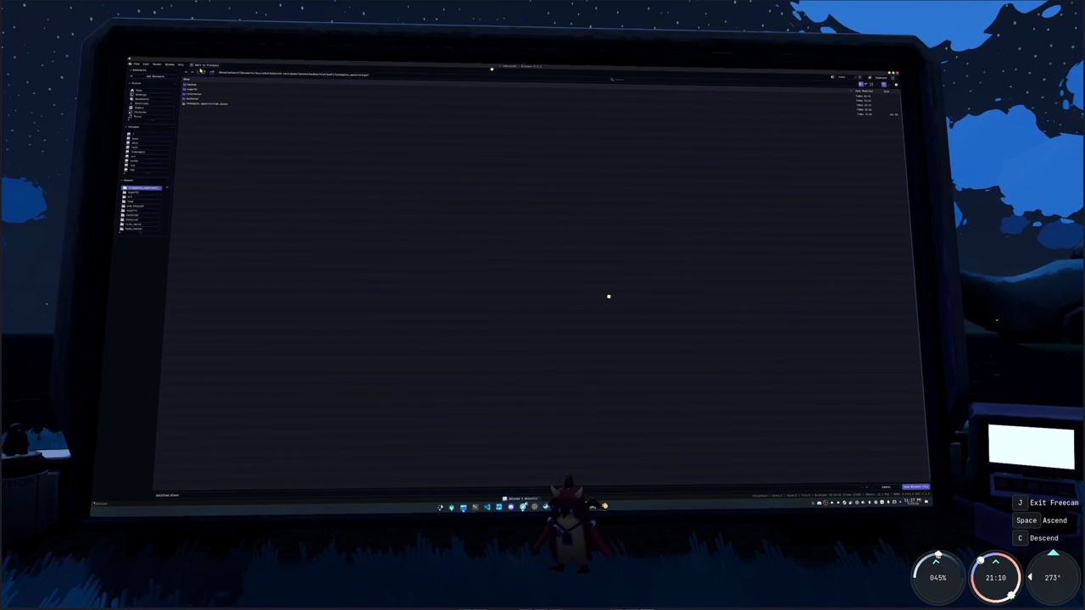
{"action": "left_click", "coordinate": [198, 73]}
{"action": "left_click", "coordinate": [198, 74]}
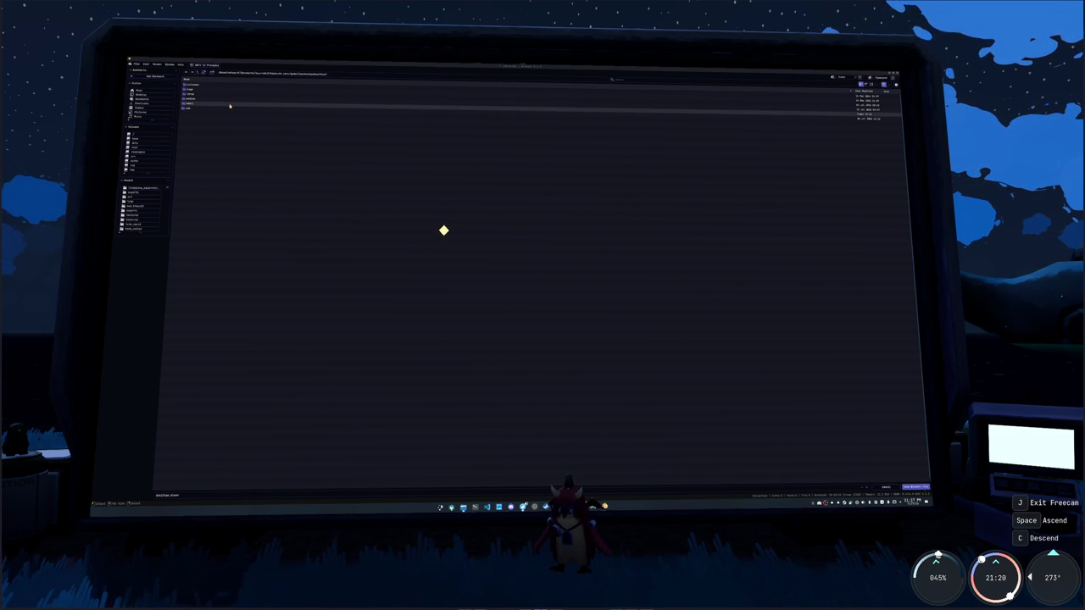
{"action": "left_click", "coordinate": [207, 98]}
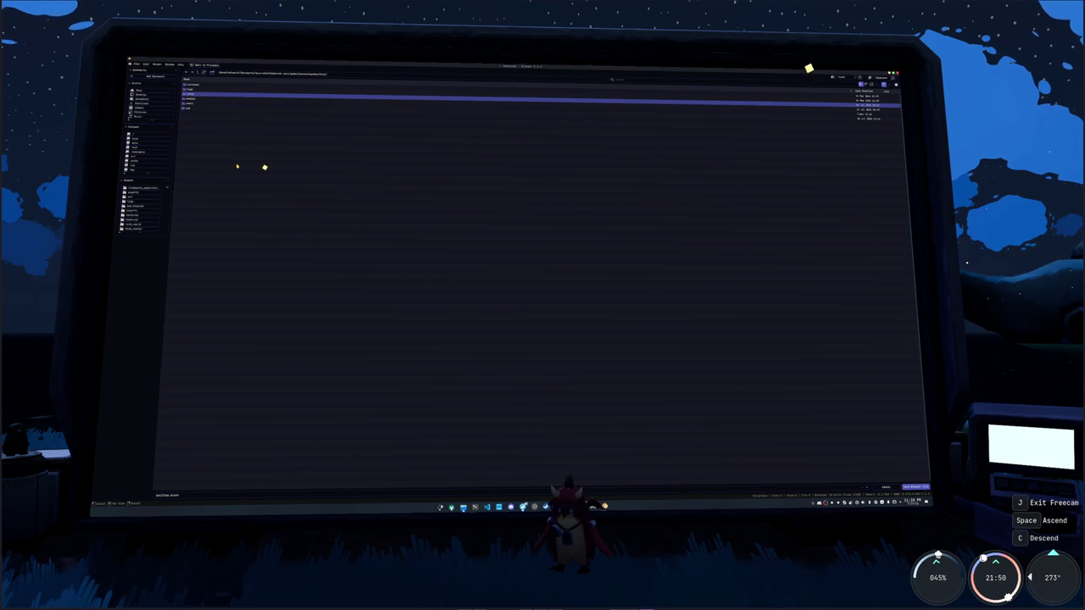
{"action": "key", "text": "Escape"}
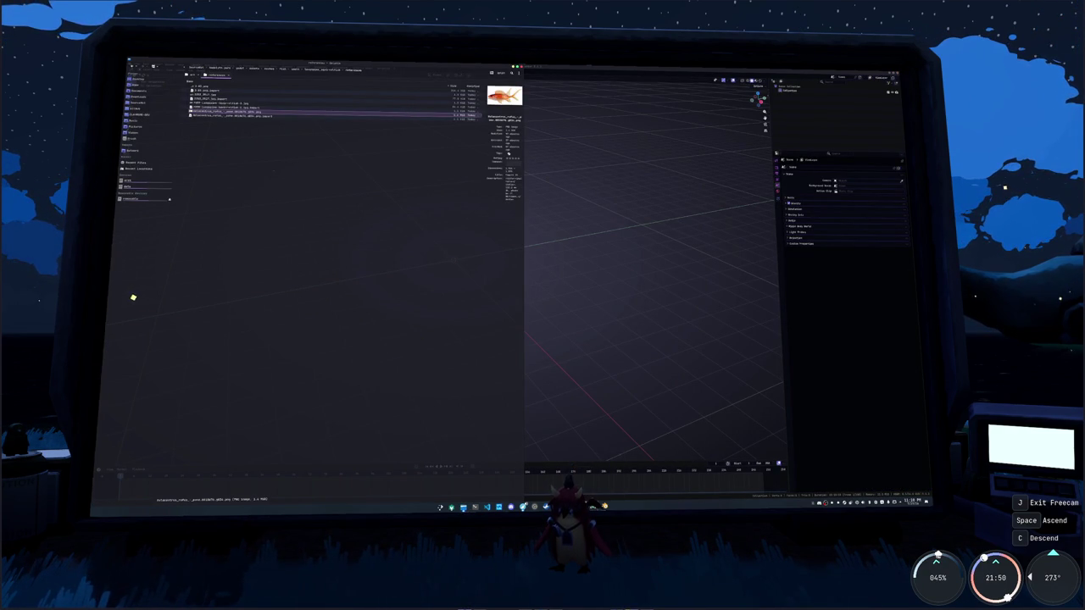
Switch to the Godot editor and collapse the game sounds and sounds folders
{"action": "key", "text": "alt+Tab"}
{"action": "scroll", "coordinate": [171, 382], "scroll_direction": "up", "scroll_amount": 3}
{"action": "double_click", "coordinate": [126, 420]}
{"action": "double_click", "coordinate": [127, 355]}
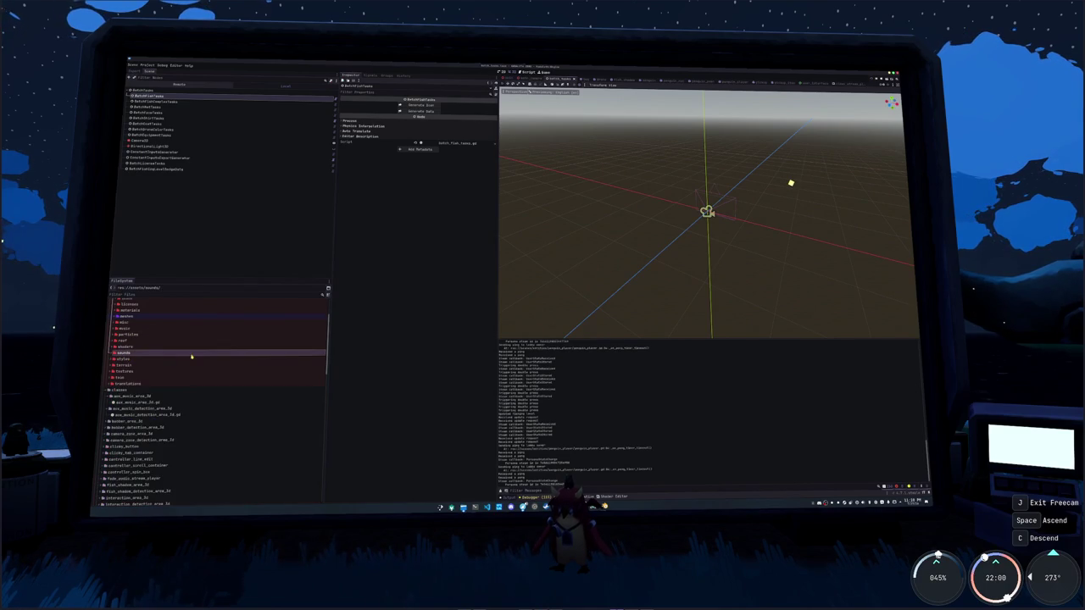
{"action": "scroll", "coordinate": [156, 375], "scroll_direction": "up", "scroll_amount": 3}
Expand the meshes folders down to structures and select the tech_squid folder
{"action": "double_click", "coordinate": [145, 368]}
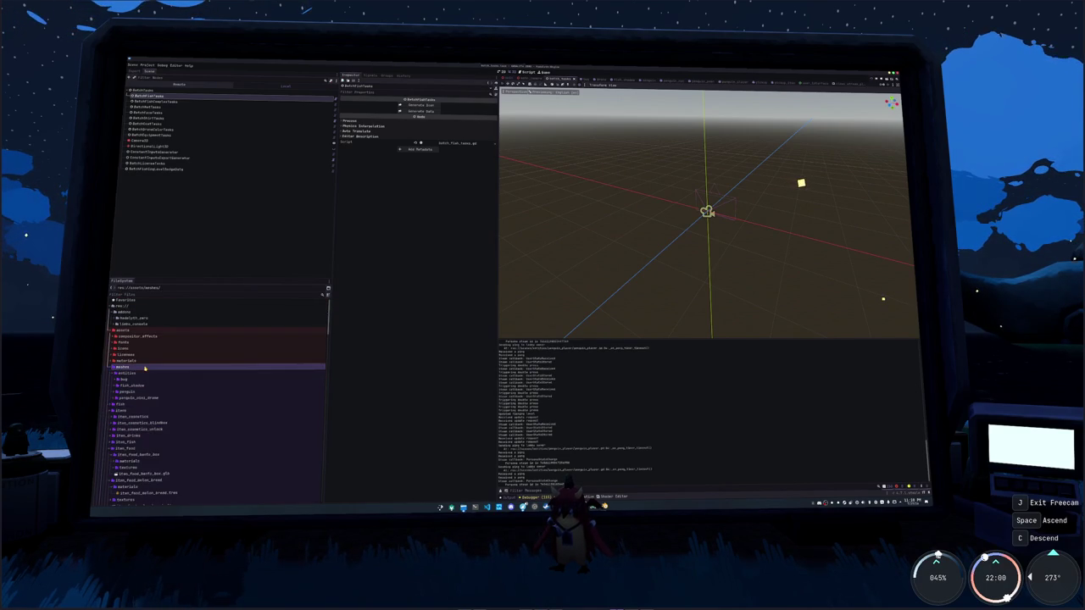
{"action": "left_click", "coordinate": [127, 409]}
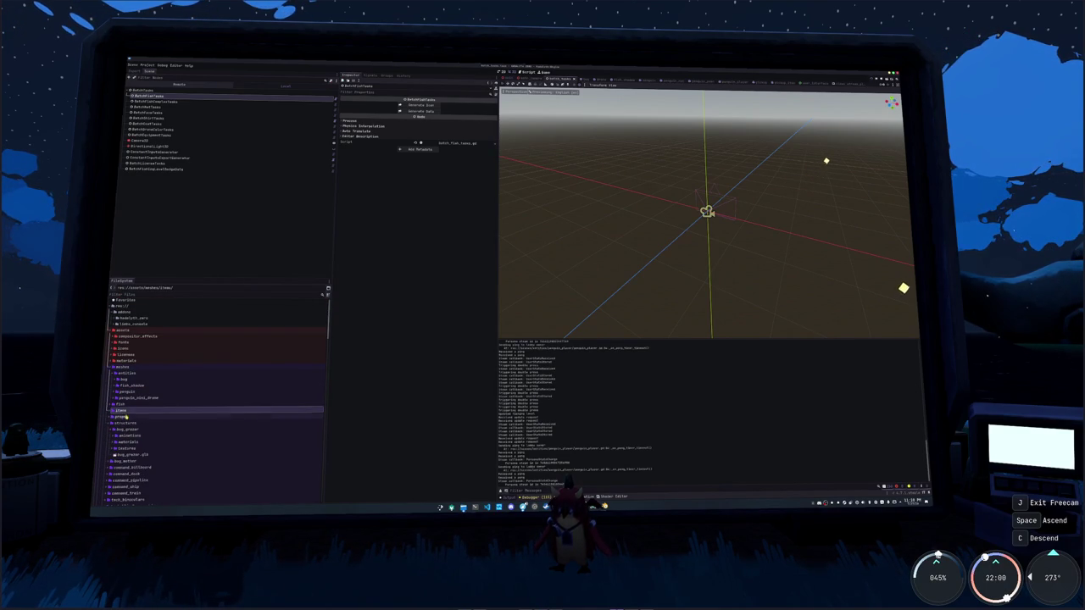
{"action": "double_click", "coordinate": [126, 429]}
{"action": "scroll", "coordinate": [125, 429], "scroll_direction": "down", "scroll_amount": 2}
{"action": "double_click", "coordinate": [119, 436]}
{"action": "scroll", "coordinate": [123, 444], "scroll_direction": "down", "scroll_amount": 2}
{"action": "double_click", "coordinate": [127, 425]}
{"action": "left_click", "coordinate": [127, 414]}
Duplicate the tech_squid folder with Ctrl+D
{"action": "key", "text": "ctrl+d"}
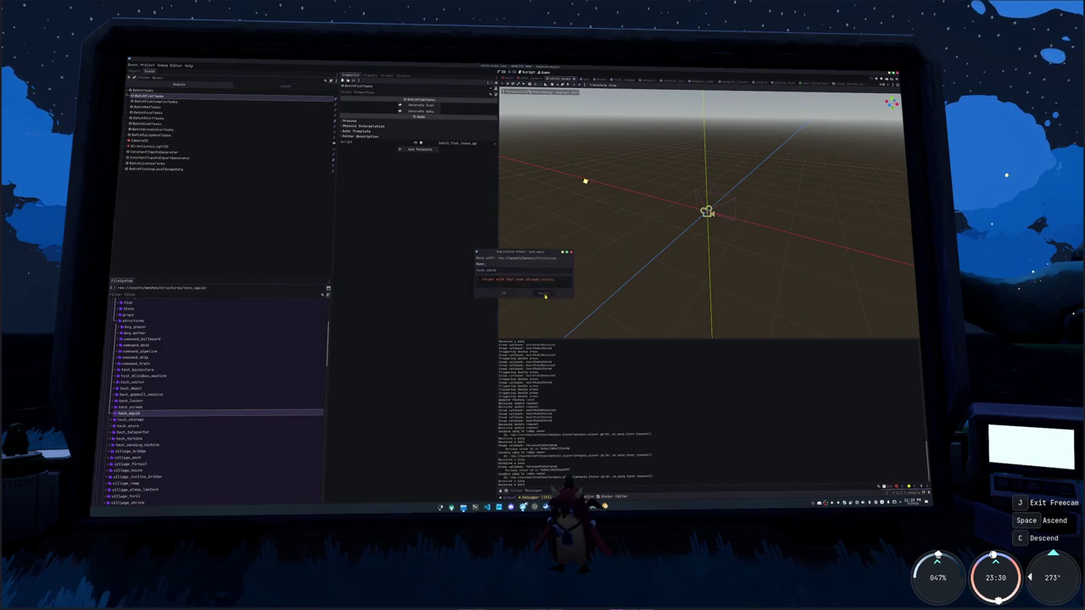
Cancel the duplicate, then create and open a new folder in Dolphin's structures directory
{"action": "left_click", "coordinate": [544, 294]}
{"action": "left_click", "coordinate": [463, 506]}
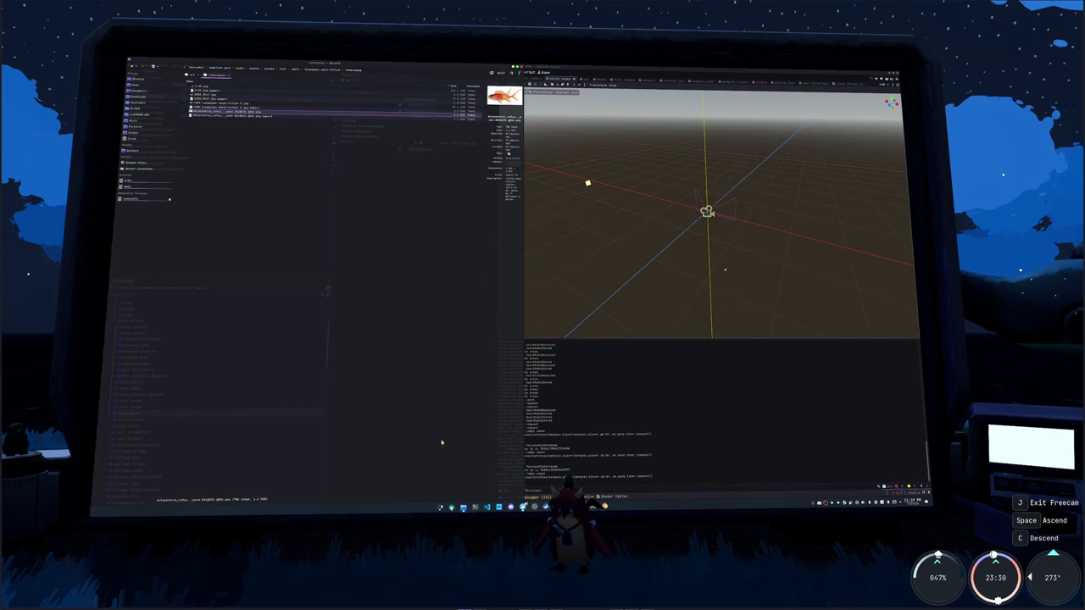
{"action": "left_click", "coordinate": [262, 72]}
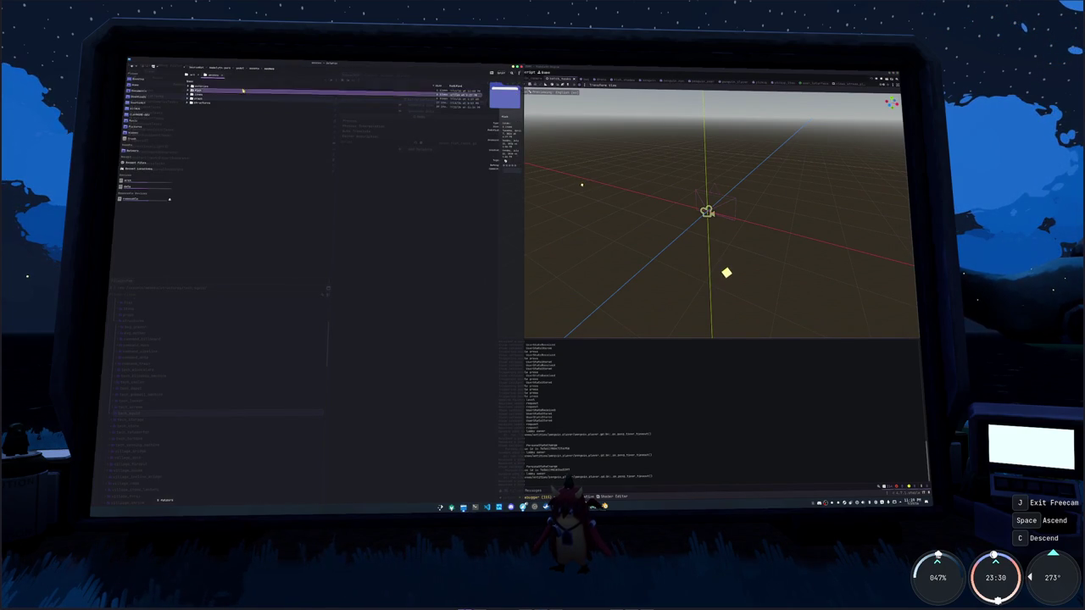
{"action": "double_click", "coordinate": [204, 106]}
{"action": "mouse_move", "coordinate": [288, 254]}
{"action": "left_click", "coordinate": [326, 255]}
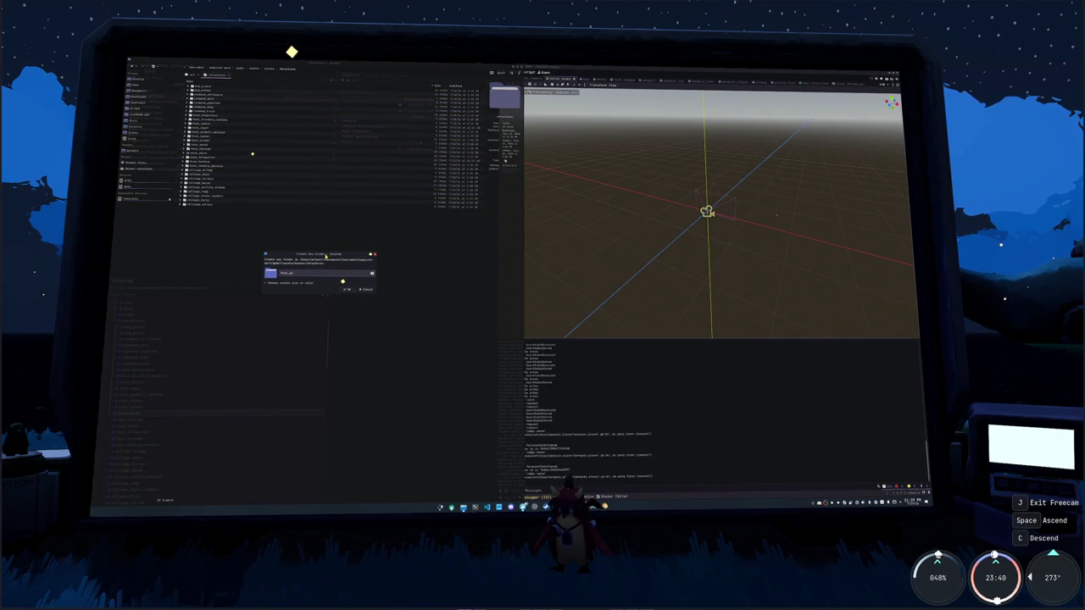
{"action": "key", "text": "Return"}
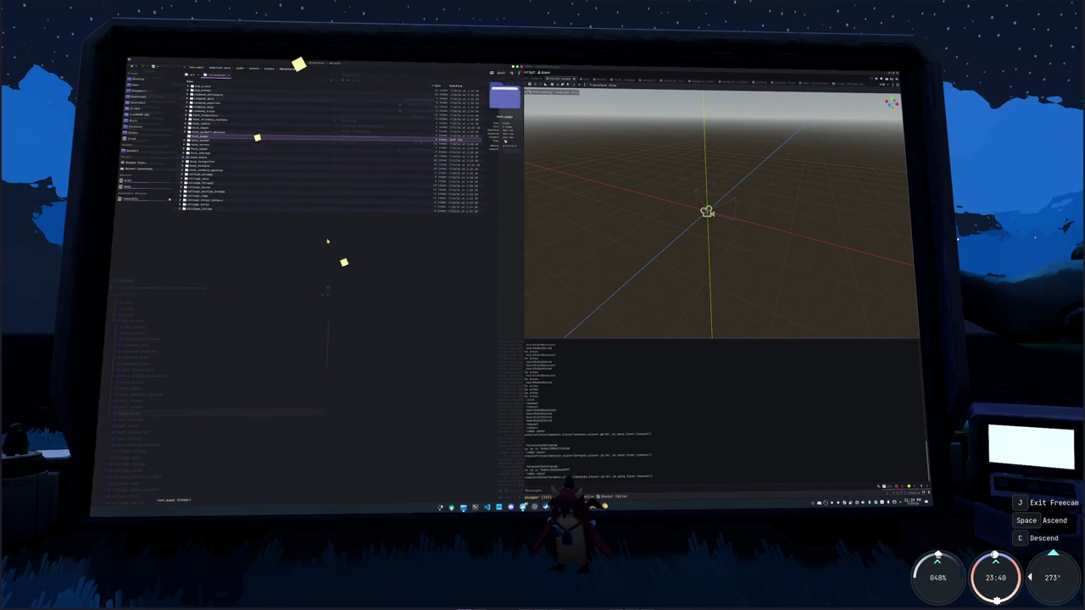
{"action": "double_click", "coordinate": [254, 138]}
Open the Downloads place in a second Dolphin window
{"action": "right_click", "coordinate": [279, 185]}
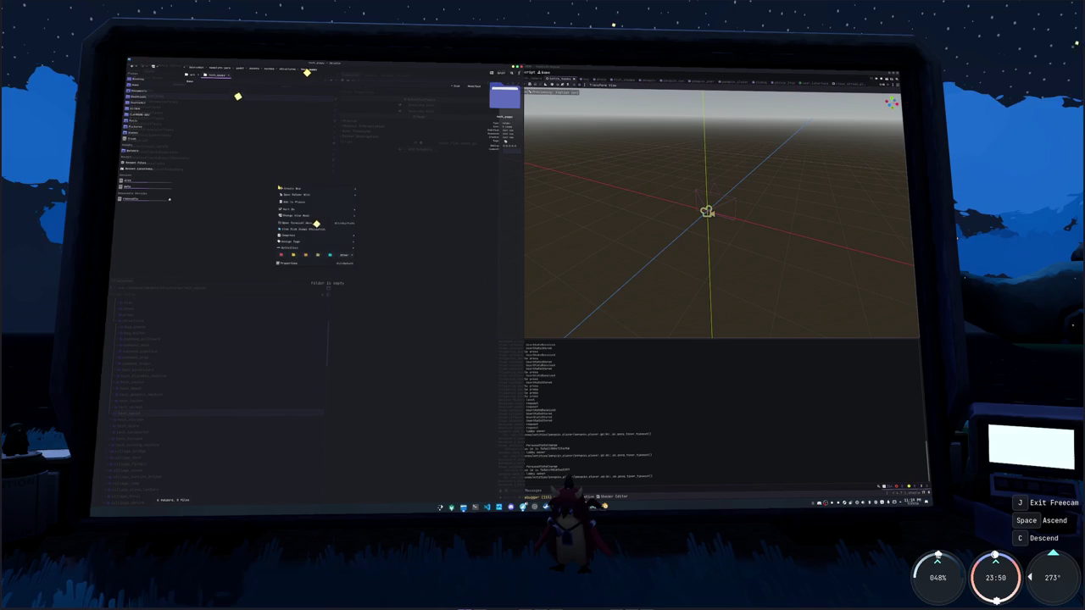
{"action": "left_click", "coordinate": [259, 162]}
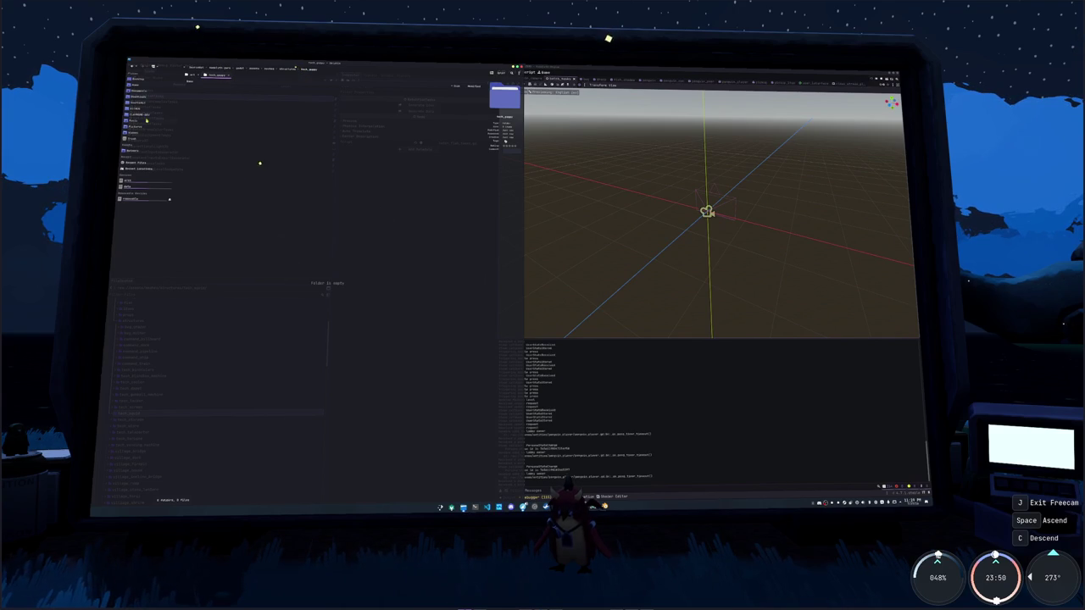
{"action": "right_click", "coordinate": [142, 103]}
{"action": "left_click", "coordinate": [166, 114]}
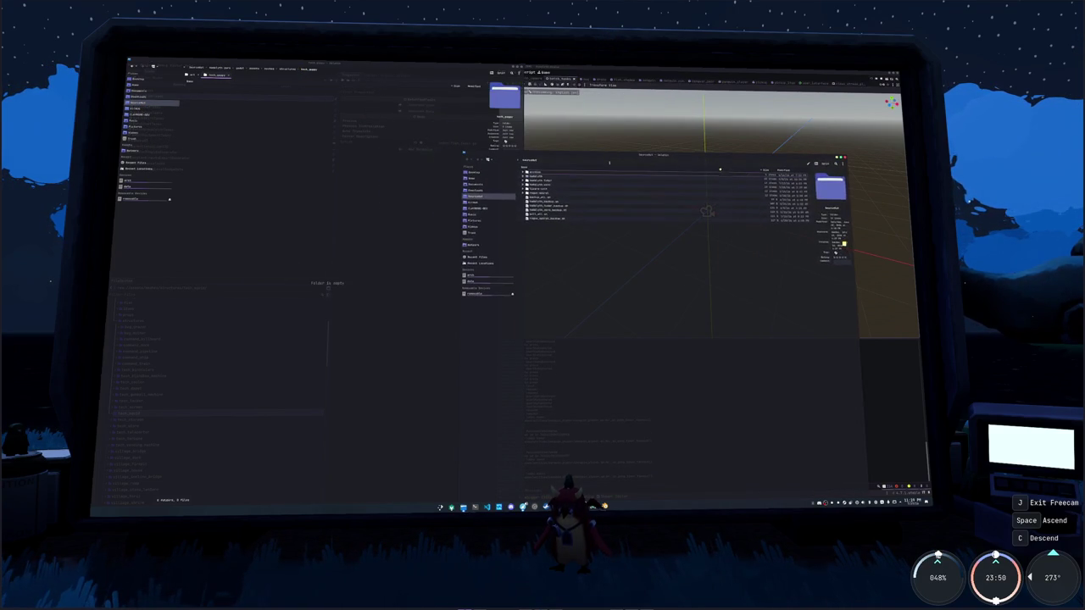
In the second window, browse into hubblife > game > assets
{"action": "double_click", "coordinate": [539, 185]}
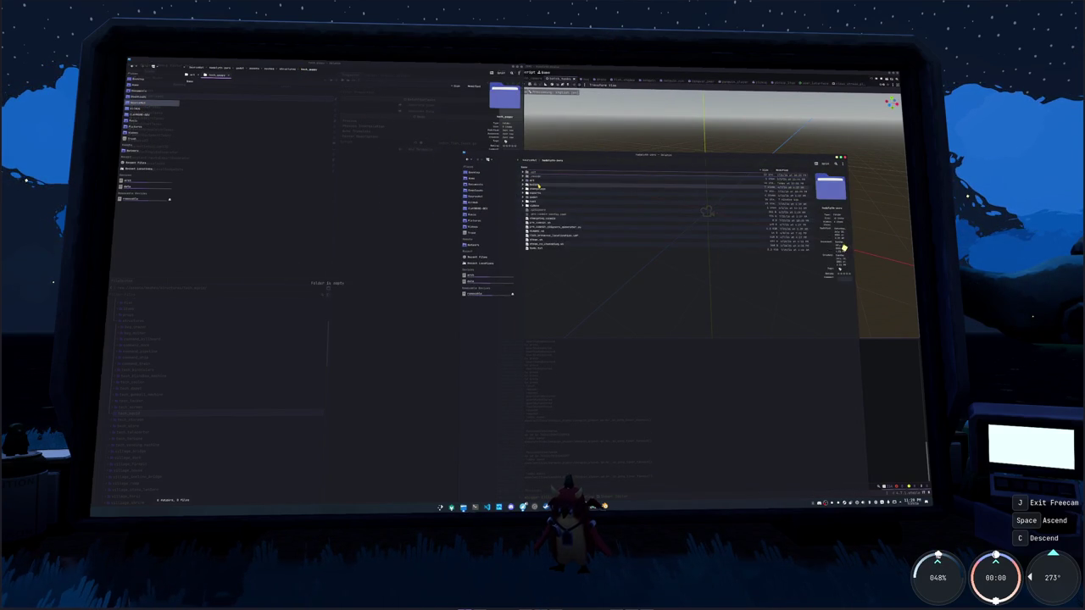
{"action": "double_click", "coordinate": [538, 192]}
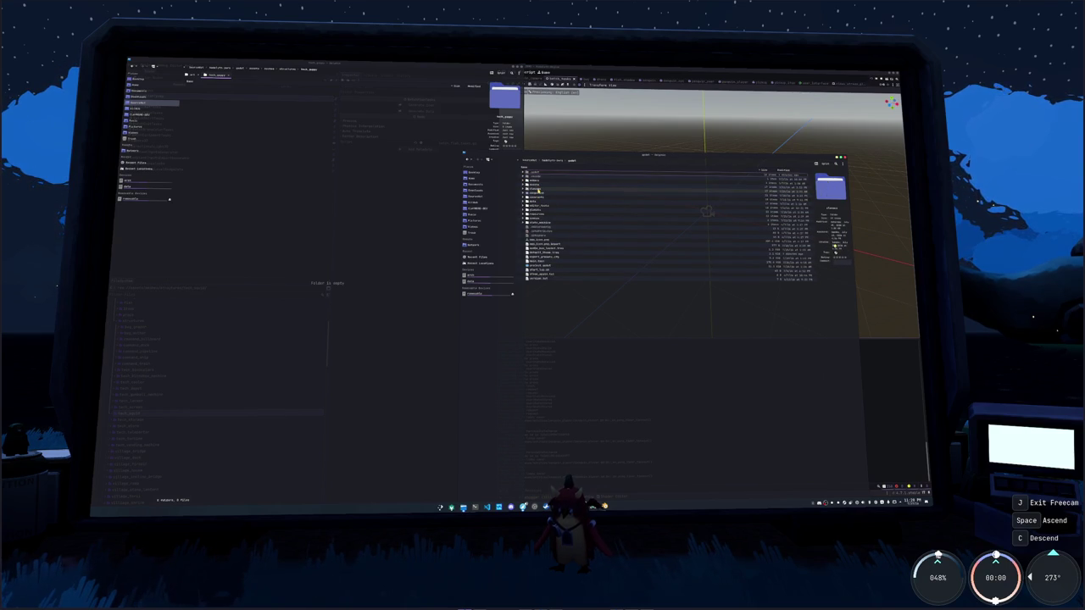
{"action": "double_click", "coordinate": [539, 192]}
{"action": "left_click", "coordinate": [540, 195]}
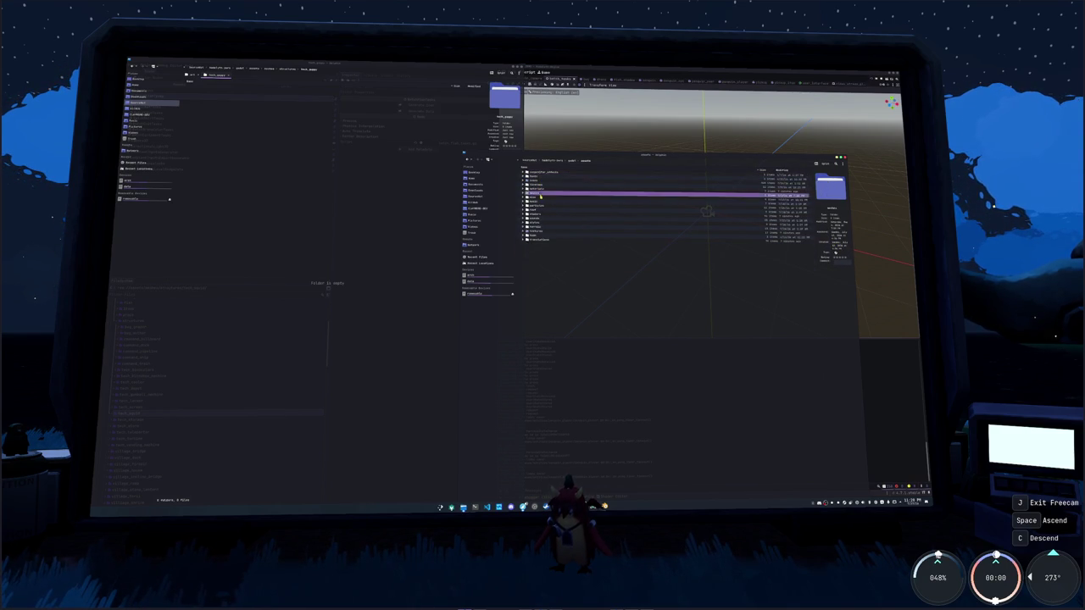
{"action": "double_click", "coordinate": [540, 195]}
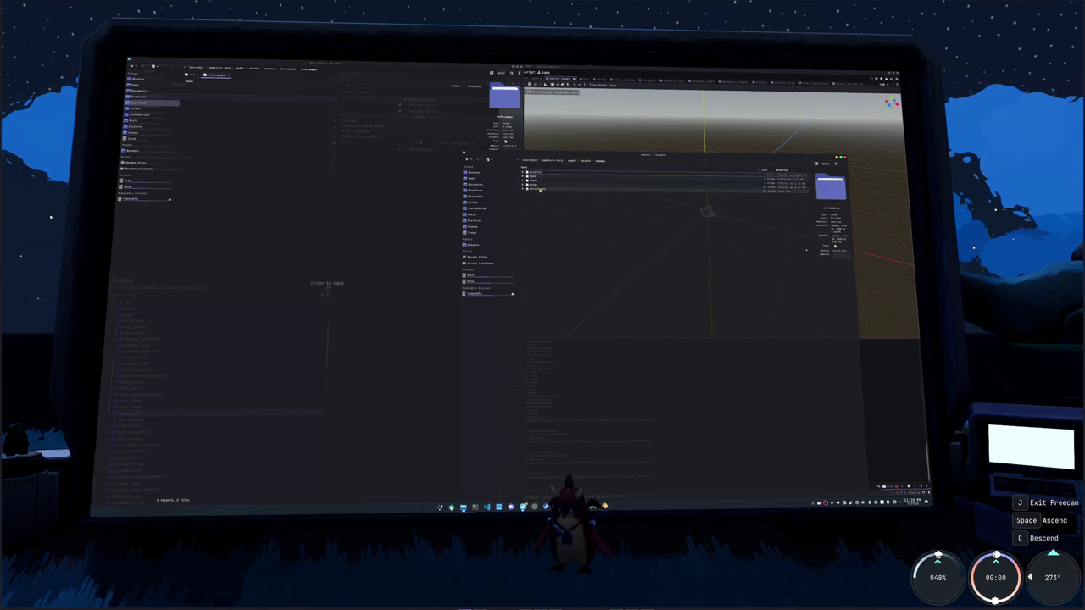
{"action": "left_click", "coordinate": [549, 160]}
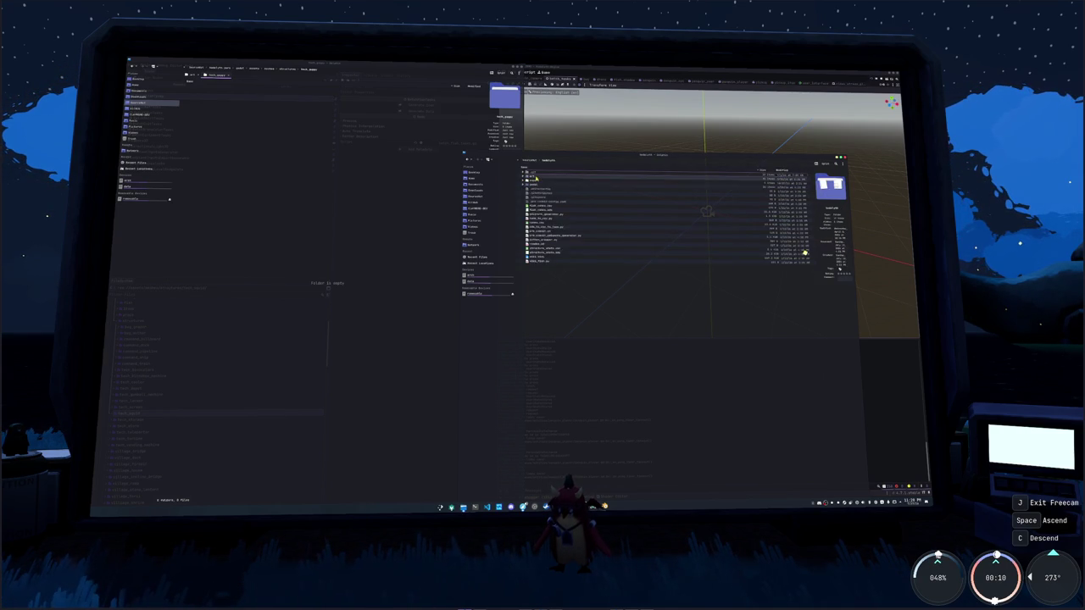
{"action": "double_click", "coordinate": [536, 177]}
{"action": "double_click", "coordinate": [536, 188]}
Open structures > drones and copy the third drone folder into the new folder
{"action": "key", "text": "Down"}
{"action": "key", "text": "Down"}
{"action": "key", "text": "Down"}
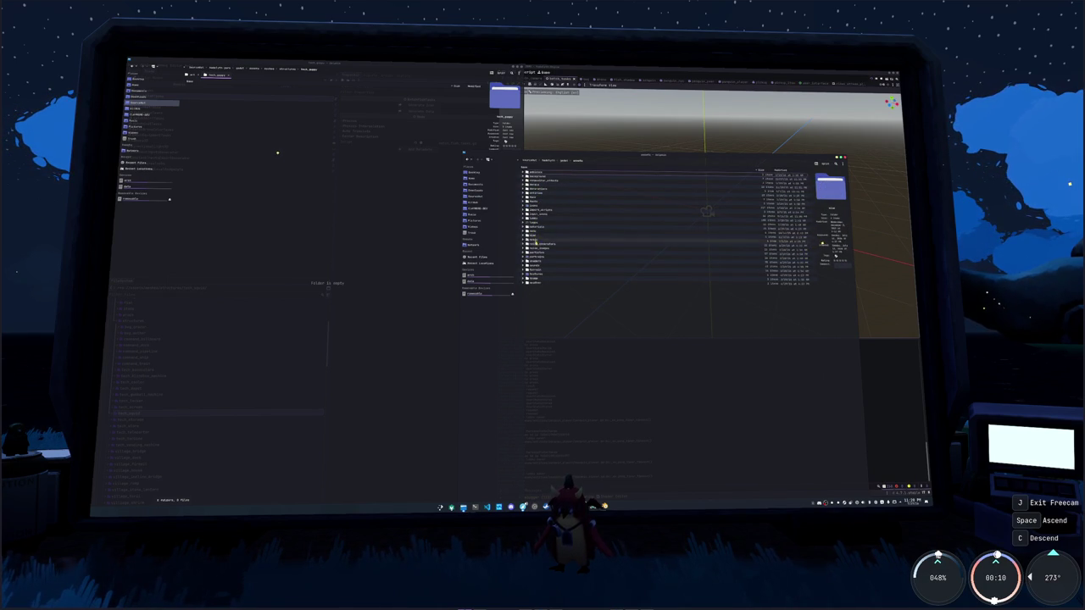
{"action": "left_click", "coordinate": [541, 257]}
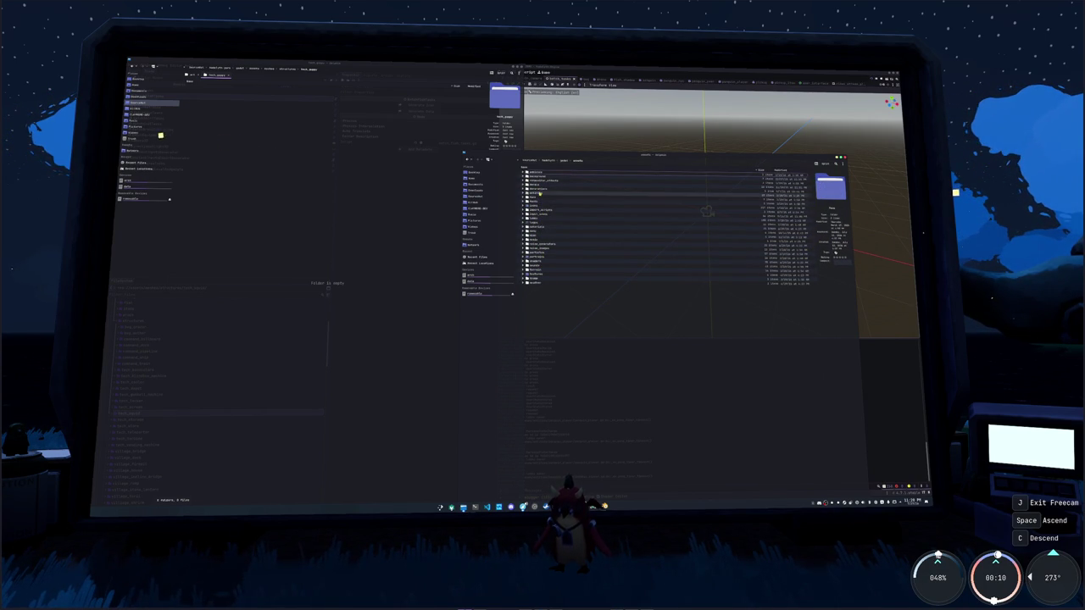
{"action": "double_click", "coordinate": [539, 193]}
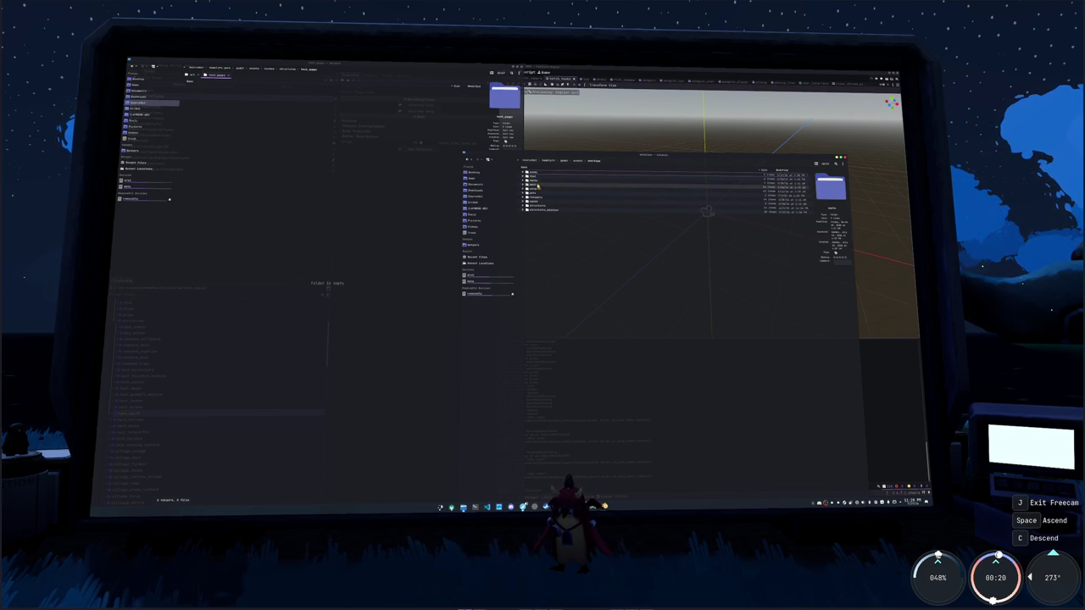
{"action": "double_click", "coordinate": [537, 184]}
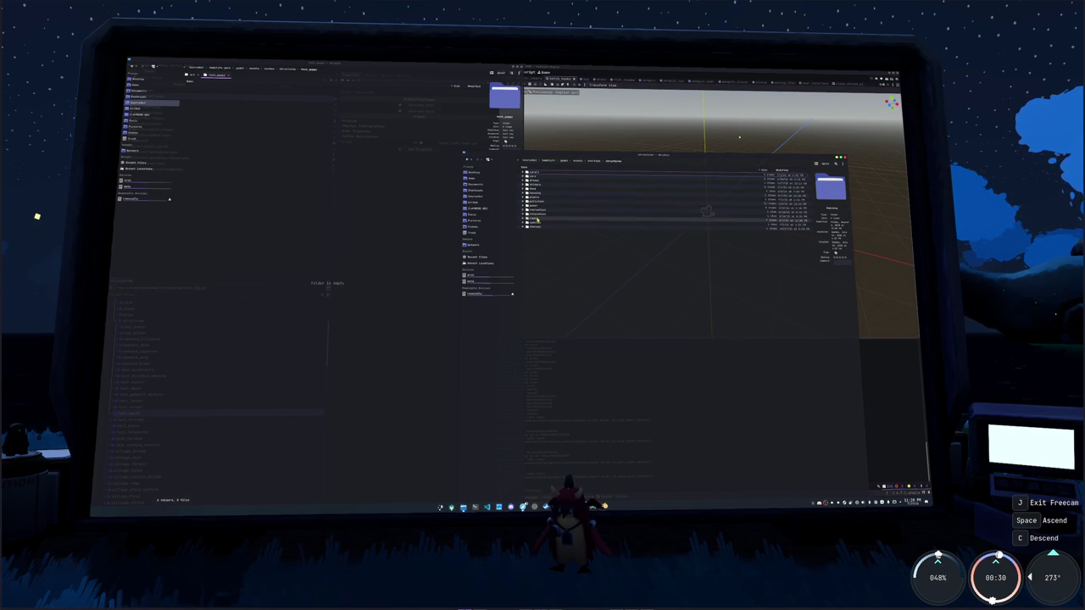
{"action": "double_click", "coordinate": [538, 183]}
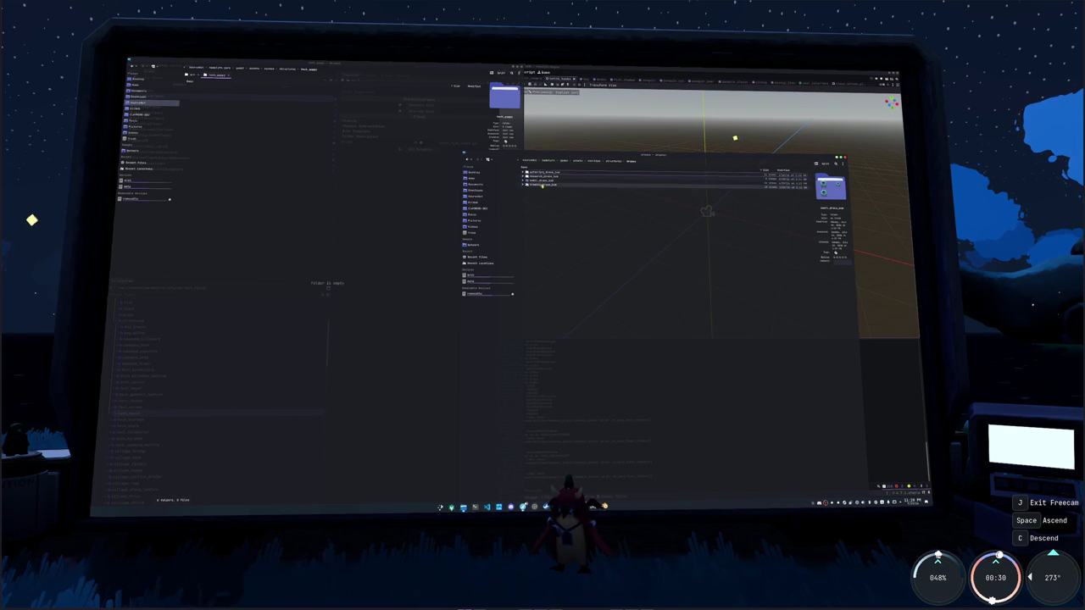
{"action": "left_click", "coordinate": [547, 181]}
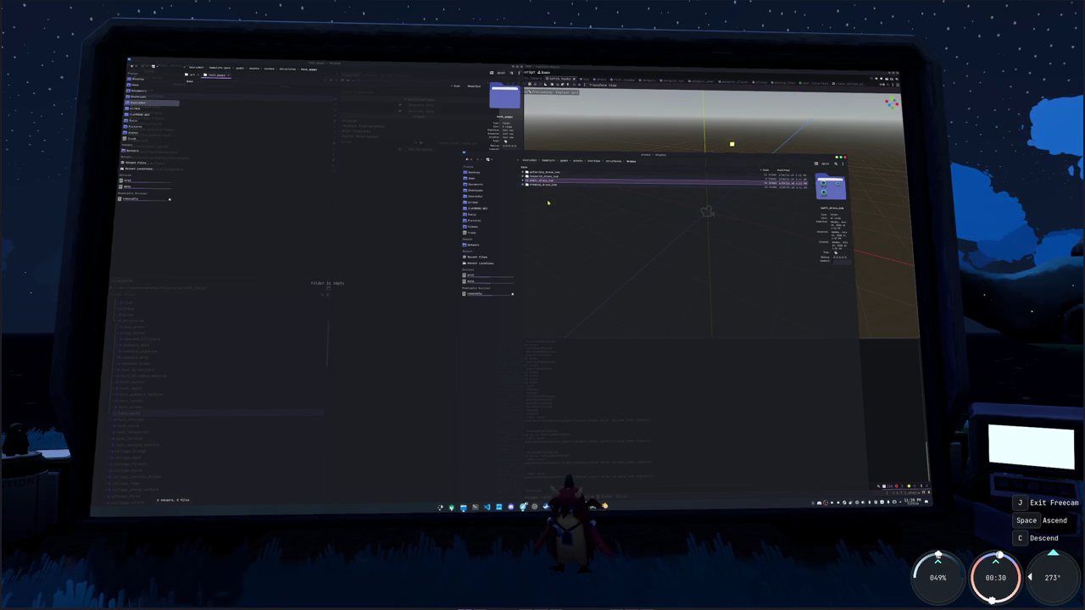
{"action": "left_click_drag", "start_coordinate": [293, 199], "coordinate": [294, 199]}
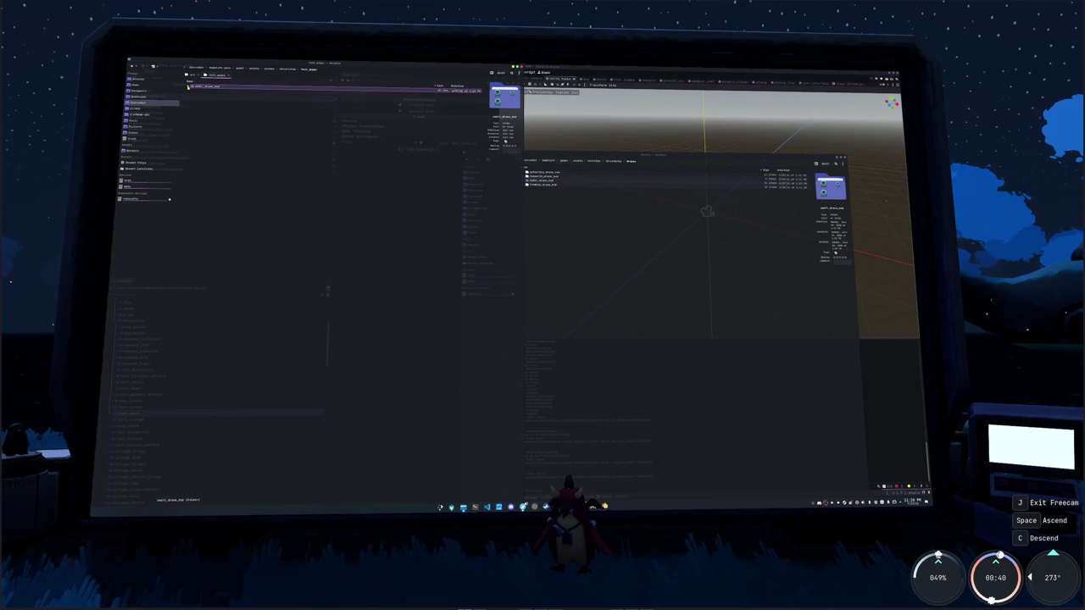
Expand the copied drone folder and select scissors_hat.app and other unneeded files near the bottom
{"action": "left_click", "coordinate": [190, 87]}
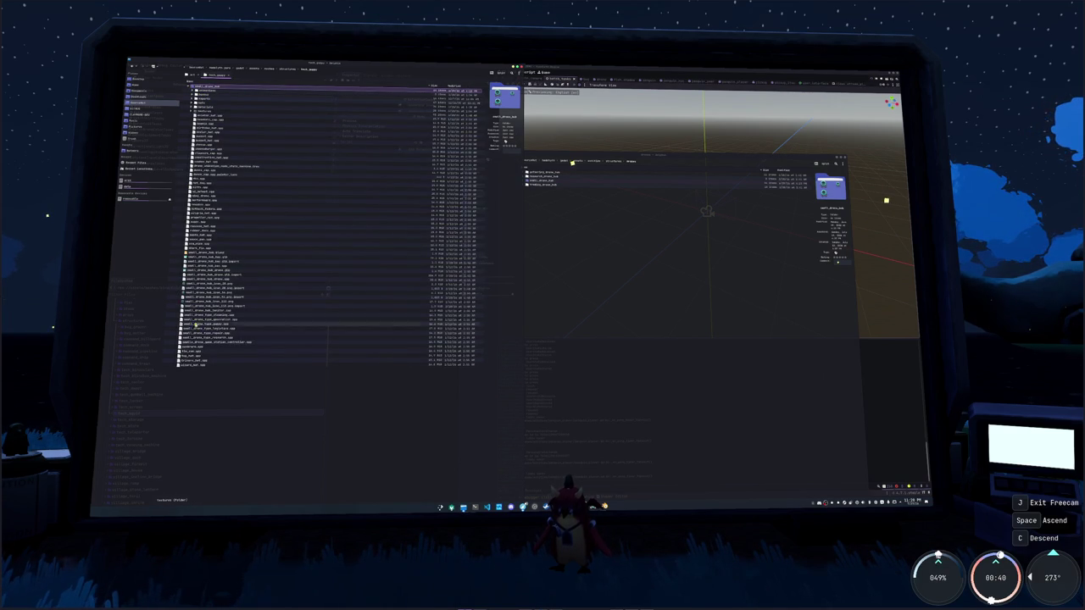
{"action": "left_click", "coordinate": [197, 362]}
{"action": "left_click_drag", "start_coordinate": [198, 363], "coordinate": [195, 343]}
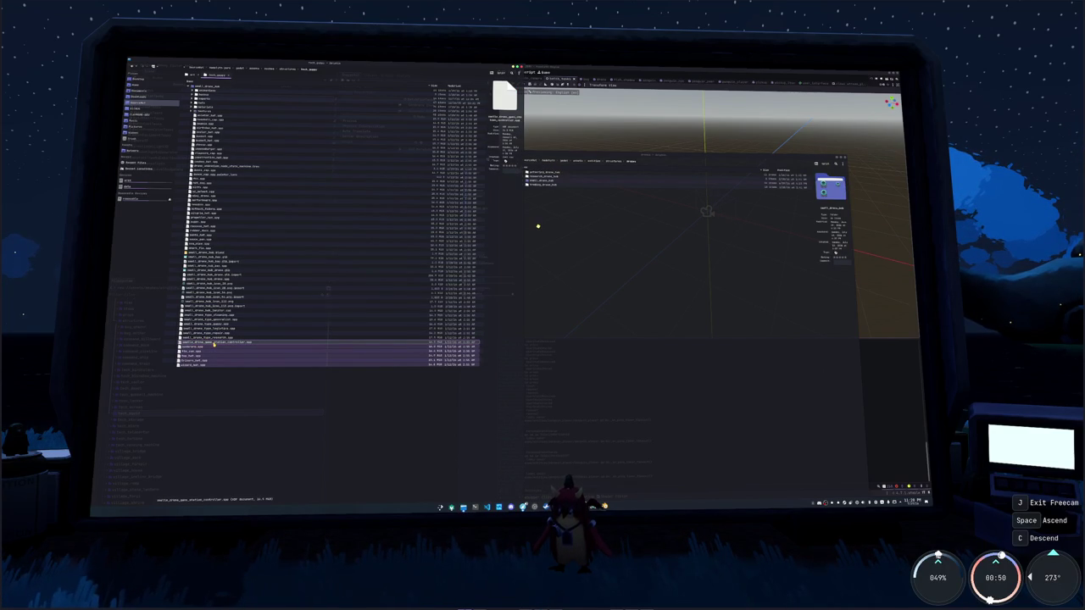
{"action": "left_click_drag", "start_coordinate": [215, 345], "coordinate": [219, 304]}
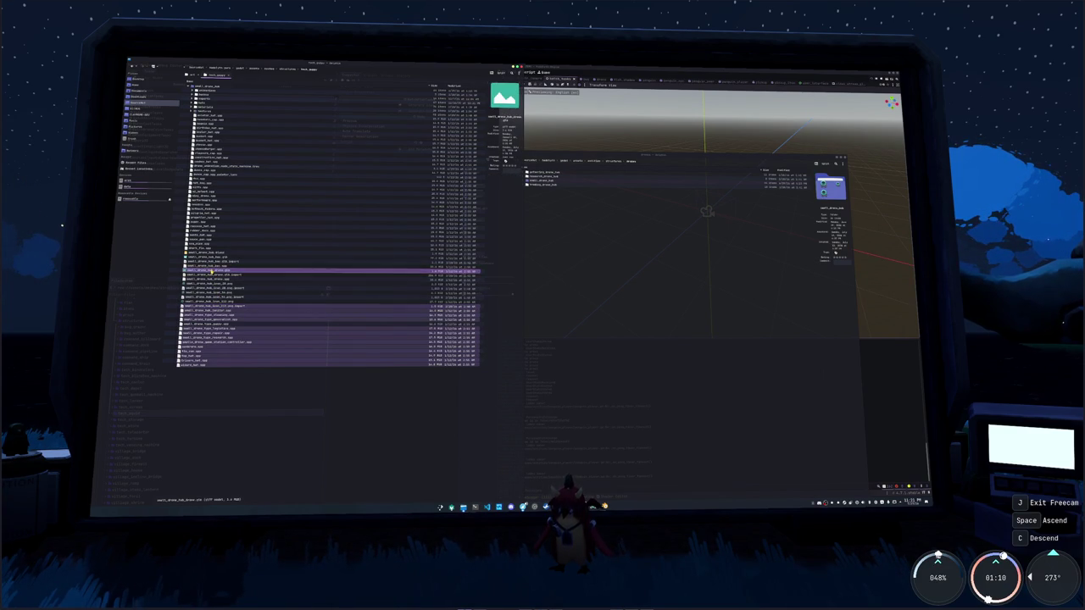
{"action": "left_click", "coordinate": [210, 258], "text": "ctrl"}
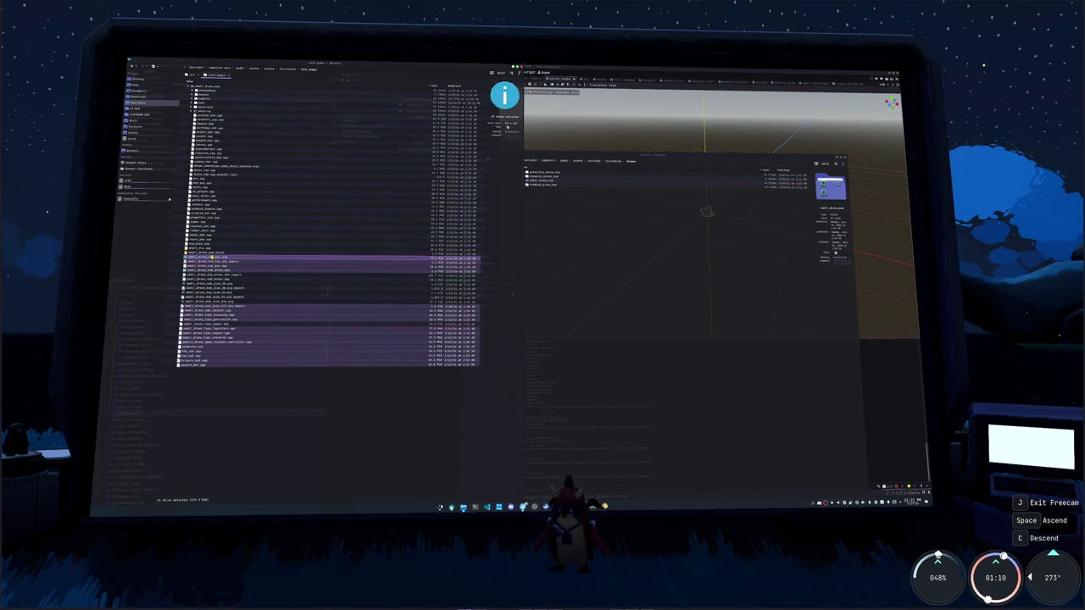
{"action": "left_click", "coordinate": [208, 249], "text": "ctrl"}
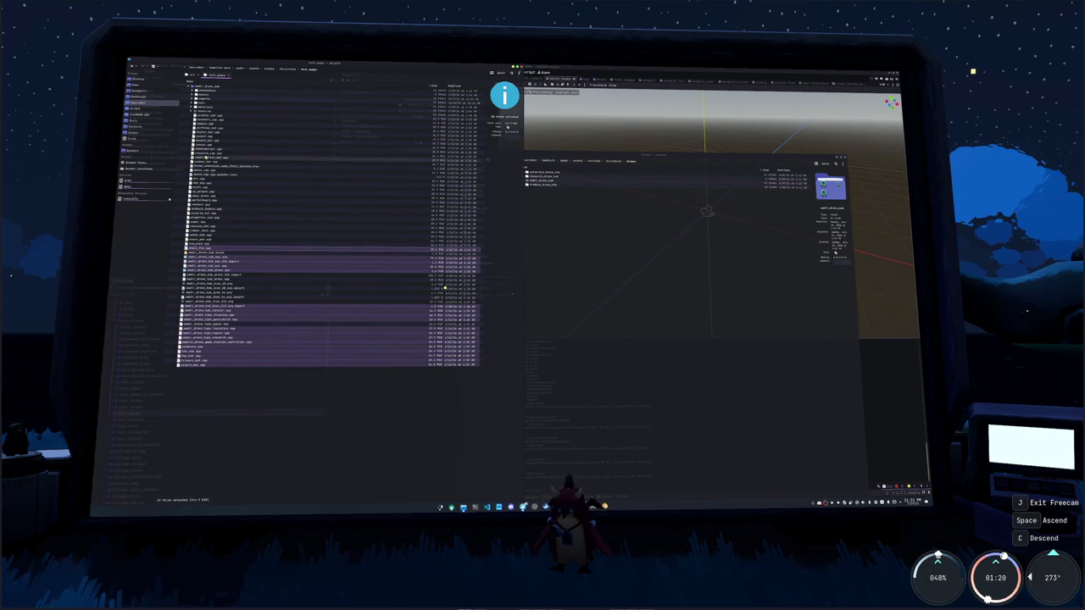
Add the top folders to the selection and move everything selected to the Trash
{"action": "left_click", "coordinate": [218, 118], "text": "shift"}
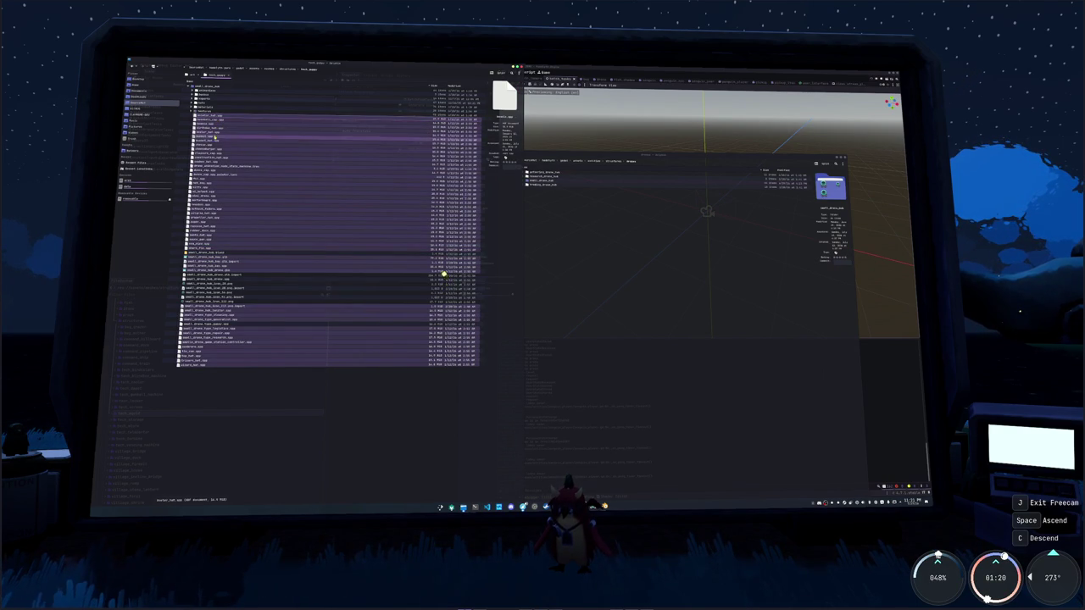
{"action": "left_click", "coordinate": [204, 108], "text": "shift"}
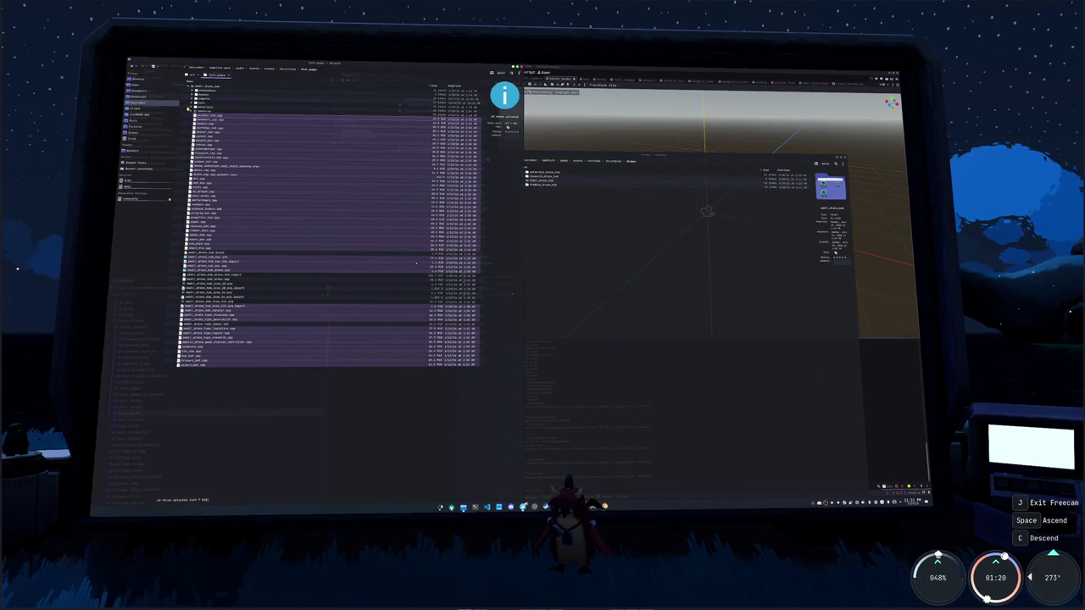
{"action": "left_click", "coordinate": [203, 95], "text": "shift"}
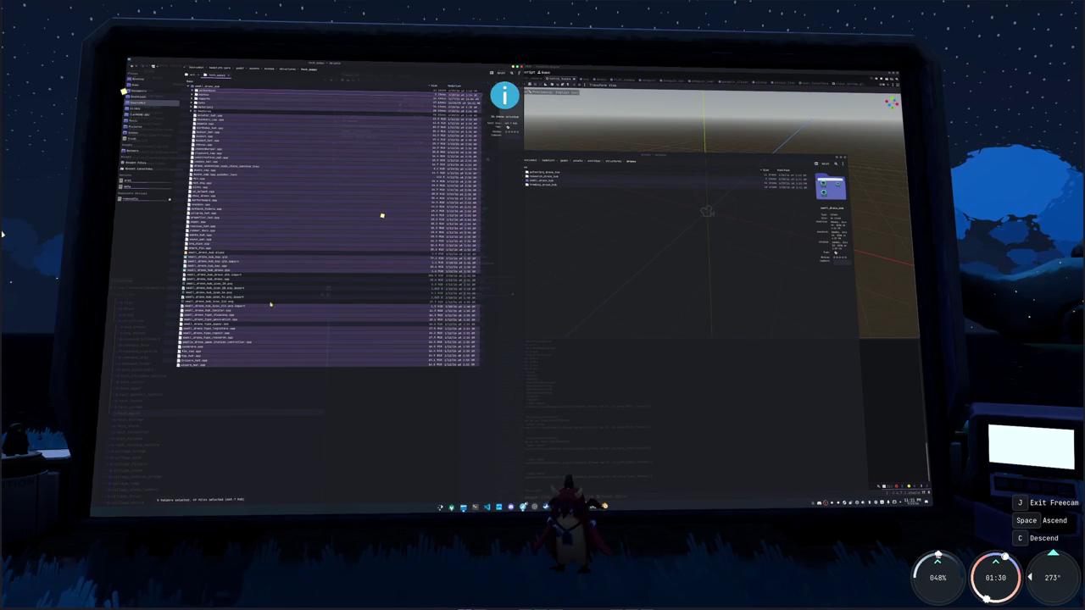
{"action": "key", "text": "Delete"}
{"action": "left_click", "coordinate": [211, 91]}
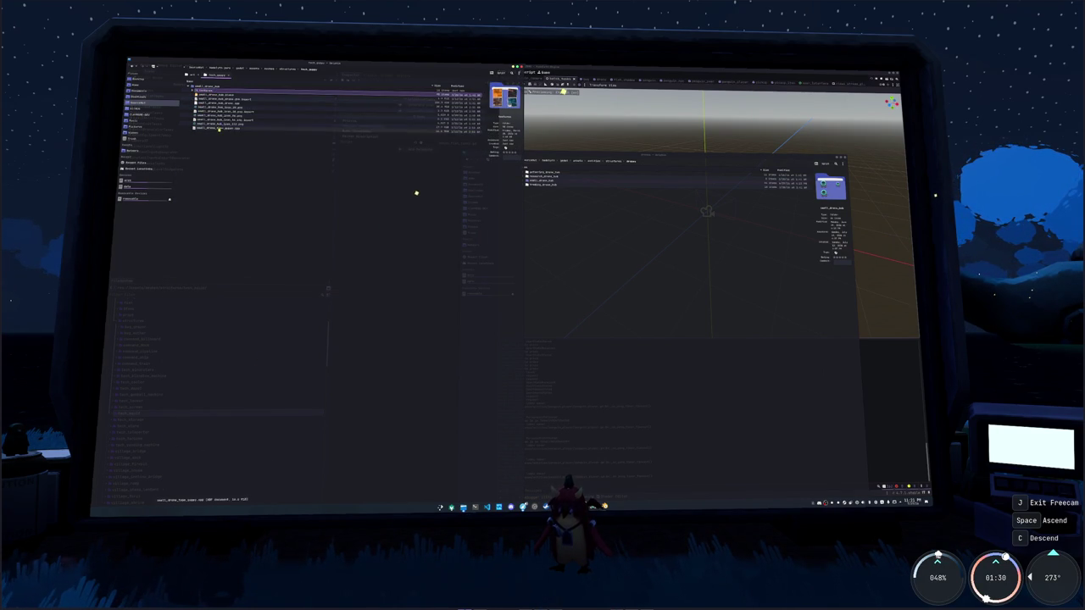
Cancel an accidental move of all items, then open the small_drone_hub folder
{"action": "key", "text": "ctrl+a"}
{"action": "left_click_drag", "start_coordinate": [297, 111], "coordinate": [263, 235]}
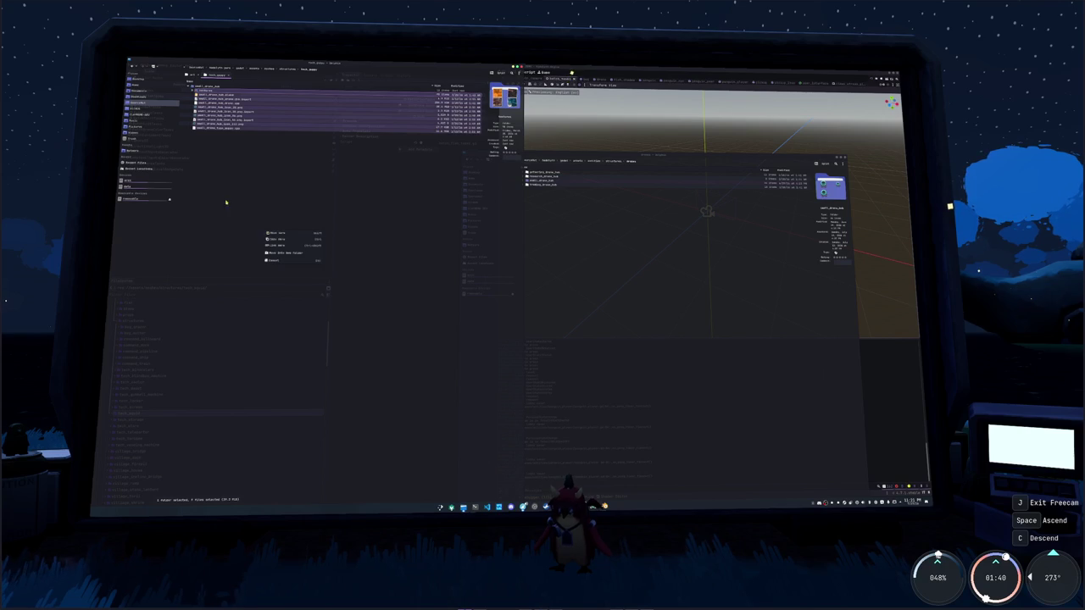
{"action": "left_click", "coordinate": [284, 237]}
{"action": "left_click", "coordinate": [214, 88]}
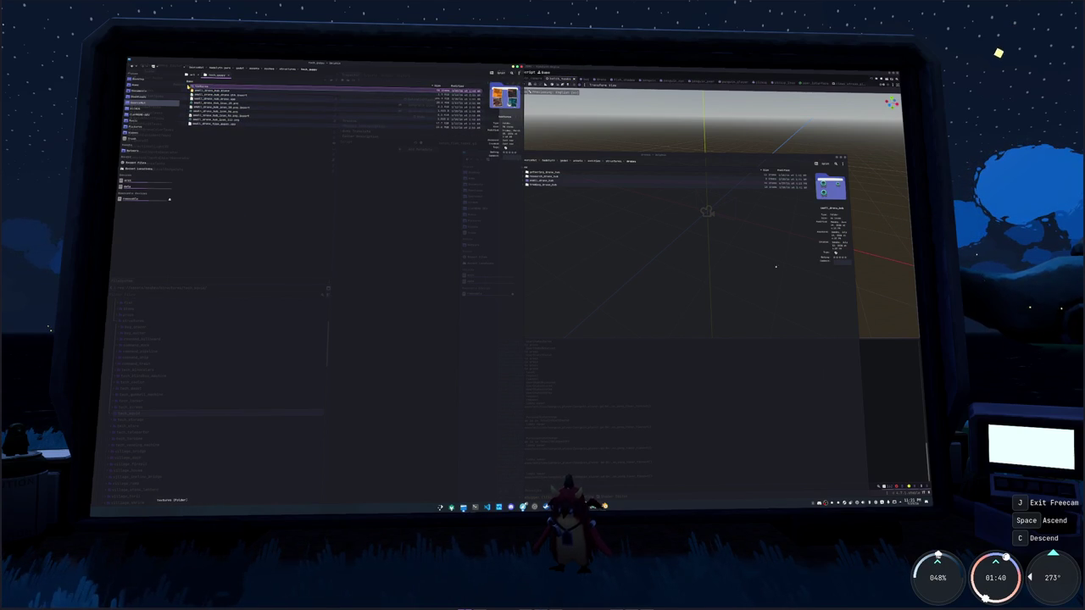
{"action": "double_click", "coordinate": [214, 87]}
Select the subfolders and texture files in small_drone_hub, previewing a texture and its .import file
{"action": "left_click", "coordinate": [214, 94]}
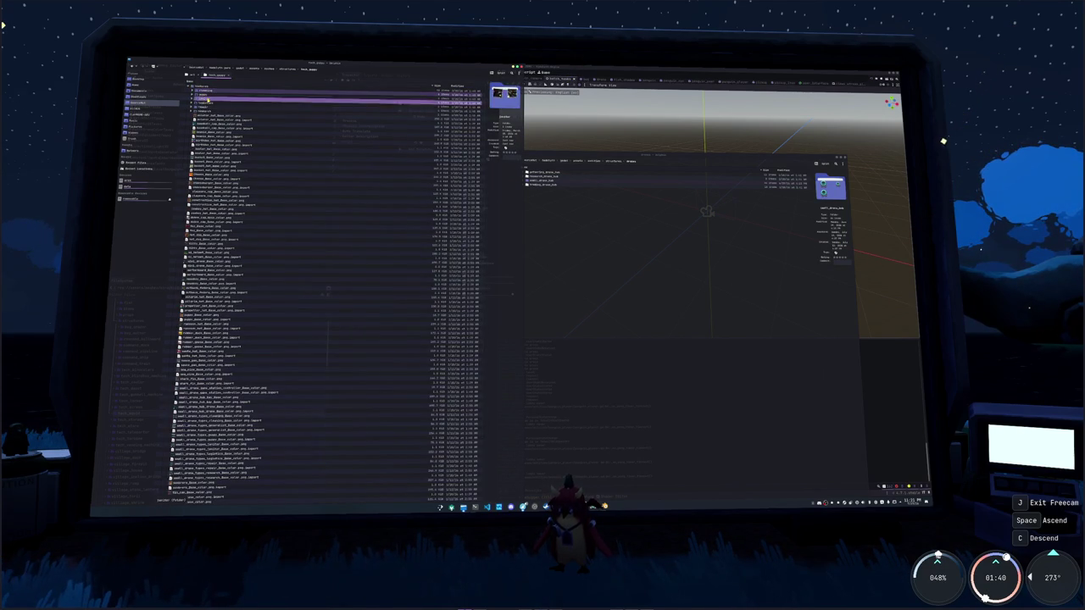
{"action": "left_click", "coordinate": [212, 103], "text": "ctrl"}
{"action": "left_click", "coordinate": [211, 107], "text": "ctrl"}
{"action": "left_click", "coordinate": [213, 111], "text": "ctrl"}
{"action": "left_click", "coordinate": [214, 116], "text": "ctrl"}
{"action": "left_click", "coordinate": [217, 120], "text": "ctrl"}
{"action": "scroll", "coordinate": [215, 118], "scroll_direction": "down", "scroll_amount": 5}
{"action": "left_click", "coordinate": [196, 453]}
{"action": "left_click", "coordinate": [198, 456]}
Delete all the old texture files and paste in the drone colour texture and its .import file
{"action": "key", "text": "ctrl+a"}
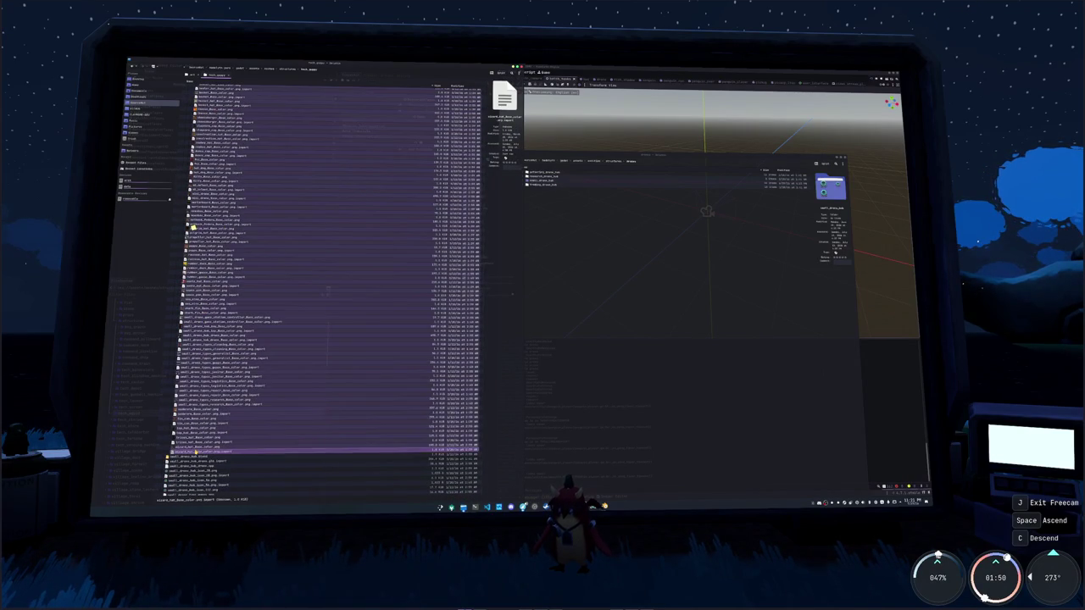
{"action": "scroll", "coordinate": [204, 407], "scroll_direction": "up", "scroll_amount": 5}
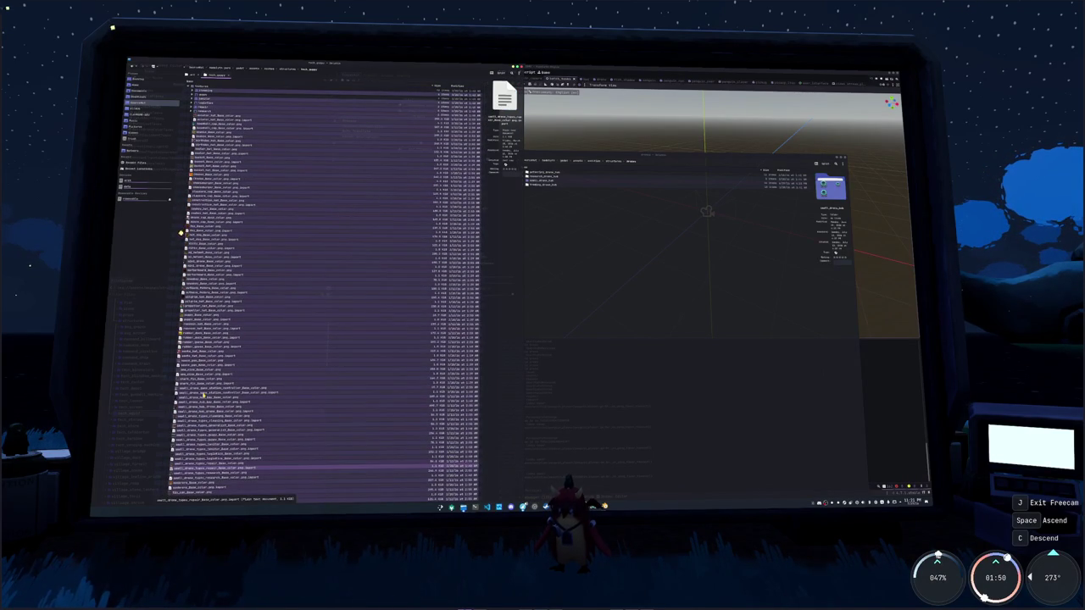
{"action": "key", "text": "Delete"}
{"action": "key", "text": "ctrl+v"}
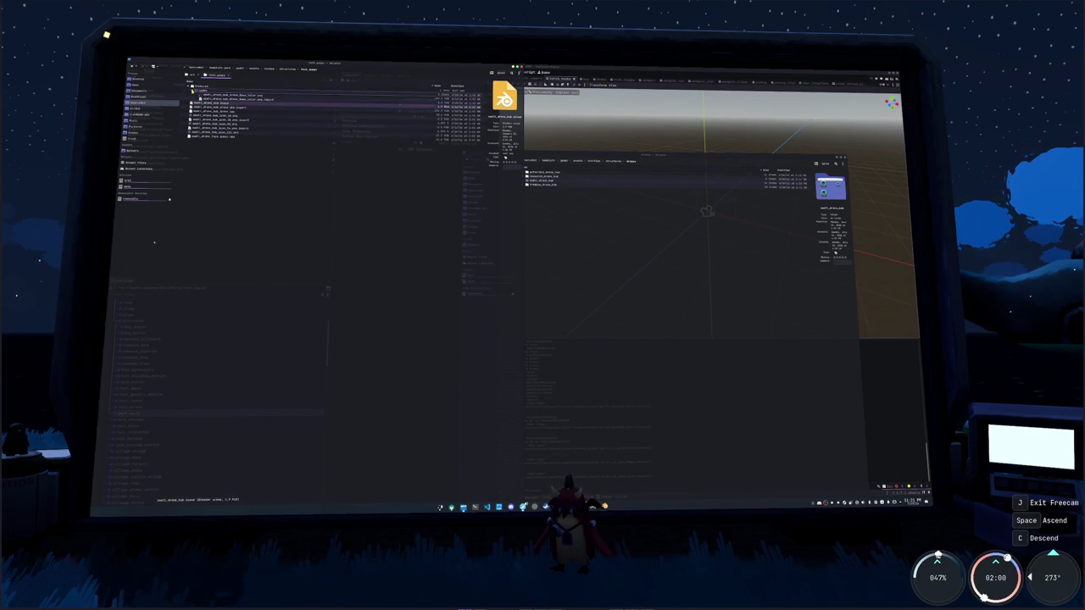
{"action": "right_click", "coordinate": [217, 93]}
Move the two texture files into the subfolder and review the remaining drone files
{"action": "left_click", "coordinate": [217, 89]}
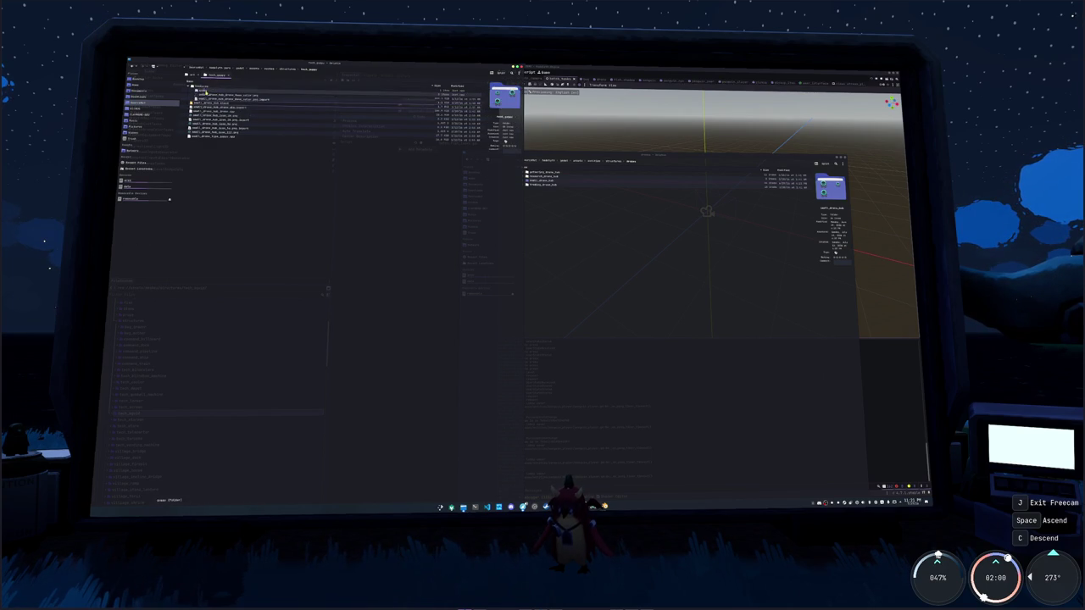
{"action": "key", "text": "Down"}
{"action": "key", "text": "Down"}
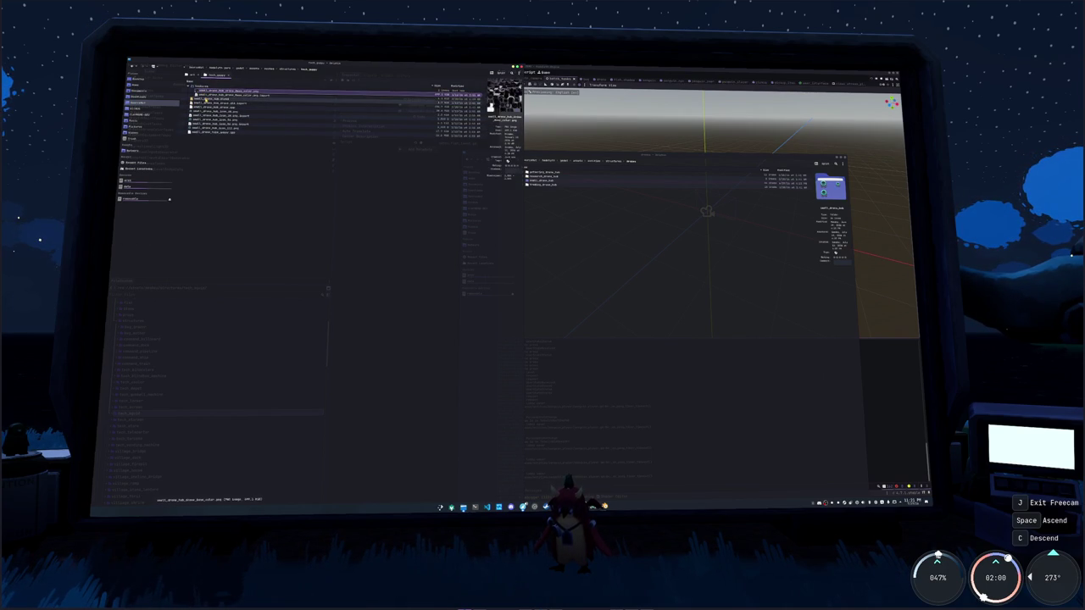
{"action": "key", "text": "Up"}
{"action": "key", "text": "Up"}
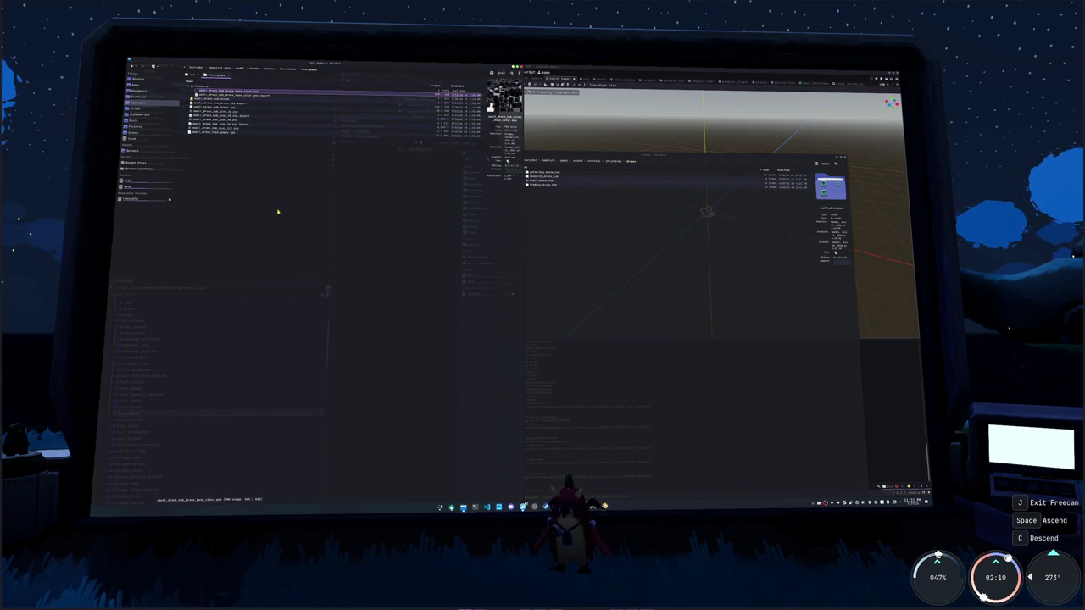
{"action": "key", "text": "Down"}
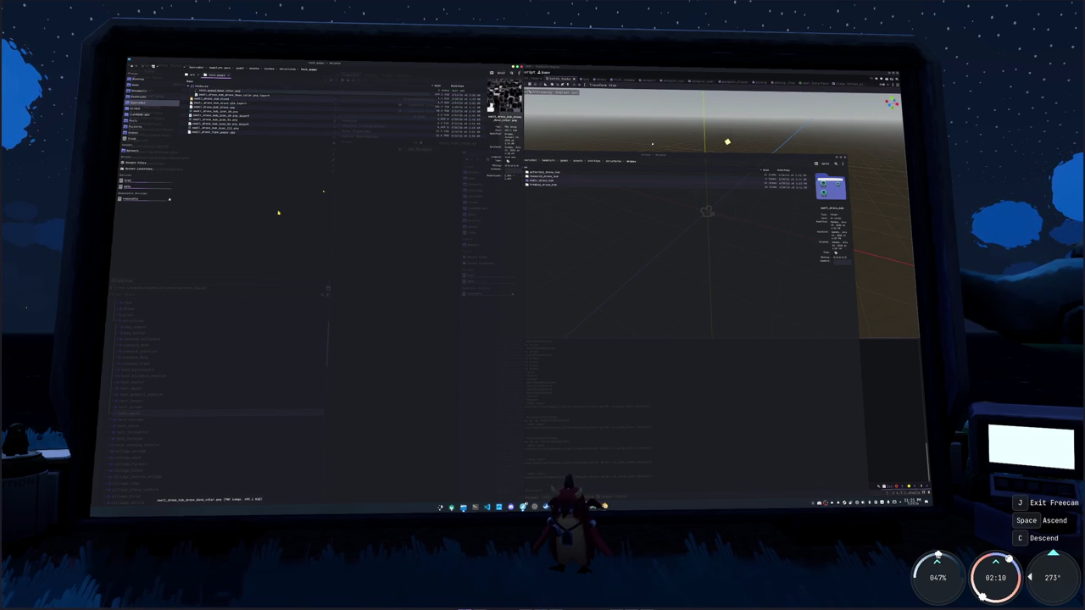
{"action": "key", "text": "Down"}
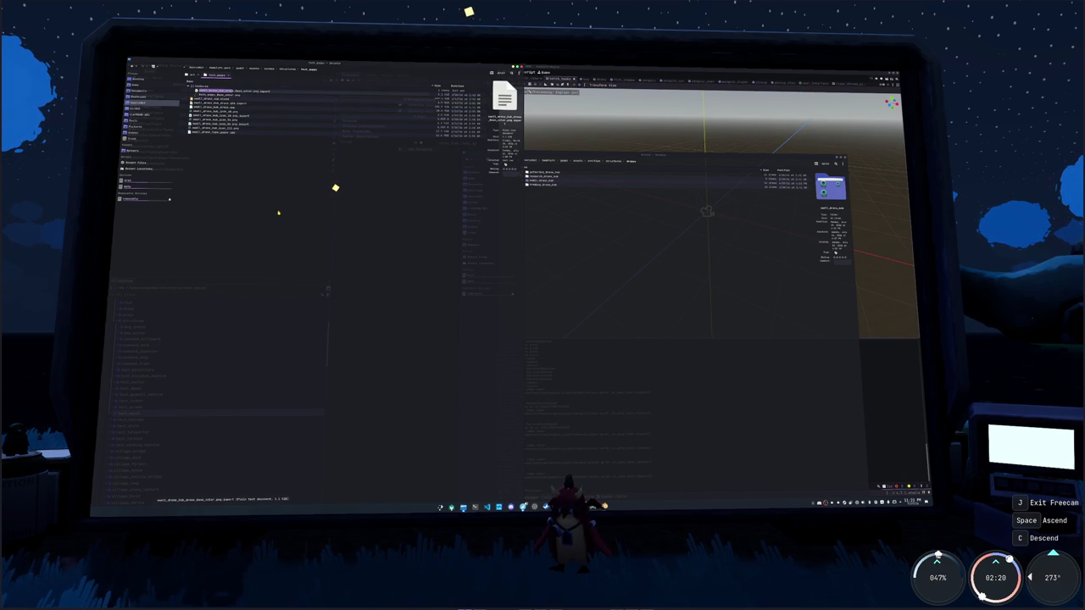
{"action": "key", "text": "Down"}
{"action": "key", "text": "Down"}
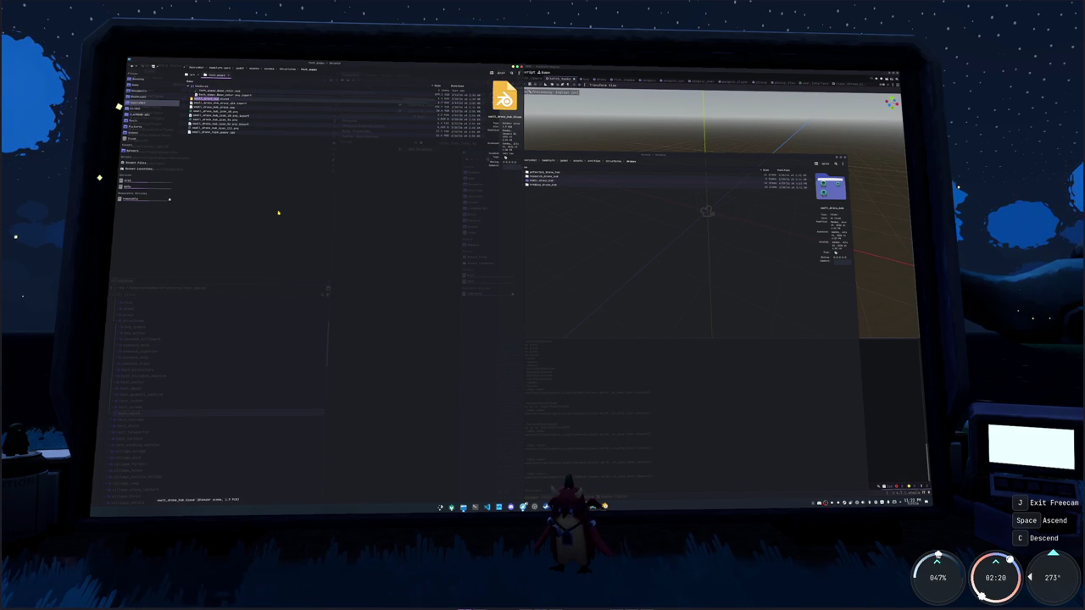
{"action": "key", "text": "Down"}
{"action": "key", "text": "Down"}
{"action": "key", "text": "Down"}
Rename files with F2 so their names refer to the fish instead of the drone
{"action": "key", "text": "F2"}
{"action": "key", "text": "Return"}
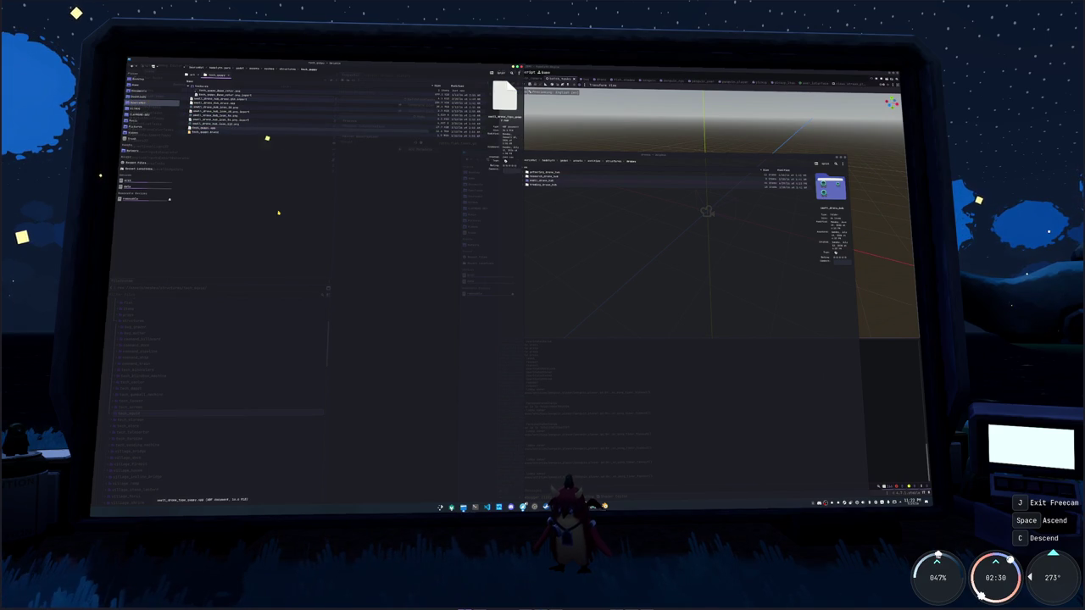
{"action": "key", "text": "Up"}
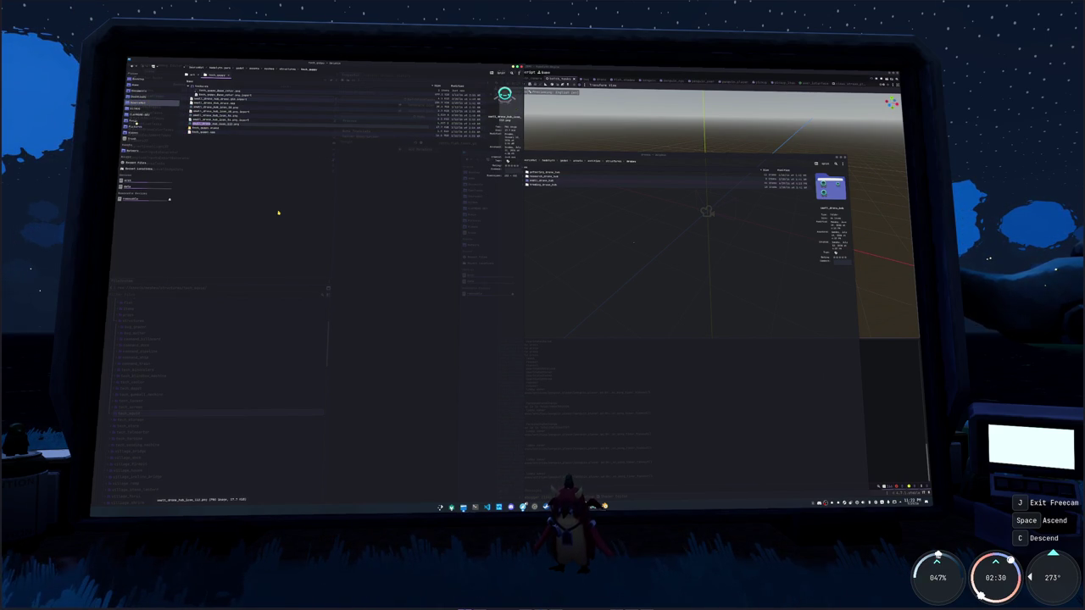
{"action": "key", "text": "Return"}
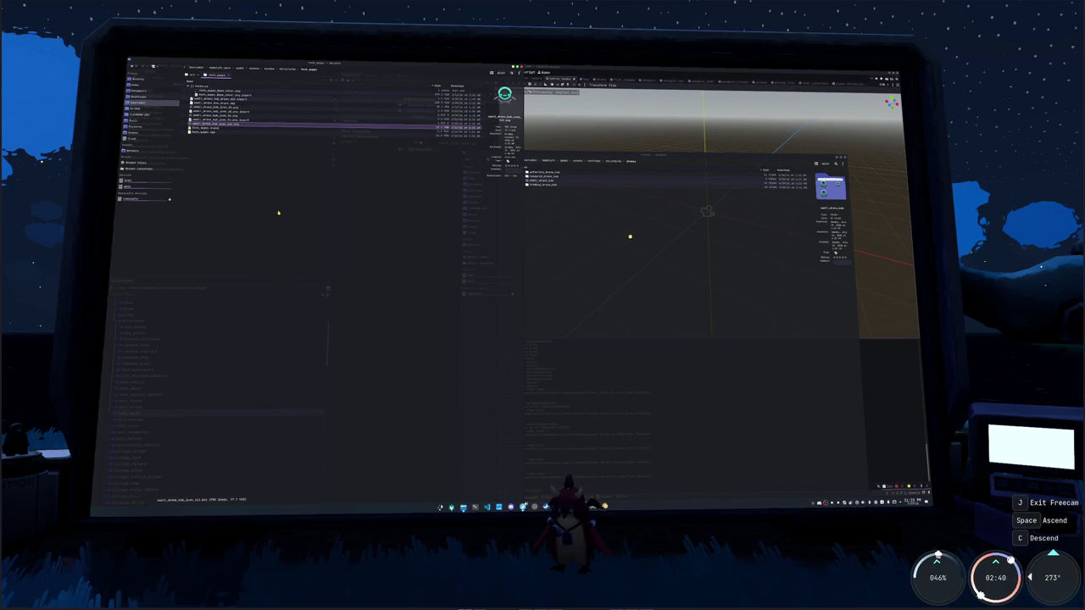
Trash the leftover drone files, including the drone .sop file, and clear the selection
{"action": "key", "text": "shift+Up"}
{"action": "key", "text": "shift+Up"}
{"action": "key", "text": "shift+Up"}
{"action": "key", "text": "Delete"}
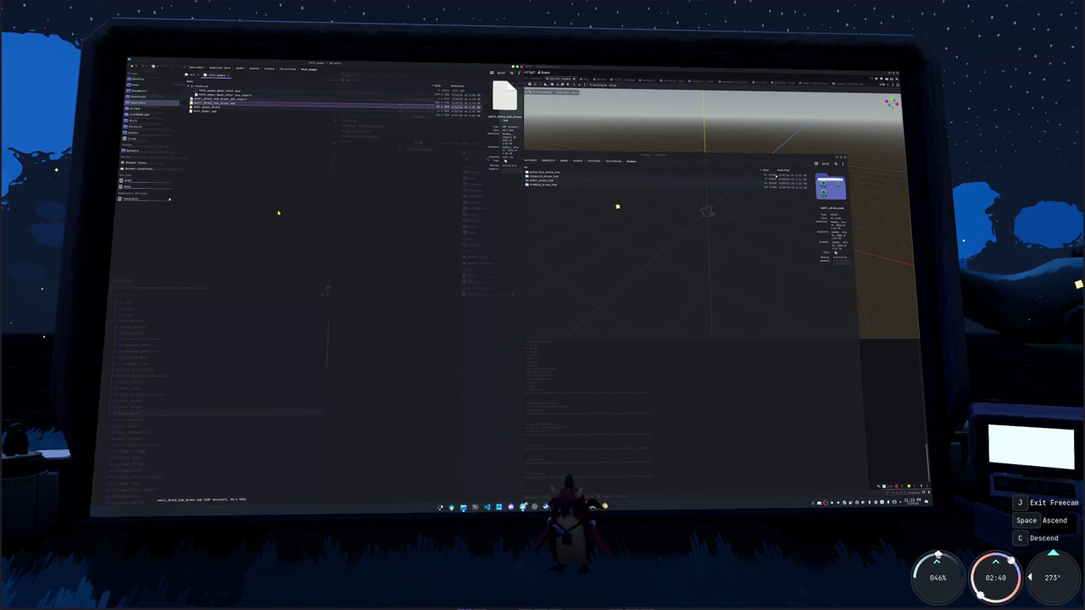
{"action": "key", "text": "Down"}
{"action": "key", "text": "Down"}
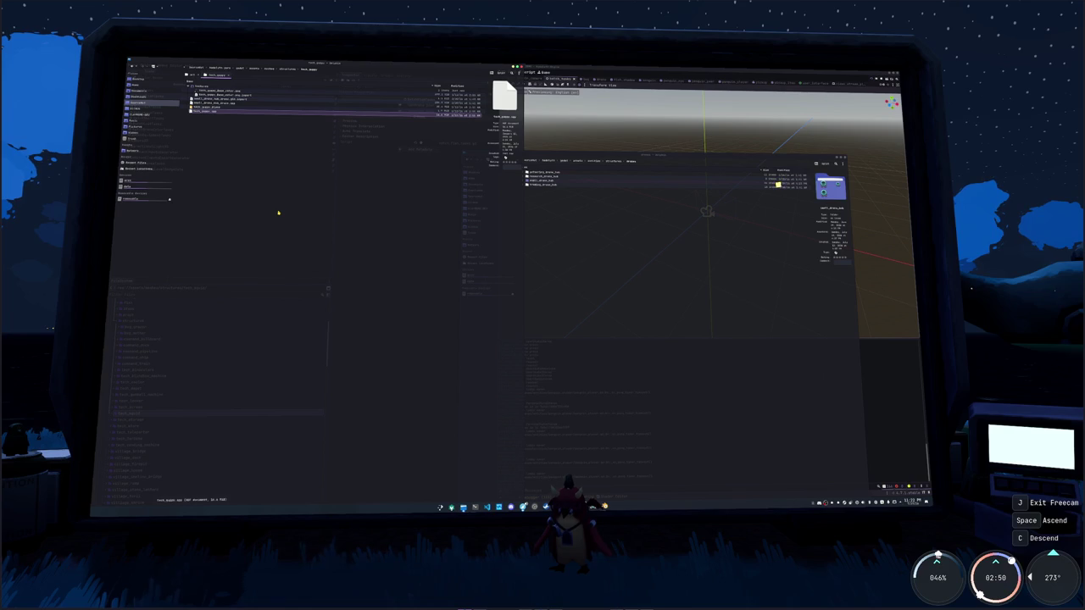
{"action": "key", "text": "Up"}
{"action": "key", "text": "Up"}
{"action": "key", "text": "Delete"}
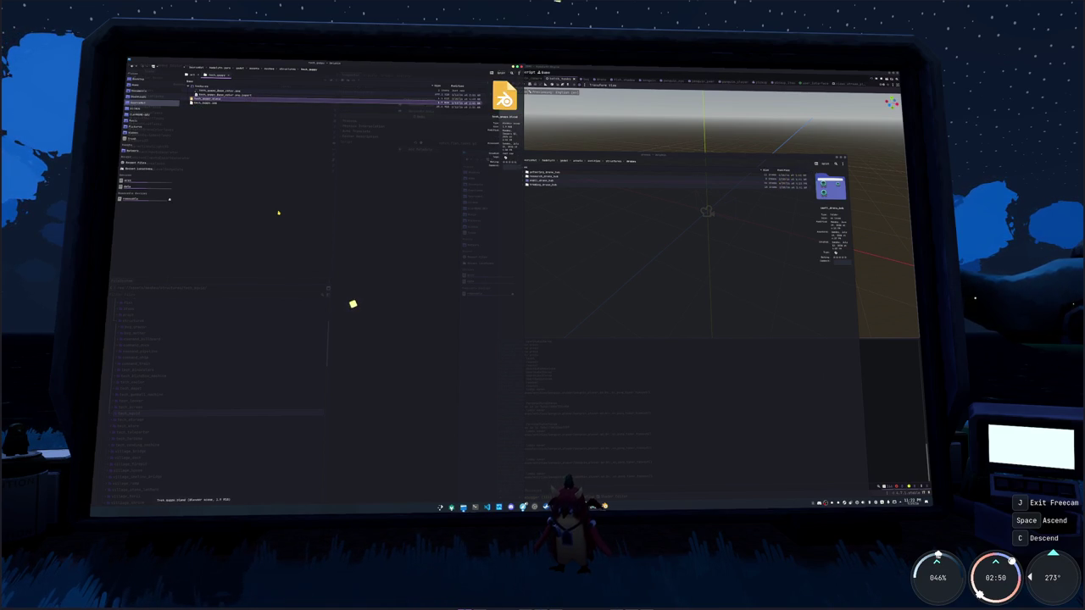
{"action": "key", "text": "Escape"}
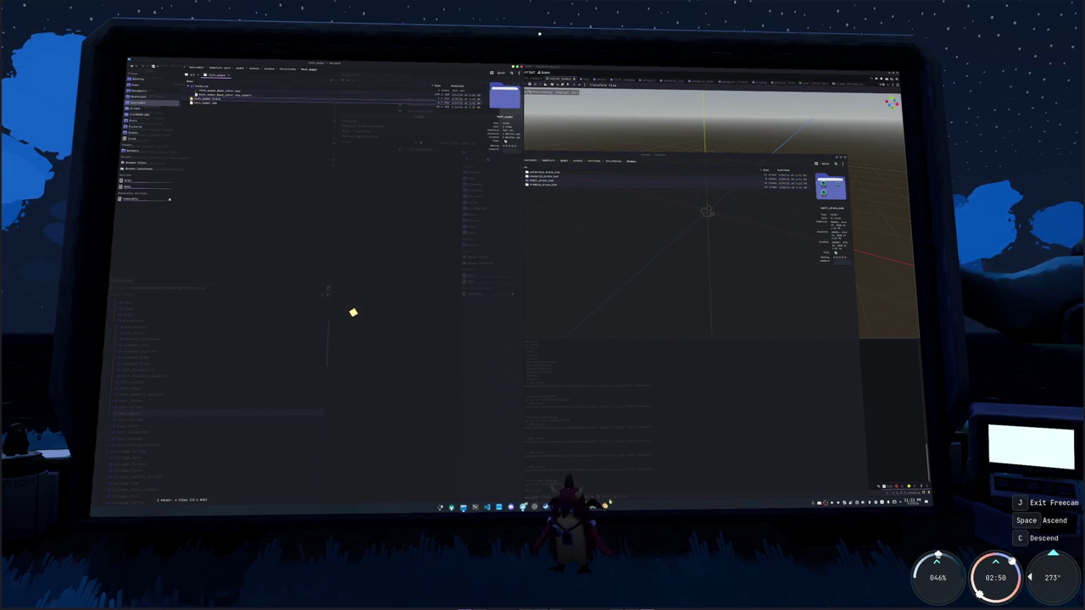
{"action": "left_click", "coordinate": [604, 505]}
Open the drone's .blend file from its project folder, discarding unsaved changes
{"action": "left_click", "coordinate": [136, 64]}
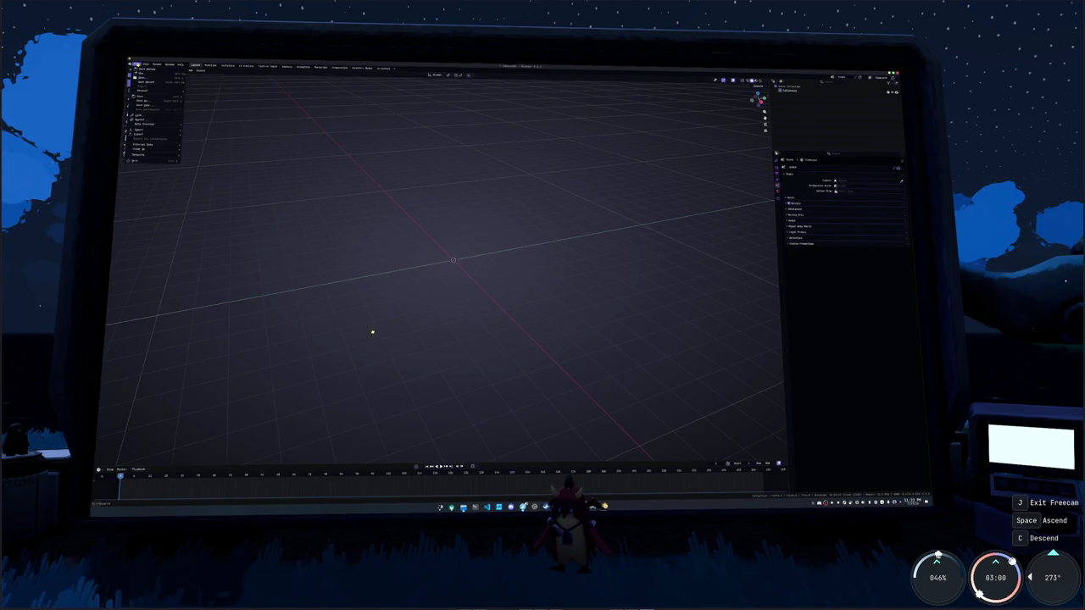
{"action": "left_click", "coordinate": [164, 93]}
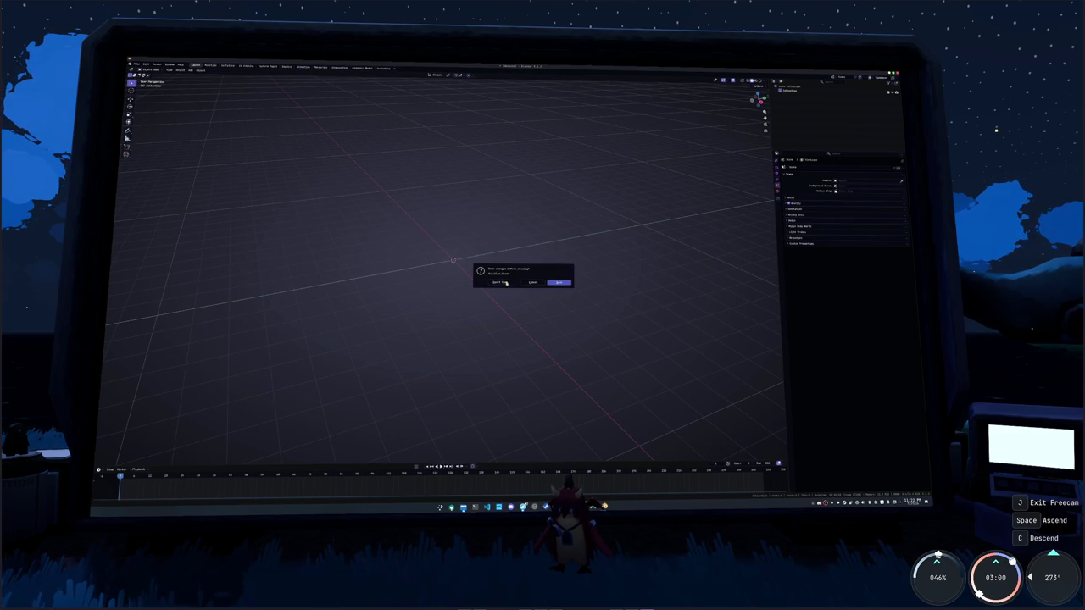
{"action": "left_click", "coordinate": [510, 281]}
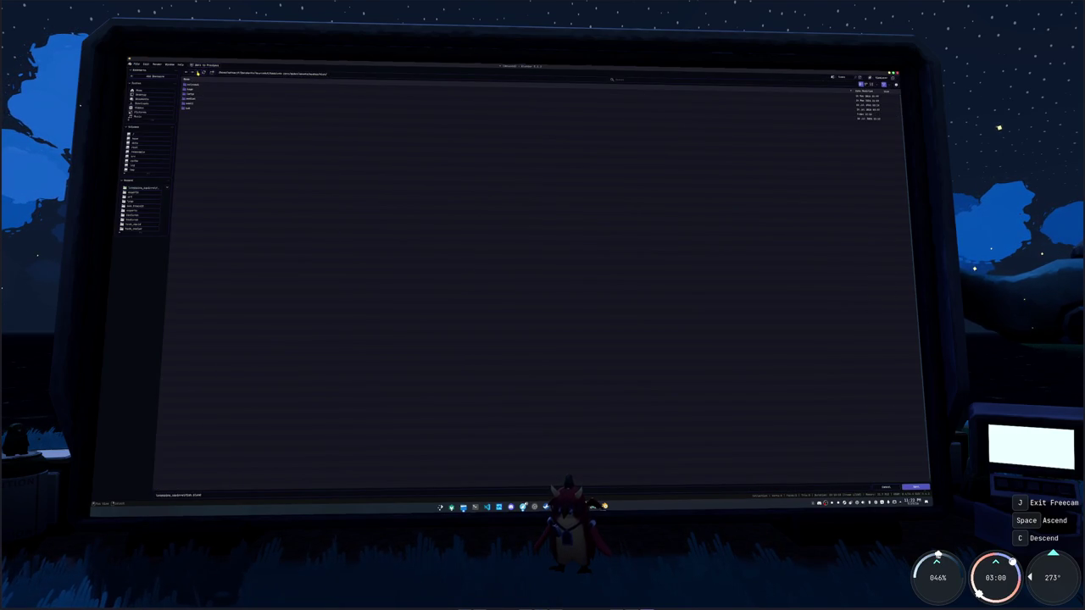
{"action": "double_click", "coordinate": [193, 103]}
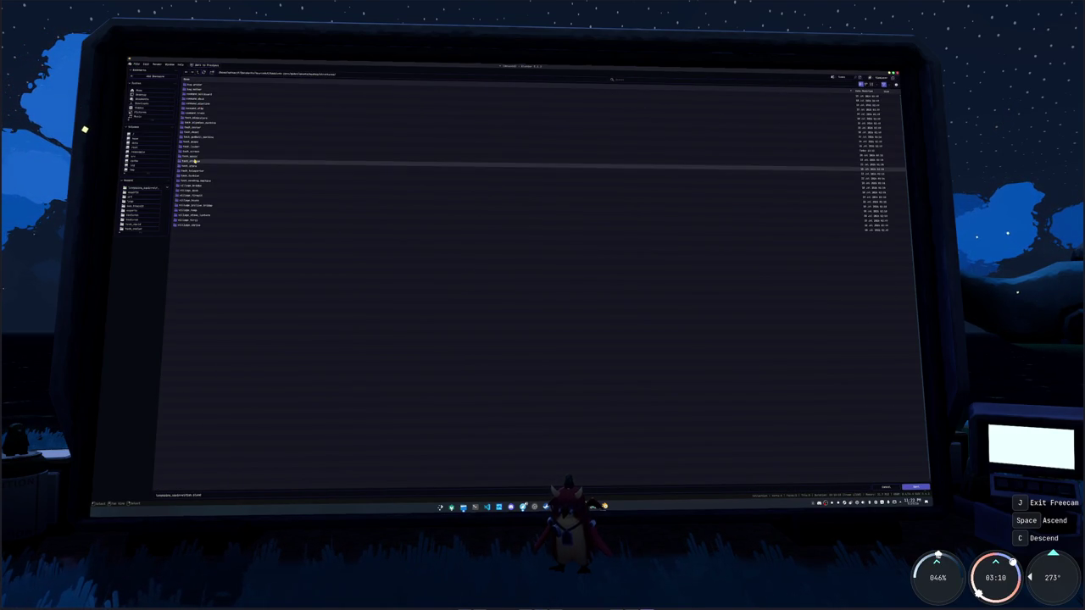
{"action": "double_click", "coordinate": [194, 147]}
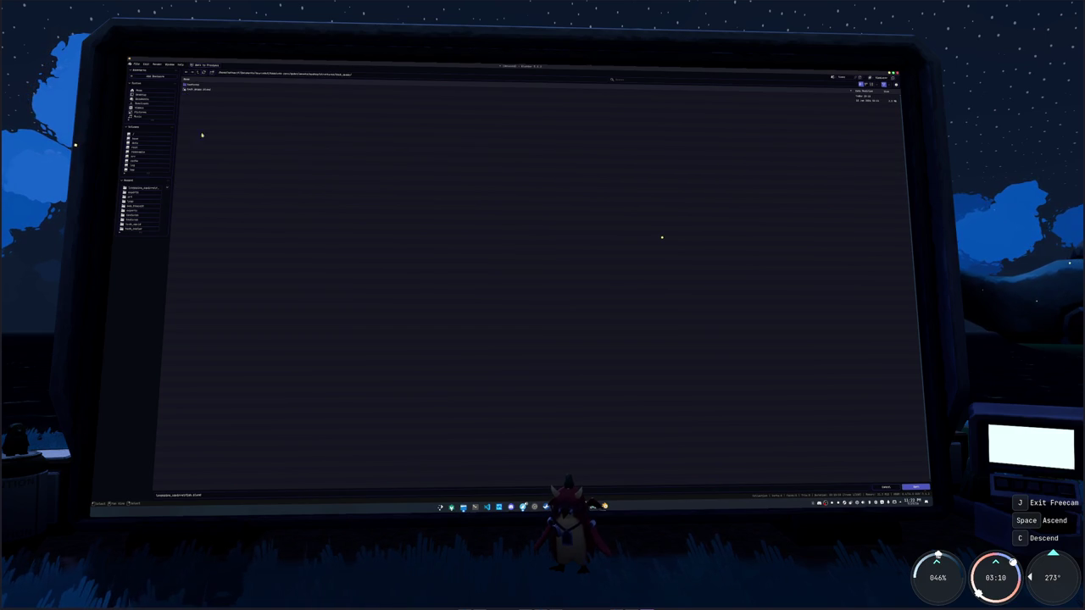
{"action": "double_click", "coordinate": [203, 90]}
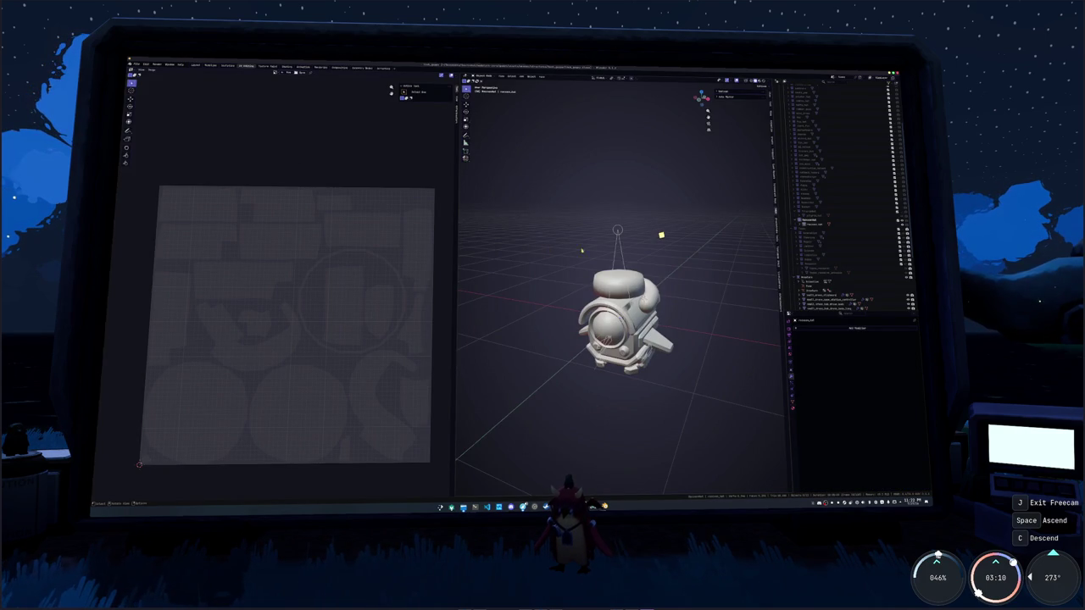
Switch the drone to Texture Paint, delete the image entries from the Outliner, and add a plane
{"action": "left_click", "coordinate": [814, 225]}
{"action": "key", "text": "ctrl+Tab"}
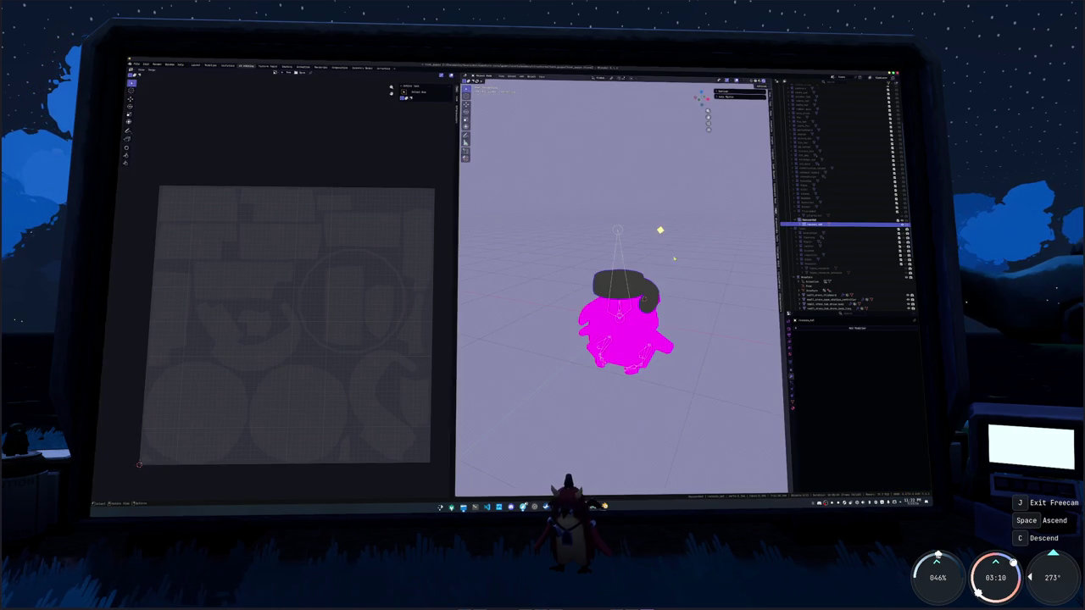
{"action": "left_click", "coordinate": [811, 224]}
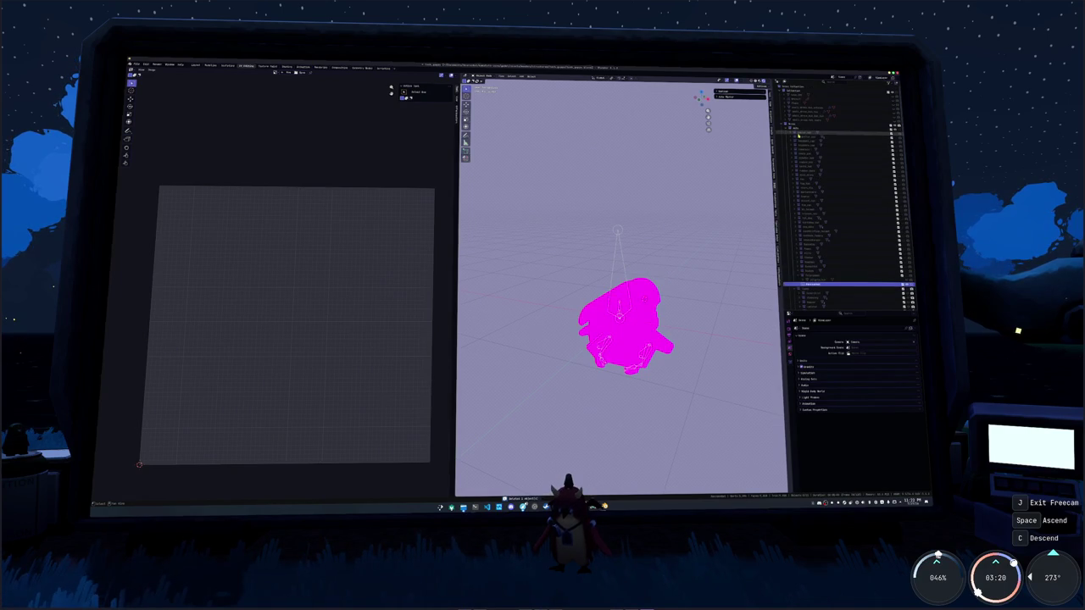
{"action": "left_click", "coordinate": [799, 134], "text": "shift"}
{"action": "right_click", "coordinate": [800, 134]}
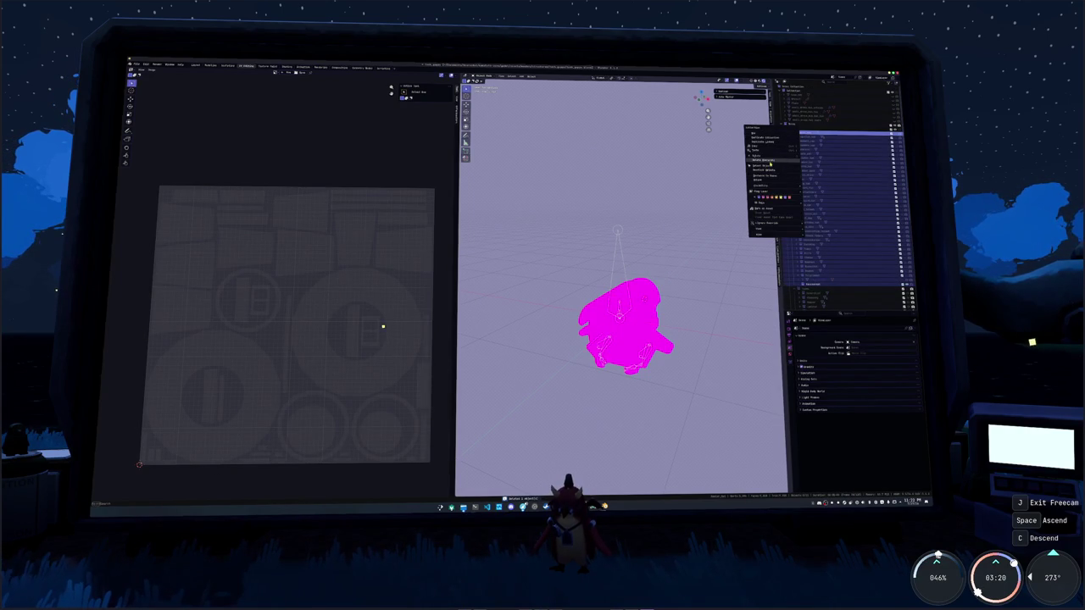
{"action": "left_click", "coordinate": [793, 161]}
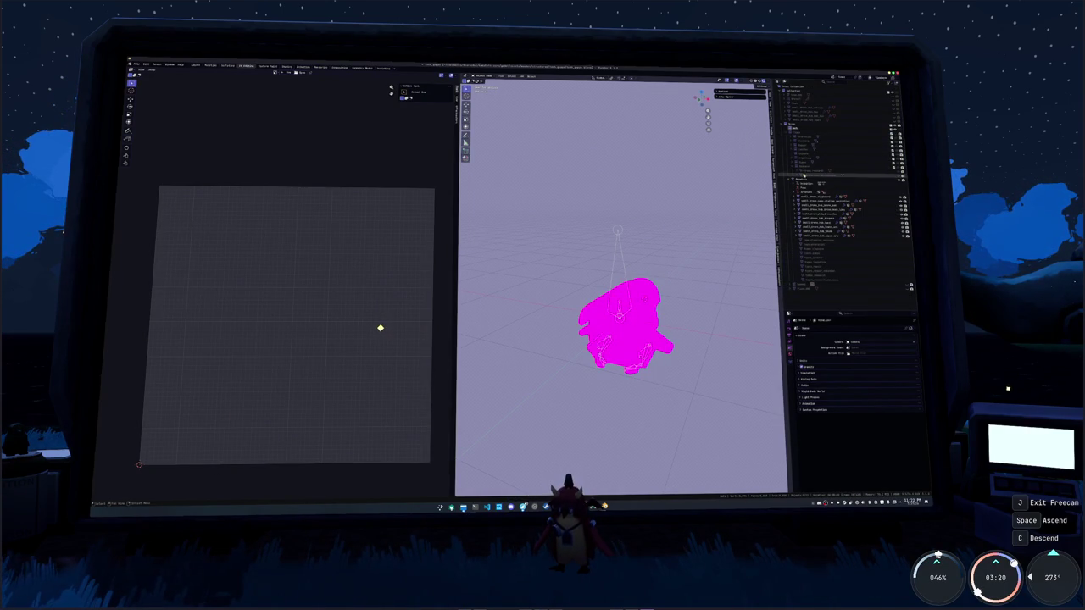
{"action": "left_click", "coordinate": [814, 289]}
{"action": "key", "text": "alt+h"}
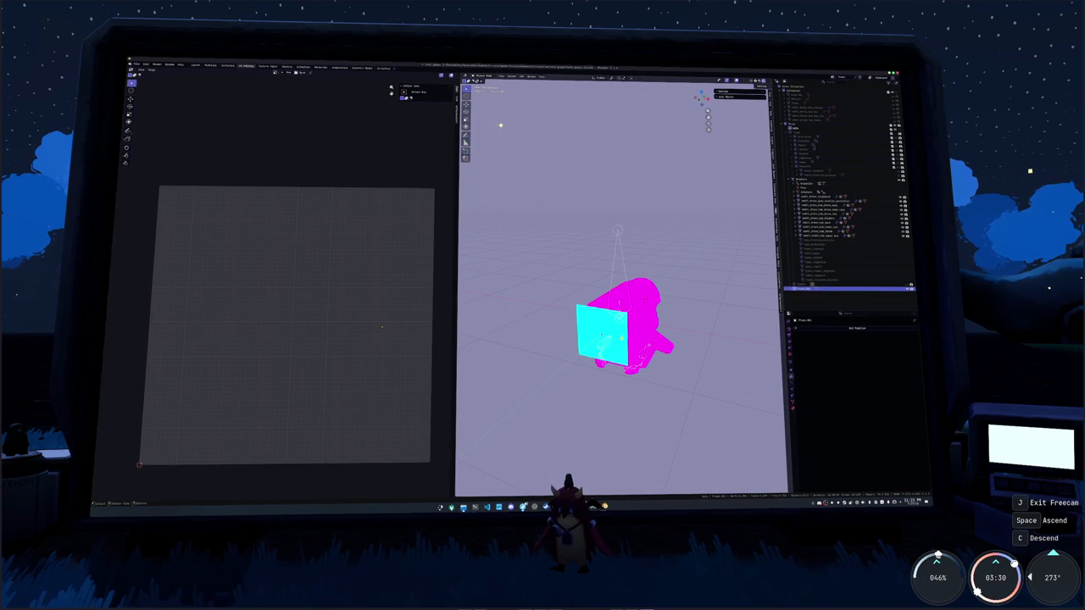
In the Shading workspace, load the face PNG from the textures folder into the plane's Image Texture node
{"action": "left_click", "coordinate": [286, 67]}
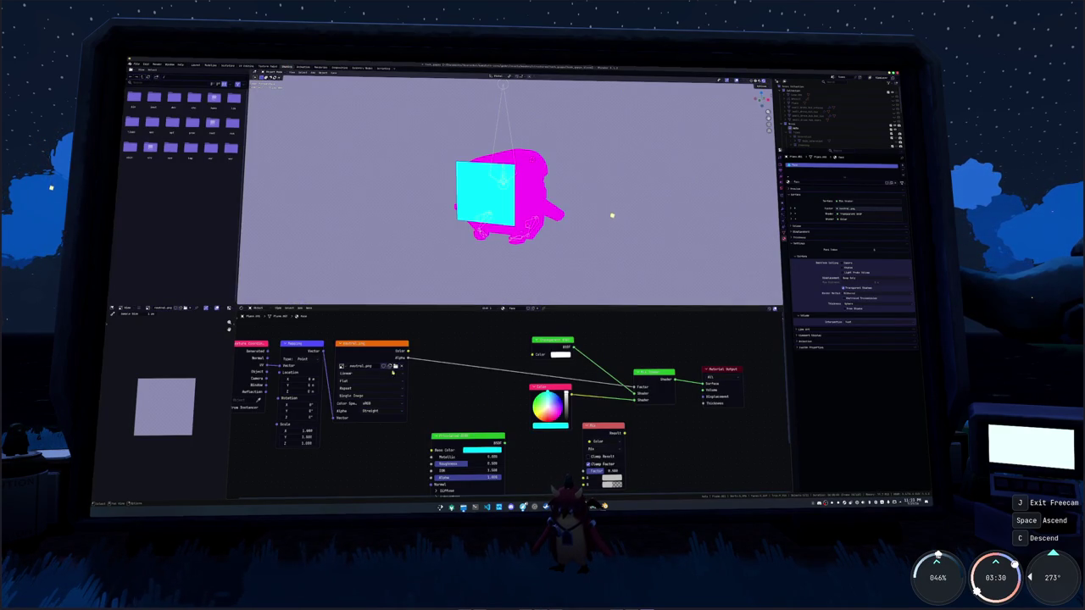
{"action": "left_click", "coordinate": [396, 367]}
{"action": "key", "text": "Up"}
{"action": "key", "text": "Up"}
{"action": "key", "text": "Up"}
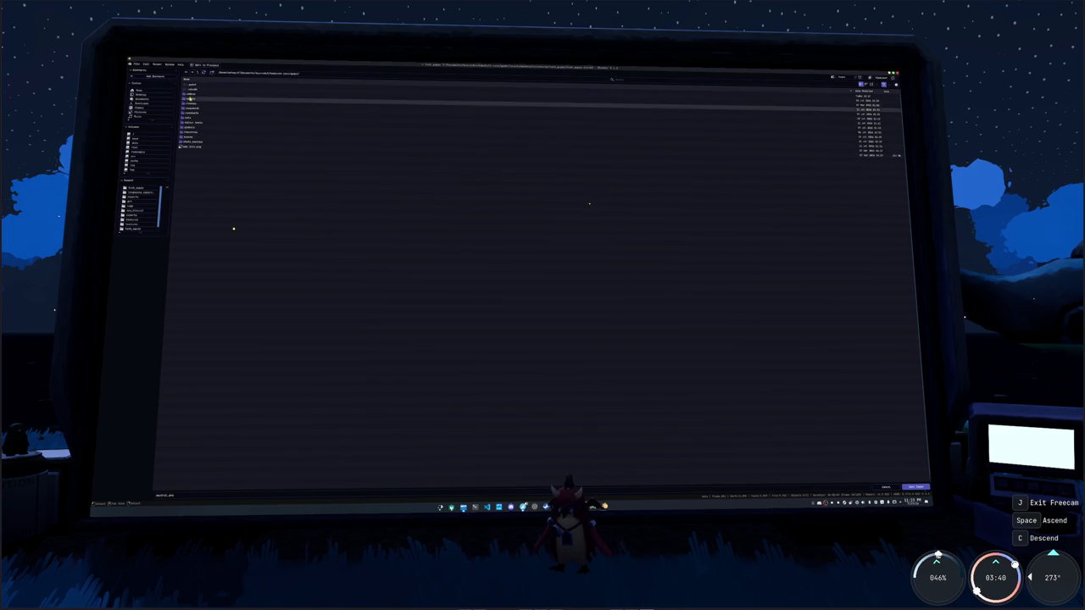
{"action": "key", "text": "Return"}
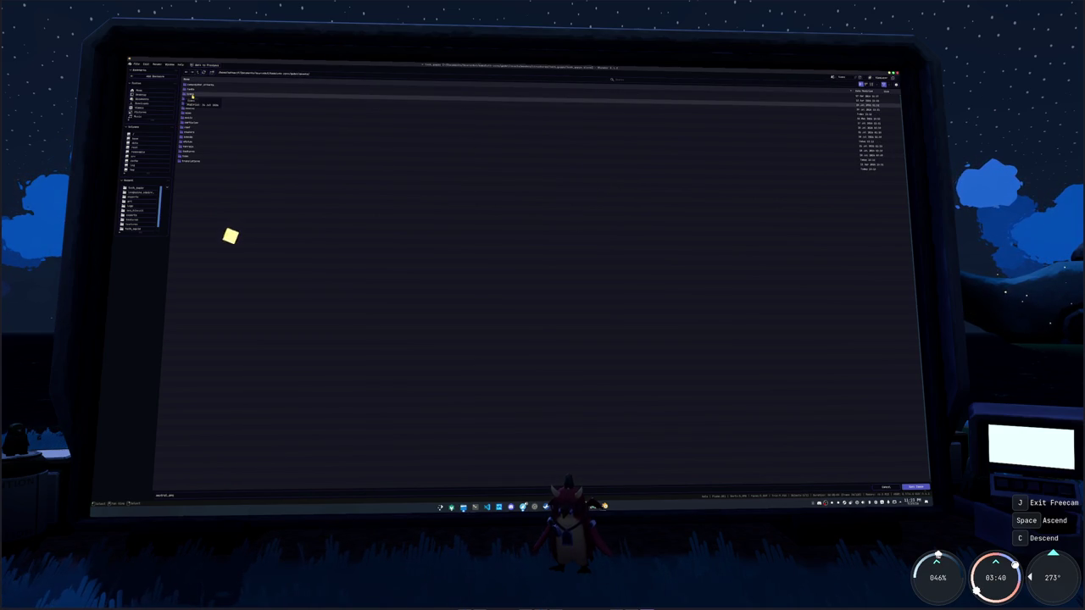
{"action": "key", "text": "Down"}
{"action": "key", "text": "Down"}
{"action": "key", "text": "Return"}
{"action": "key", "text": "Down"}
{"action": "key", "text": "Down"}
{"action": "key", "text": "Return"}
{"action": "key", "text": "Down"}
{"action": "key", "text": "Down"}
{"action": "key", "text": "Down"}
{"action": "key", "text": "Return"}
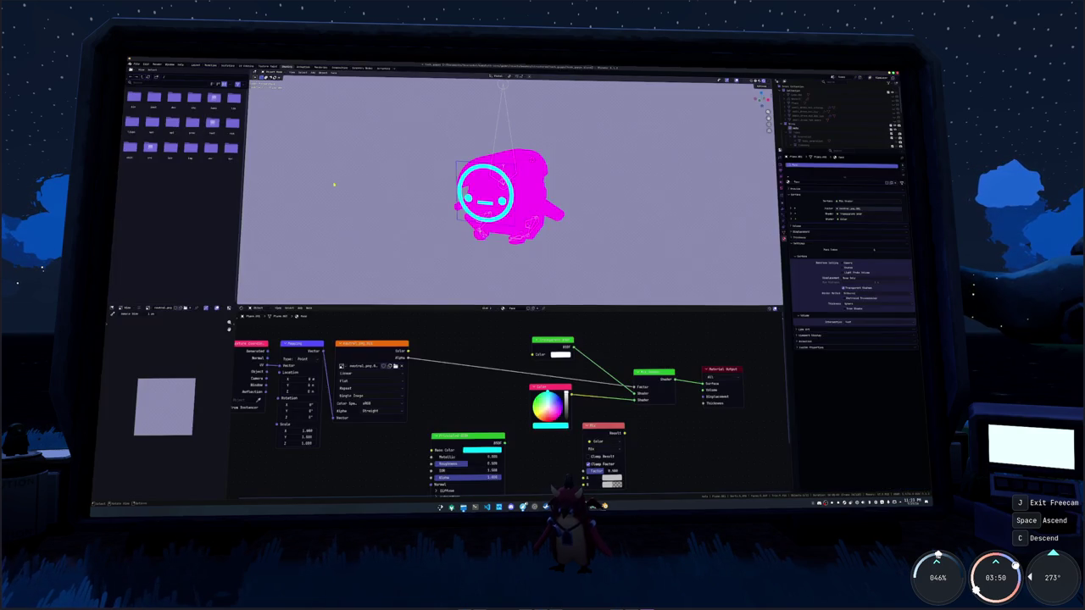
{"action": "left_click", "coordinate": [535, 191]}
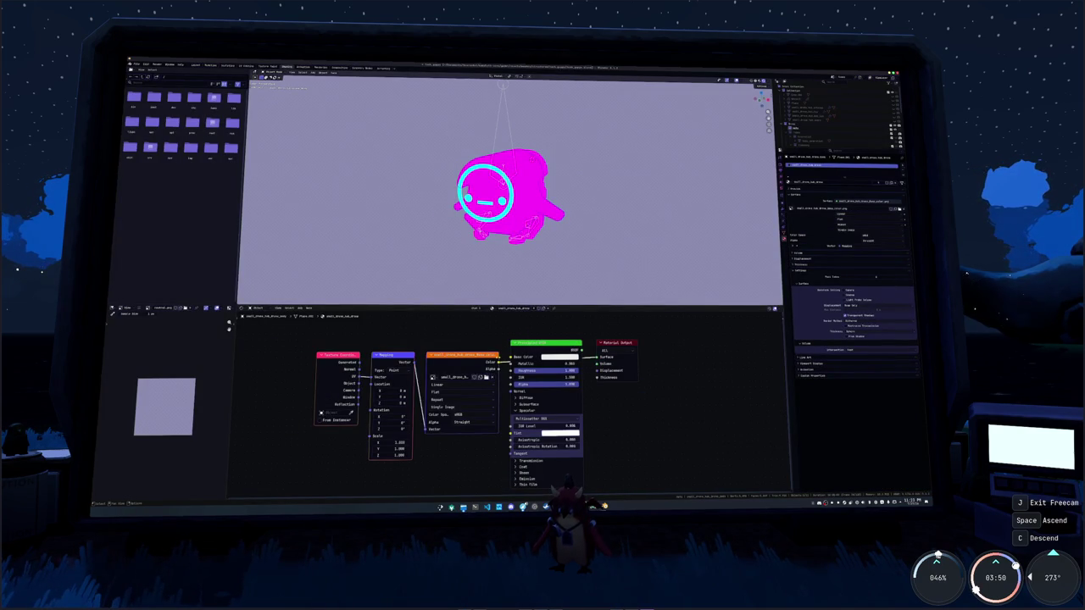
Load the body's base color image into its Image Texture node
{"action": "left_click", "coordinate": [487, 377]}
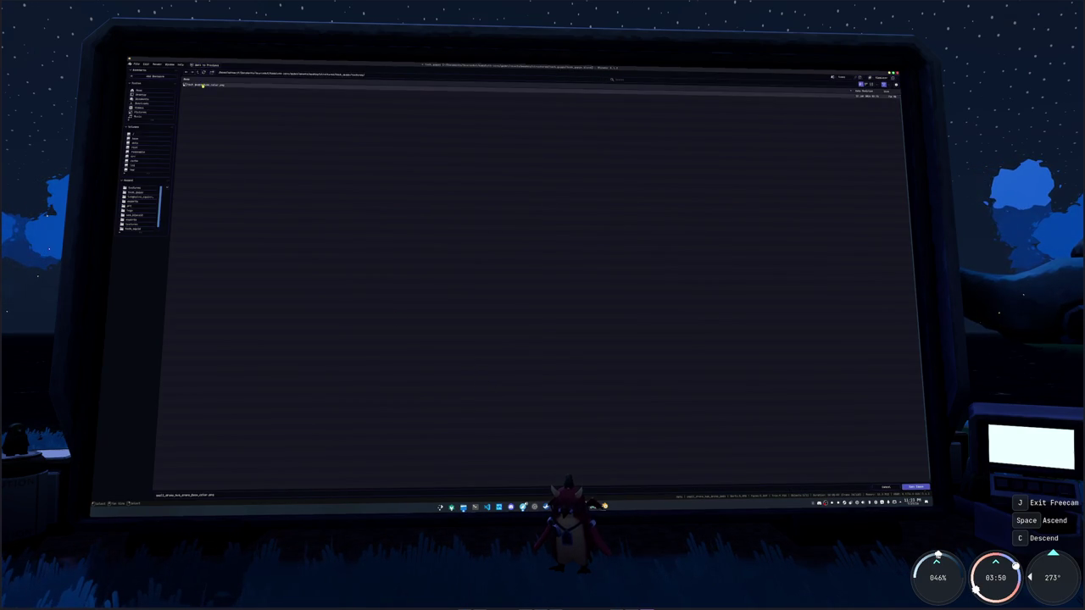
{"action": "double_click", "coordinate": [204, 85]}
{"action": "mouse_move", "coordinate": [540, 239]}
{"action": "left_mouse_down"}
{"action": "mouse_move", "coordinate": [564, 229]}
{"action": "mouse_move", "coordinate": [406, 178]}
{"action": "left_mouse_up"}
Try duplicating the drone with Shift+D twice, cancelling each move
{"action": "key", "text": "shift+d"}
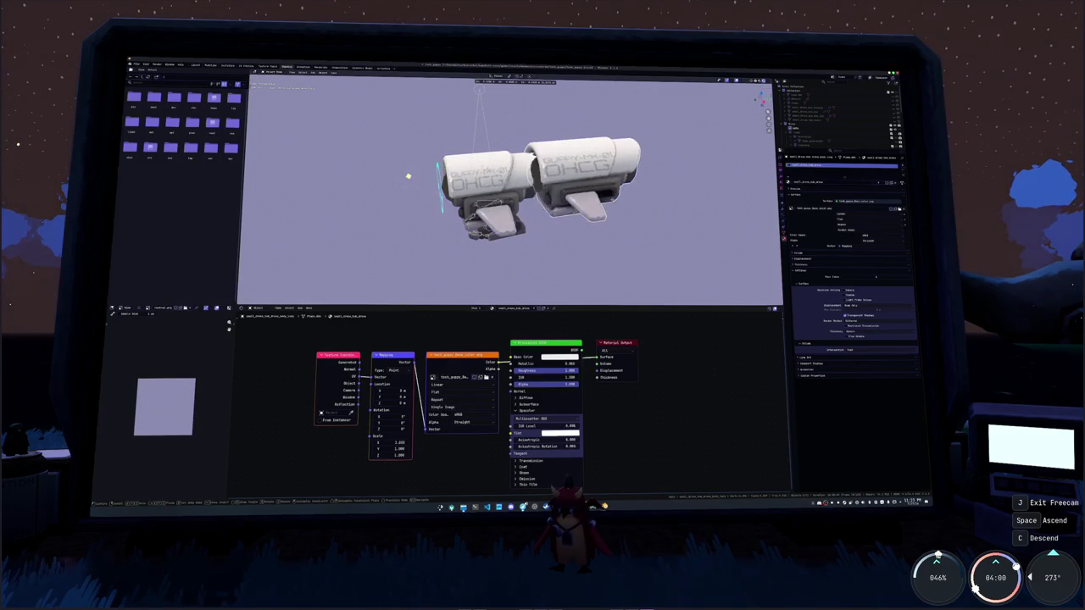
{"action": "key", "text": "Escape"}
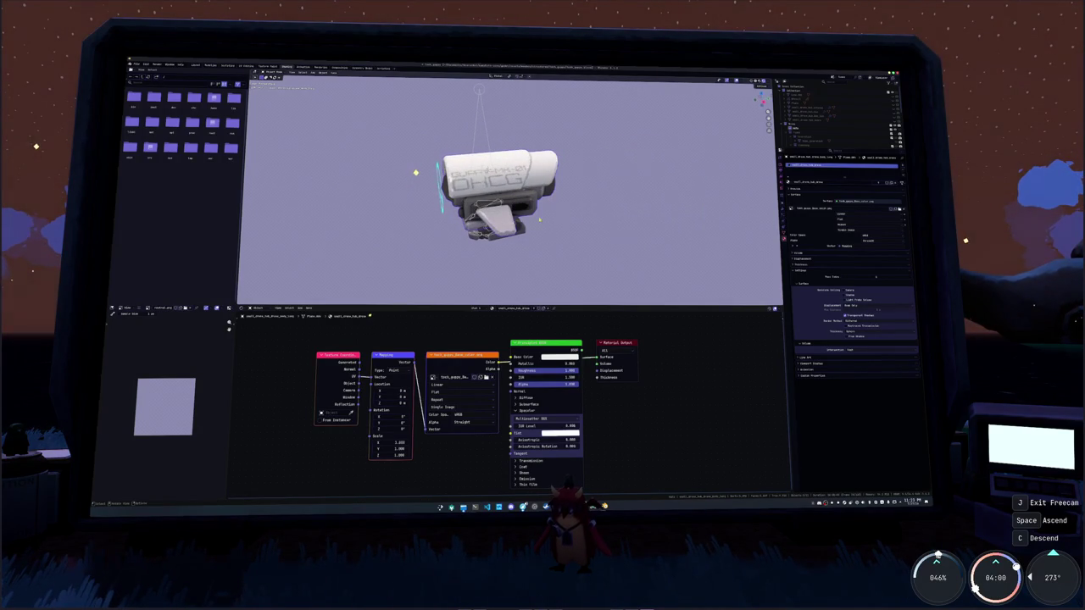
{"action": "key", "text": "shift+d"}
{"action": "key", "text": "z"}
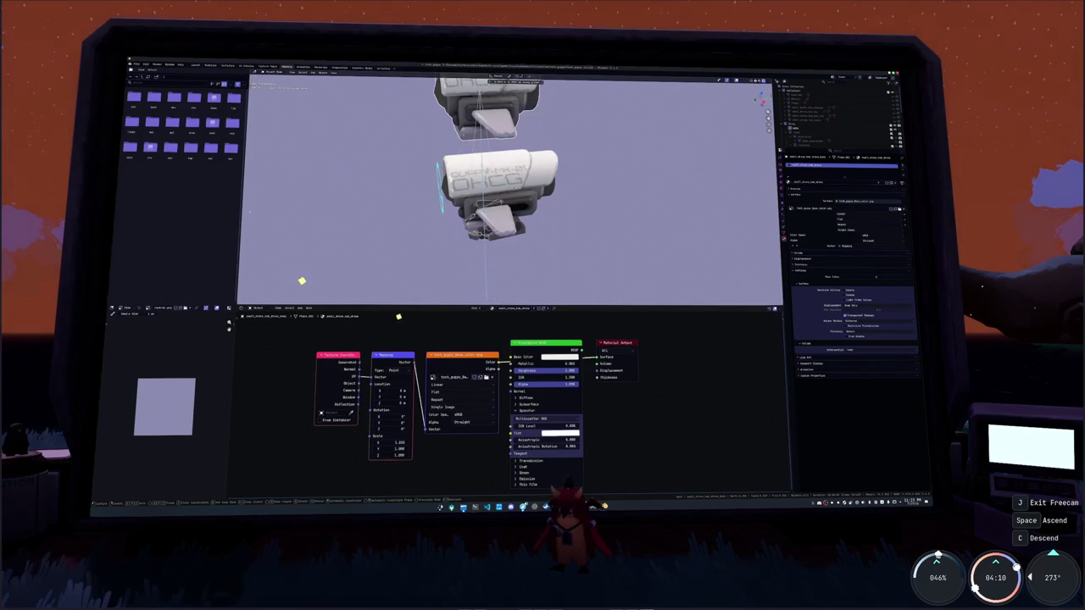
{"action": "key", "text": "Escape"}
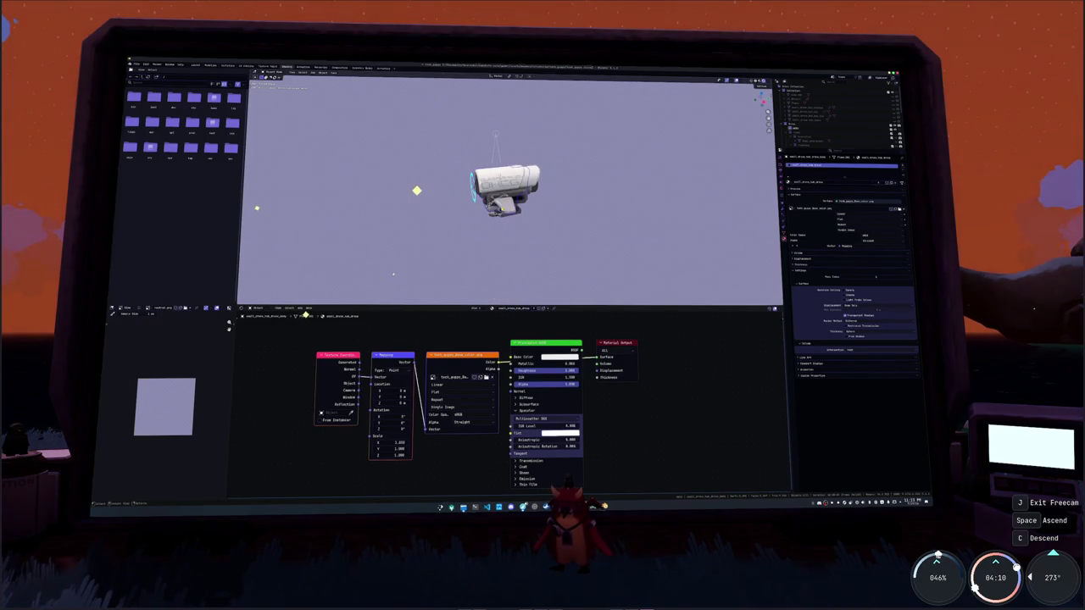
Unhide the extra dark part in the Outliner and select it to view its material
{"action": "left_click_drag", "start_coordinate": [848, 154], "coordinate": [847, 298]}
{"action": "left_click", "coordinate": [797, 215]}
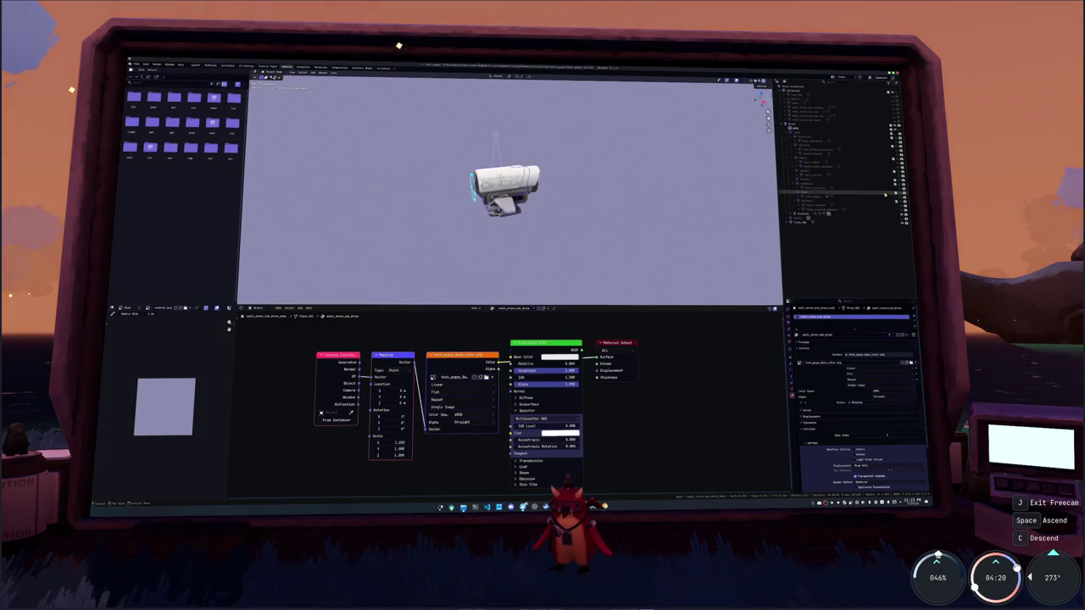
{"action": "left_click", "coordinate": [897, 136]}
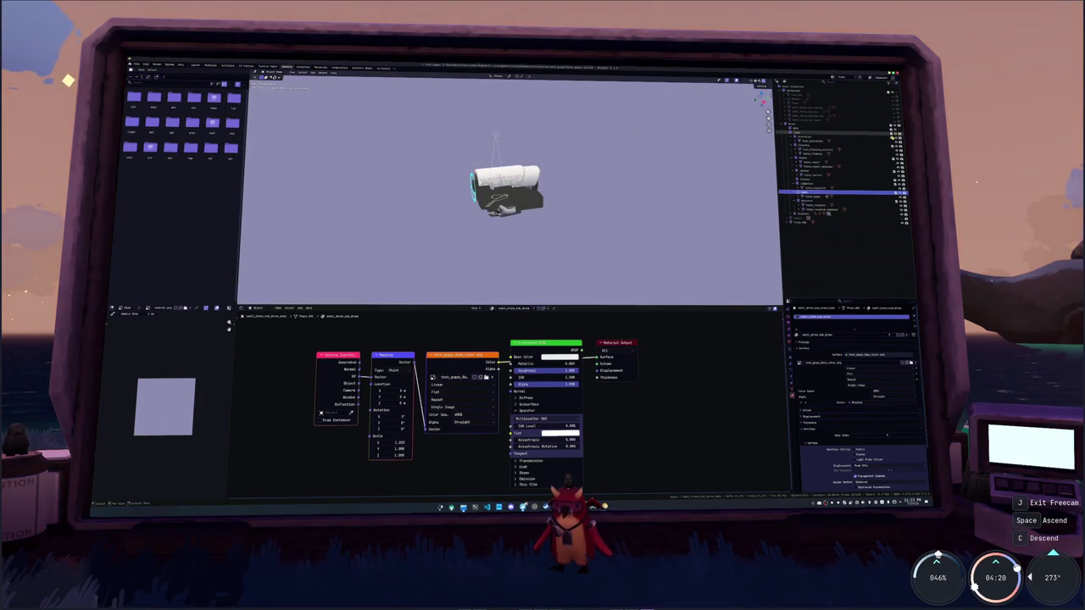
{"action": "left_click", "coordinate": [830, 198]}
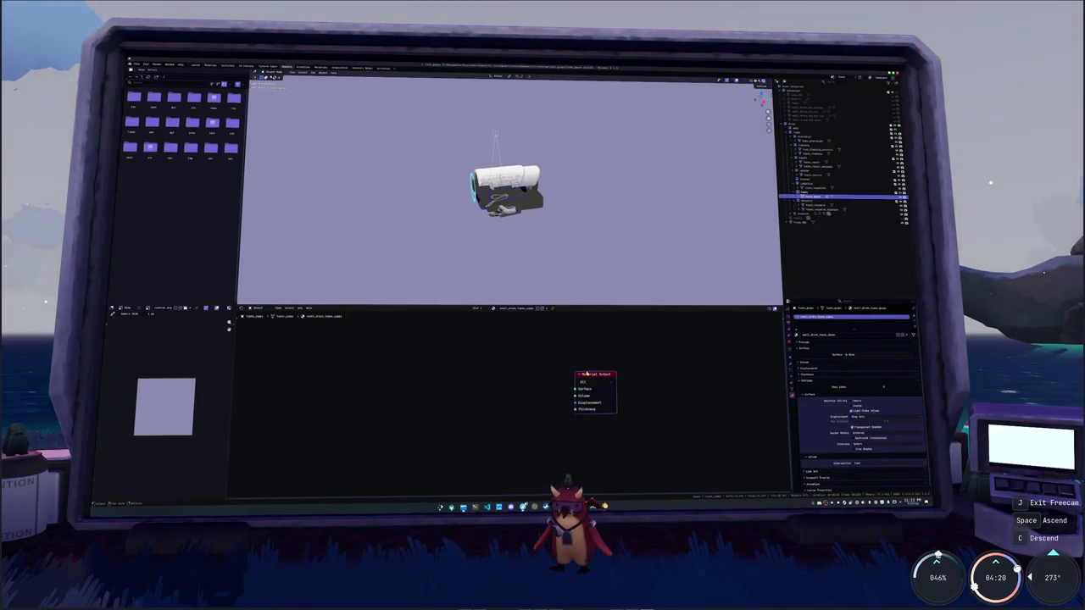
Load a texture image onto the dark part's material
{"action": "left_click", "coordinate": [549, 409]}
{"action": "left_click", "coordinate": [140, 188]}
{"action": "double_click", "coordinate": [282, 137]}
{"action": "scroll", "coordinate": [530, 205], "scroll_direction": "up", "scroll_amount": 2}
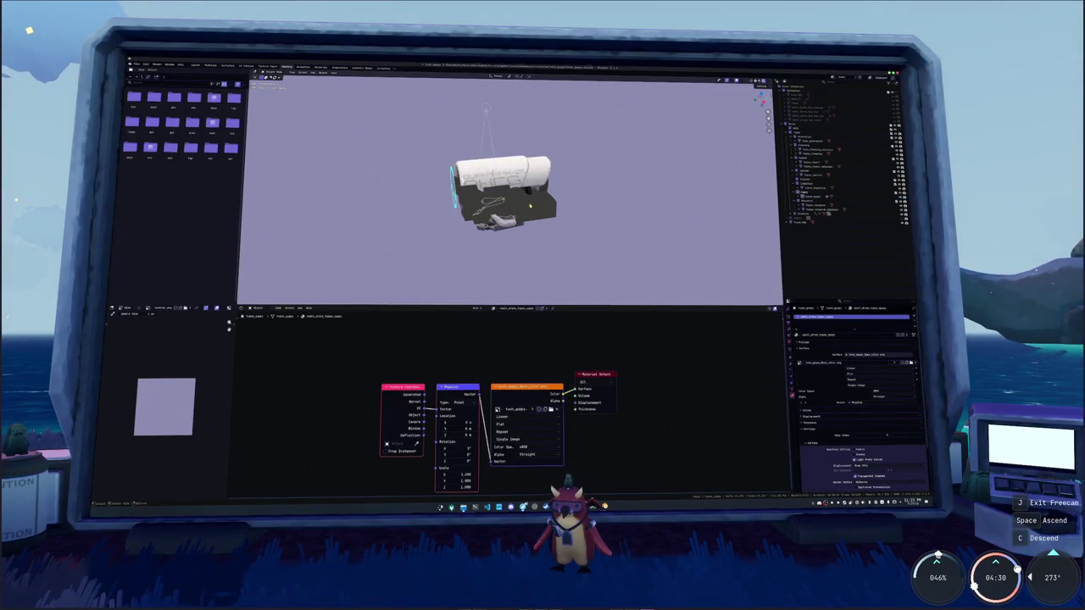
Delete the dark box part with X, undoing and re-deleting it until removed
{"action": "left_click", "coordinate": [544, 208]}
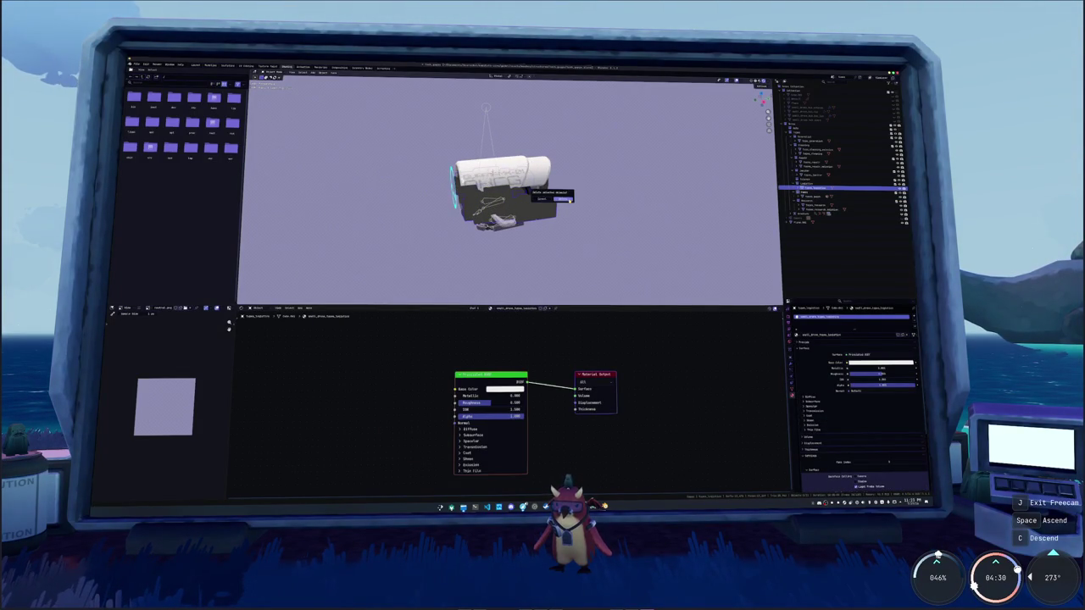
{"action": "key", "text": "Delete"}
{"action": "key", "text": "ctrl+z"}
{"action": "key", "text": "x"}
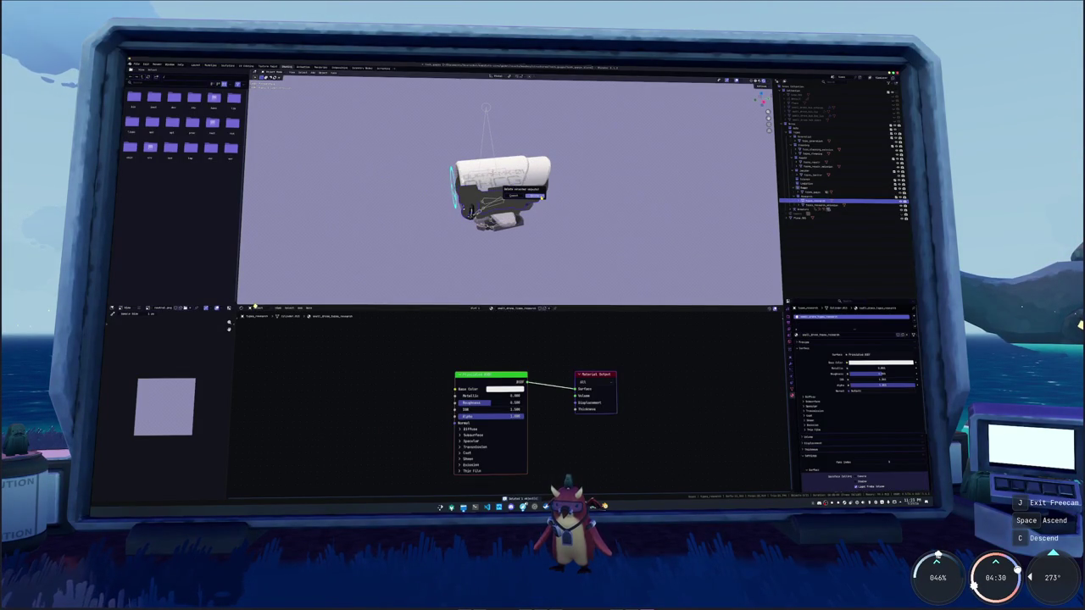
{"action": "left_click", "coordinate": [535, 196]}
{"action": "key", "text": "ctrl+z"}
{"action": "key", "text": "x"}
{"action": "left_click", "coordinate": [721, 200]}
{"action": "key", "text": "ctrl+z"}
{"action": "key", "text": "x"}
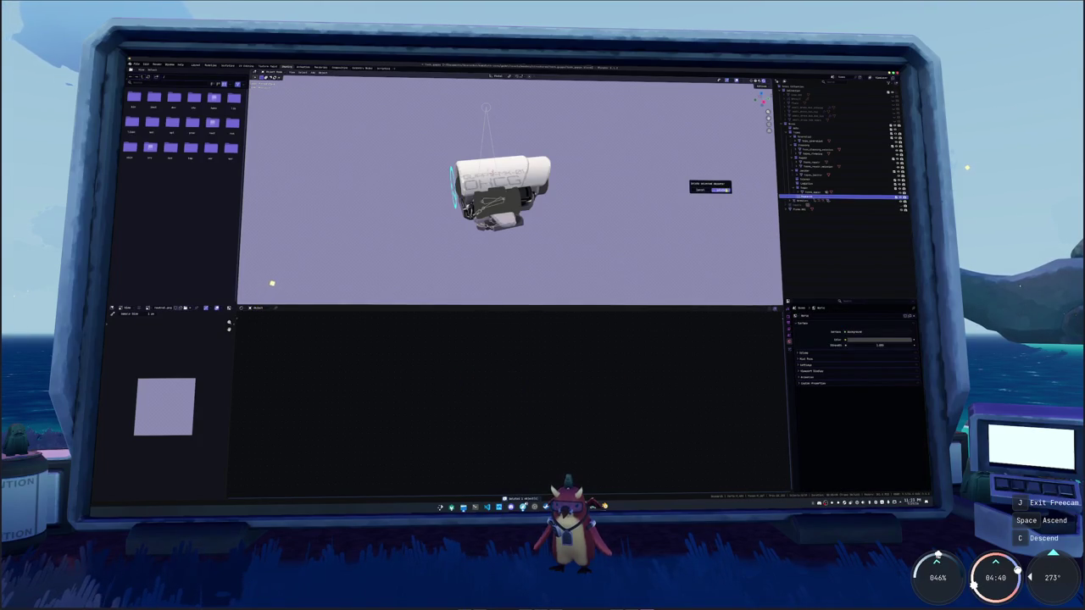
{"action": "left_click", "coordinate": [720, 190]}
Select the plate parts in the Outliner and delete them
{"action": "left_click", "coordinate": [808, 181]}
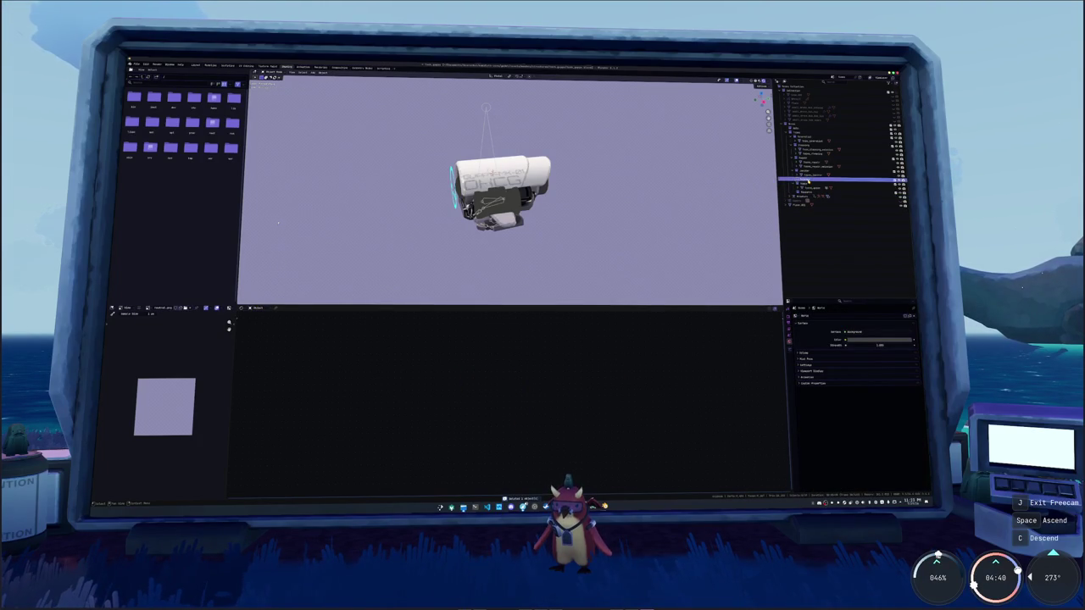
{"action": "left_click", "coordinate": [805, 176]}
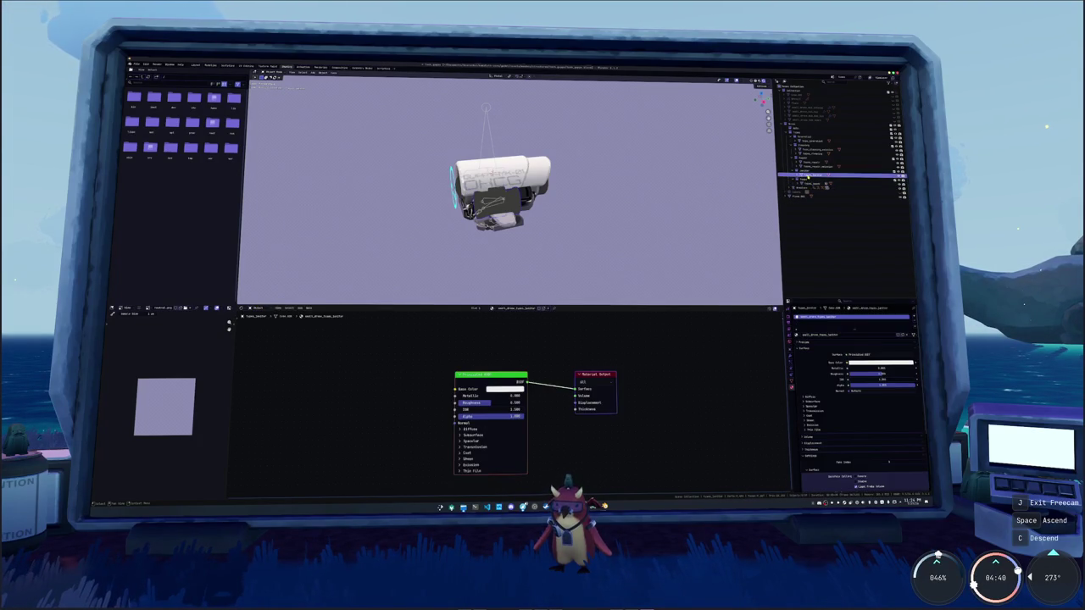
{"action": "left_click", "coordinate": [808, 159]}
{"action": "left_click_drag", "start_coordinate": [808, 154], "coordinate": [807, 140]}
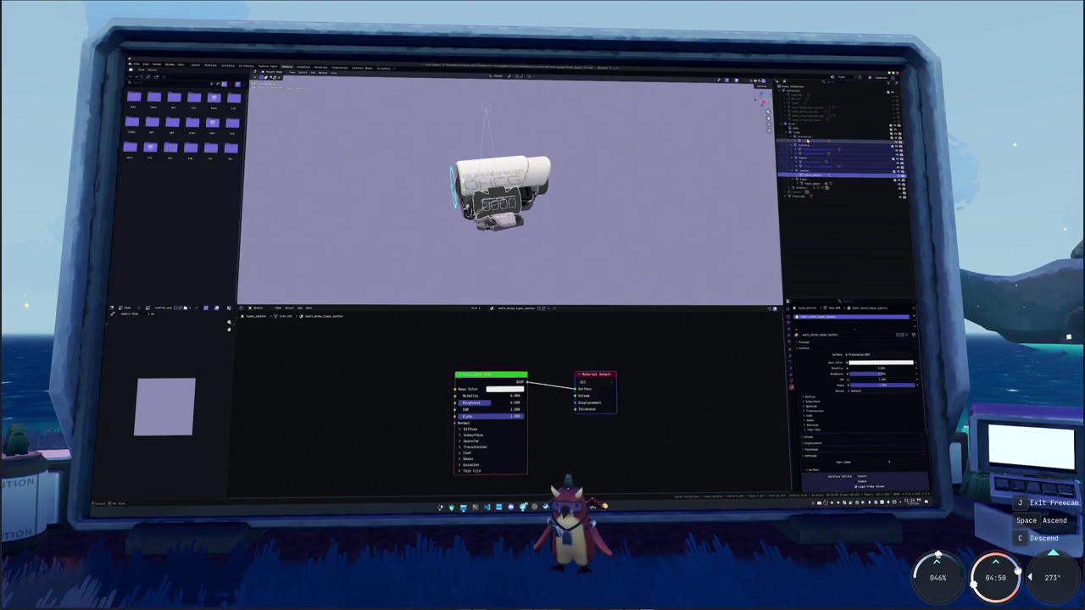
{"action": "key", "text": "Delete"}
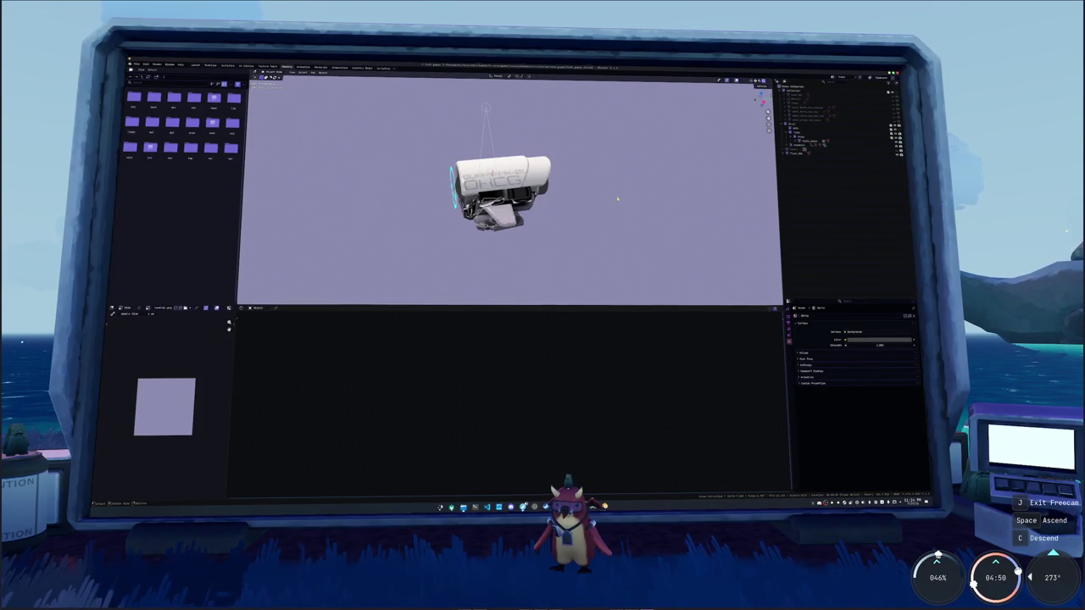
Bring the cyan face ring to the front and select body parts to check their materials
{"action": "left_click_drag", "start_coordinate": [627, 197], "coordinate": [576, 198]}
{"action": "left_click", "coordinate": [509, 191]}
{"action": "scroll", "coordinate": [506, 169], "scroll_direction": "up", "scroll_amount": 3}
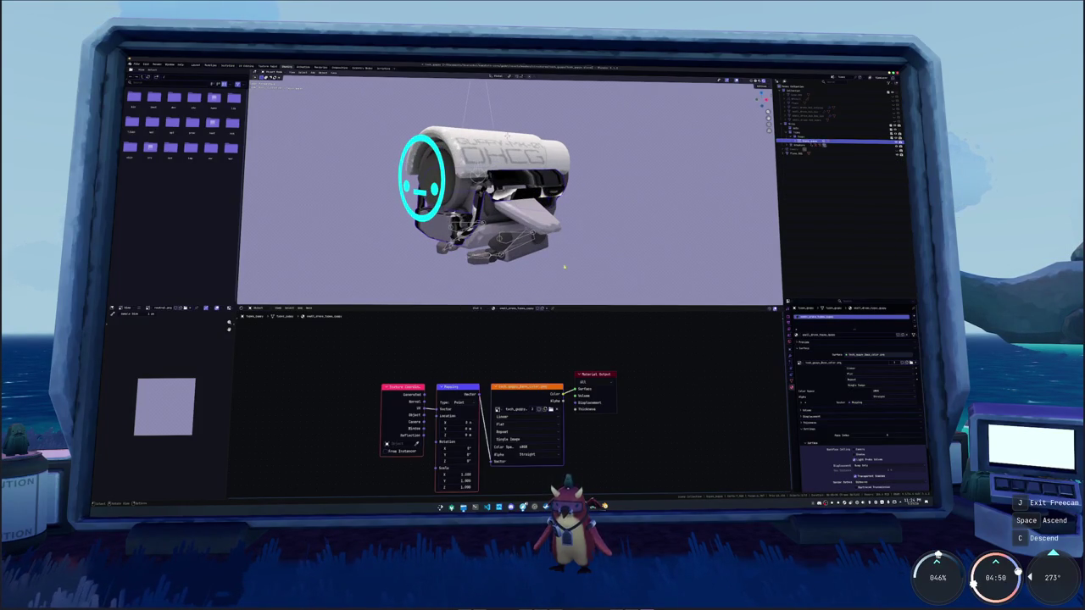
{"action": "scroll", "coordinate": [607, 233], "scroll_direction": "down", "scroll_amount": 3}
{"action": "mouse_move", "coordinate": [410, 222]}
{"action": "left_mouse_down"}
{"action": "mouse_move", "coordinate": [381, 208]}
{"action": "mouse_move", "coordinate": [413, 215]}
{"action": "left_mouse_up"}
{"action": "left_click", "coordinate": [509, 216]}
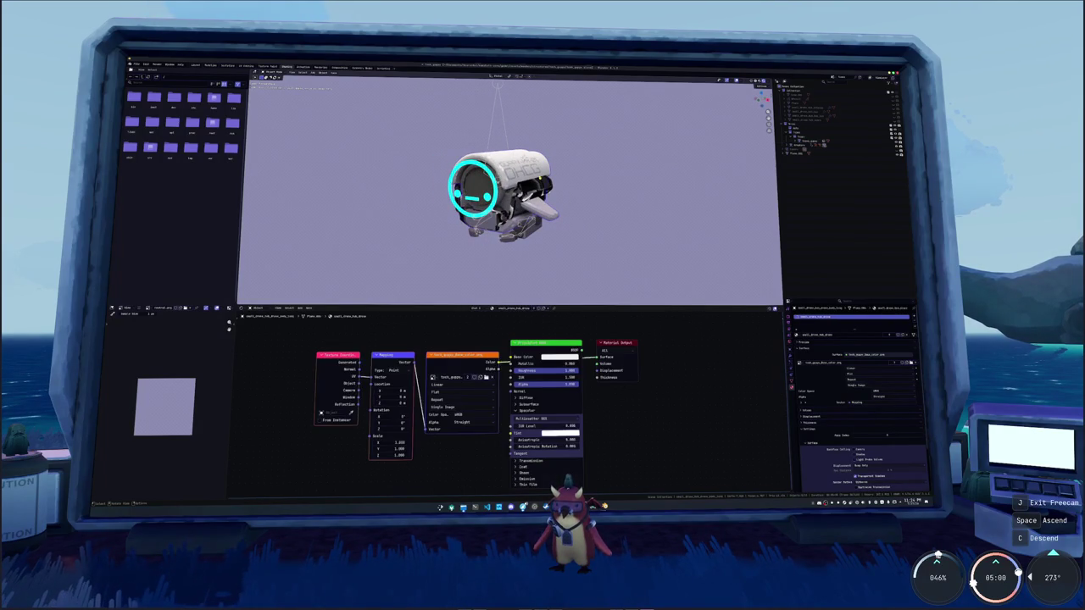
Select several objects in the hierarchy and unhide the box and light object
{"action": "left_click", "coordinate": [524, 235]}
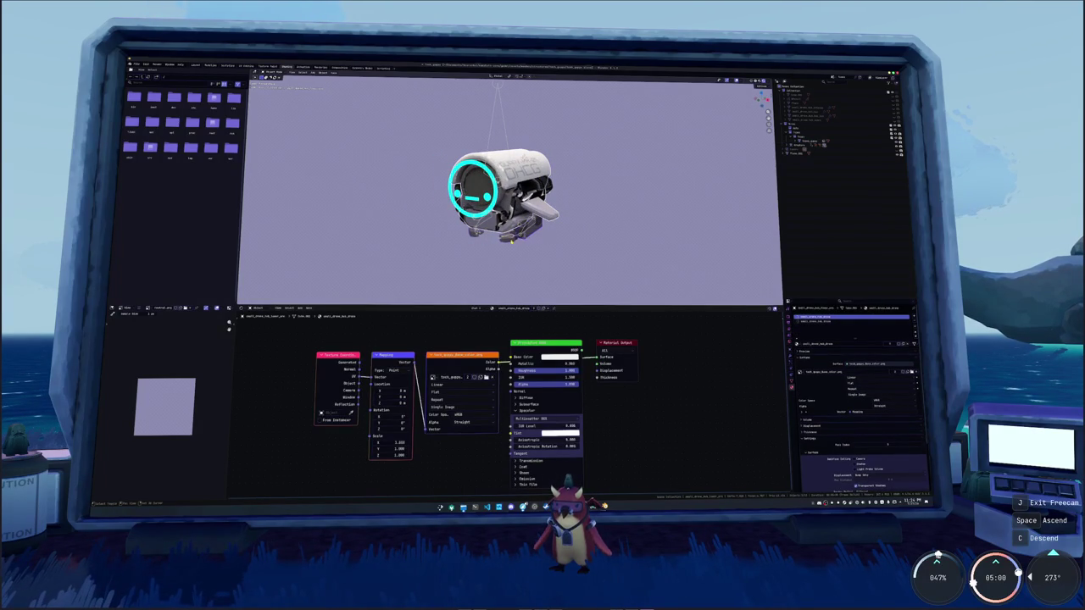
{"action": "left_click", "coordinate": [818, 145]}
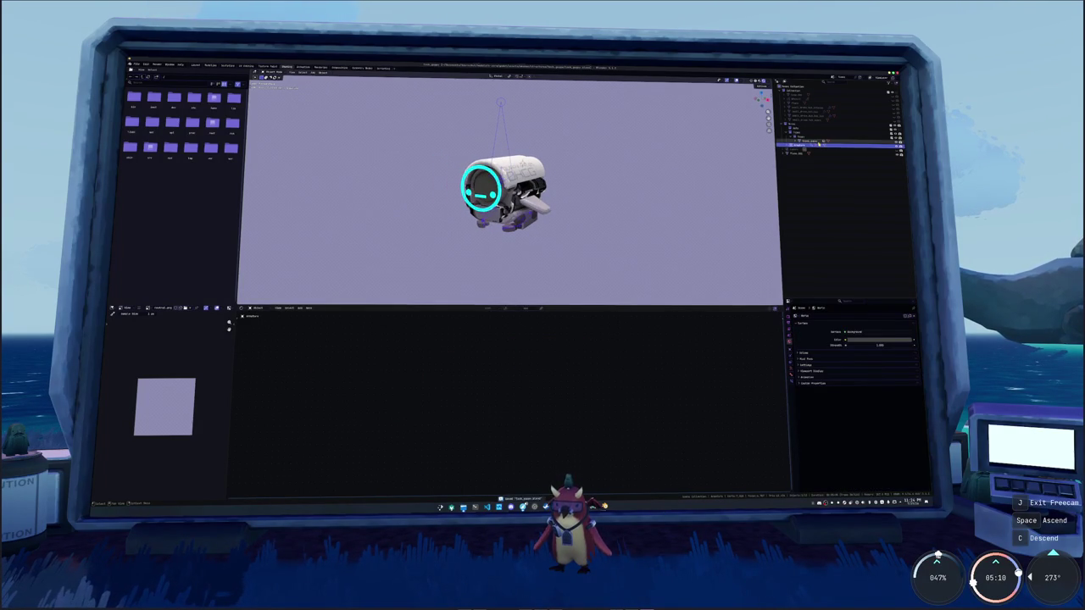
{"action": "left_click", "coordinate": [804, 141]}
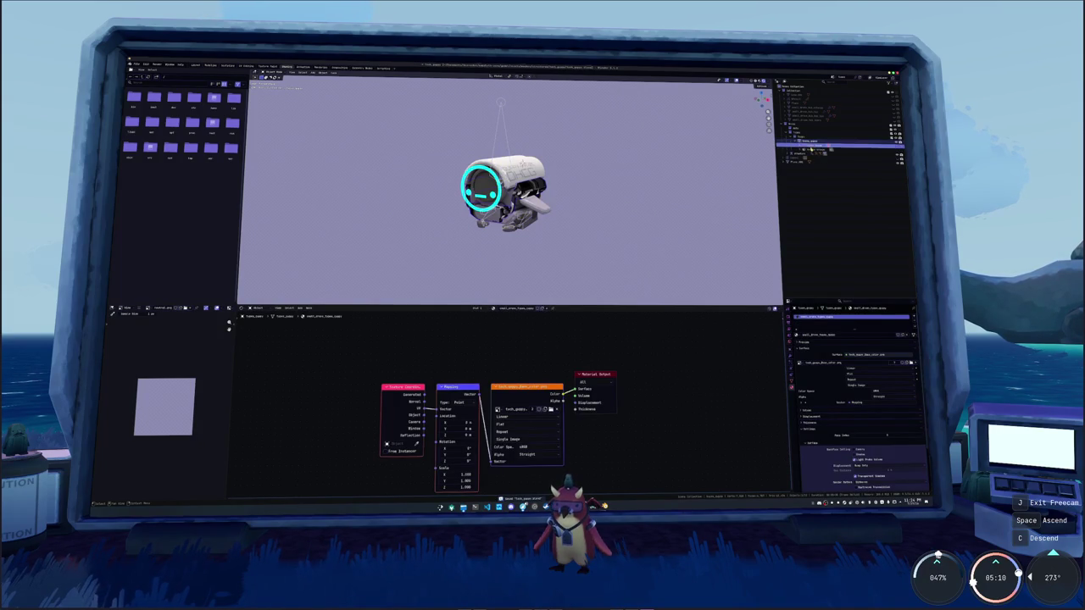
{"action": "left_click", "coordinate": [848, 121]}
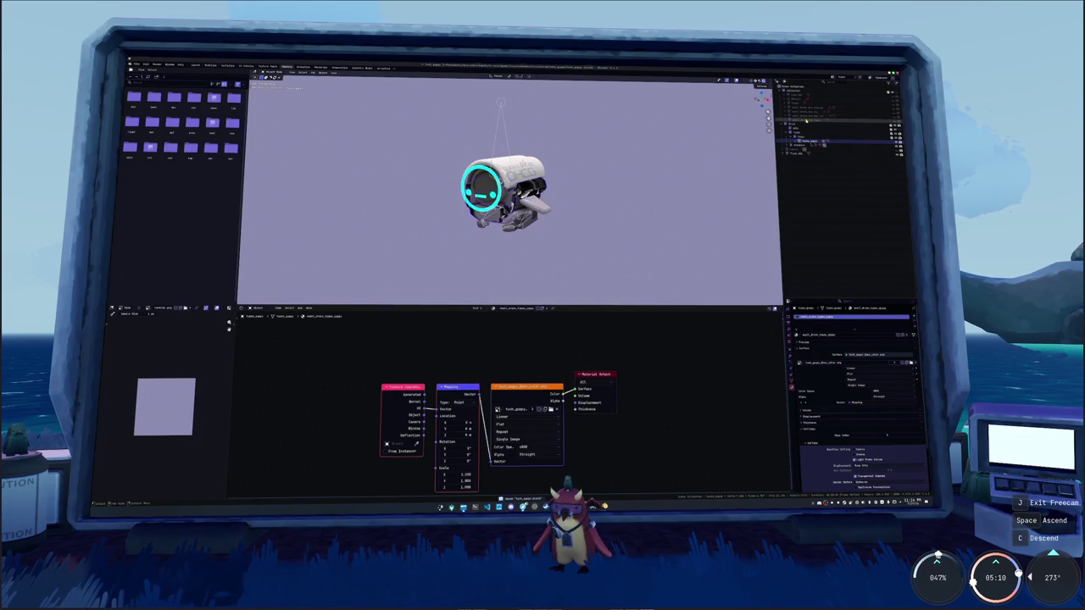
{"action": "left_click", "coordinate": [866, 107], "text": "shift"}
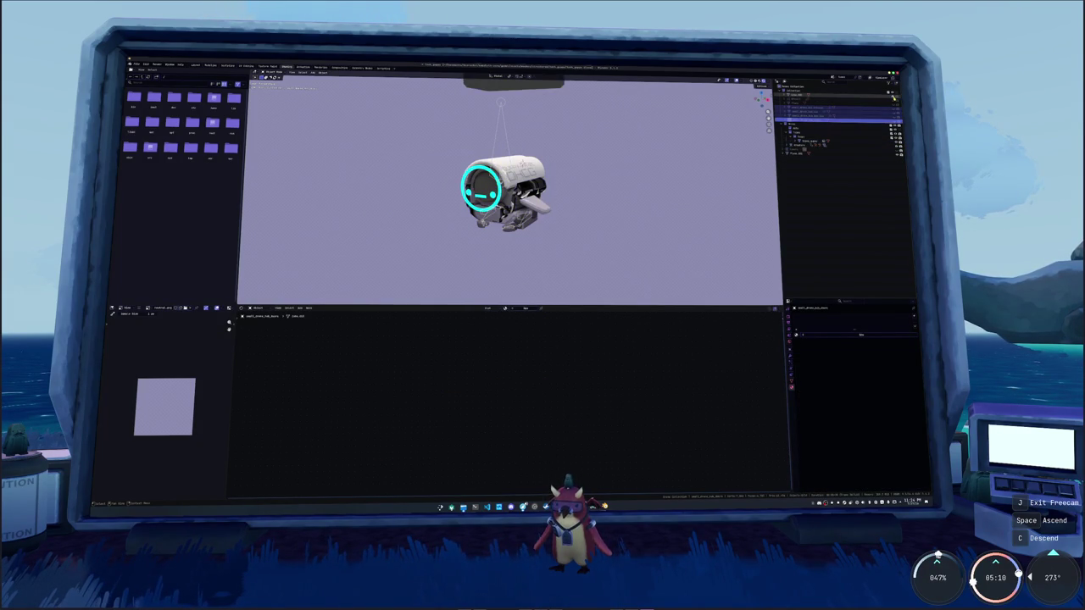
{"action": "left_click", "coordinate": [894, 101]}
Select the top objects and reorganize the hierarchy via the Outliner context menu
{"action": "scroll", "coordinate": [640, 175], "scroll_direction": "down", "scroll_amount": 5}
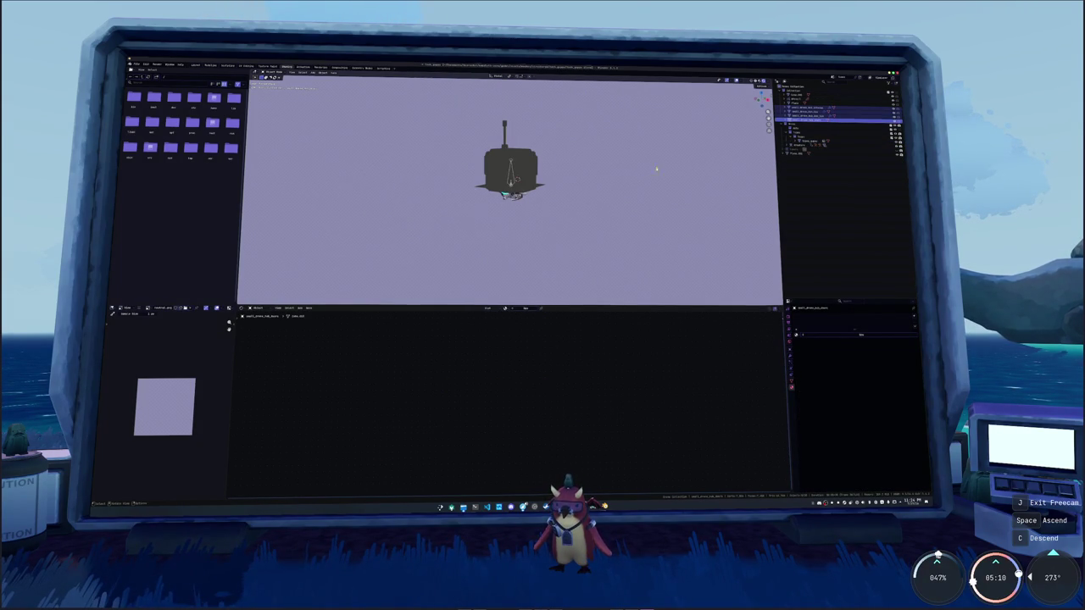
{"action": "left_click", "coordinate": [796, 101], "text": "shift"}
{"action": "left_click", "coordinate": [796, 93], "text": "shift"}
{"action": "right_click", "coordinate": [797, 93]}
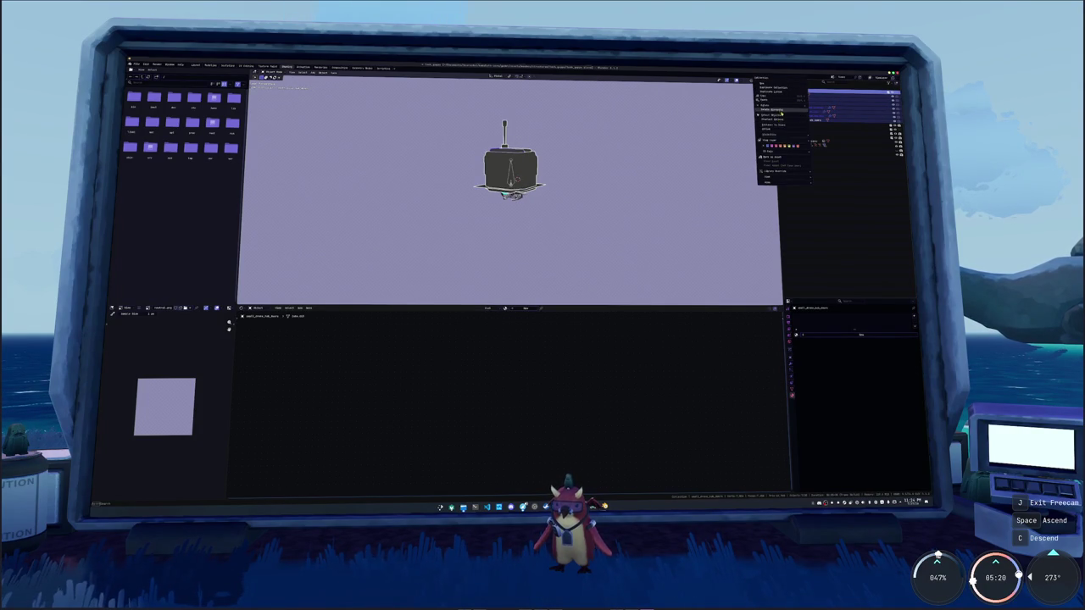
{"action": "left_click", "coordinate": [775, 140]}
Select the dark boxy object and view its Principled BSDF material from above
{"action": "left_click", "coordinate": [822, 196]}
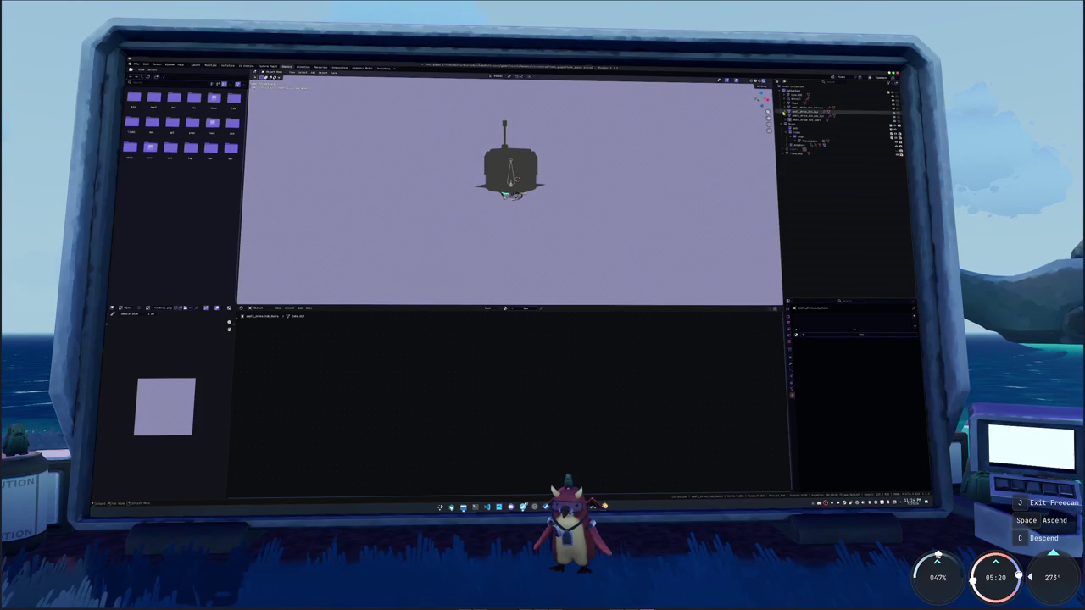
{"action": "left_click", "coordinate": [795, 100]}
{"action": "left_click", "coordinate": [795, 102]}
{"action": "left_click", "coordinate": [797, 99]}
{"action": "left_click", "coordinate": [797, 99]}
{"action": "left_click", "coordinate": [797, 97]}
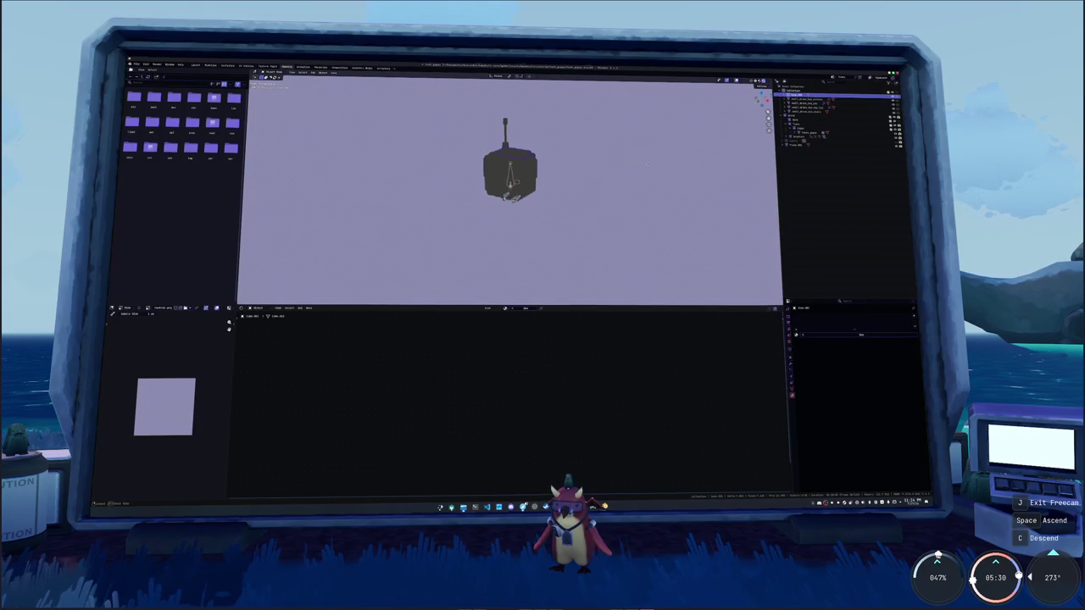
{"action": "left_click_drag", "start_coordinate": [648, 161], "coordinate": [644, 179]}
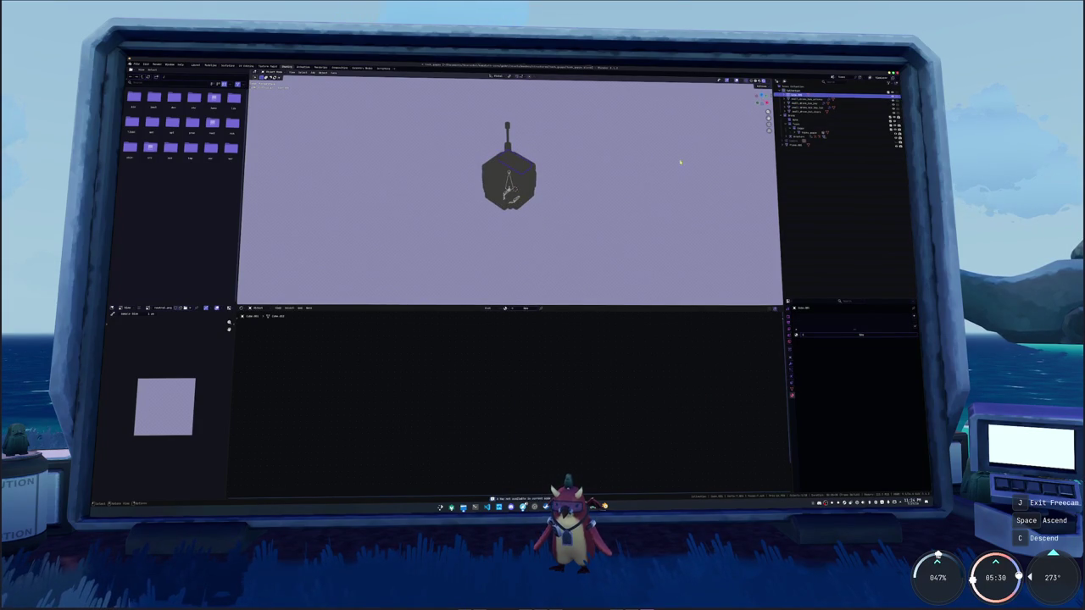
{"action": "scroll", "coordinate": [689, 149], "scroll_direction": "up", "scroll_amount": 3}
{"action": "left_click", "coordinate": [801, 104]}
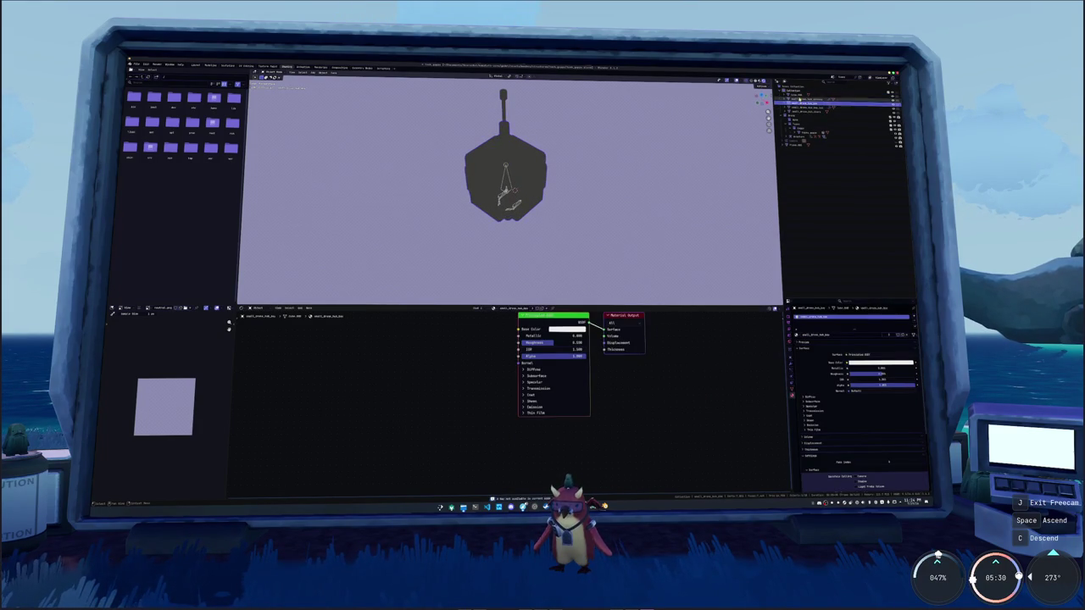
Delete the hexagonal object with X, then undo with Ctrl+Z to restore it beside the robot fish
{"action": "left_click", "coordinate": [798, 96]}
{"action": "key", "text": "x"}
{"action": "left_click", "coordinate": [657, 141]}
{"action": "key", "text": "ctrl+z"}
{"action": "key", "text": "ctrl+z"}
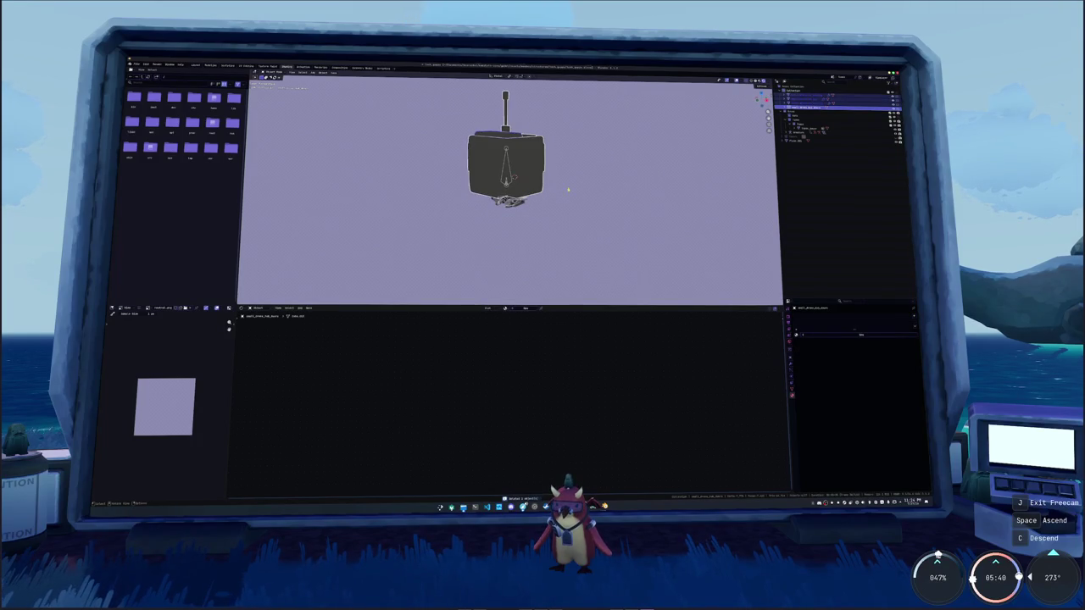
{"action": "key", "text": "ctrl+z"}
{"action": "key", "text": "ctrl+z"}
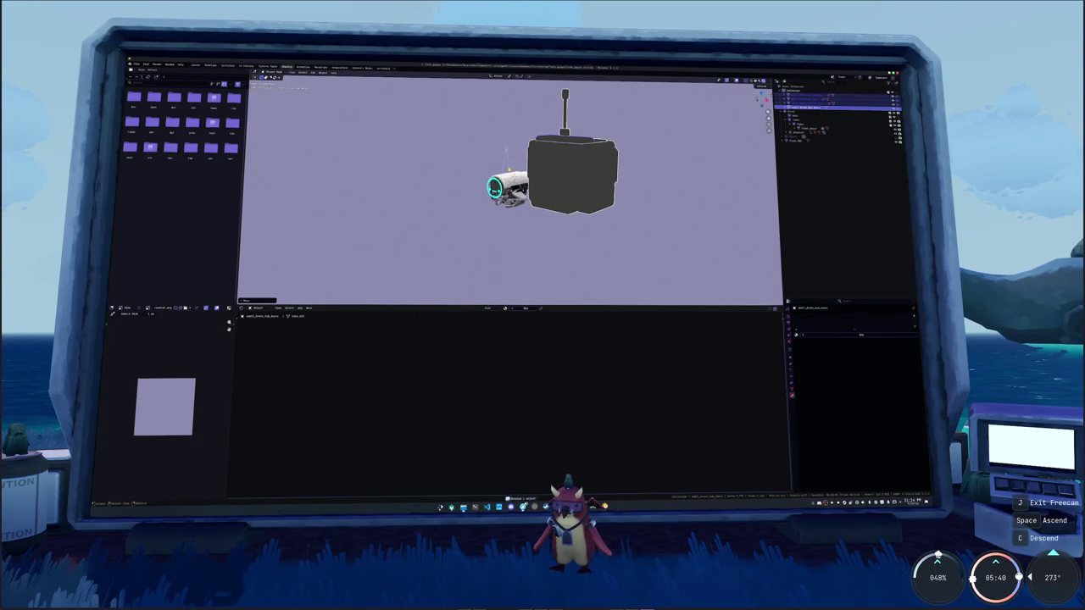
{"action": "key", "text": "ctrl+z"}
{"action": "key", "text": "ctrl+z"}
{"action": "key", "text": "ctrl+z"}
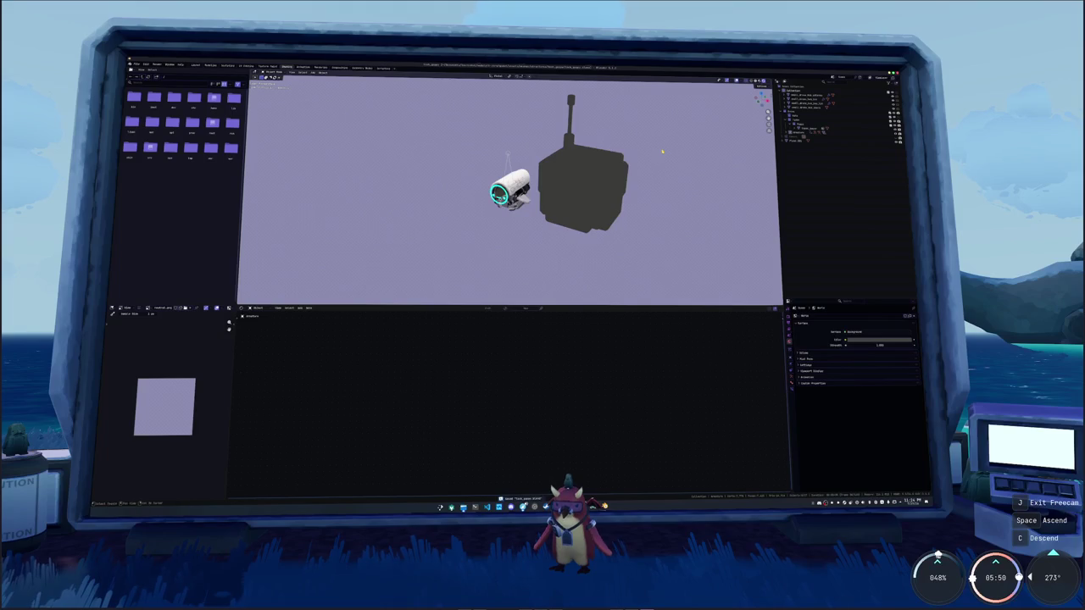
{"action": "scroll", "coordinate": [538, 198], "scroll_direction": "up", "scroll_amount": 3}
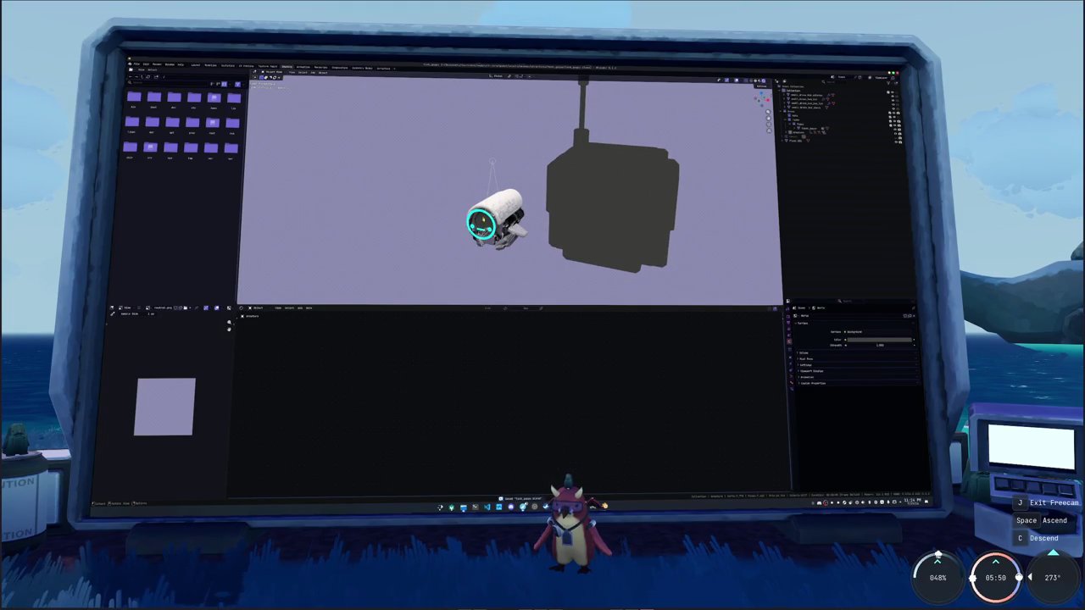
{"action": "scroll", "coordinate": [530, 190], "scroll_direction": "up", "scroll_amount": 3}
{"action": "key", "text": "ctrl+z"}
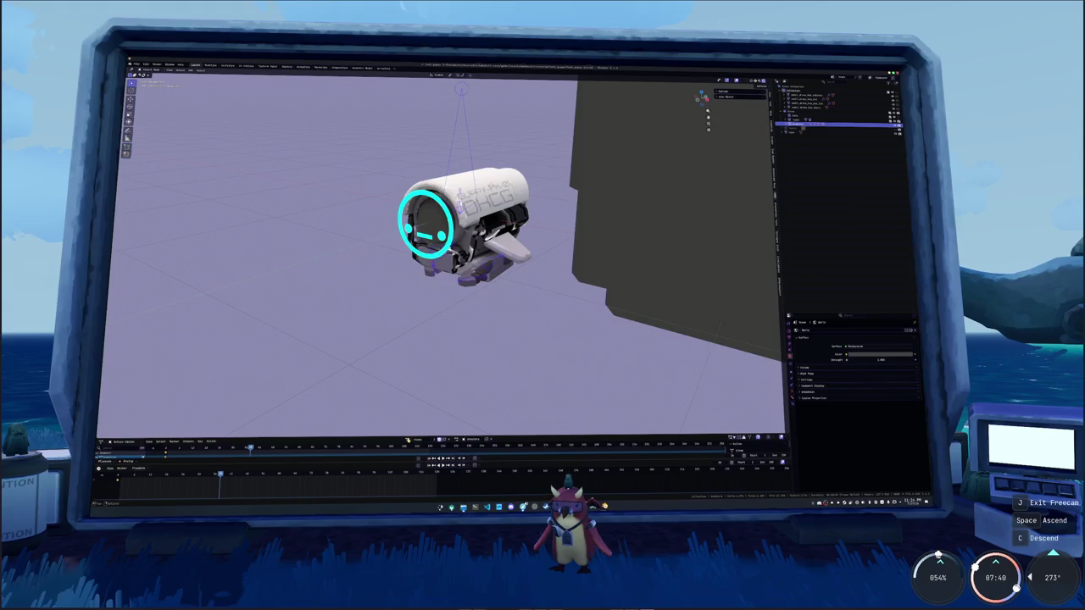
Unhide the robot's legs, try several actions, end on one without keyframes, and select the robot fish
{"action": "key", "text": "ctrl+h"}
{"action": "left_click", "coordinate": [413, 411]}
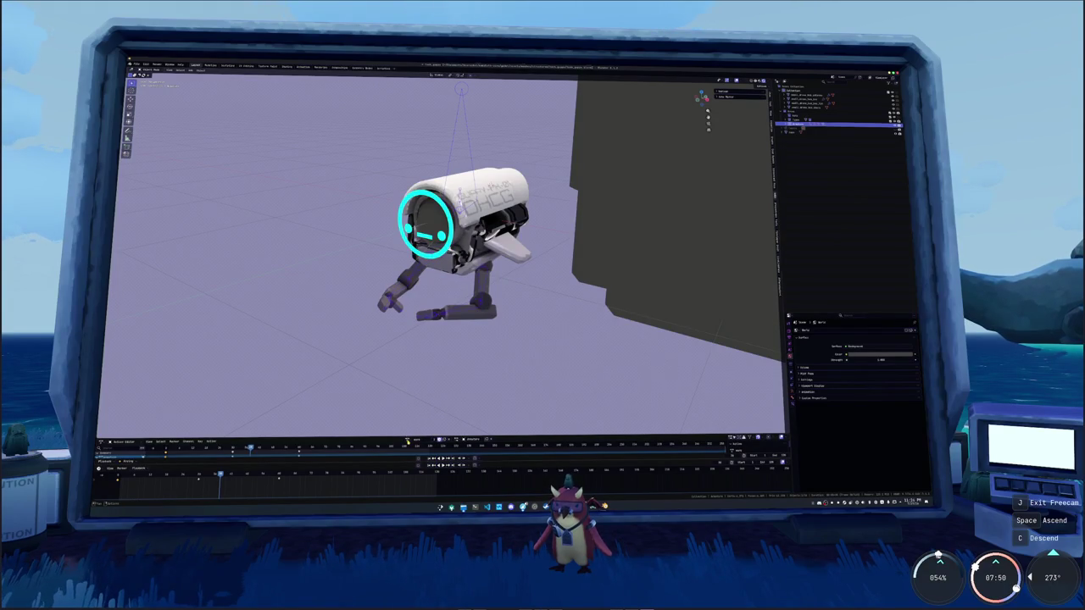
{"action": "left_click", "coordinate": [410, 439]}
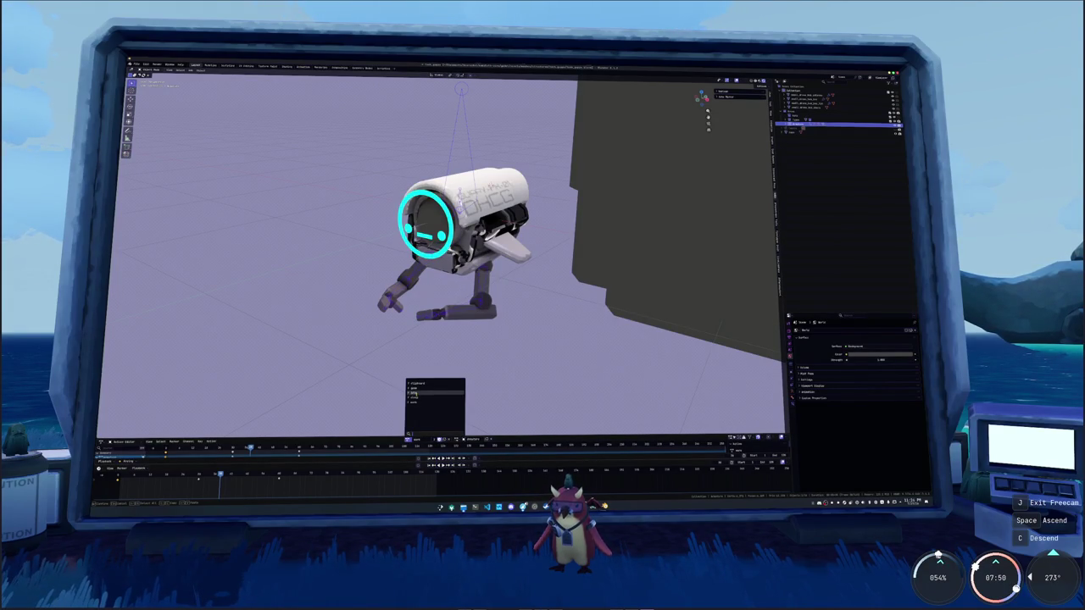
{"action": "left_click", "coordinate": [412, 392]}
{"action": "left_click", "coordinate": [409, 439]}
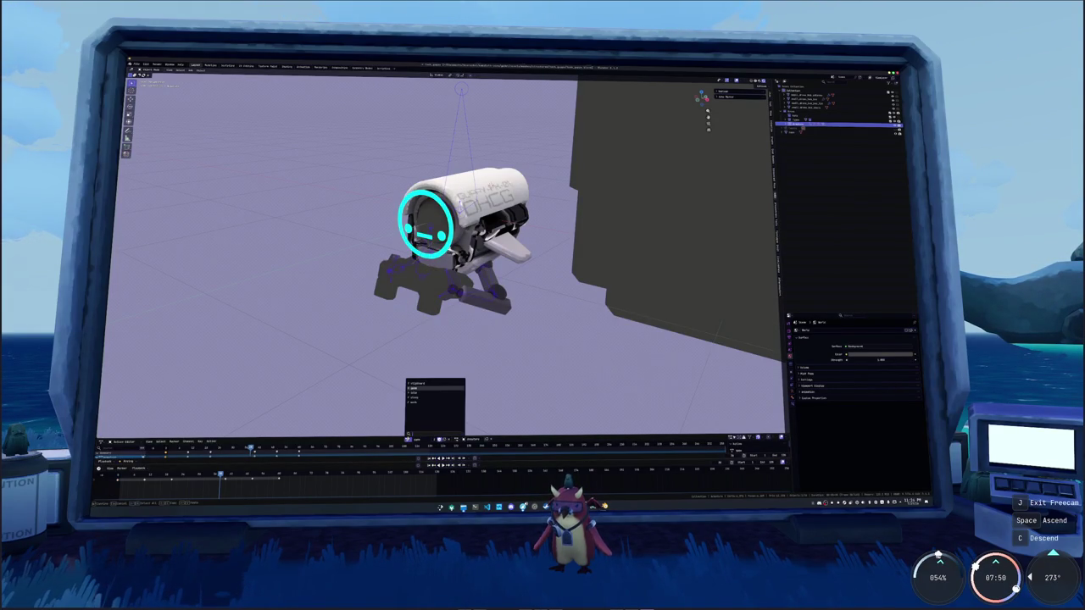
{"action": "left_click", "coordinate": [416, 387]}
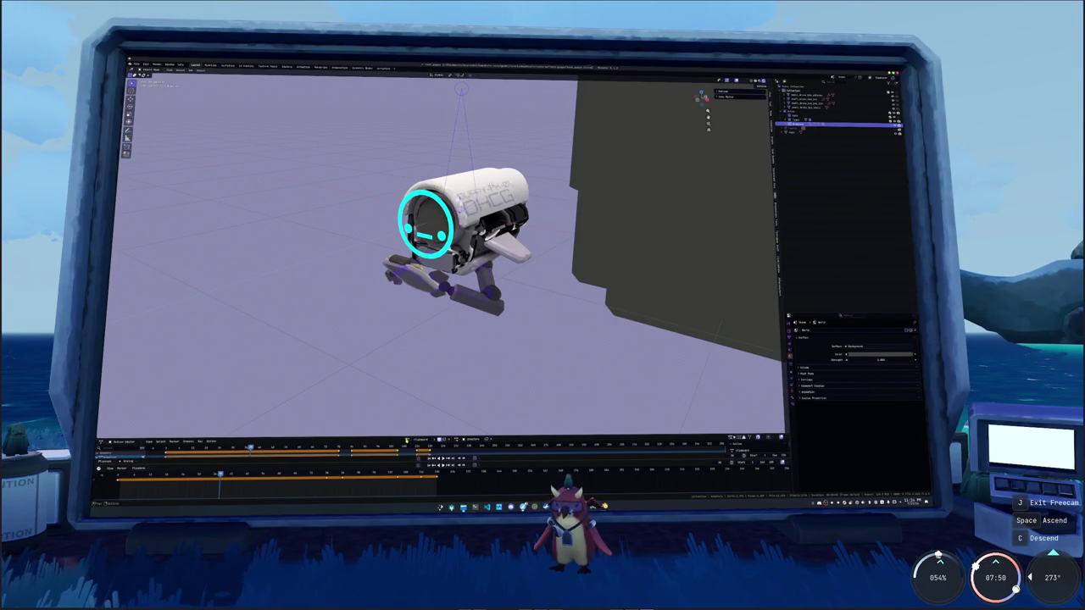
{"action": "left_click", "coordinate": [408, 440]}
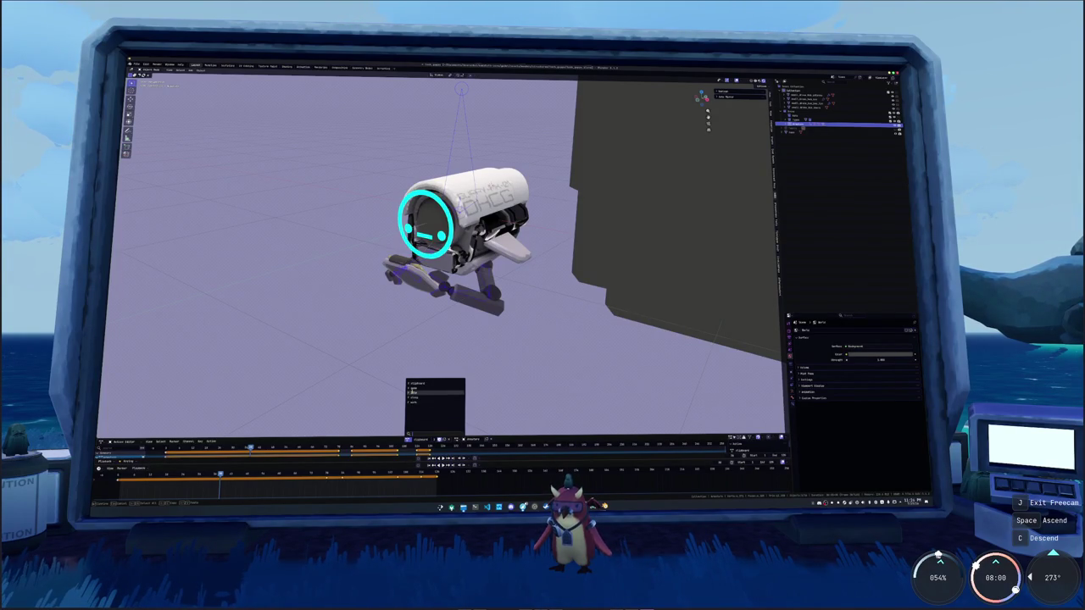
{"action": "left_click", "coordinate": [413, 391]}
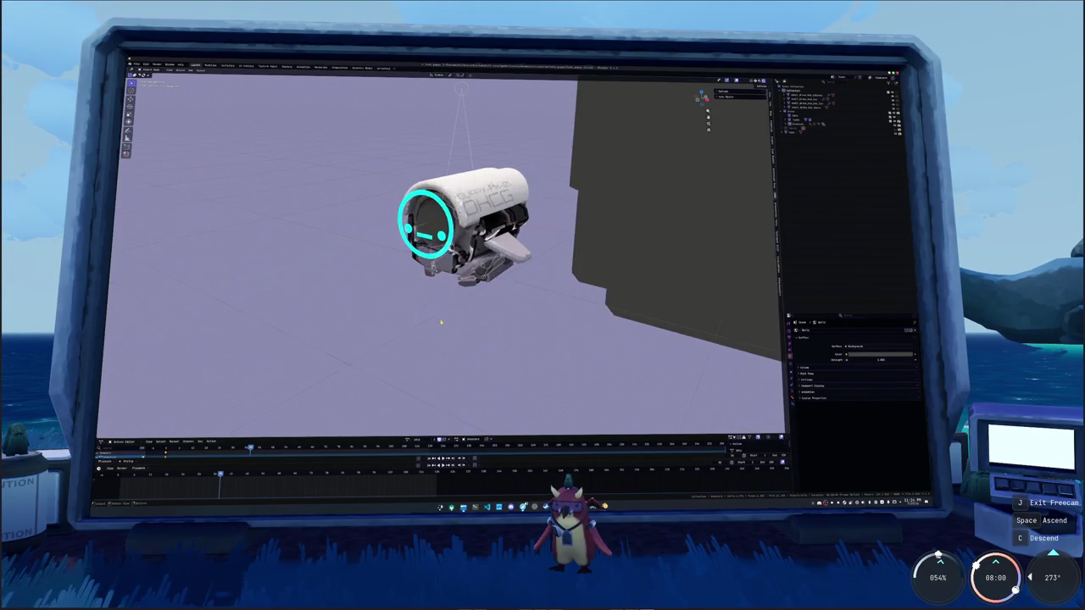
{"action": "left_click", "coordinate": [462, 255]}
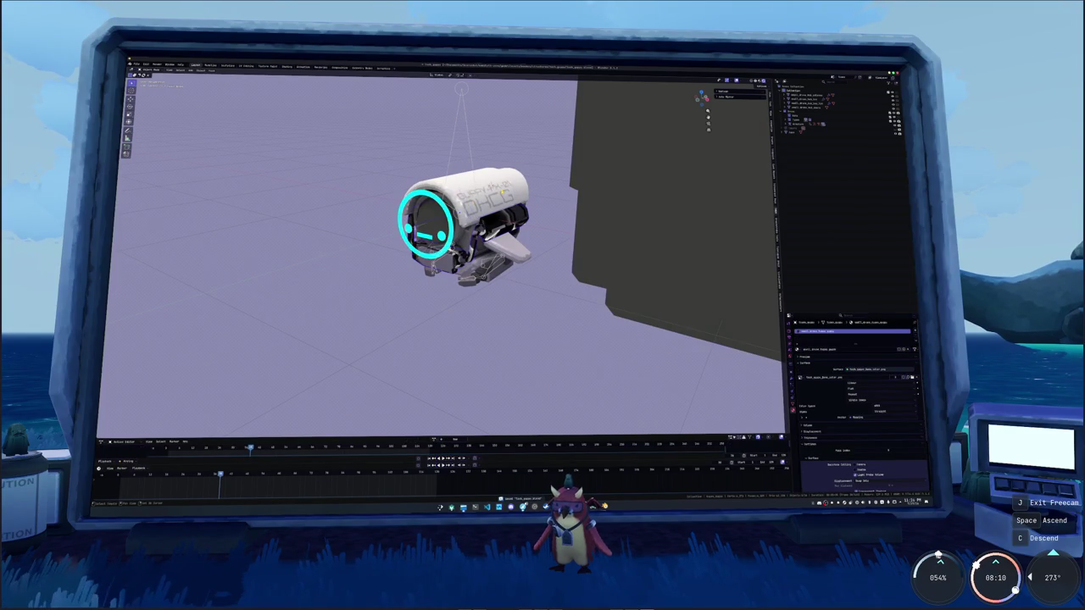
Expand the armature hierarchy, rename the selected object to tube_pt and edit the next object's name
{"action": "left_click", "coordinate": [790, 124], "text": "shift"}
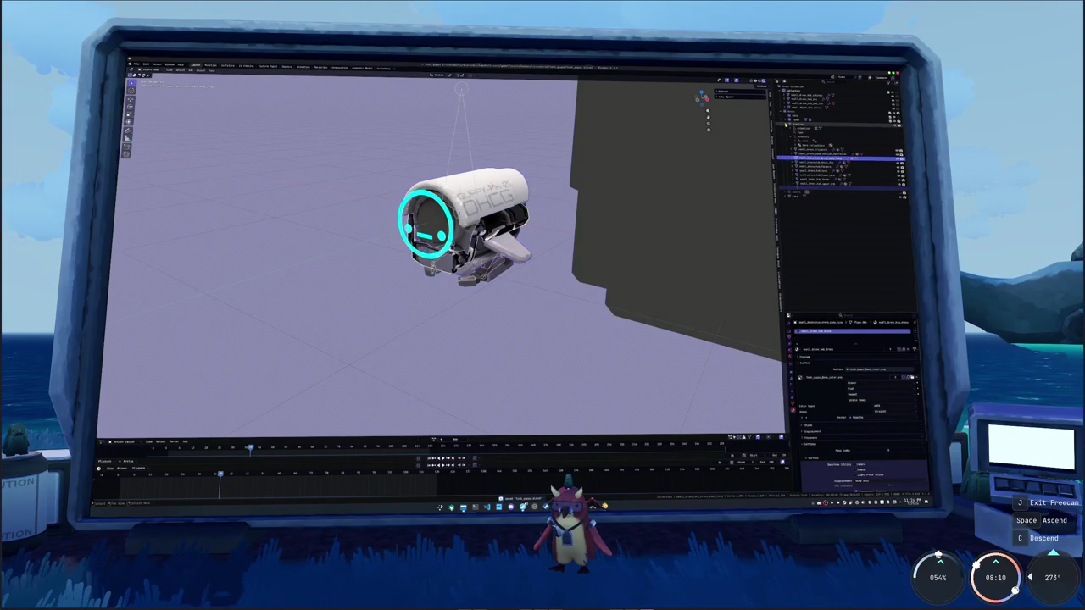
{"action": "key", "text": "F2"}
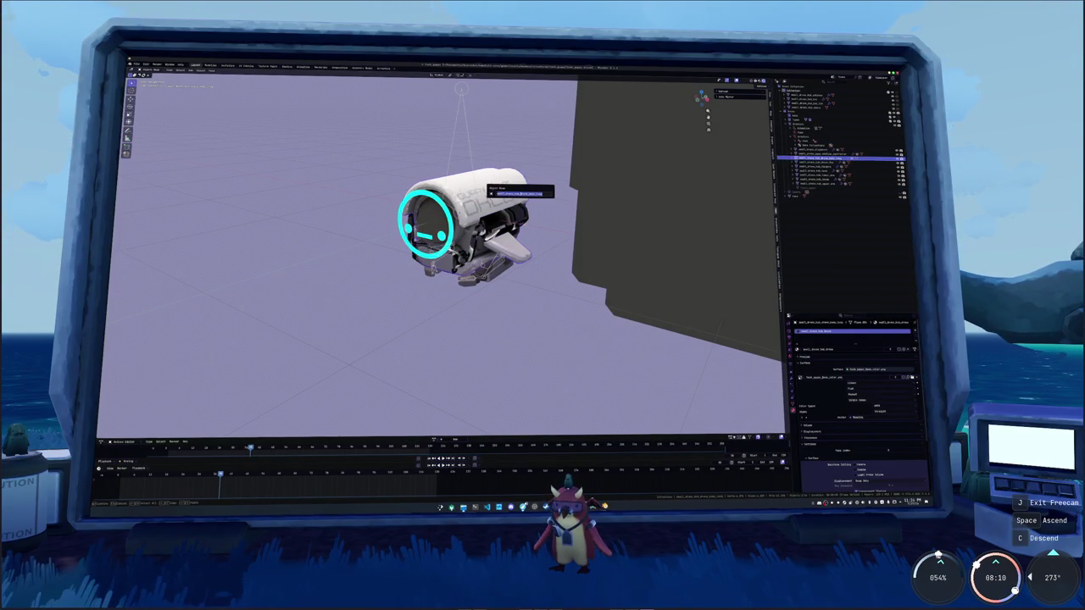
{"action": "type", "text": "tube_pt"}
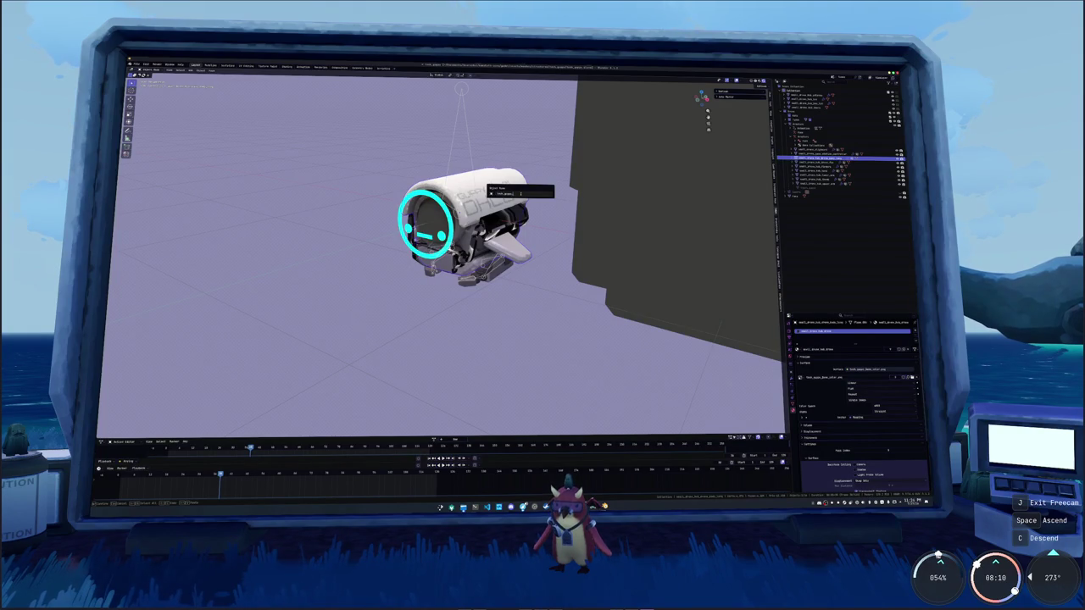
{"action": "key", "text": "ctrl+a"}
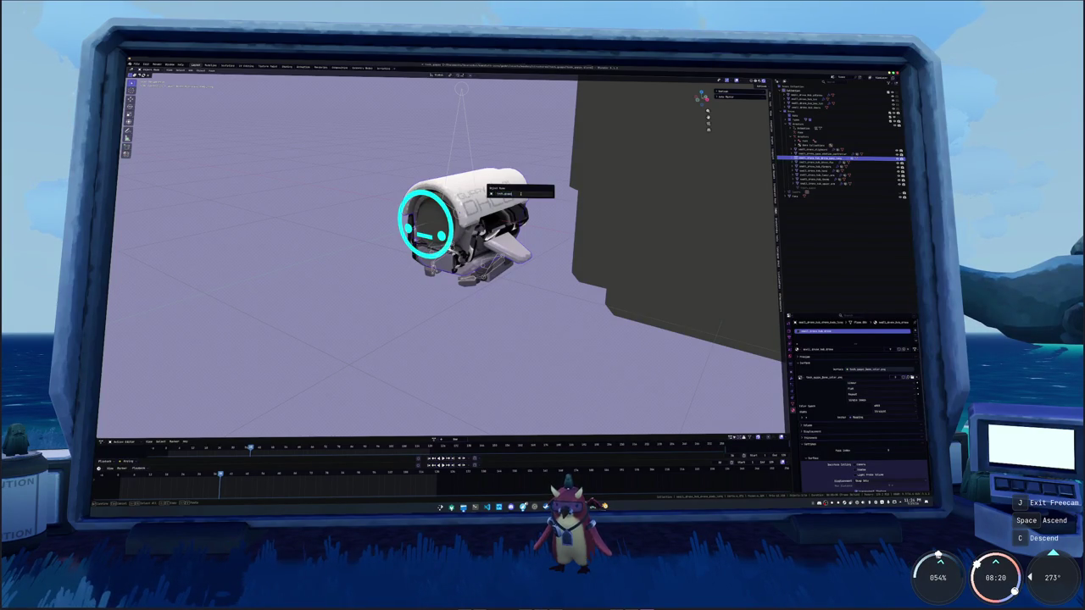
{"action": "key", "text": "Return"}
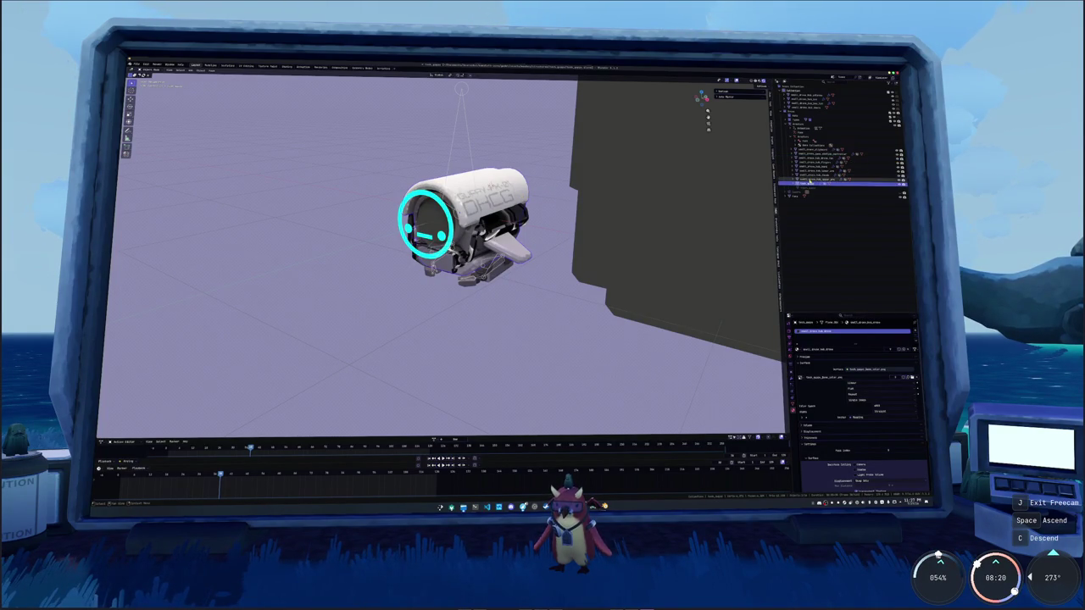
{"action": "key", "text": "F2"}
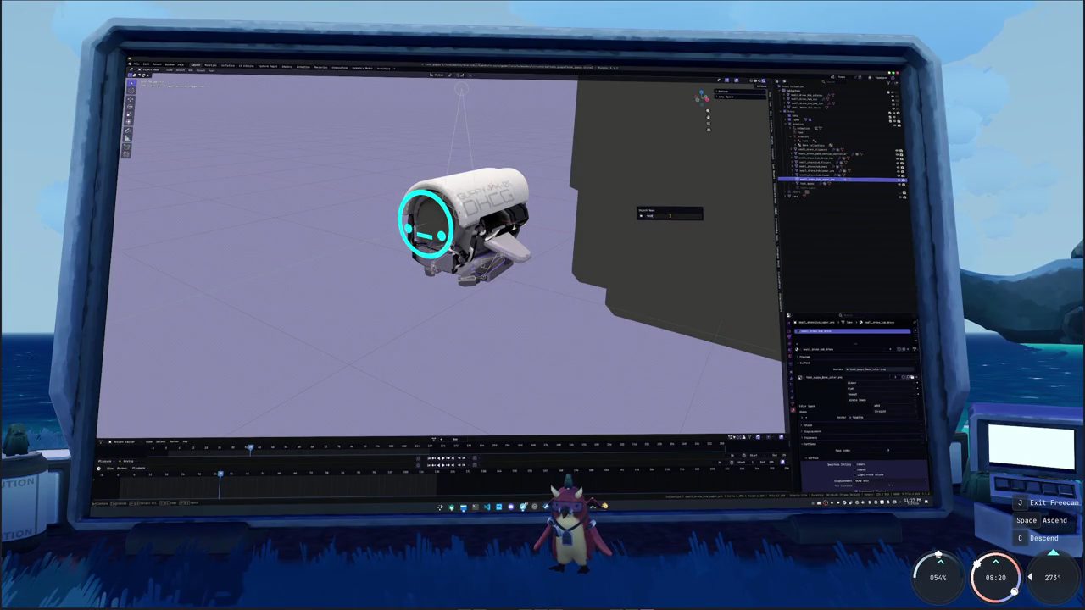
{"action": "type", "text": "c"}
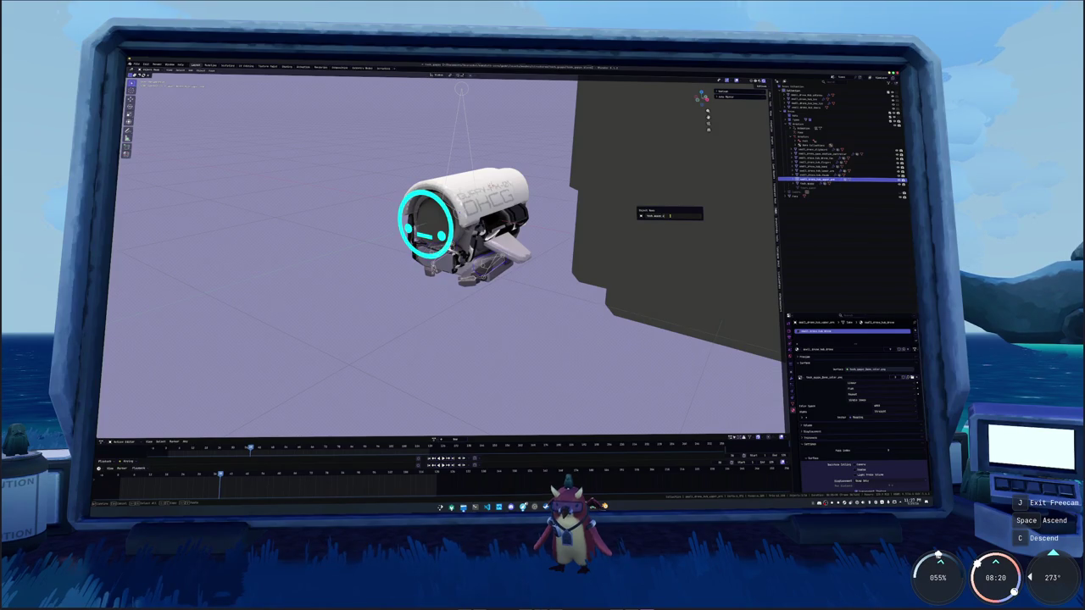
{"action": "key", "text": "Return"}
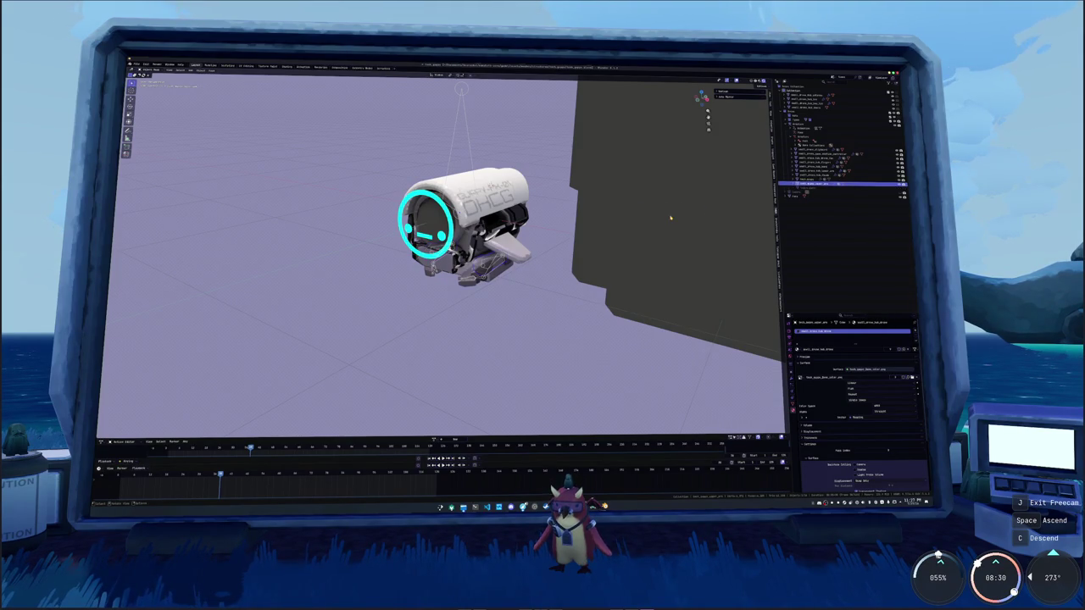
Rename the object above to small_drone_hub_lower_pin
{"action": "key", "text": "Up"}
{"action": "key", "text": "F2"}
{"action": "key", "text": "BackSpace"}
{"action": "key", "text": "BackSpace"}
{"action": "key", "text": "BackSpace"}
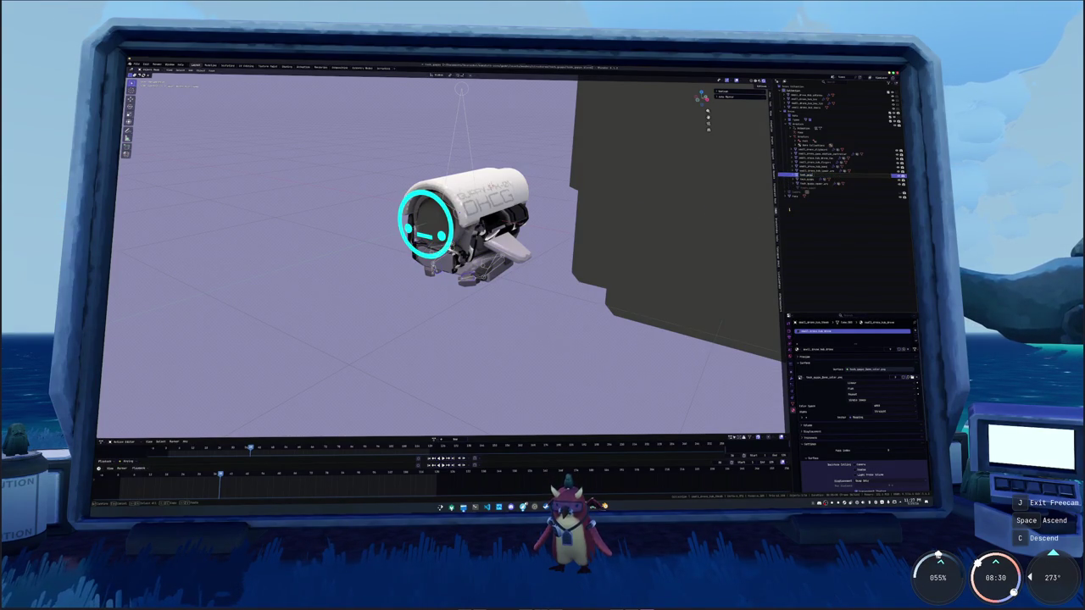
{"action": "type", "text": "small_drone_hub_lower_pin"}
{"action": "key", "text": "Return"}
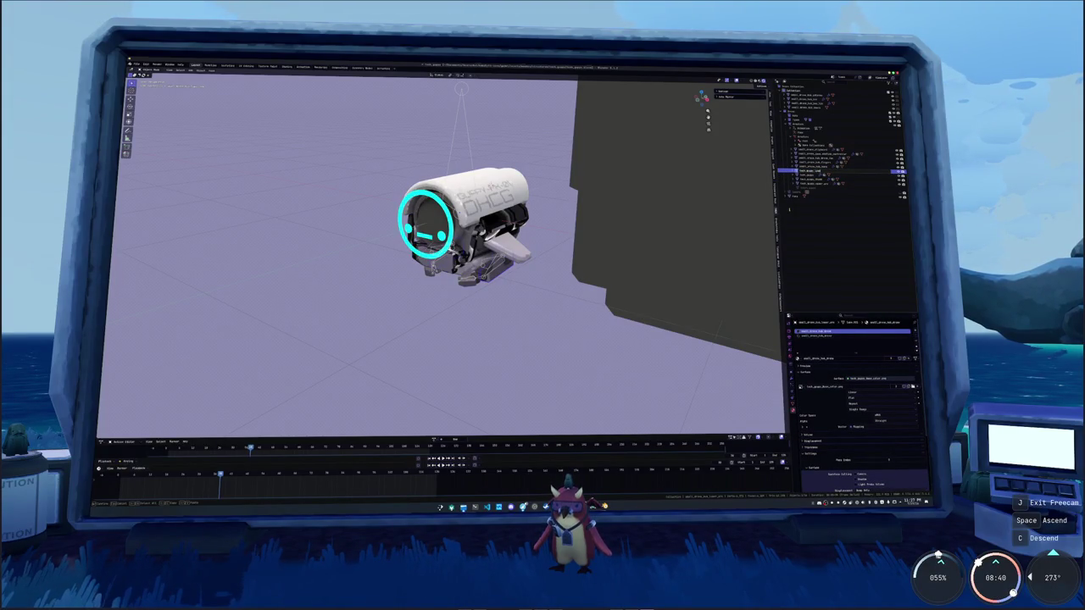
Step up through the drone parts in the Outliner, checking each part's material
{"action": "left_click", "coordinate": [814, 166]}
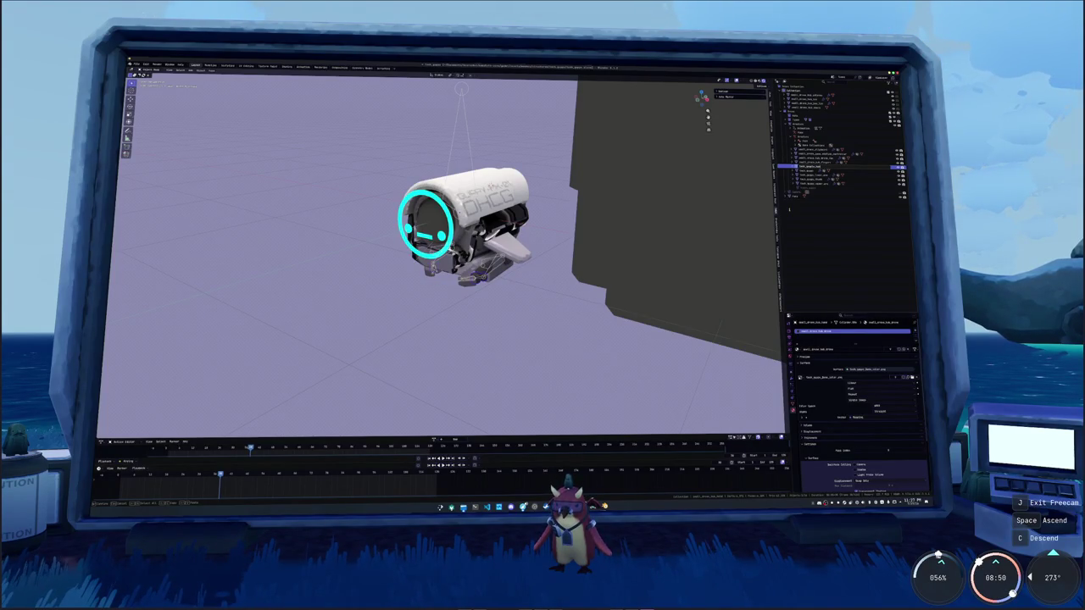
{"action": "left_click", "coordinate": [813, 161]}
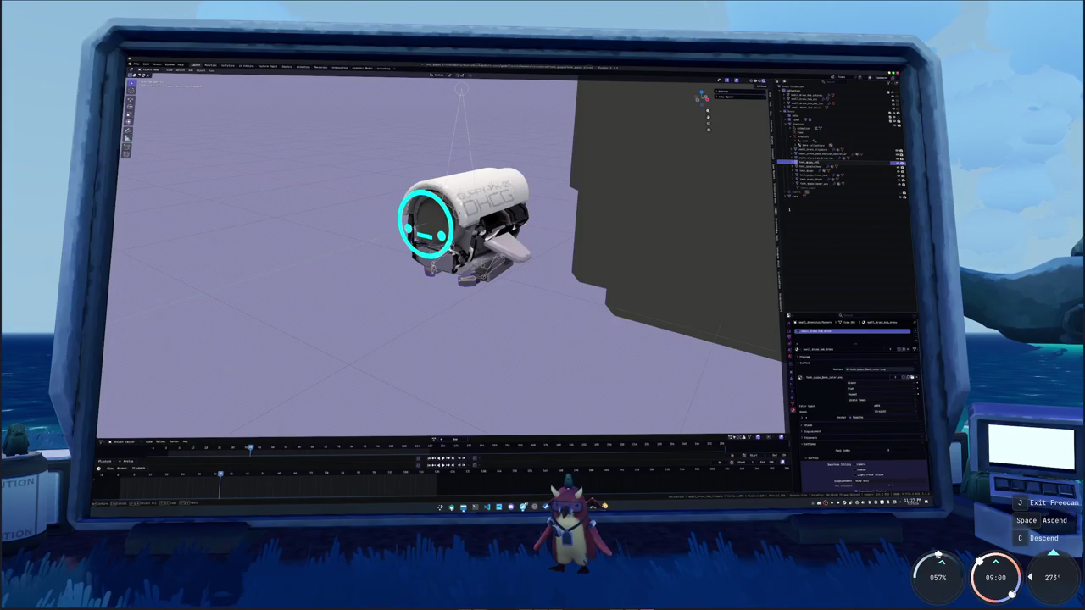
{"action": "left_click", "coordinate": [814, 161]}
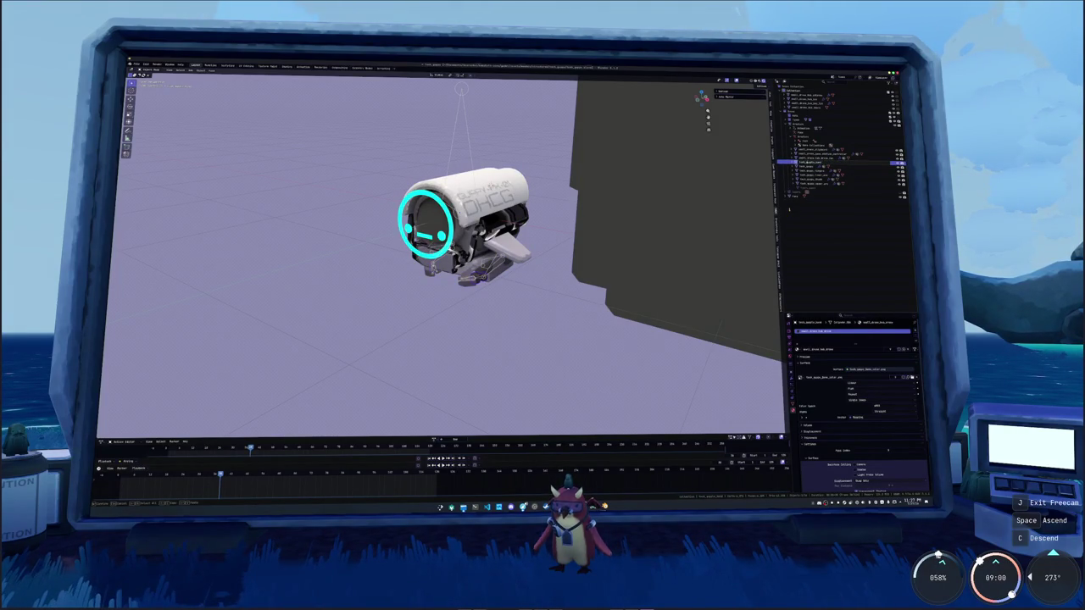
{"action": "key", "text": "Down"}
{"action": "key", "text": "Up"}
{"action": "key", "text": "Up"}
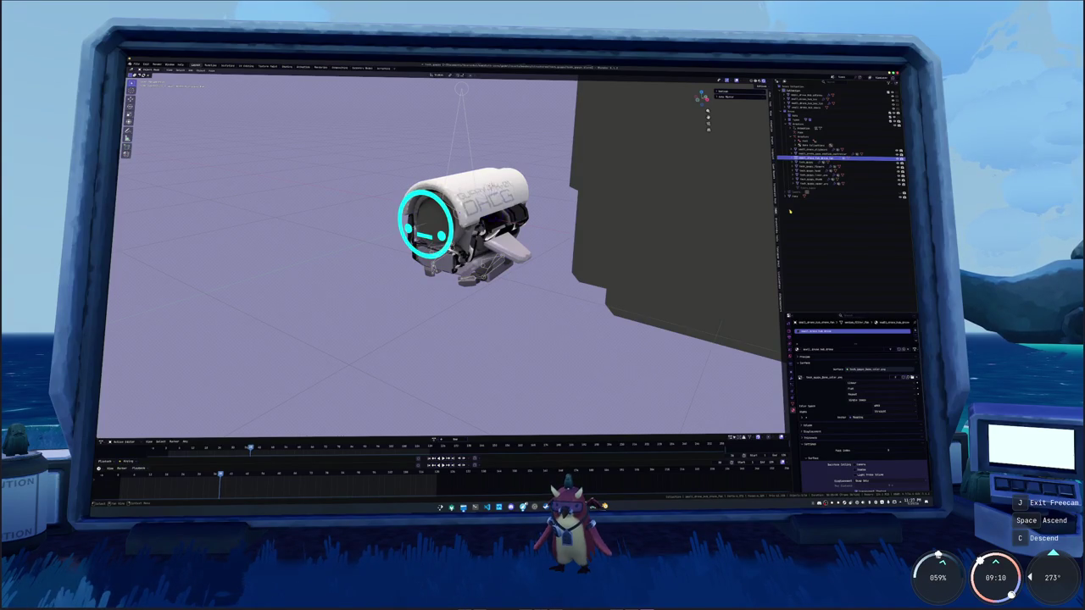
{"action": "mouse_move", "coordinate": [569, 235]}
{"action": "left_mouse_down"}
{"action": "mouse_move", "coordinate": [509, 212]}
{"action": "mouse_move", "coordinate": [491, 169]}
{"action": "mouse_move", "coordinate": [490, 218]}
{"action": "left_mouse_up"}
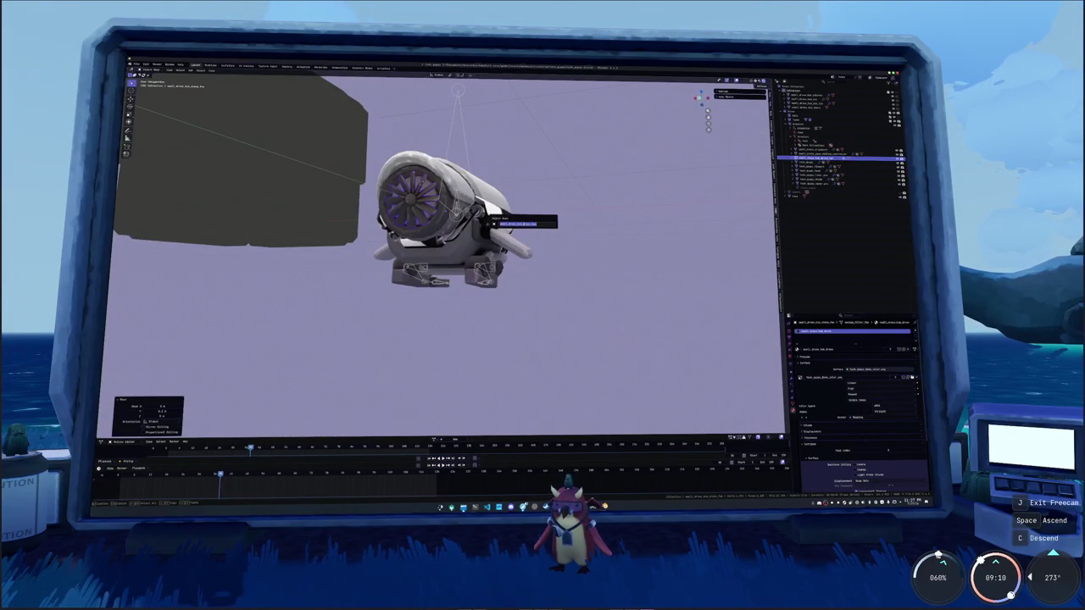
Append '_ge' to the part's name, then inspect neighbouring parts' materials from the front view
{"action": "type", "text": "_ge"}
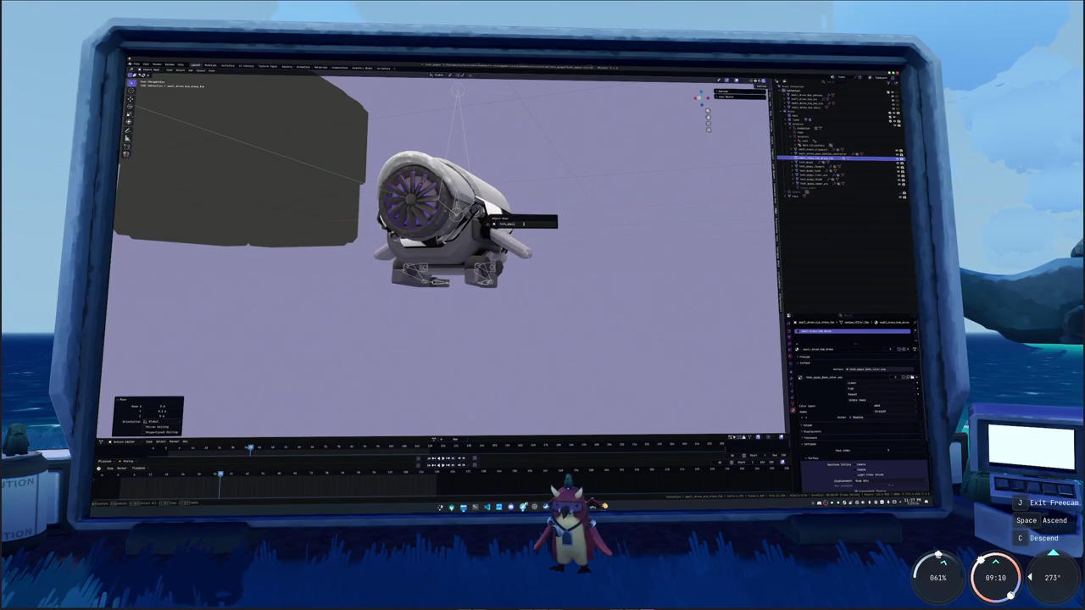
{"action": "key", "text": "Return"}
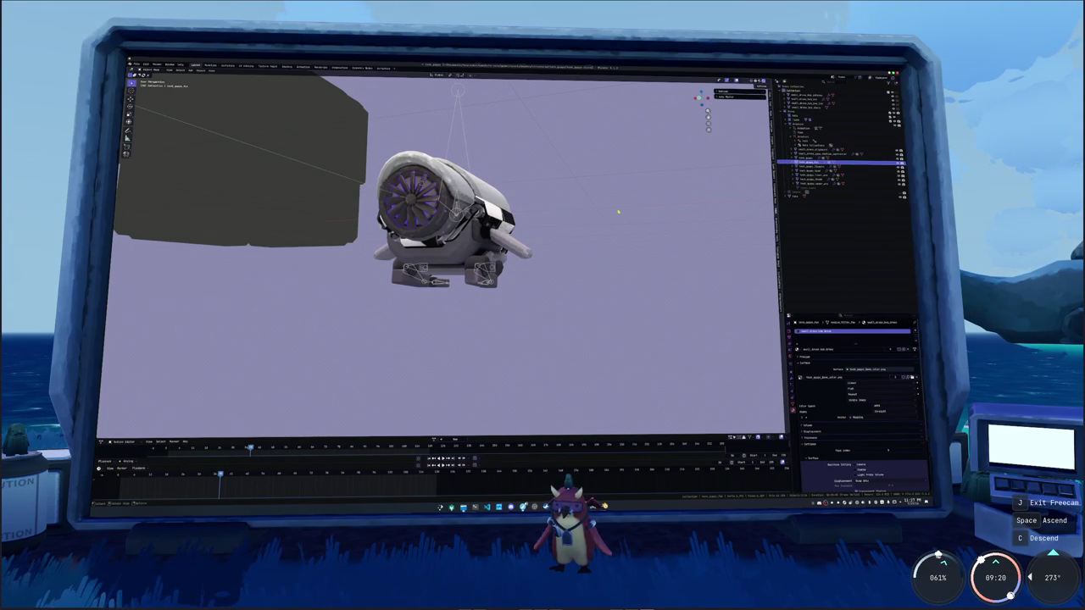
{"action": "key", "text": "KP_1"}
{"action": "left_click", "coordinate": [617, 208]}
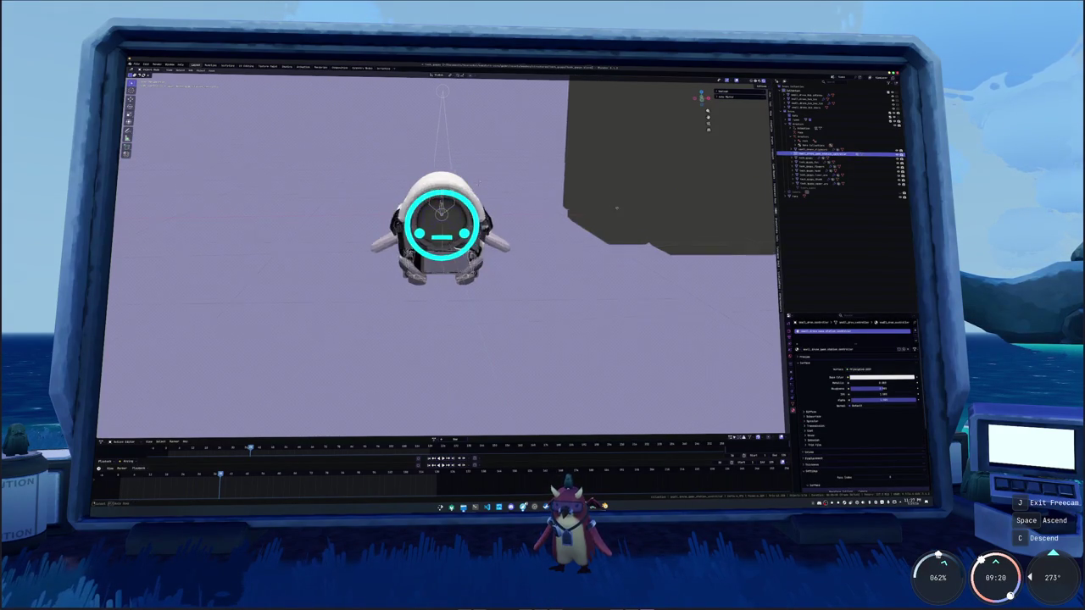
{"action": "left_click", "coordinate": [723, 179]}
{"action": "left_click", "coordinate": [678, 186]}
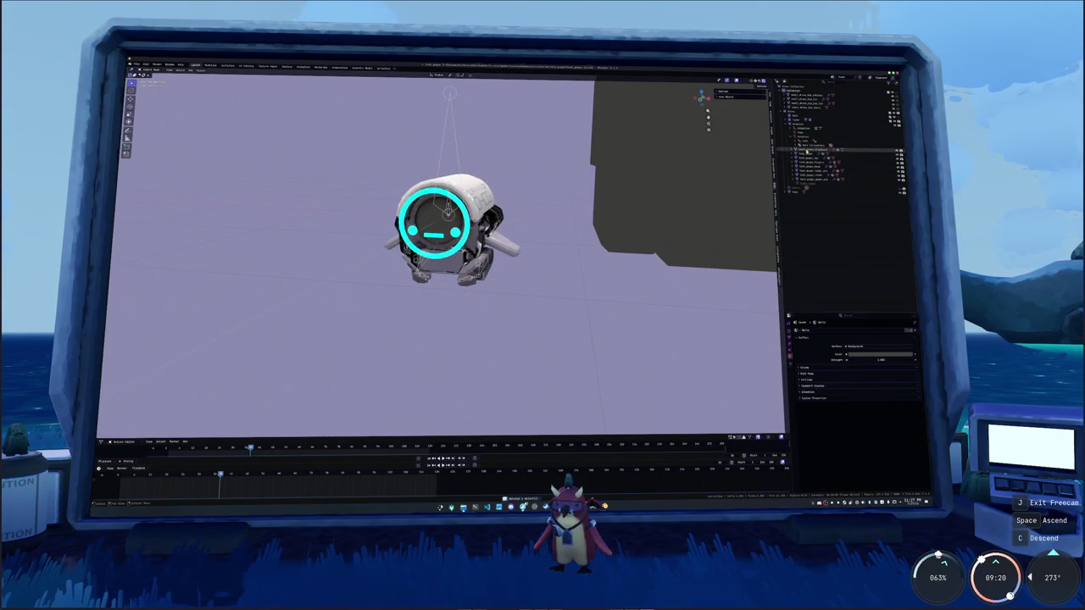
{"action": "left_click", "coordinate": [637, 193]}
{"action": "left_click", "coordinate": [649, 178]}
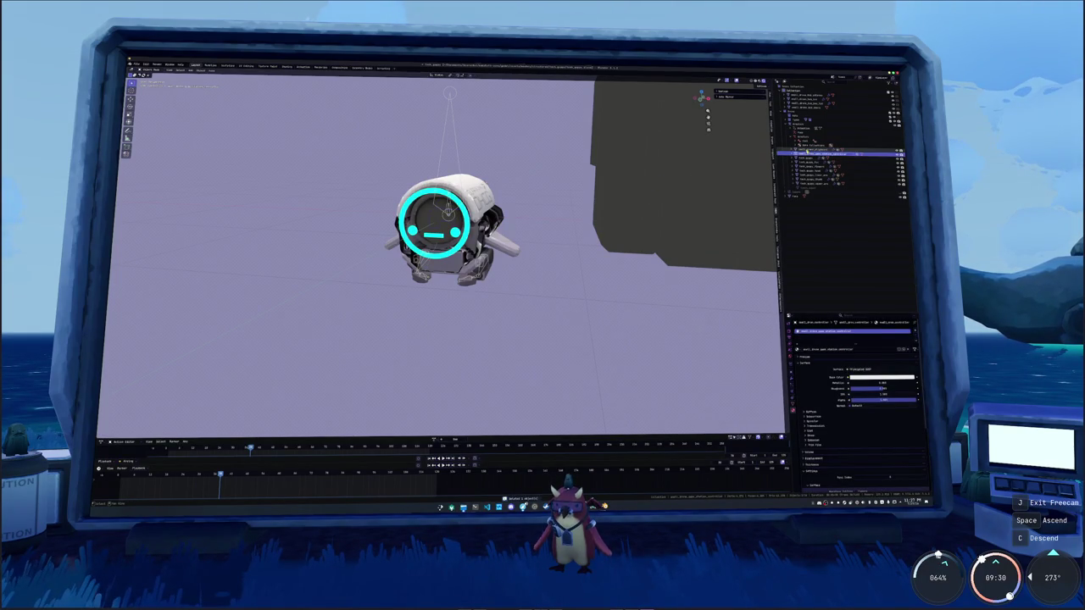
Delete the small stray object left of the robot and reselect parts in the hierarchy
{"action": "key", "text": "KP_1"}
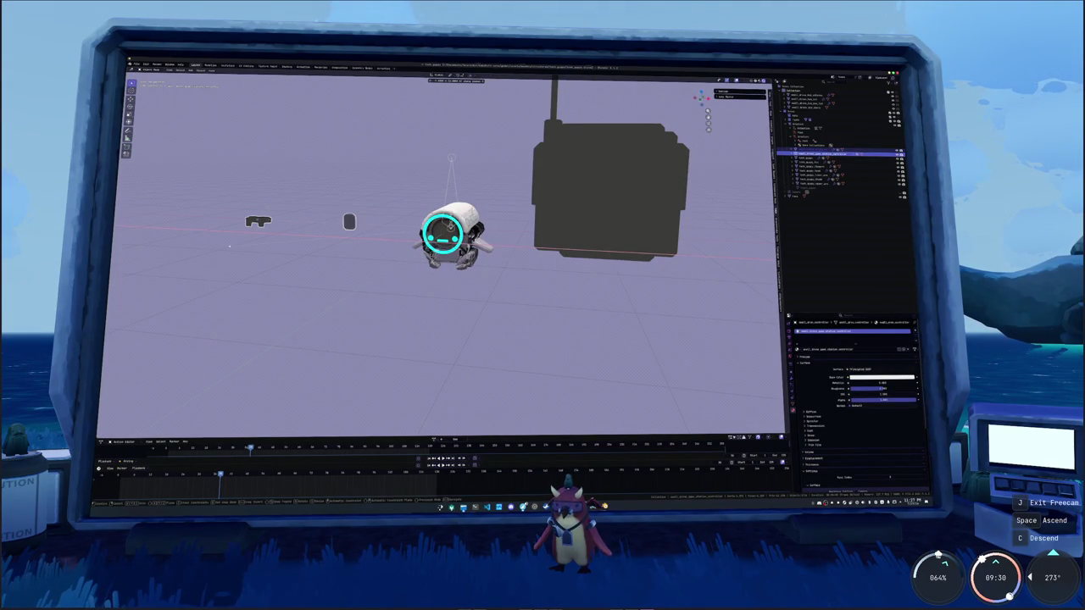
{"action": "left_click", "coordinate": [229, 245]}
{"action": "left_click", "coordinate": [400, 210]}
{"action": "scroll", "coordinate": [475, 203], "scroll_direction": "up", "scroll_amount": 3}
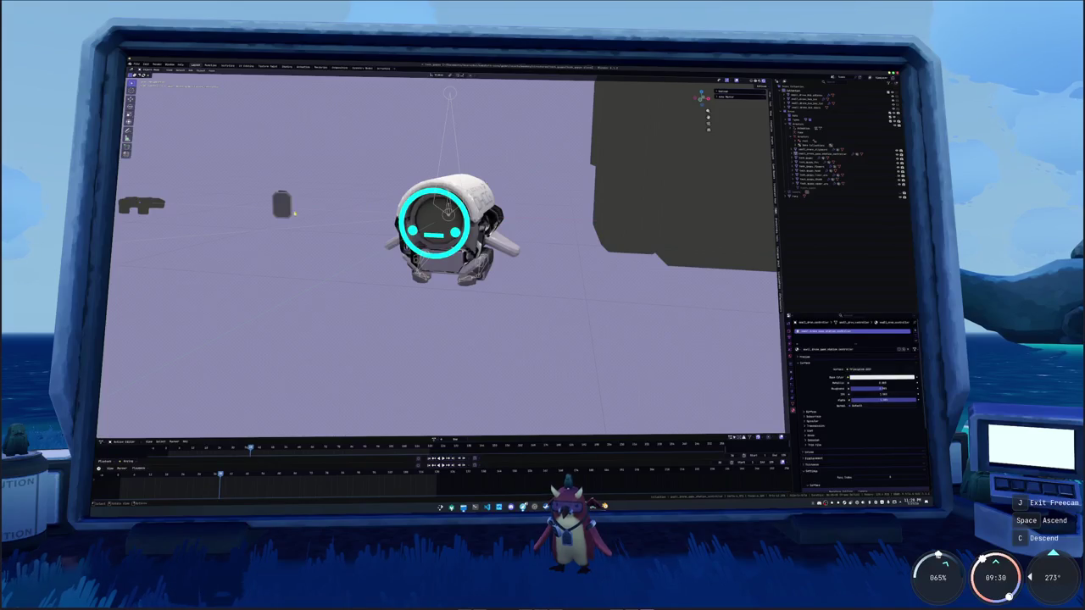
{"action": "left_click", "coordinate": [291, 215]}
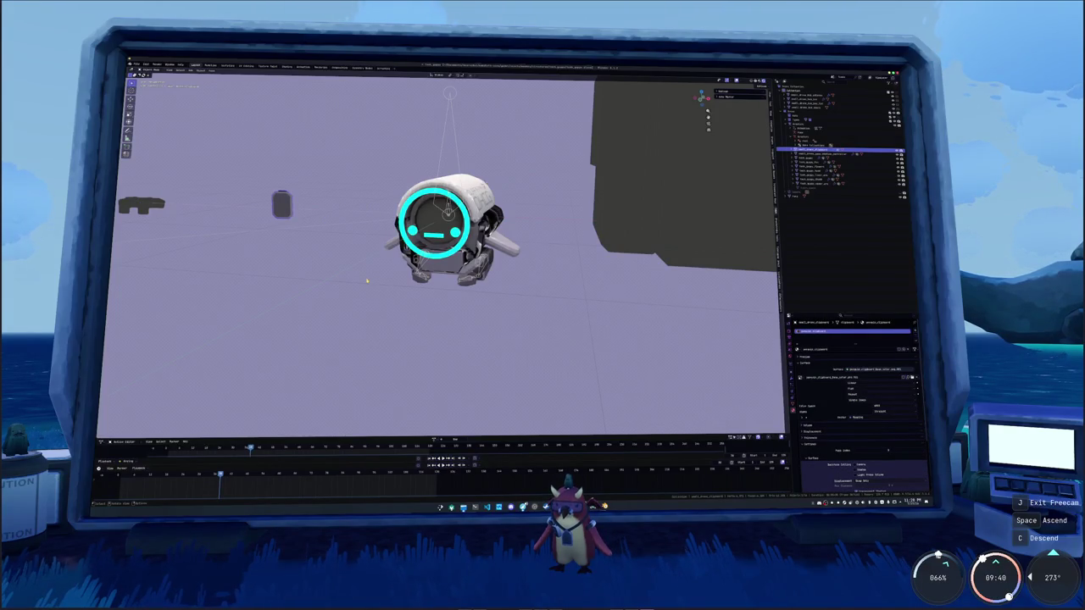
{"action": "key", "text": "Delete"}
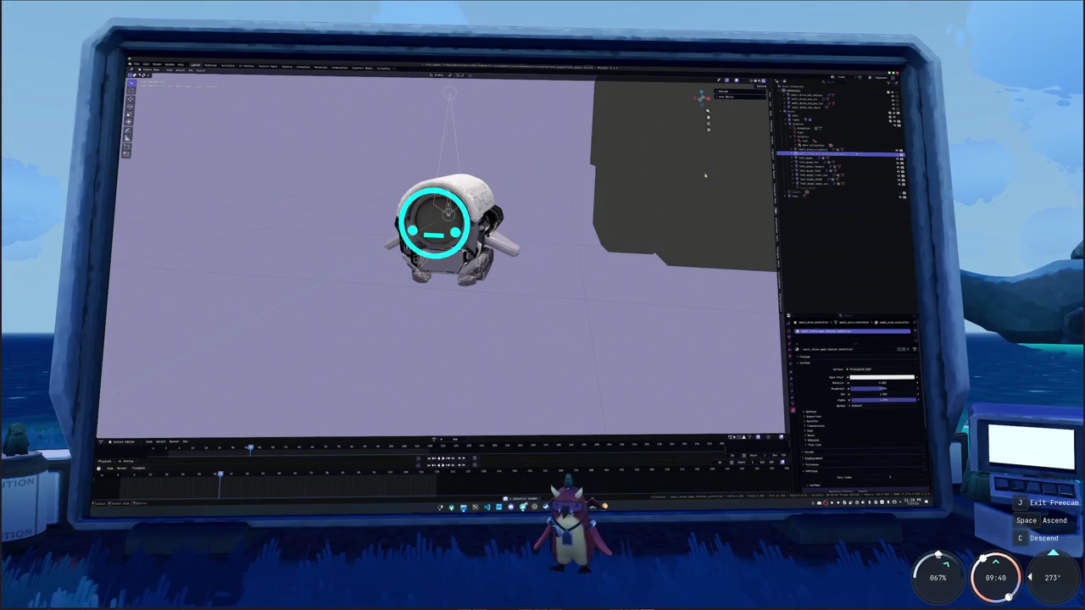
{"action": "left_click", "coordinate": [816, 150]}
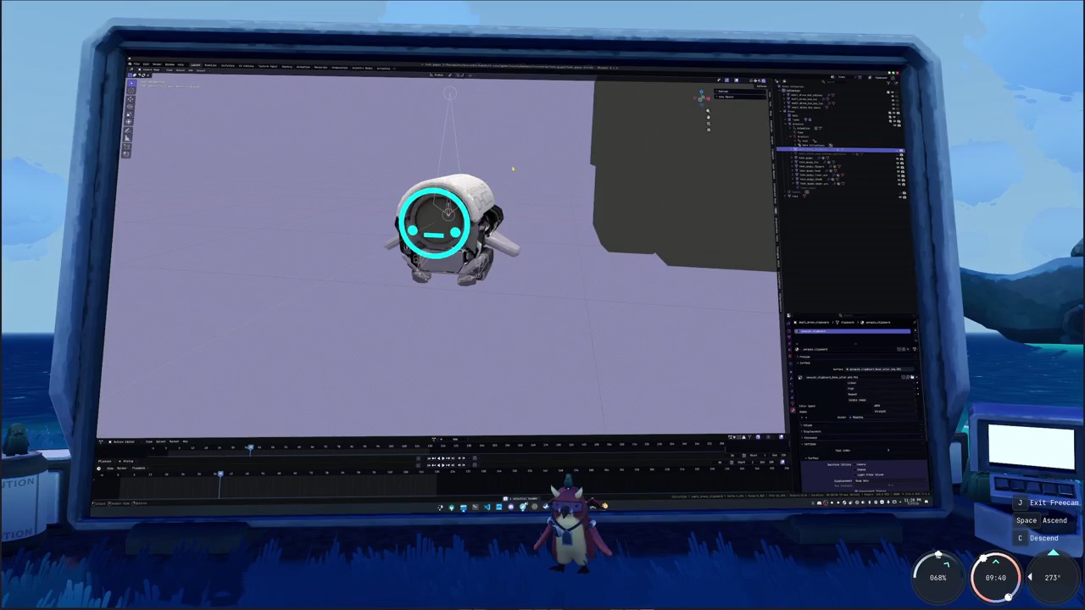
{"action": "left_click", "coordinate": [815, 188]}
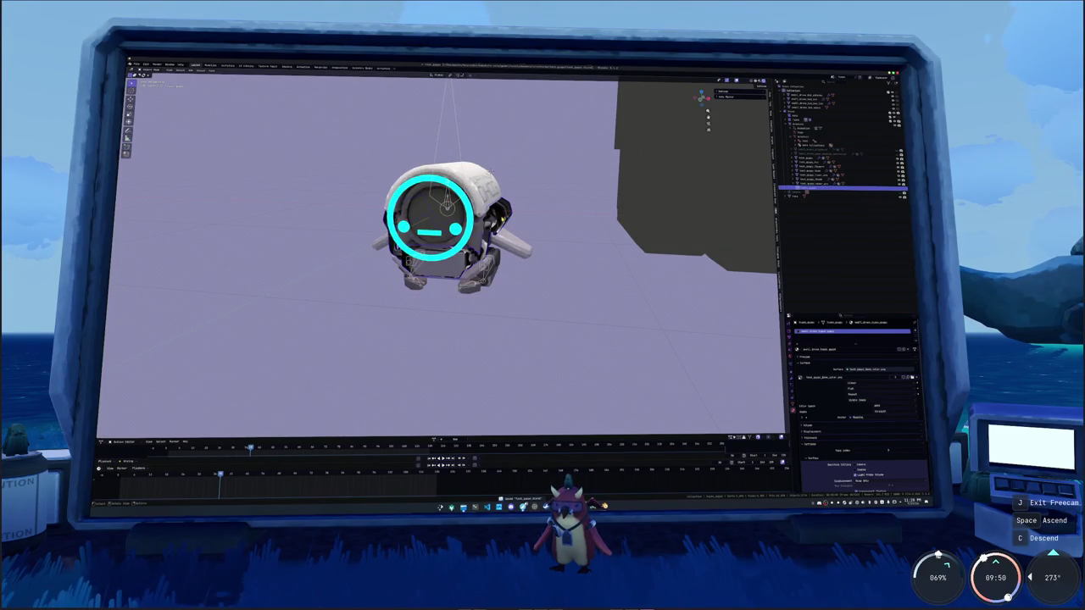
Rename the drone part and parent it under another object in the Outliner
{"action": "left_click", "coordinate": [483, 217], "text": "alt"}
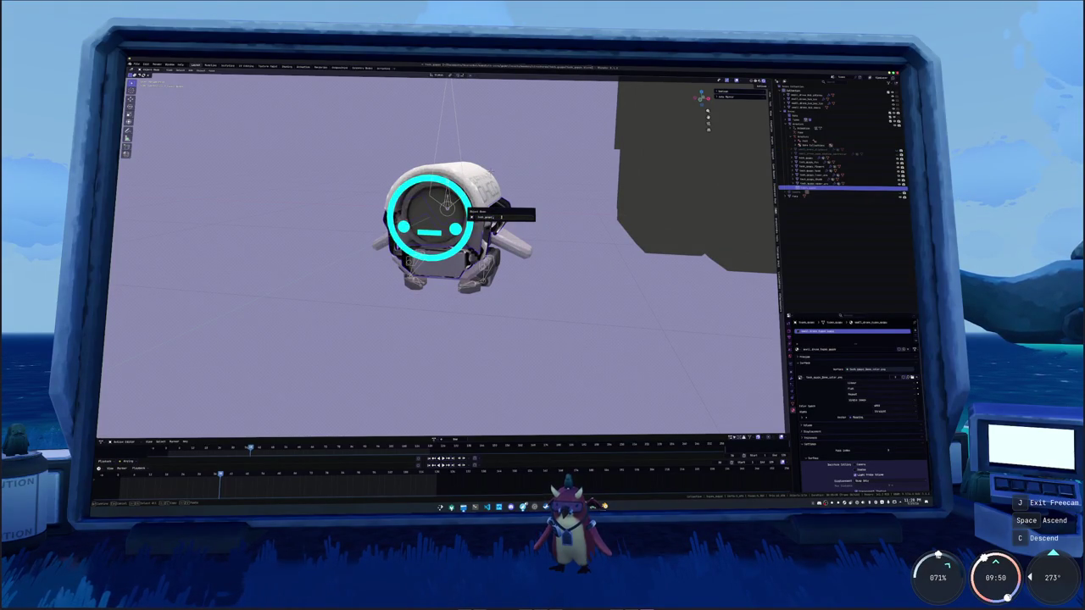
{"action": "left_click", "coordinate": [503, 218]}
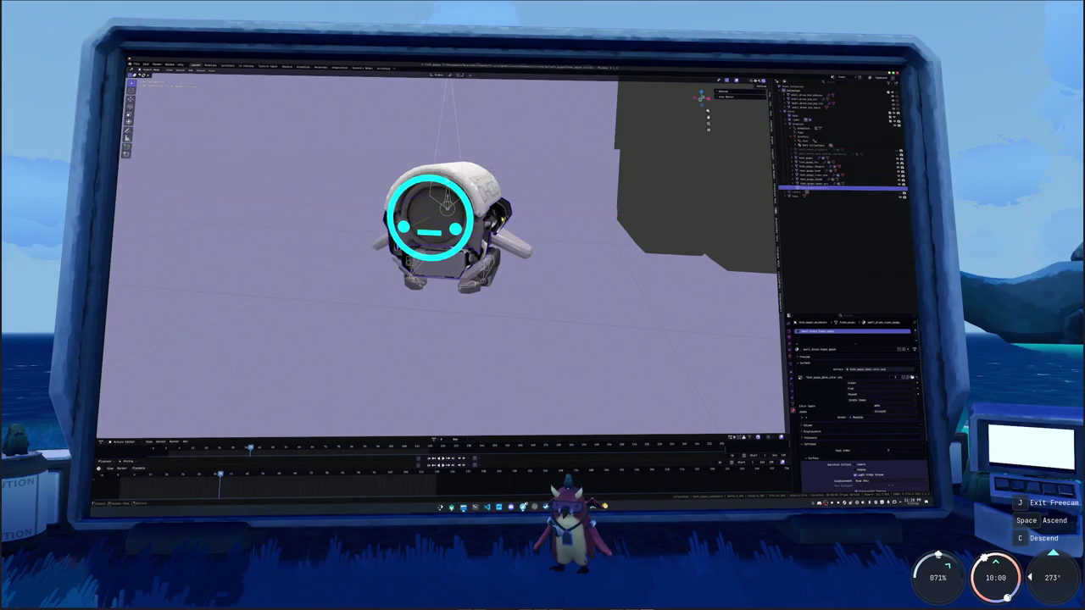
{"action": "left_click", "coordinate": [805, 160]}
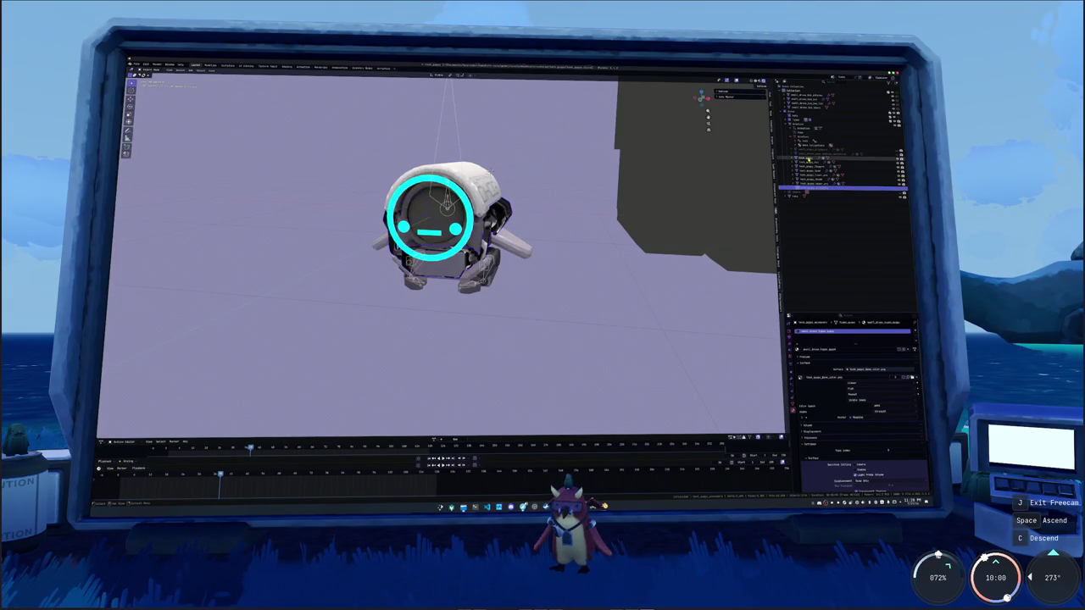
{"action": "left_click", "coordinate": [810, 187]}
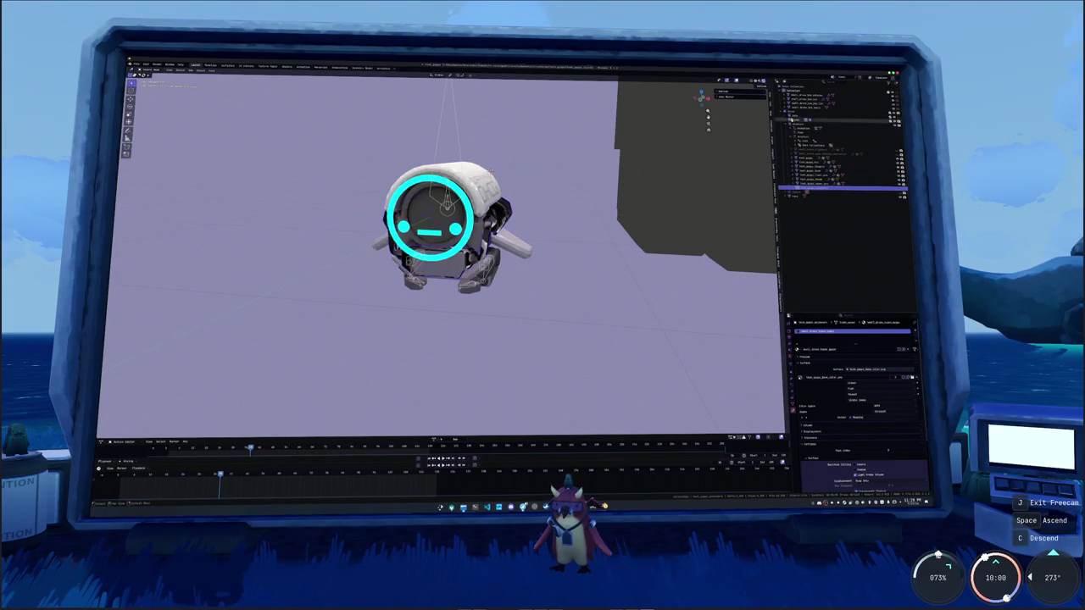
{"action": "left_click_drag", "start_coordinate": [797, 116], "coordinate": [797, 117]}
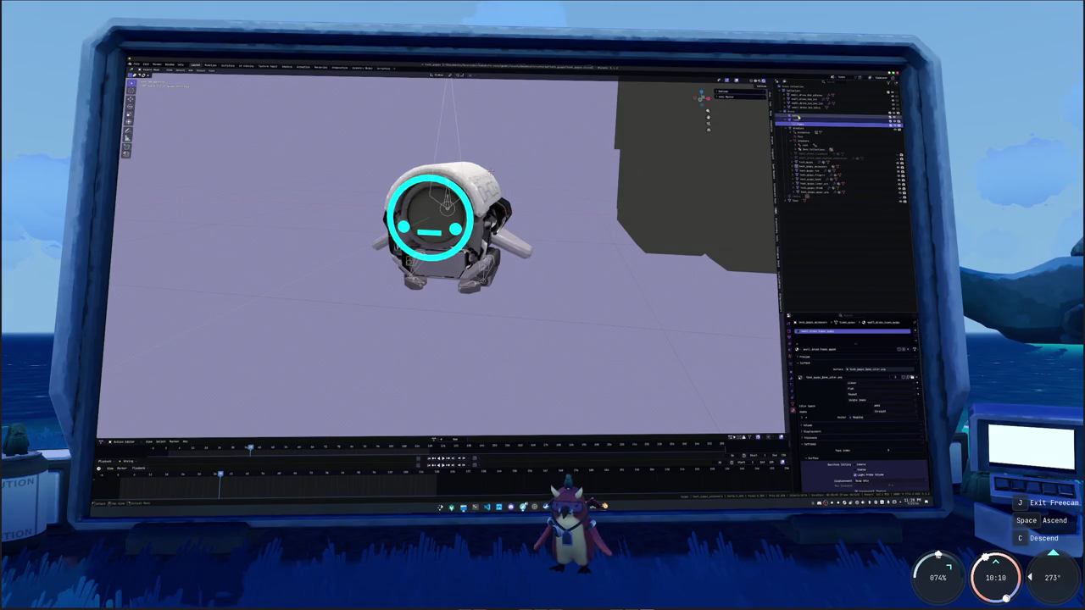
Select that object with its whole hierarchy and bring up the Dolphin file manager
{"action": "right_click", "coordinate": [797, 117]}
{"action": "left_click", "coordinate": [797, 117]}
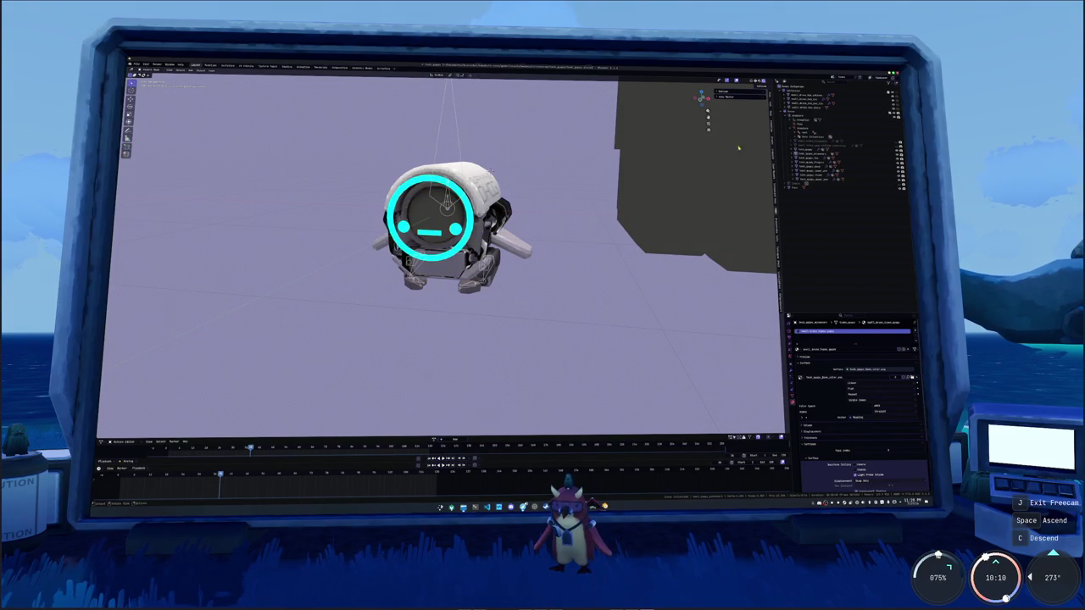
{"action": "scroll", "coordinate": [574, 240], "scroll_direction": "down", "scroll_amount": 1}
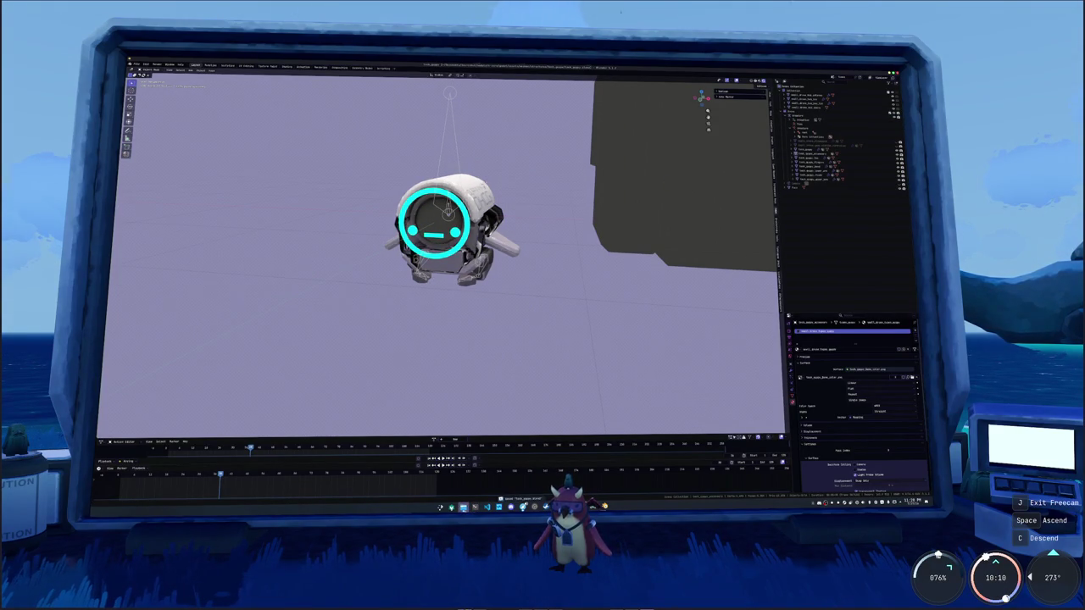
{"action": "left_click", "coordinate": [464, 507]}
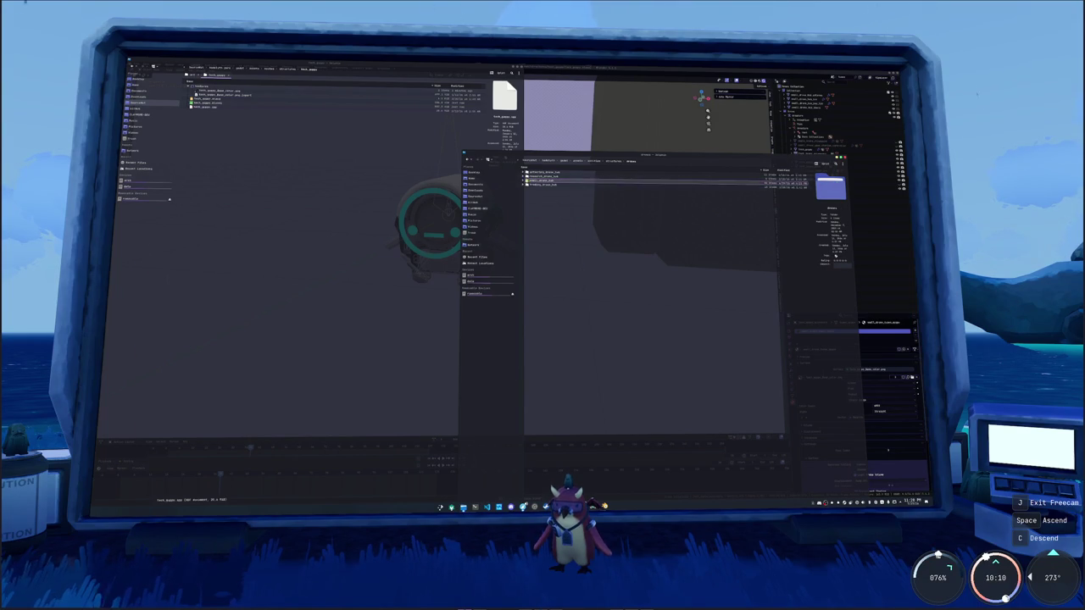
Expand the textures folder and briefly test-run the Godot scene with F5
{"action": "left_click", "coordinate": [527, 205]}
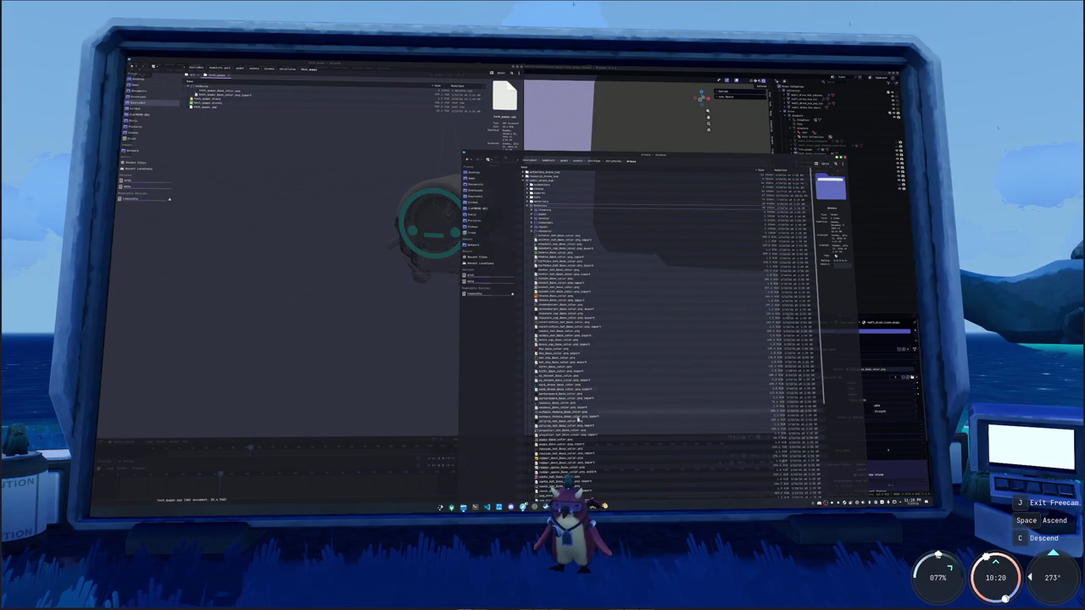
{"action": "key", "text": "alt+Tab"}
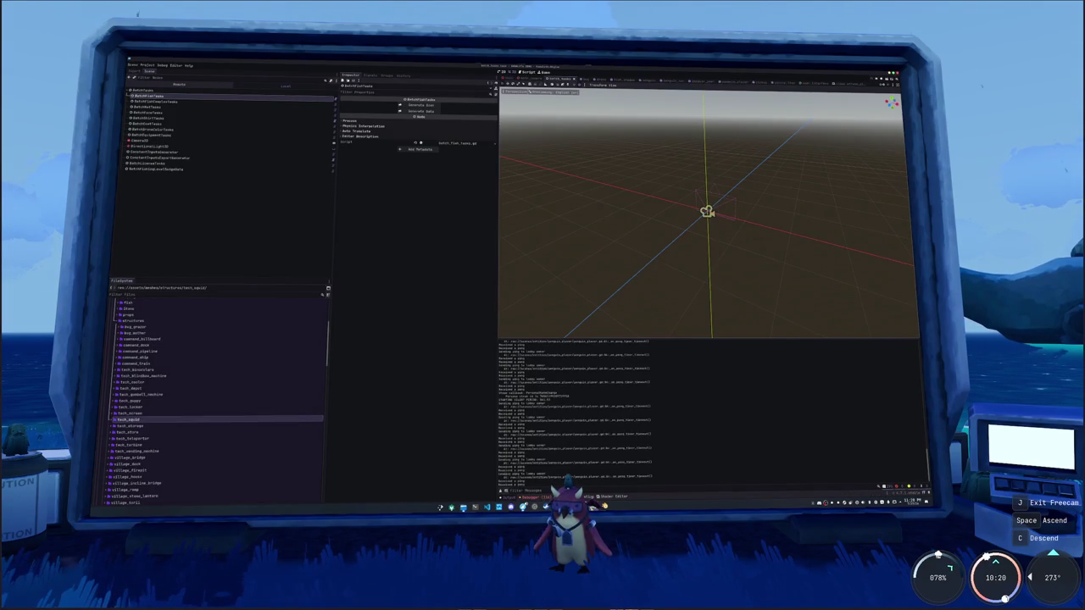
{"action": "key", "text": "F5"}
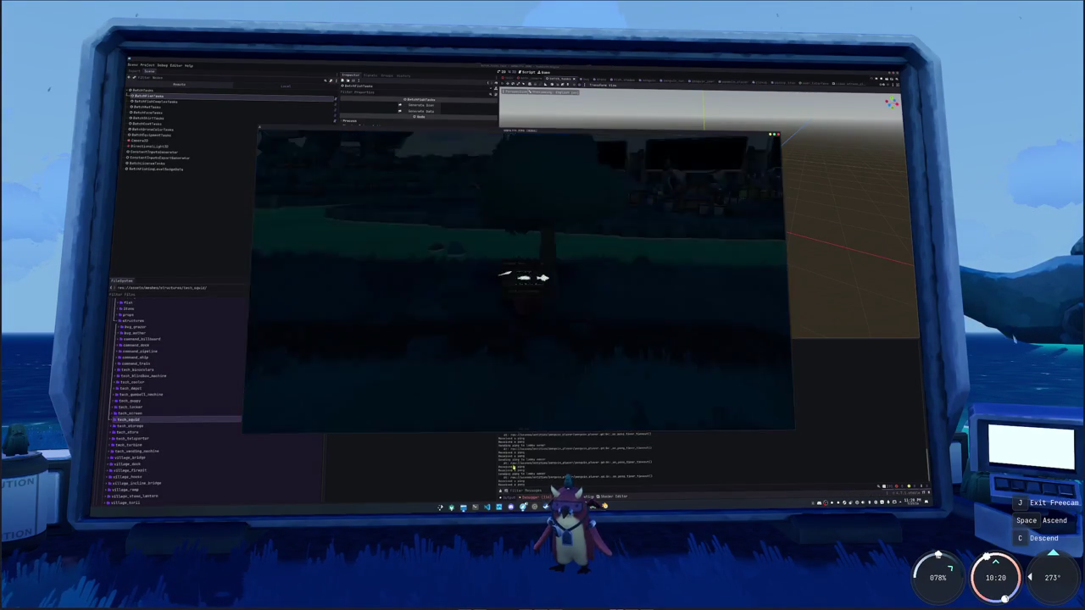
{"action": "key", "text": "alt+Tab"}
{"action": "key", "text": "alt+Tab"}
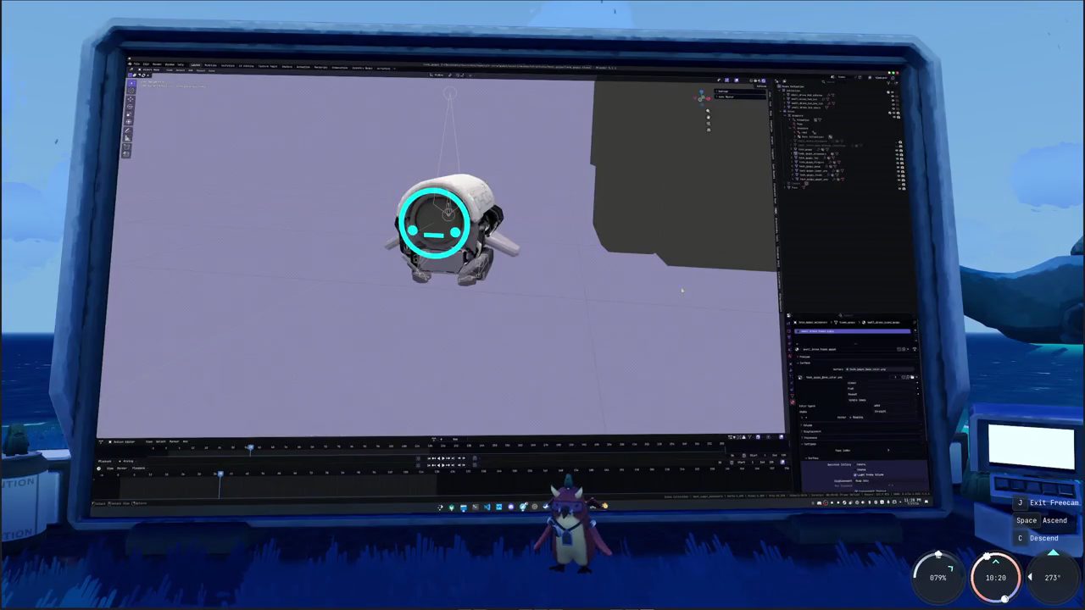
{"action": "key", "text": "alt+Tab"}
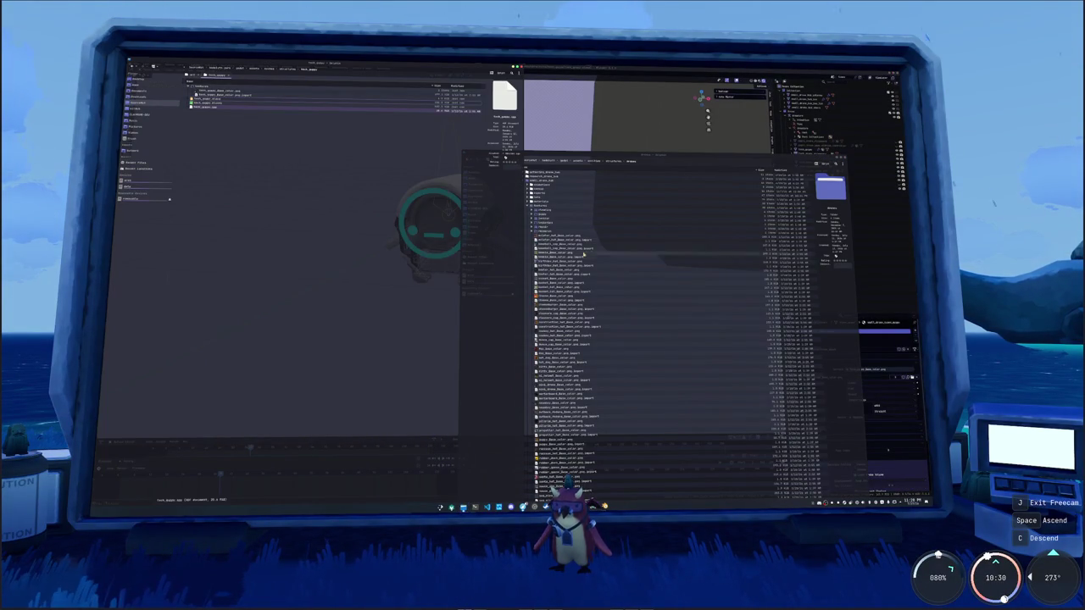
Preview the texture images in the drawing folder
{"action": "left_click", "coordinate": [584, 252]}
{"action": "left_click", "coordinate": [531, 210]}
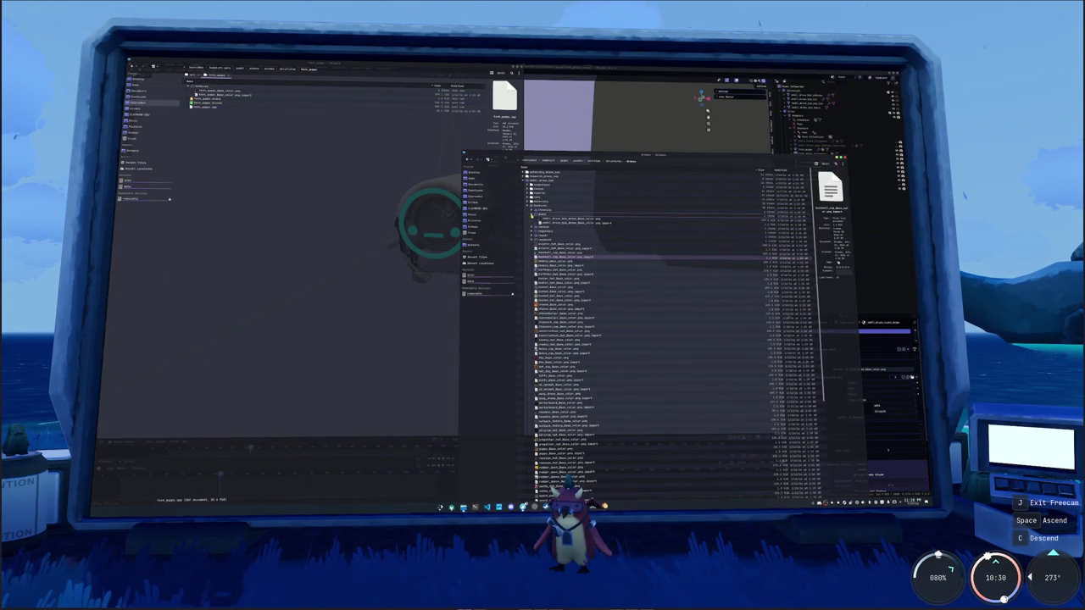
{"action": "left_click", "coordinate": [554, 219]}
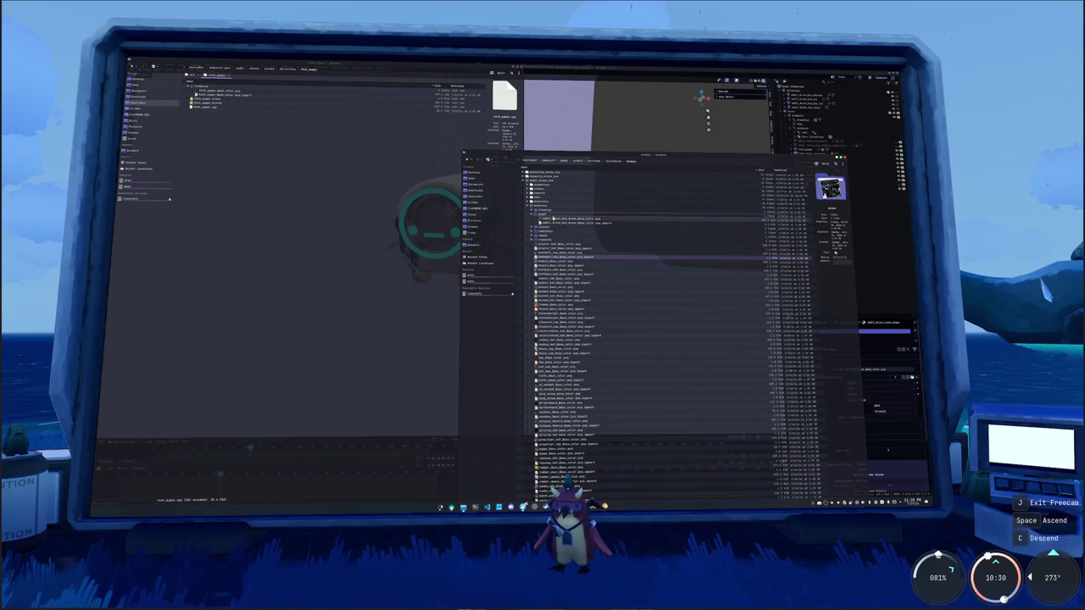
{"action": "left_click", "coordinate": [555, 218]}
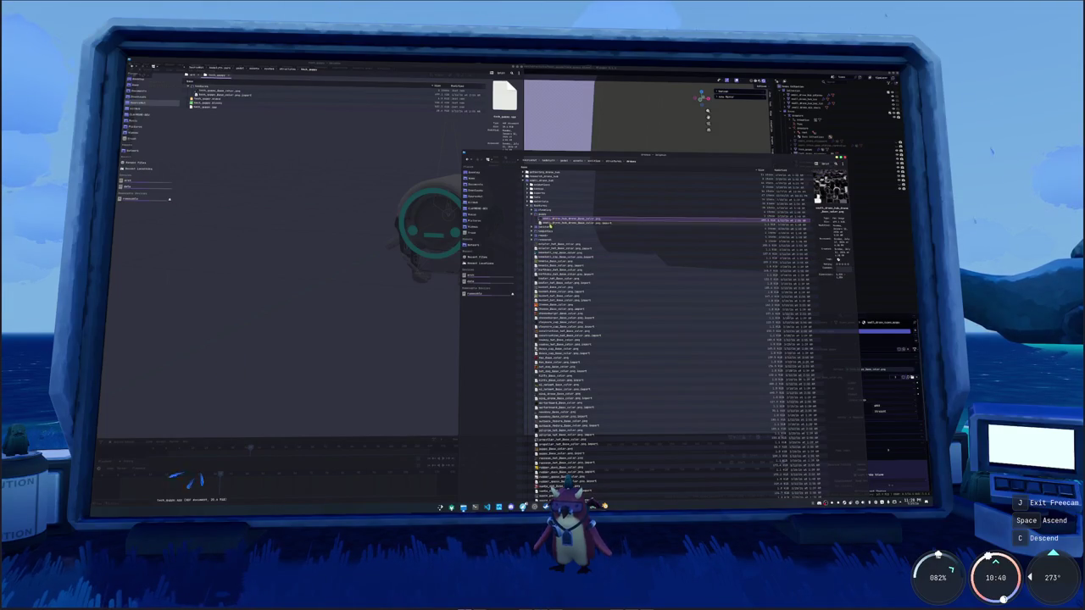
{"action": "left_click", "coordinate": [577, 222]}
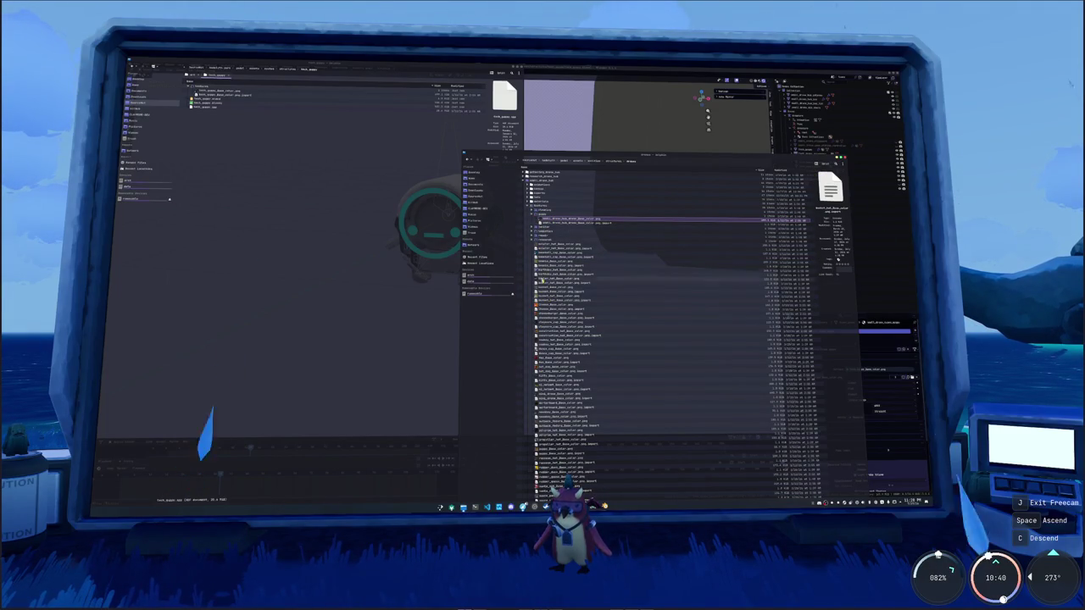
{"action": "left_click", "coordinate": [577, 215]}
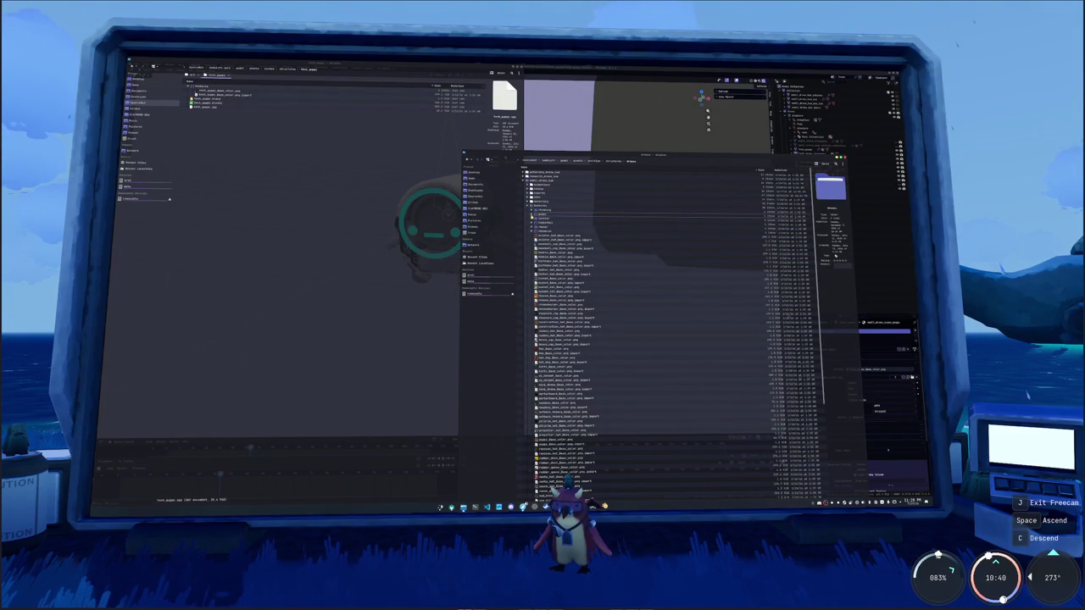
{"action": "scroll", "coordinate": [744, 488], "scroll_direction": "down", "scroll_amount": 5}
{"action": "scroll", "coordinate": [744, 487], "scroll_direction": "down", "scroll_amount": 10}
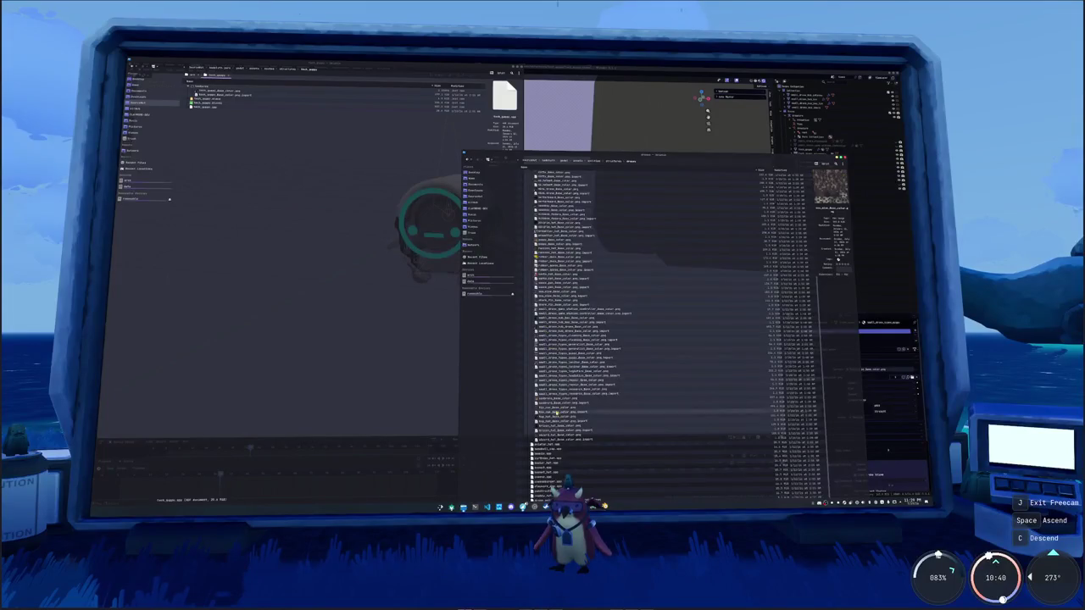
{"action": "left_click", "coordinate": [559, 448]}
{"action": "left_click", "coordinate": [566, 480]}
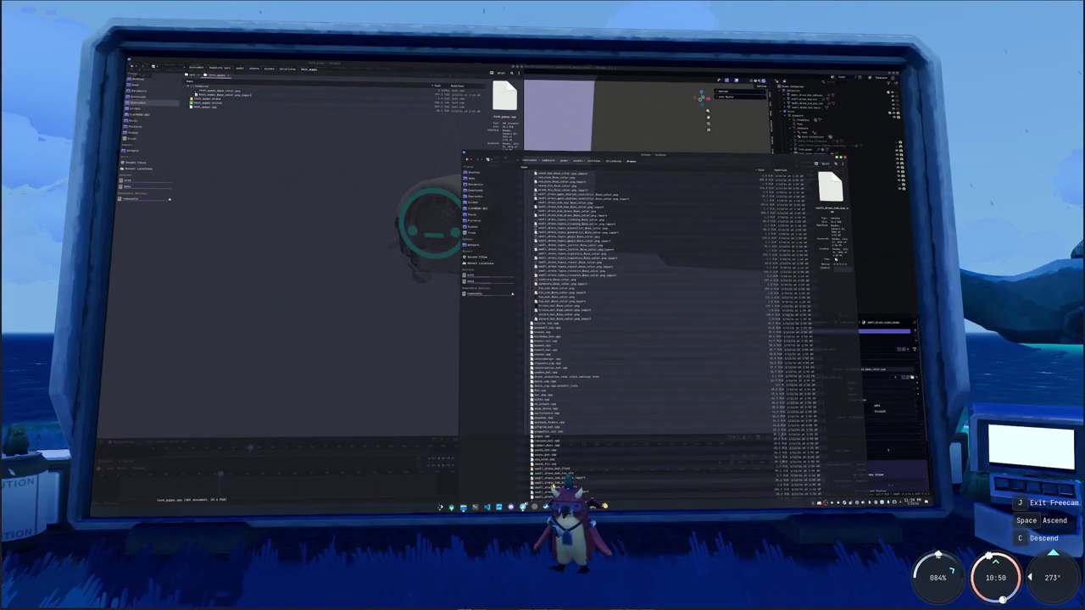
{"action": "scroll", "coordinate": [566, 480], "scroll_direction": "up", "scroll_amount": 3}
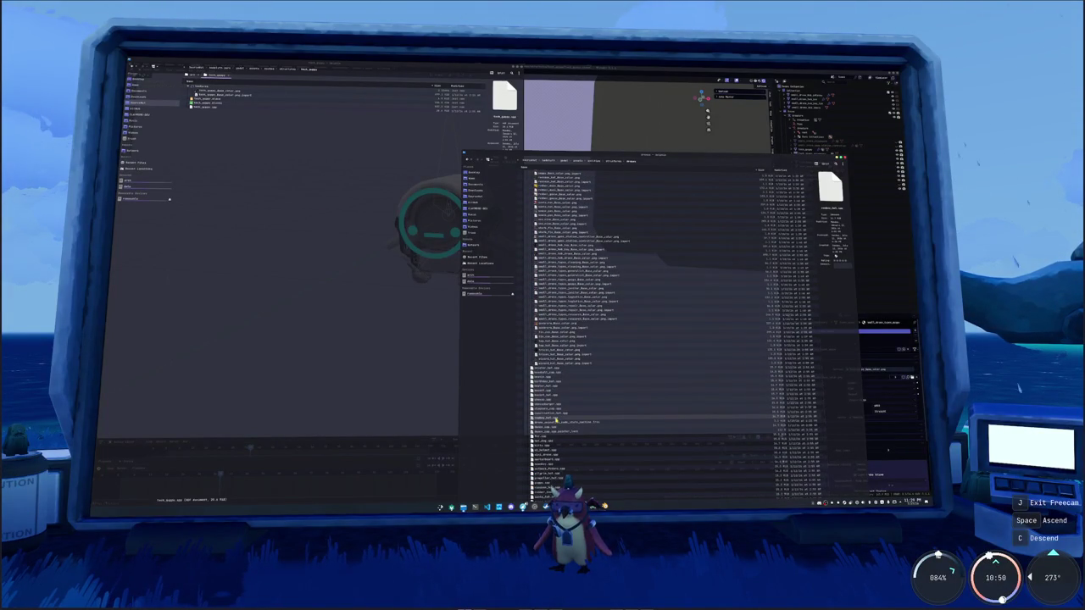
{"action": "scroll", "coordinate": [556, 419], "scroll_direction": "up", "scroll_amount": 4}
{"action": "scroll", "coordinate": [556, 420], "scroll_direction": "up", "scroll_amount": 5}
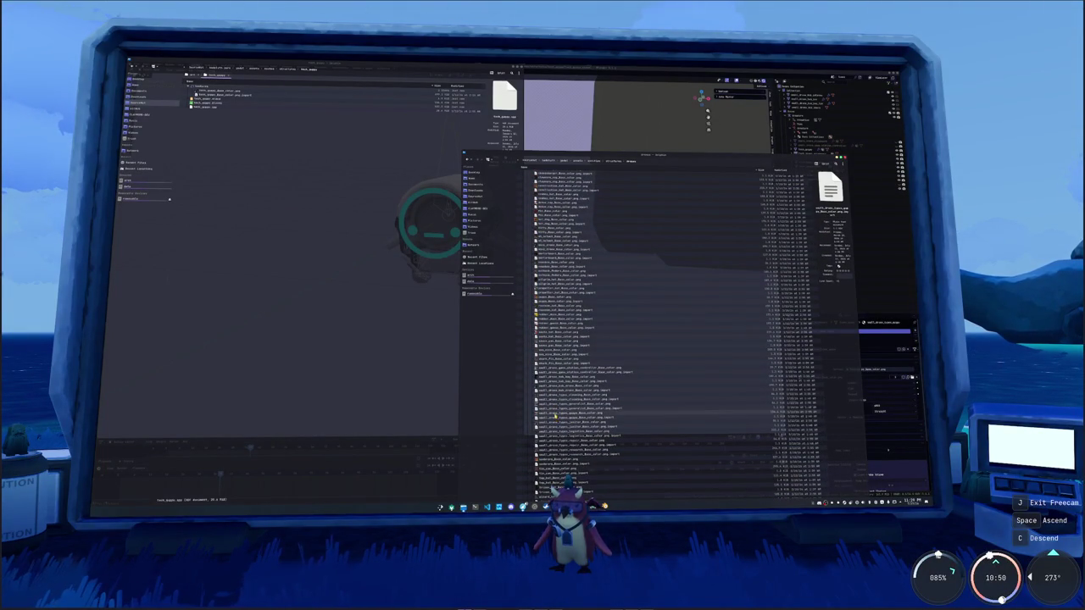
Copy the Base_color PNG into the robot model's folder in the left Dolphin window
{"action": "left_click", "coordinate": [556, 413]}
{"action": "mouse_move", "coordinate": [556, 414]}
{"action": "left_mouse_down"}
{"action": "mouse_move", "coordinate": [286, 260]}
{"action": "mouse_move", "coordinate": [263, 198]}
{"action": "mouse_move", "coordinate": [180, 89]}
{"action": "mouse_move", "coordinate": [206, 90]}
{"action": "left_mouse_up"}
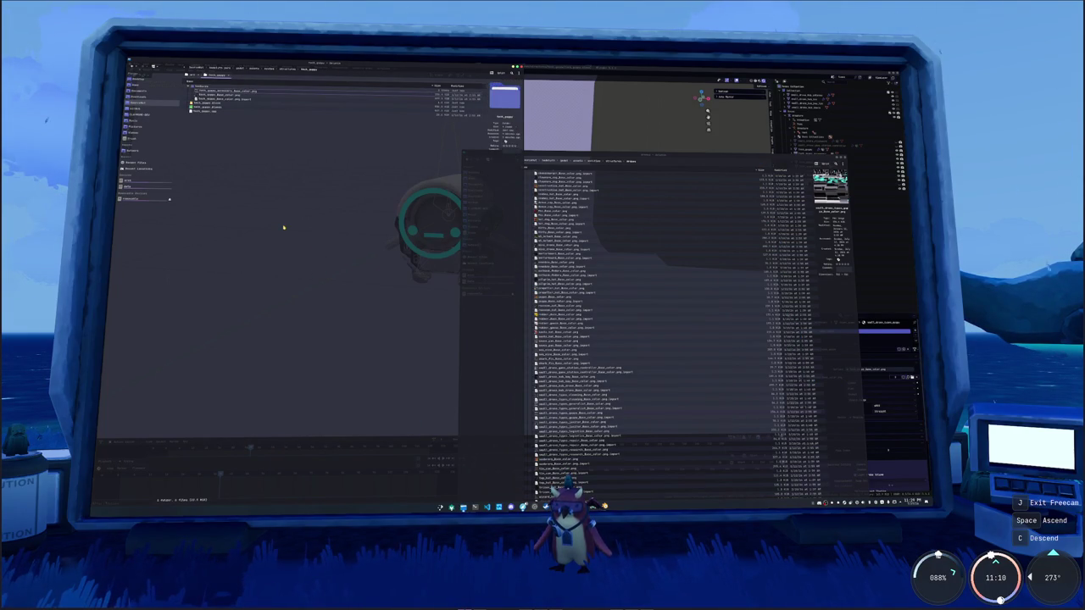
{"action": "key", "text": "alt+Tab"}
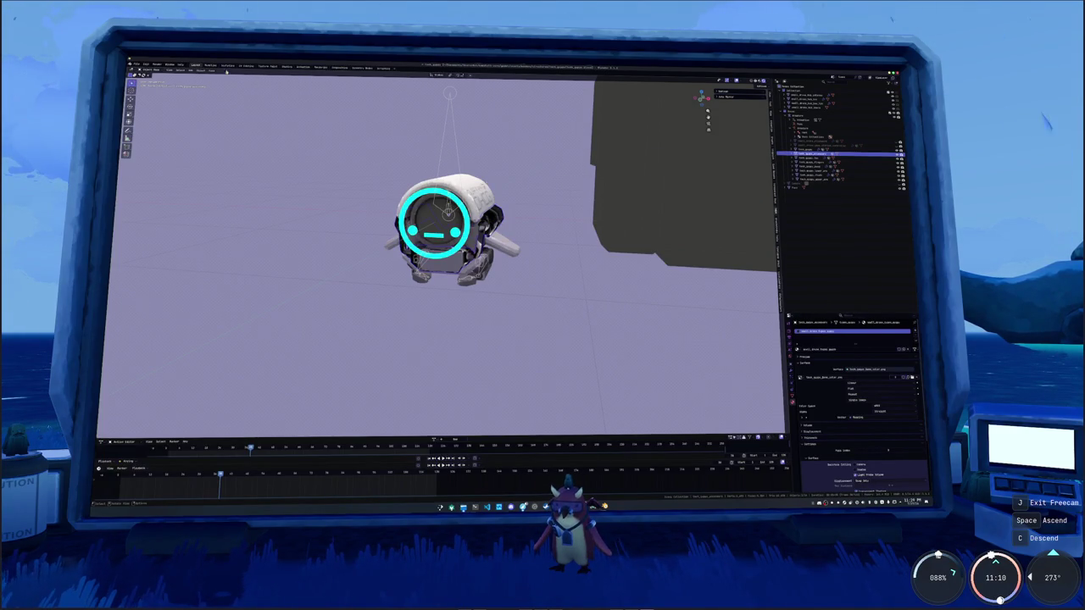
In the Shading workspace, load the newly copied texture into the Image Texture node
{"action": "left_click", "coordinate": [286, 66]}
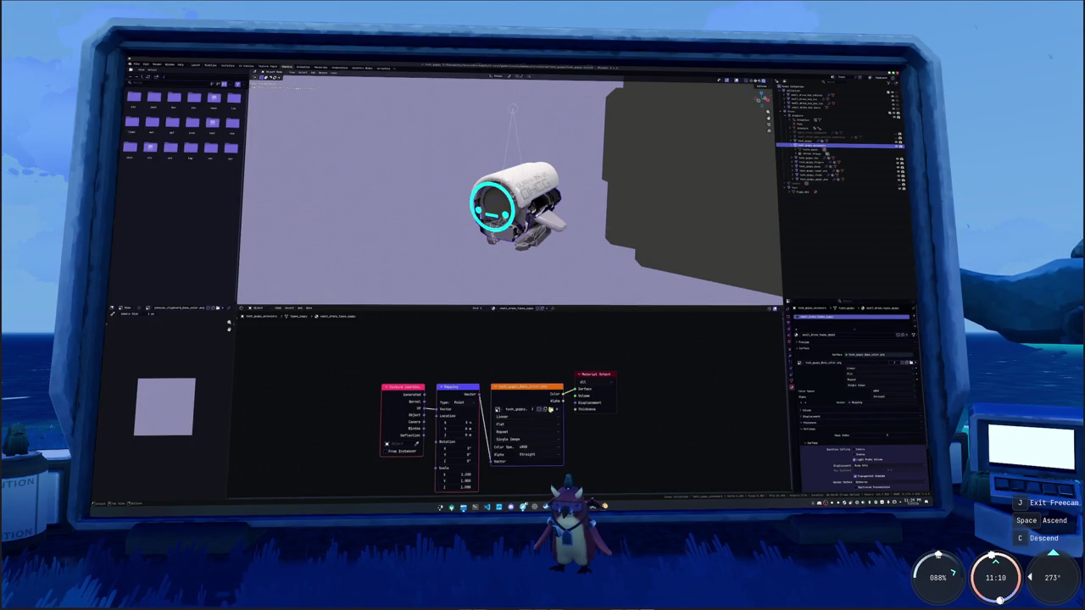
{"action": "left_click", "coordinate": [550, 409]}
{"action": "double_click", "coordinate": [243, 93]}
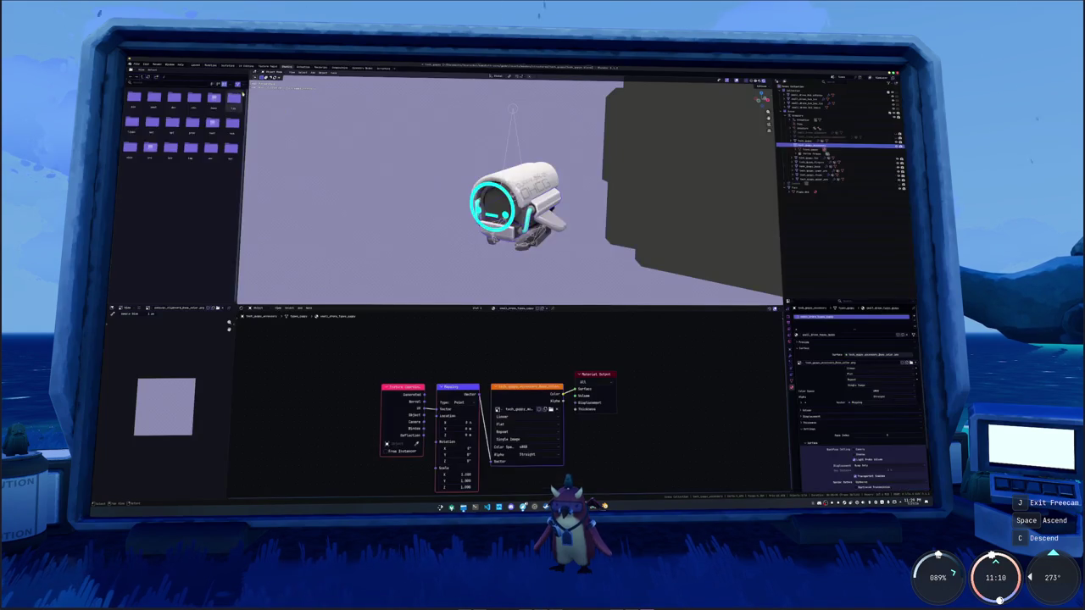
{"action": "mouse_move", "coordinate": [364, 211]}
{"action": "left_mouse_down"}
{"action": "mouse_move", "coordinate": [436, 268]}
{"action": "mouse_move", "coordinate": [382, 258]}
{"action": "left_mouse_up"}
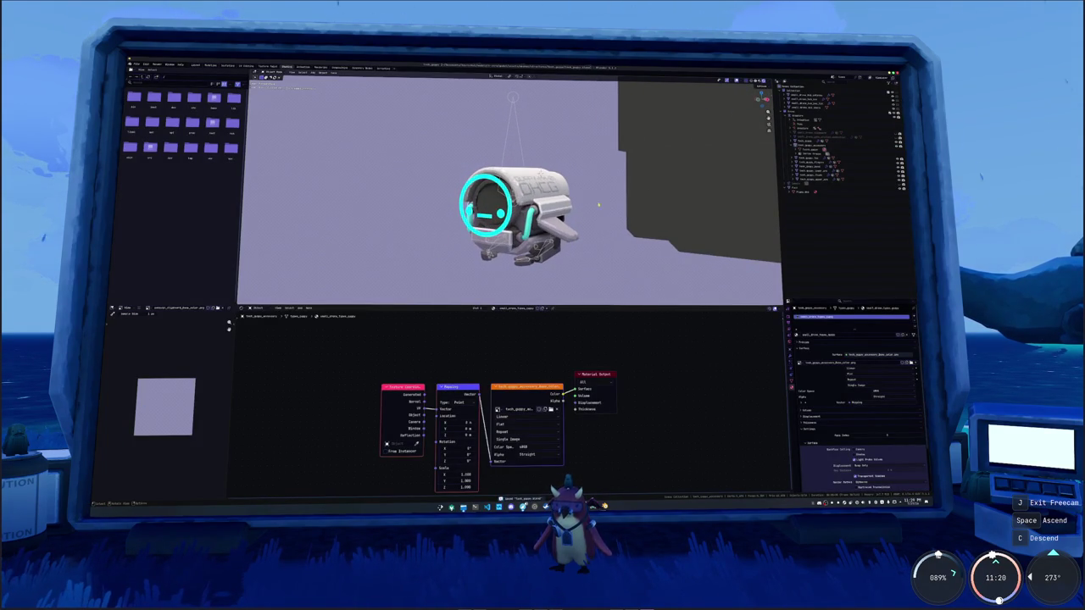
Select the robot's parts in the Outliner, checking materials and modifiers, then select all
{"action": "left_click", "coordinate": [827, 141]}
{"action": "key", "text": "shift+Down"}
{"action": "key", "text": "shift+Down"}
{"action": "key", "text": "shift+Down"}
{"action": "key", "text": "shift+Down"}
{"action": "key", "text": "shift+Down"}
{"action": "key", "text": "shift+Down"}
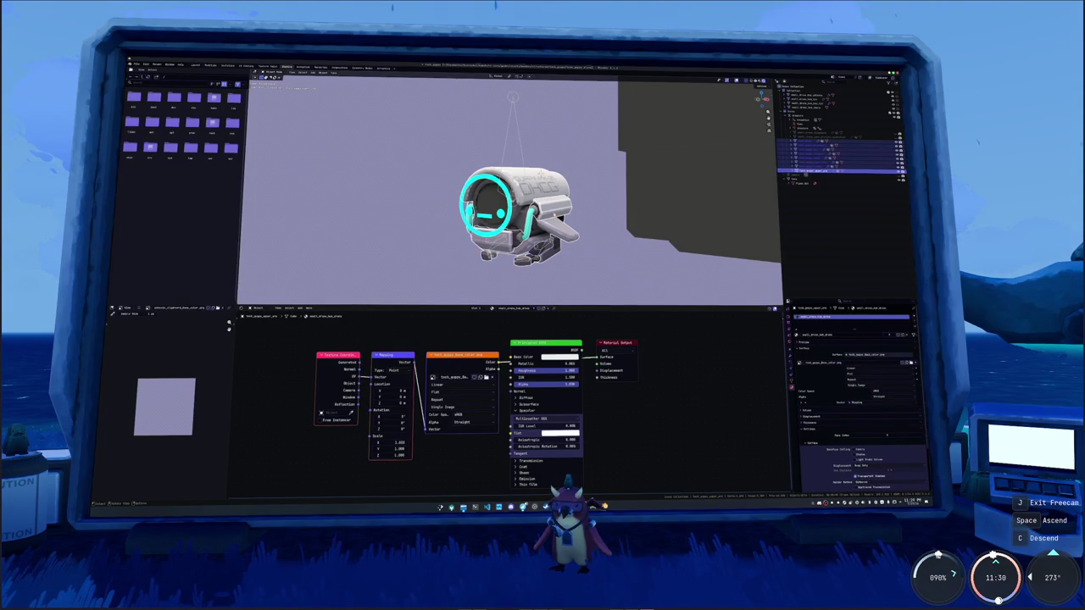
{"action": "left_click", "coordinate": [826, 115]}
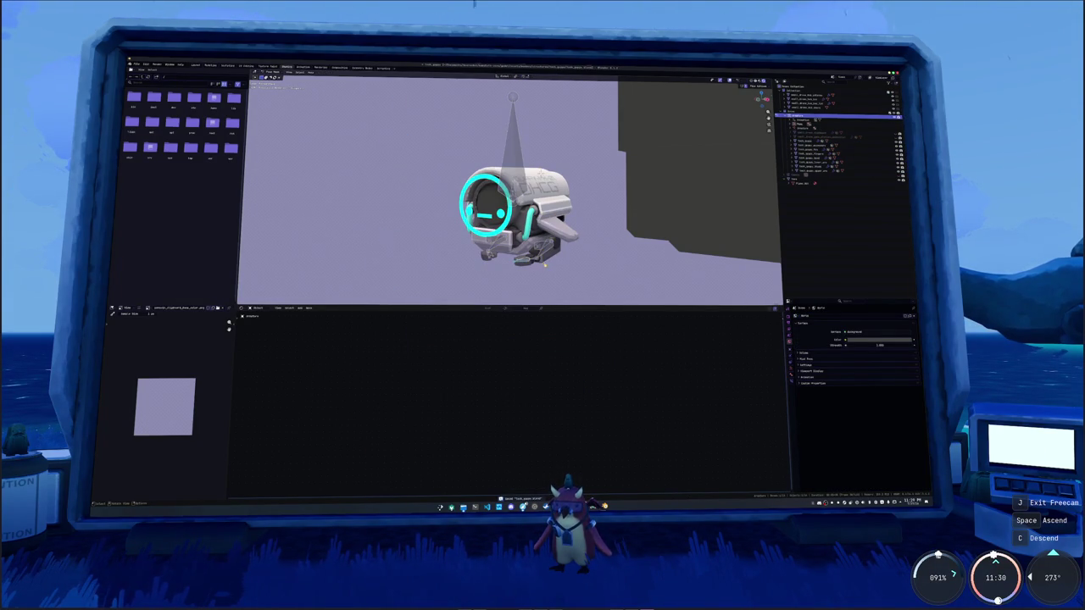
{"action": "left_click", "coordinate": [826, 161]}
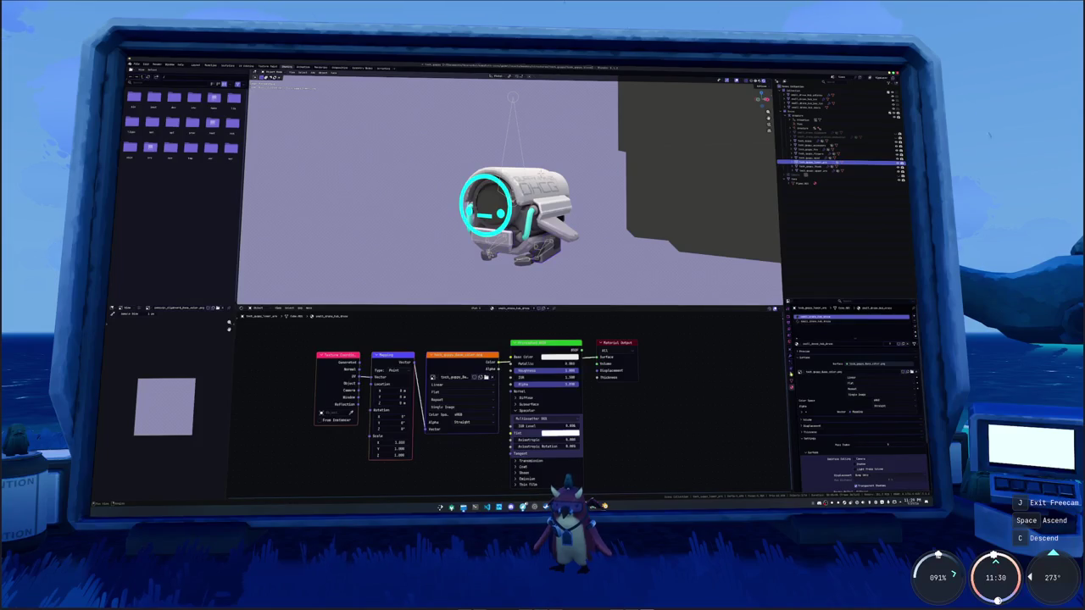
{"action": "left_click", "coordinate": [790, 332]}
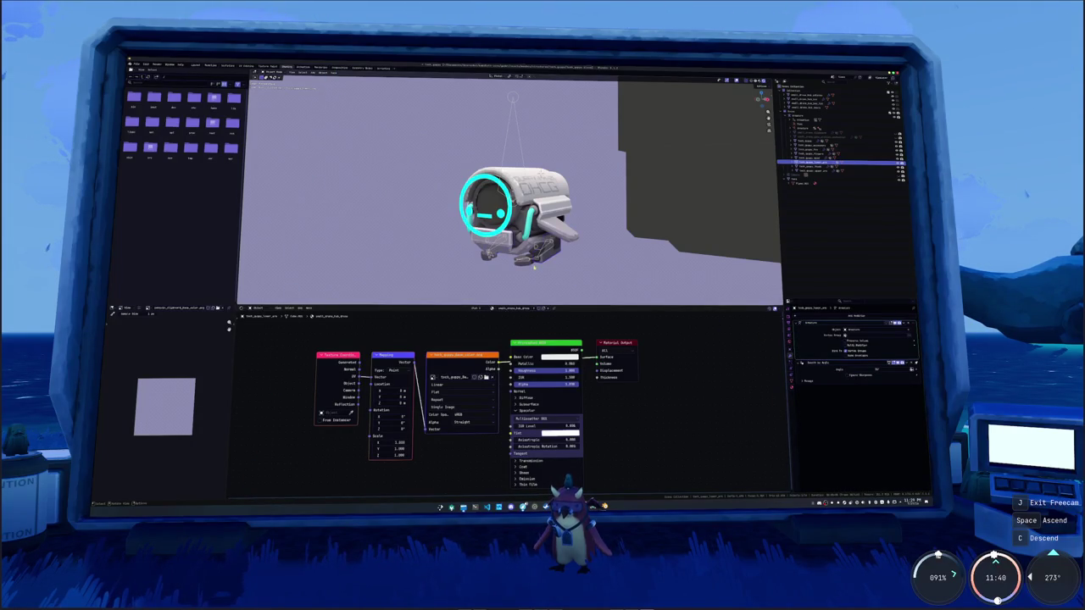
{"action": "key", "text": "a"}
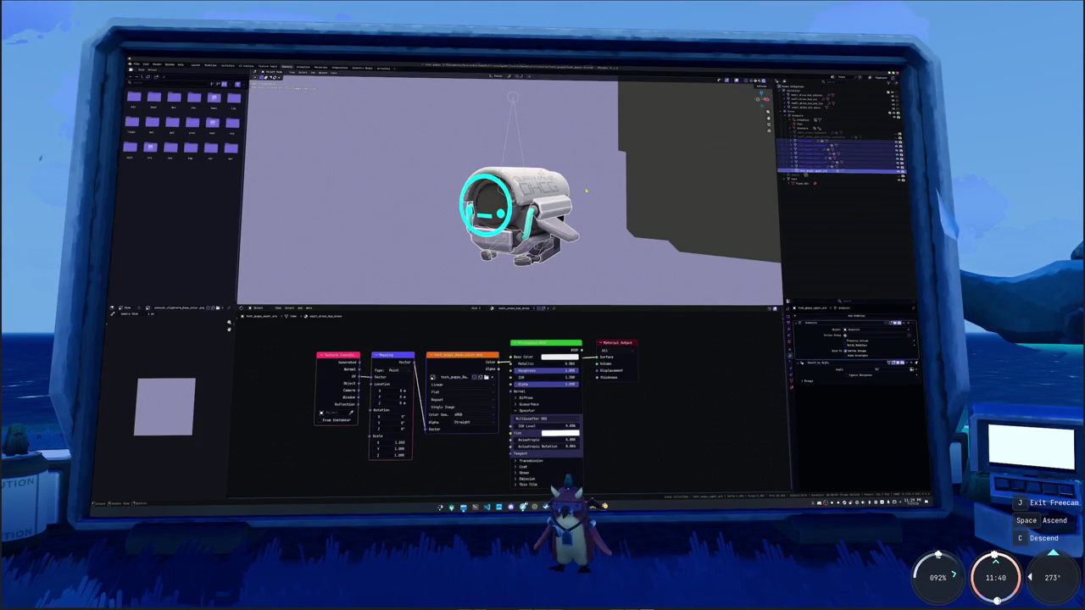
{"action": "left_click", "coordinate": [139, 68]}
Convert the selected robot parts into plain meshes with Convert > Mesh
{"action": "right_click", "coordinate": [421, 155]}
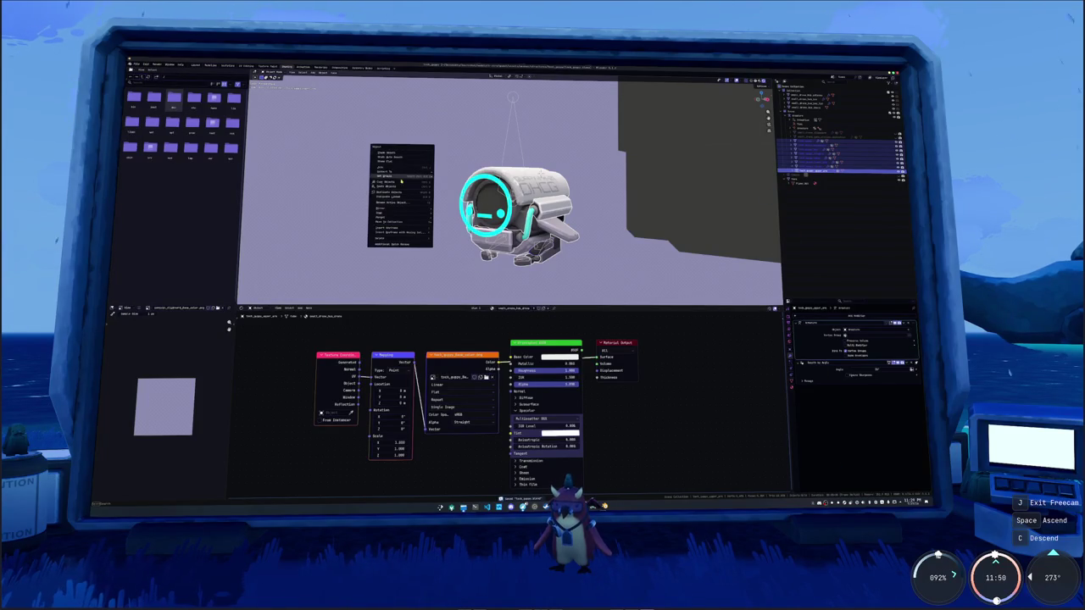
{"action": "mouse_move", "coordinate": [401, 172]}
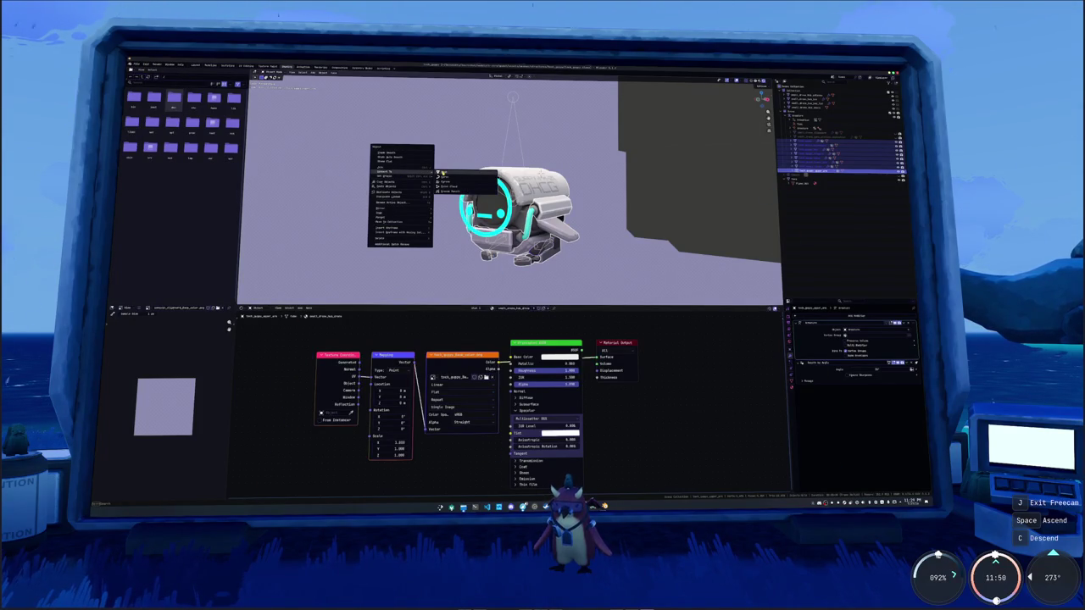
{"action": "left_click", "coordinate": [441, 171]}
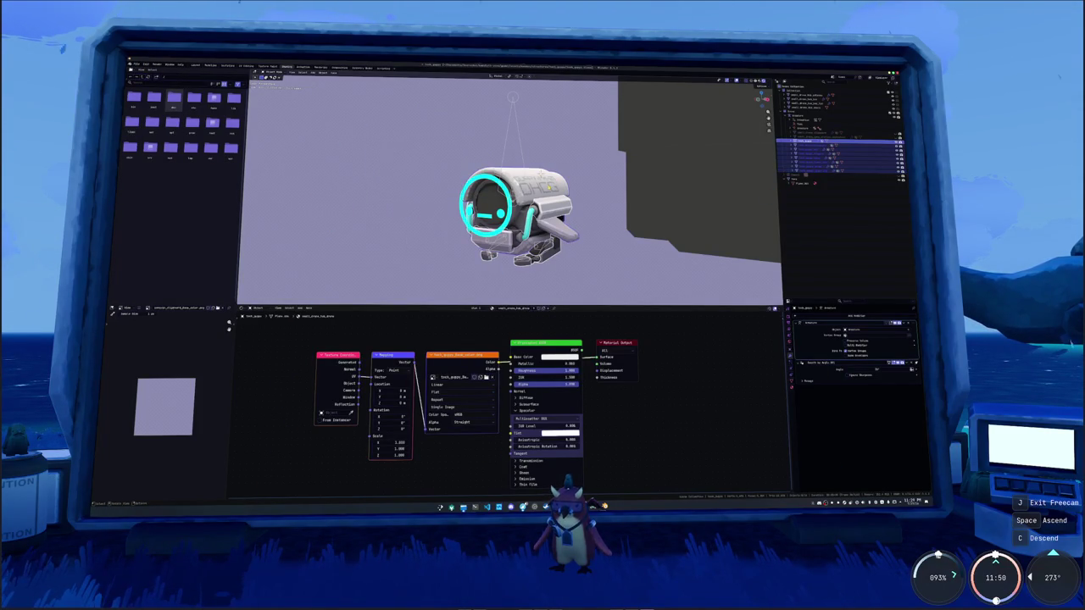
{"action": "key", "text": "ctrl+j"}
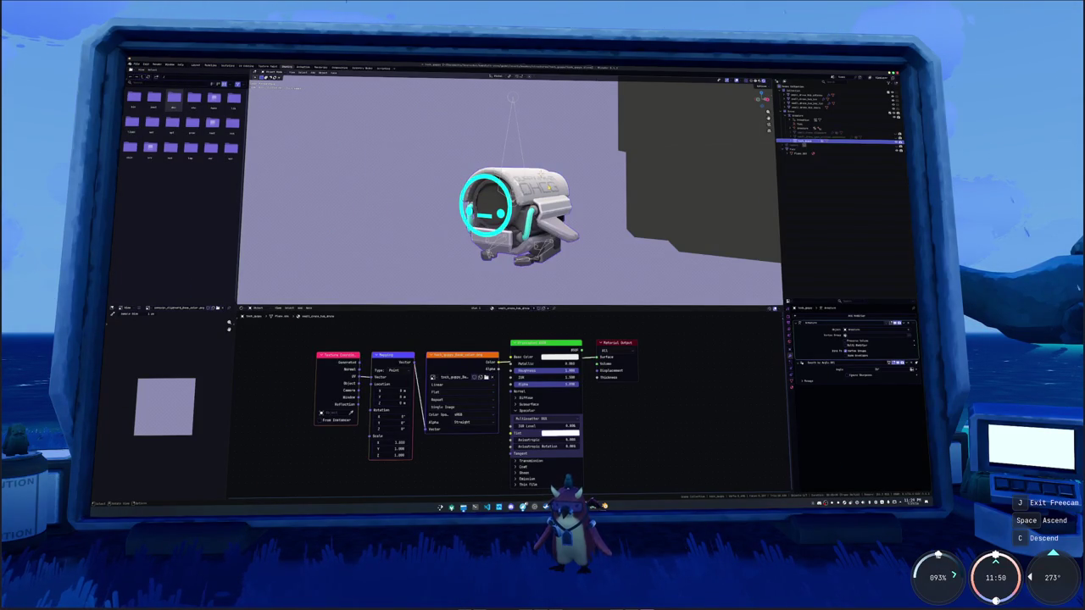
{"action": "scroll", "coordinate": [509, 190], "scroll_direction": "down", "scroll_amount": 2}
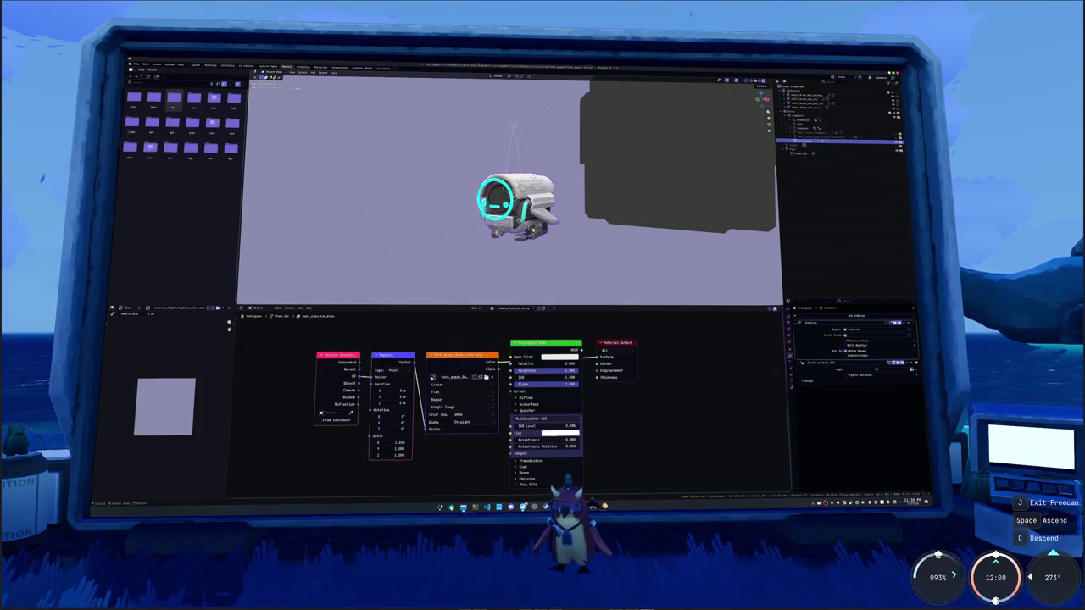
Check the Armature and tech_puppy objects in the Outliner, then bring up File > Export
{"action": "left_click", "coordinate": [805, 115]}
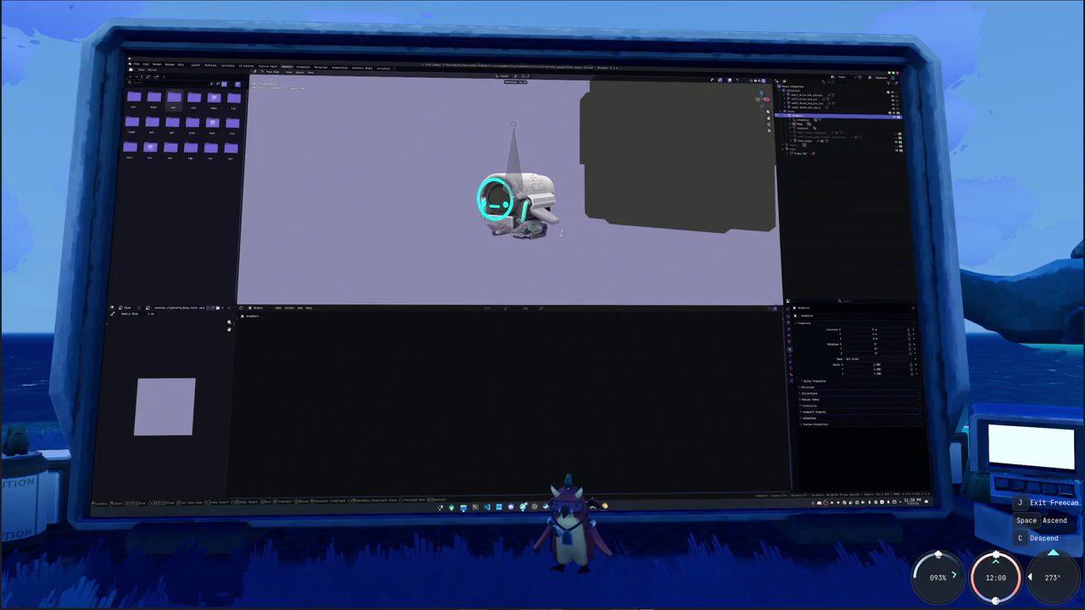
{"action": "left_click_drag", "start_coordinate": [487, 238], "coordinate": [460, 236]}
{"action": "left_click", "coordinate": [801, 141]}
{"action": "left_click_drag", "start_coordinate": [509, 211], "coordinate": [561, 218]}
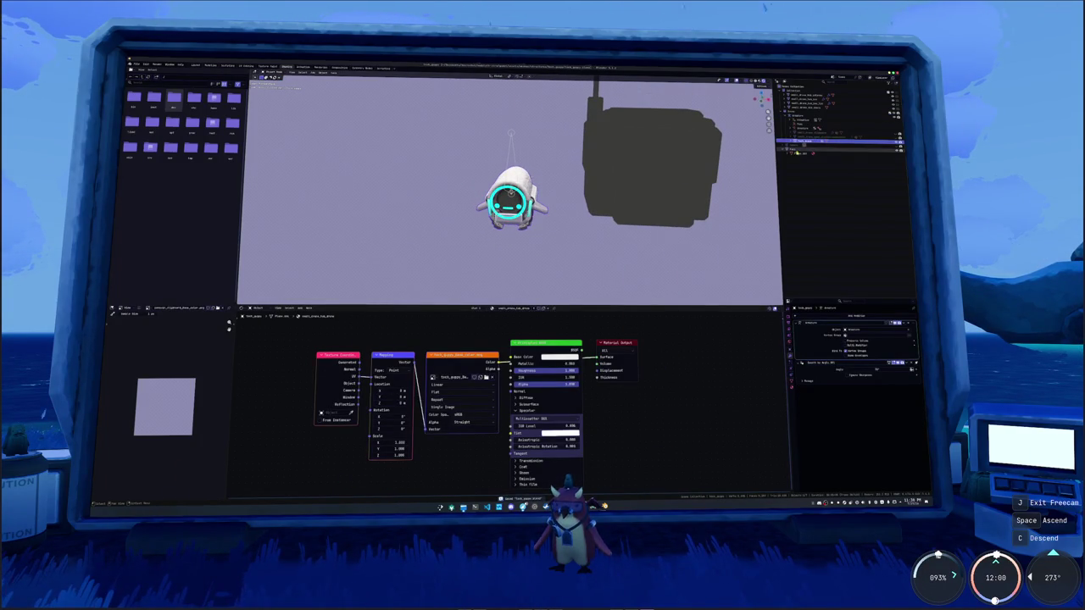
{"action": "left_click", "coordinate": [792, 141]}
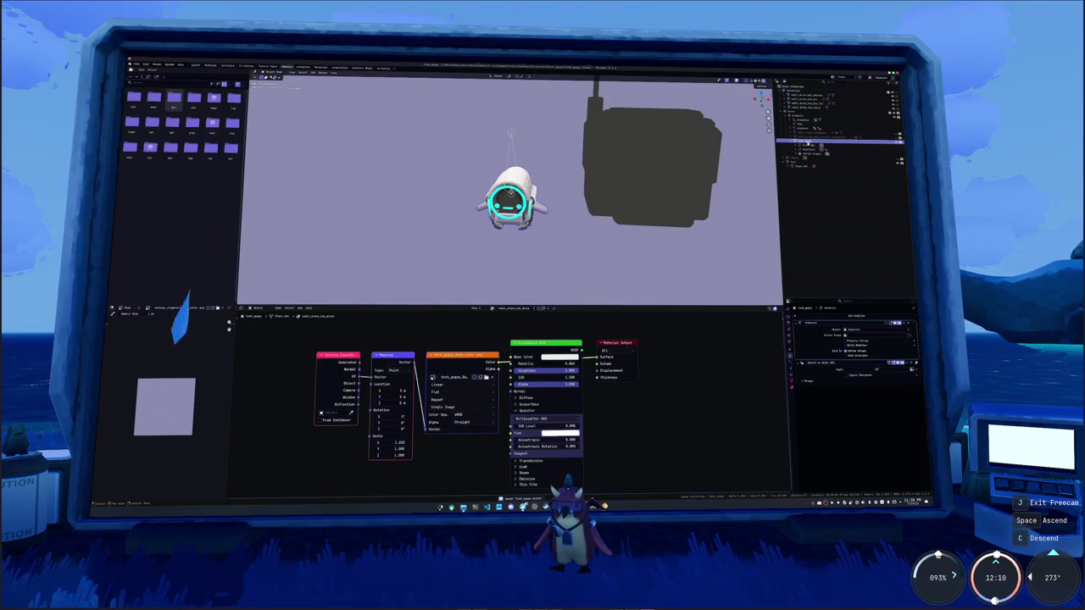
{"action": "left_click", "coordinate": [801, 129]}
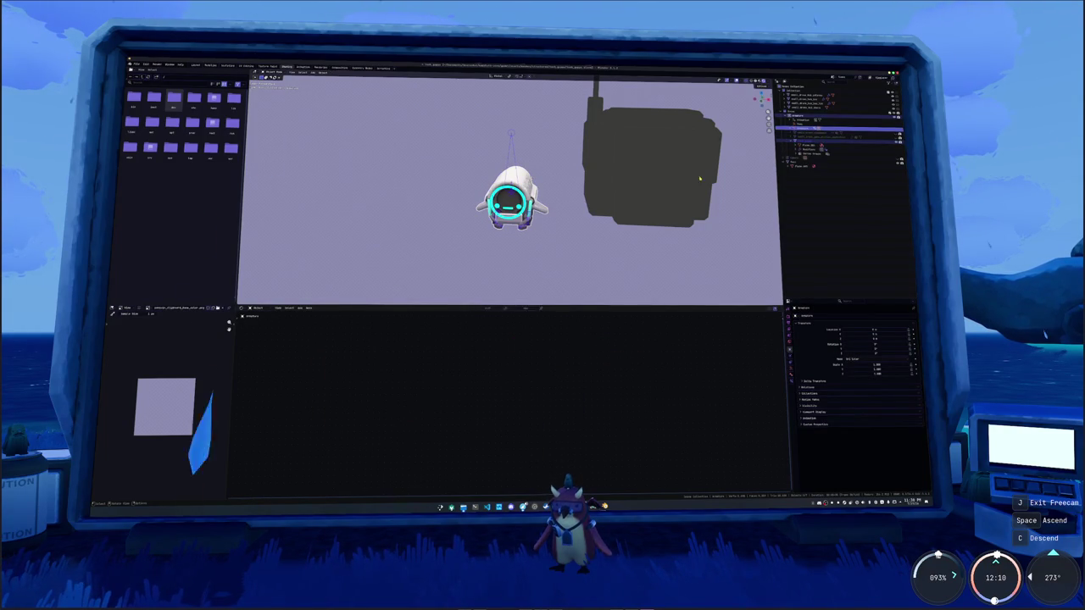
{"action": "left_click_drag", "start_coordinate": [551, 212], "coordinate": [566, 214]}
{"action": "left_click_drag", "start_coordinate": [475, 196], "coordinate": [500, 199]}
{"action": "left_click", "coordinate": [135, 65]}
Export the robot as glTF 2.0, choosing the Images format and reviewing the Animation Action Filter
{"action": "mouse_move", "coordinate": [153, 134]}
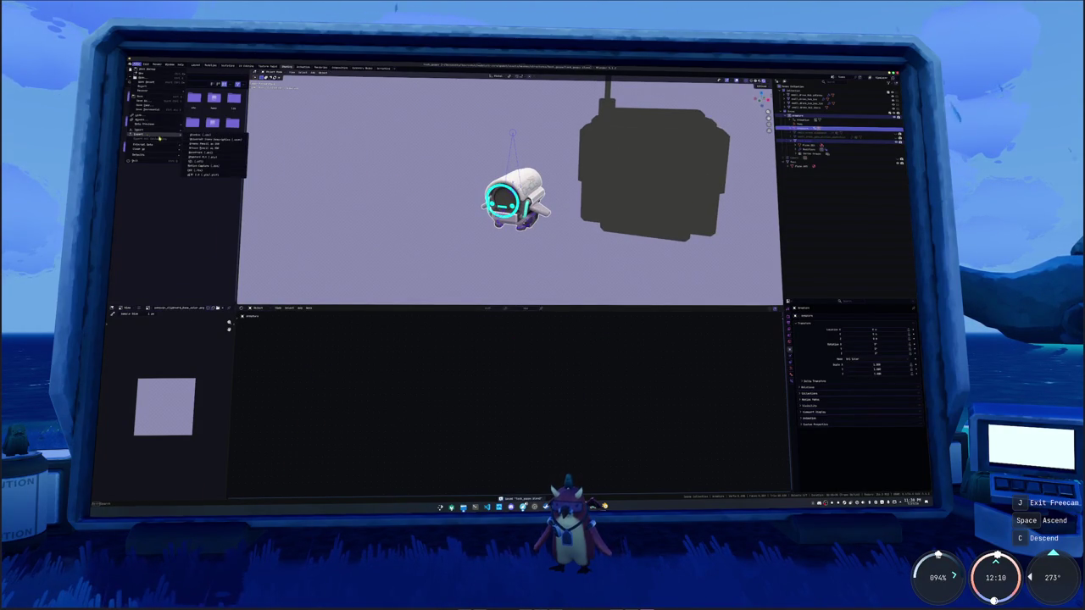
{"action": "left_click", "coordinate": [205, 174]}
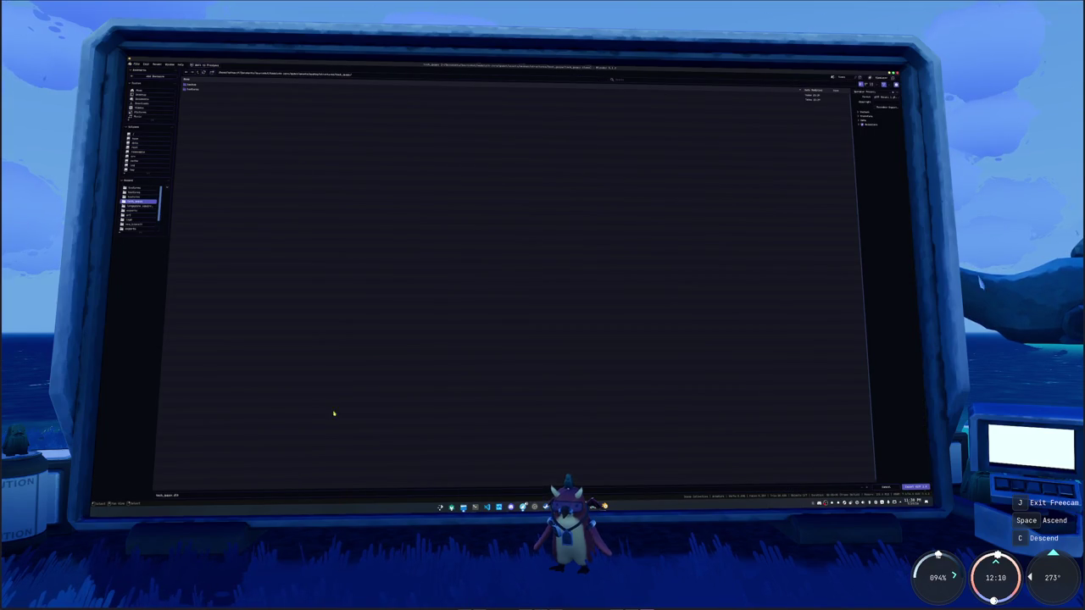
{"action": "left_click", "coordinate": [865, 112]}
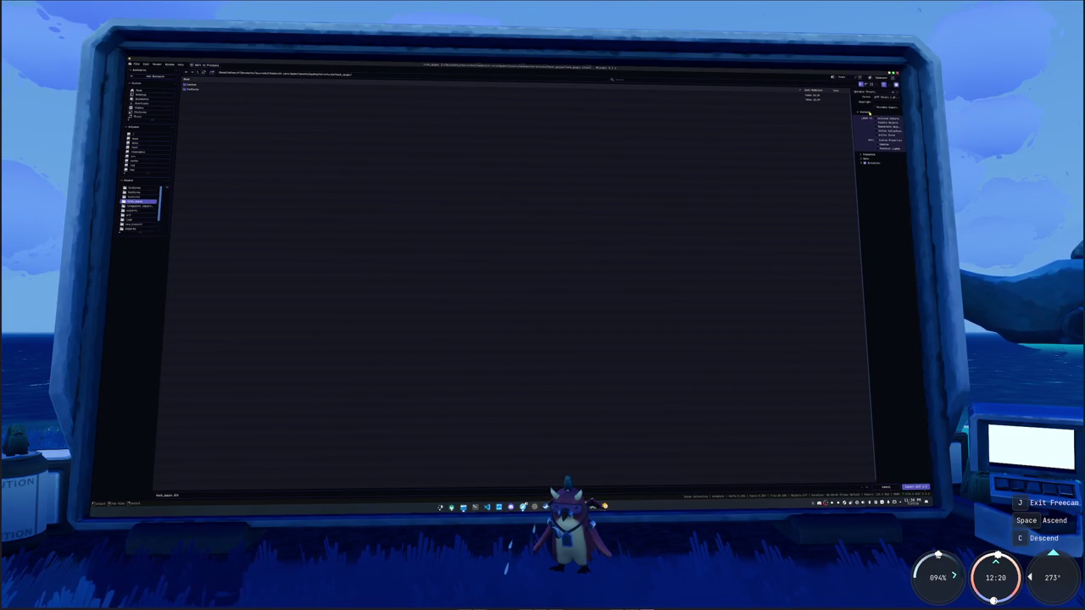
{"action": "left_click", "coordinate": [866, 160]}
{"action": "left_click", "coordinate": [887, 185]}
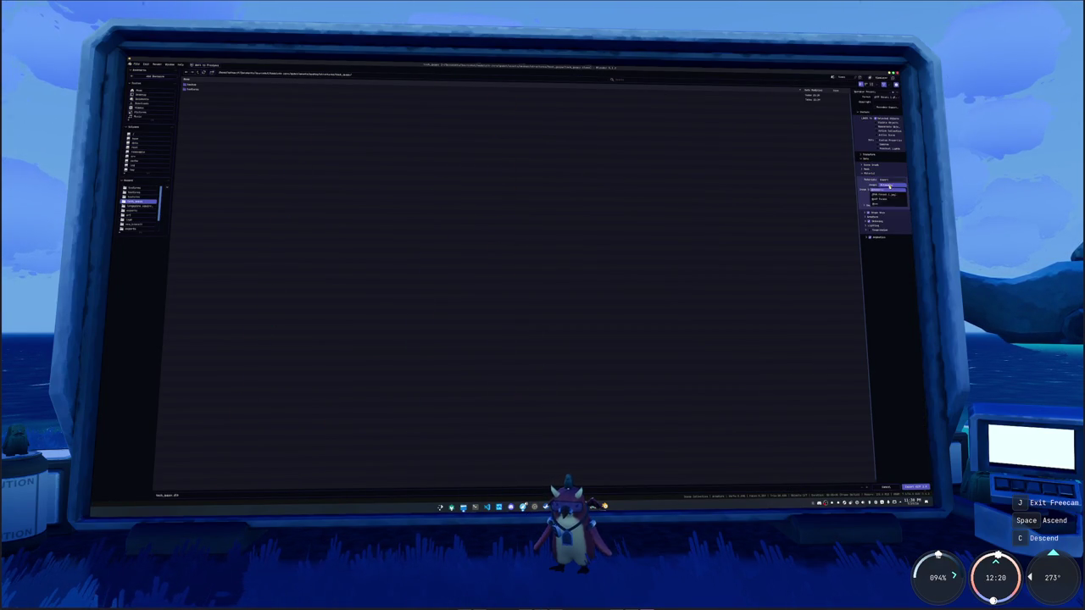
{"action": "left_click", "coordinate": [879, 204]}
{"action": "left_click", "coordinate": [869, 233]}
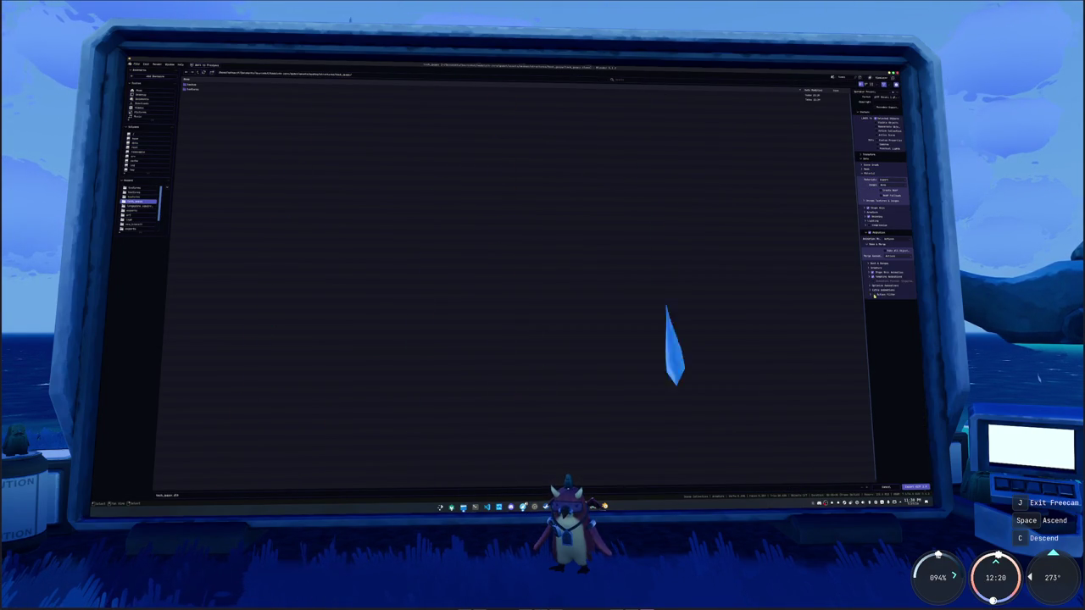
{"action": "left_click", "coordinate": [875, 294]}
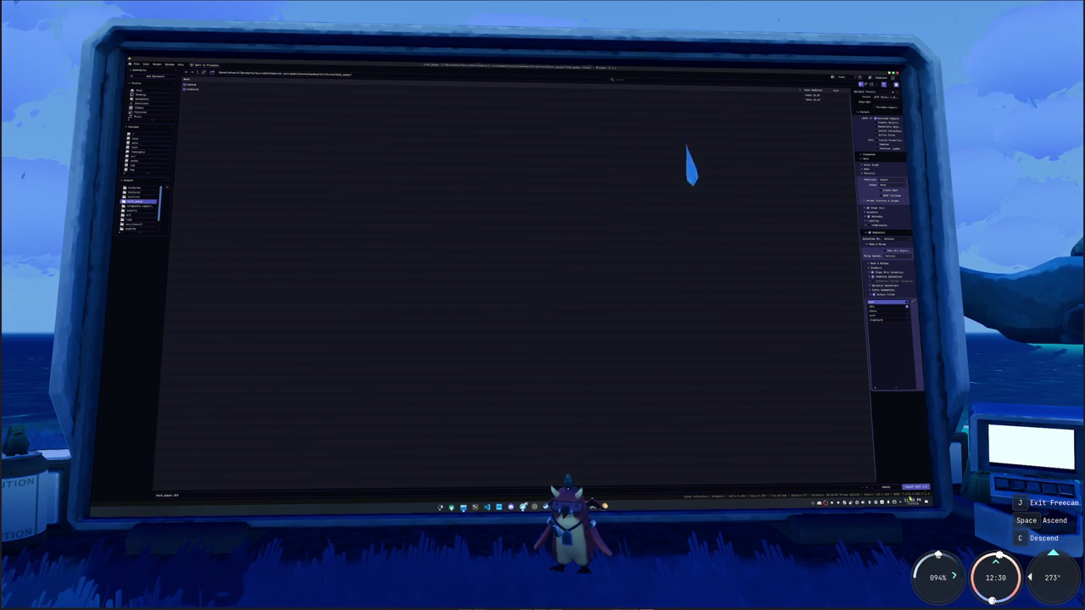
{"action": "left_click", "coordinate": [916, 488]}
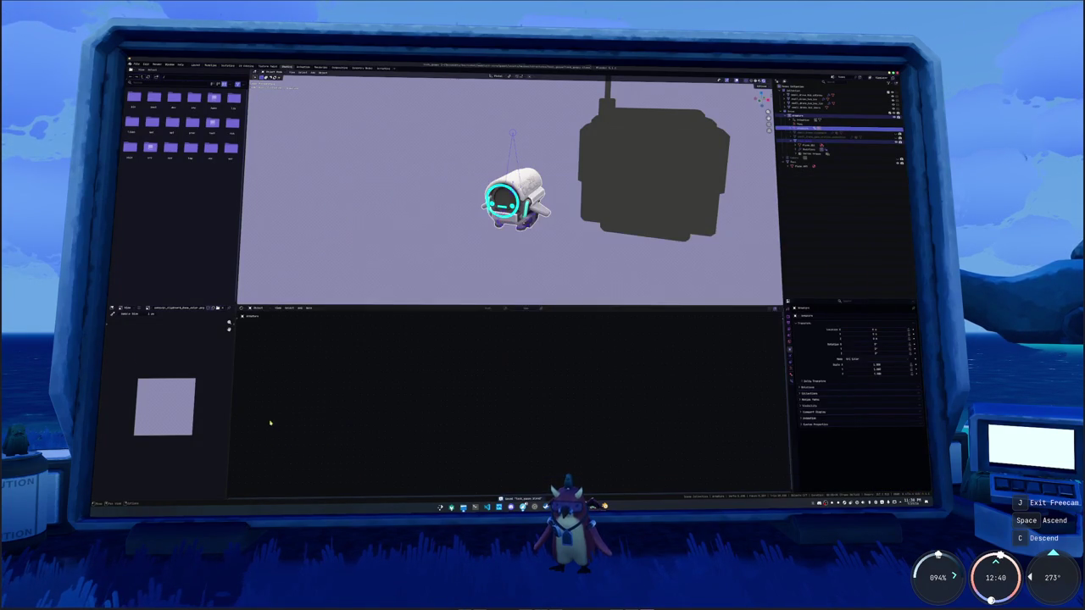
{"action": "left_click", "coordinate": [511, 506]}
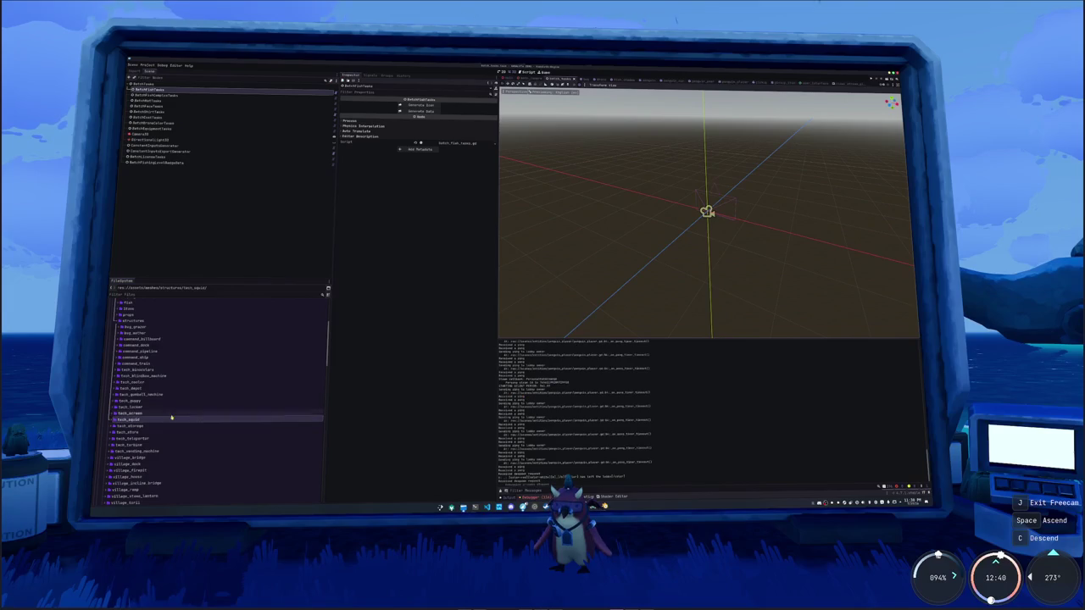
Create a ShaderMaterial saved as tech_guppy_shader_material.tres in a new tech_guppy/materials folder
{"action": "scroll", "coordinate": [138, 420], "scroll_direction": "down", "scroll_amount": 2}
{"action": "double_click", "coordinate": [132, 375]}
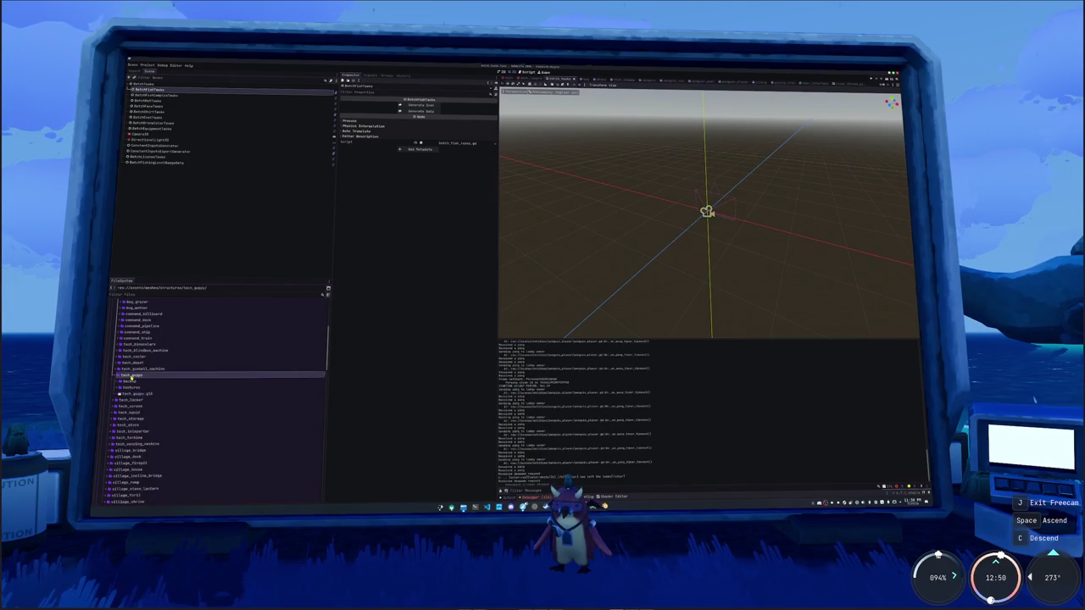
{"action": "double_click", "coordinate": [133, 387]}
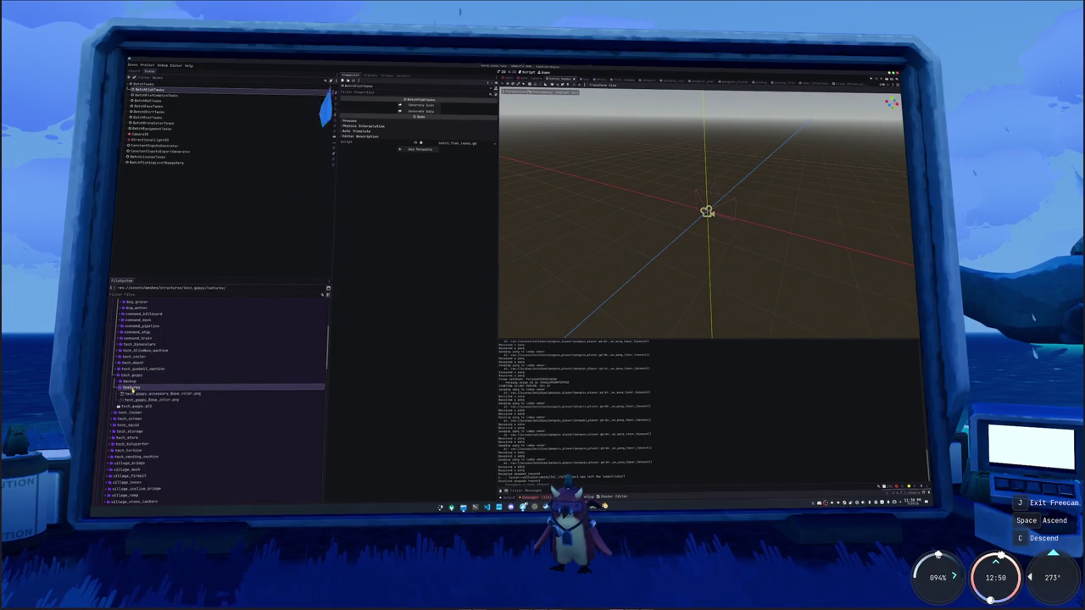
{"action": "right_click", "coordinate": [130, 374]}
{"action": "mouse_move", "coordinate": [169, 376]}
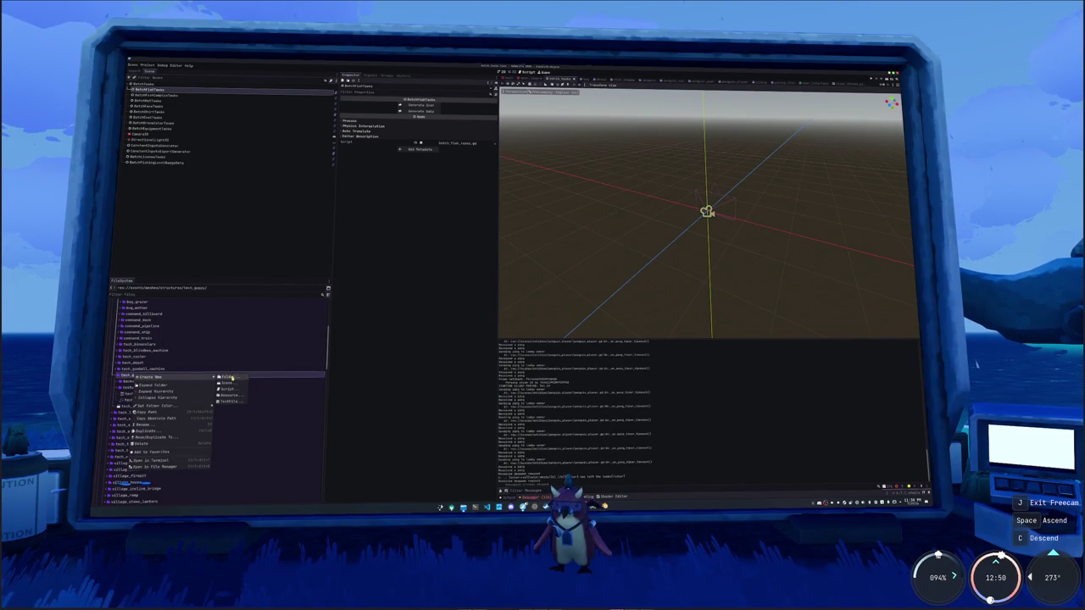
{"action": "left_click", "coordinate": [230, 395]}
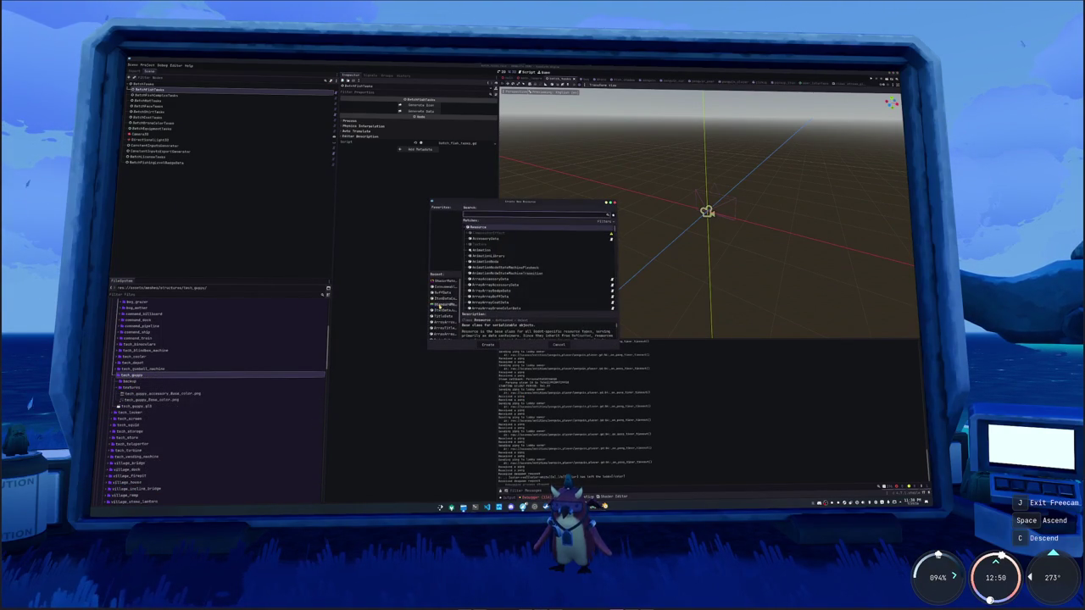
{"action": "left_click", "coordinate": [443, 282]}
{"action": "left_click", "coordinate": [481, 344]}
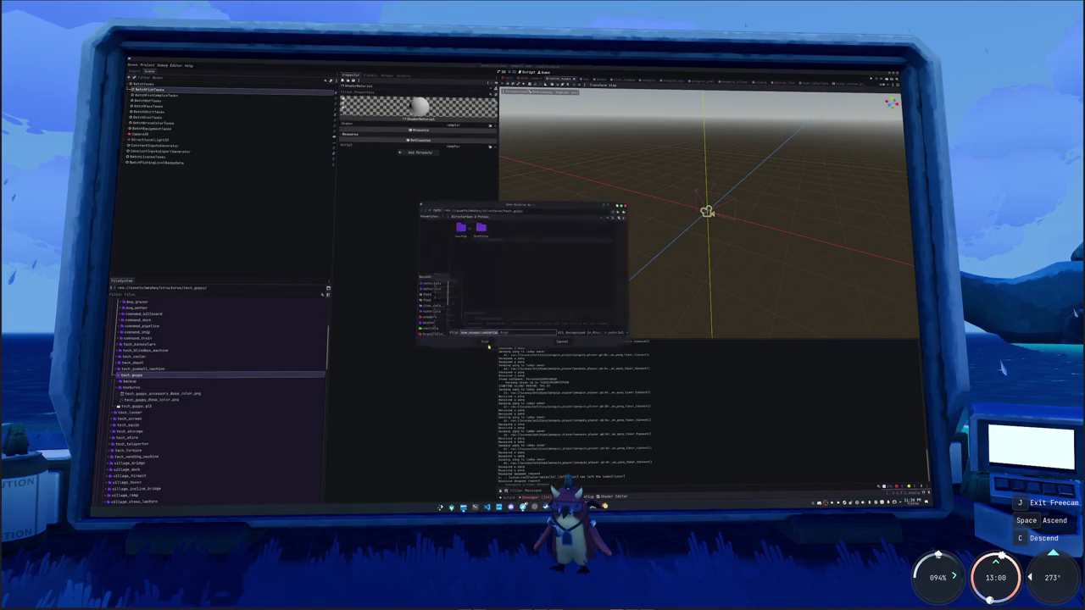
{"action": "left_click", "coordinate": [617, 208]}
{"action": "key", "text": "Return"}
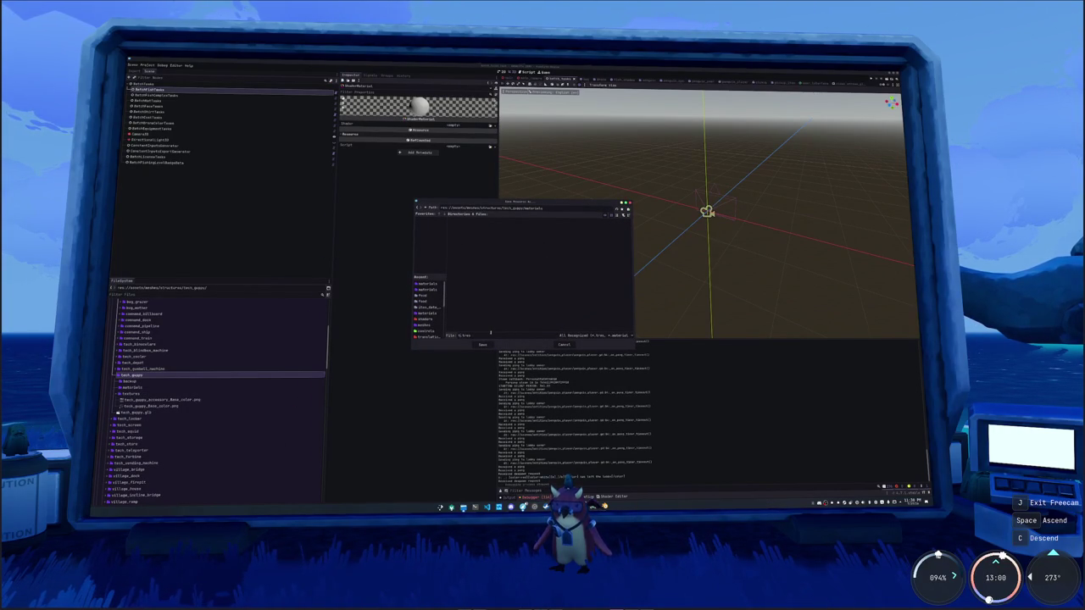
{"action": "type", "text": "ech_guppy_shader_material"}
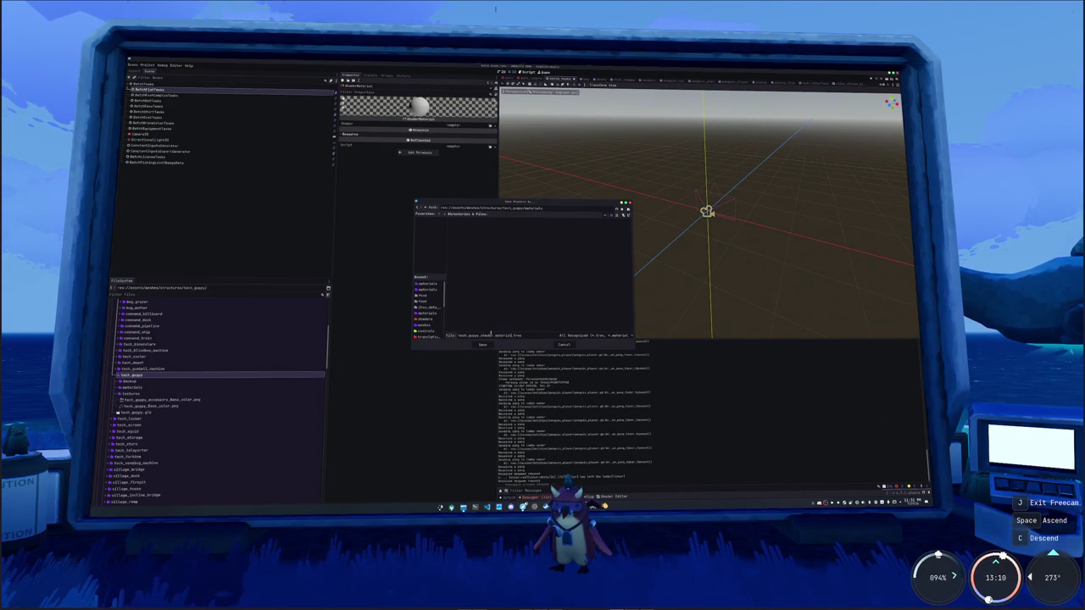
{"action": "key", "text": "Return"}
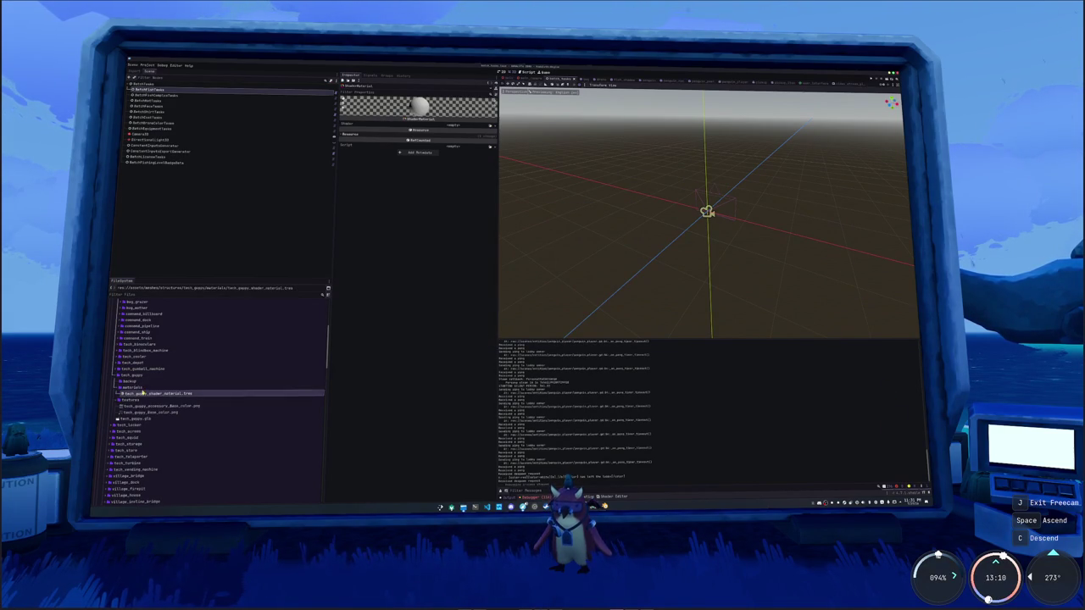
Assign the cell shader and the guppy albedo texture to the material
{"action": "left_click", "coordinate": [490, 125]}
{"action": "left_click", "coordinate": [501, 161]}
{"action": "type", "text": "cell"}
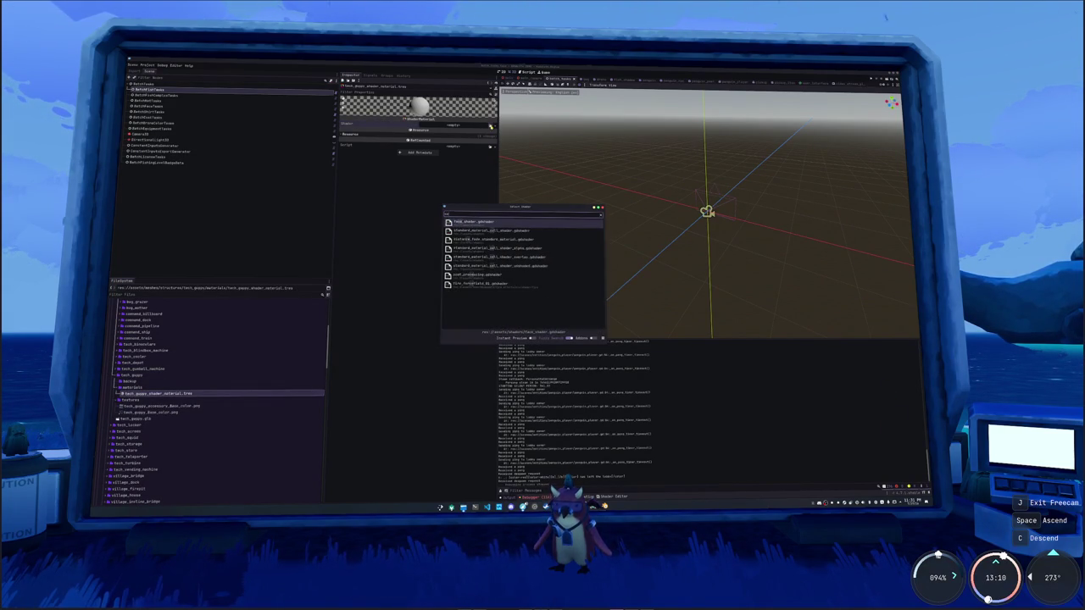
{"action": "double_click", "coordinate": [490, 222]}
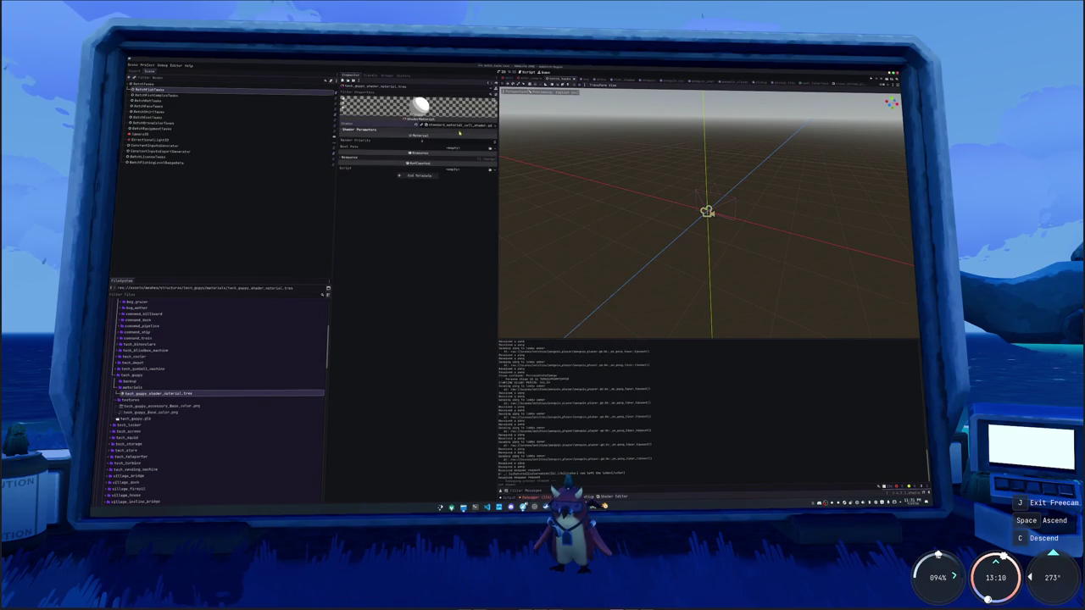
{"action": "left_click", "coordinate": [490, 136]}
{"action": "left_click", "coordinate": [501, 170]}
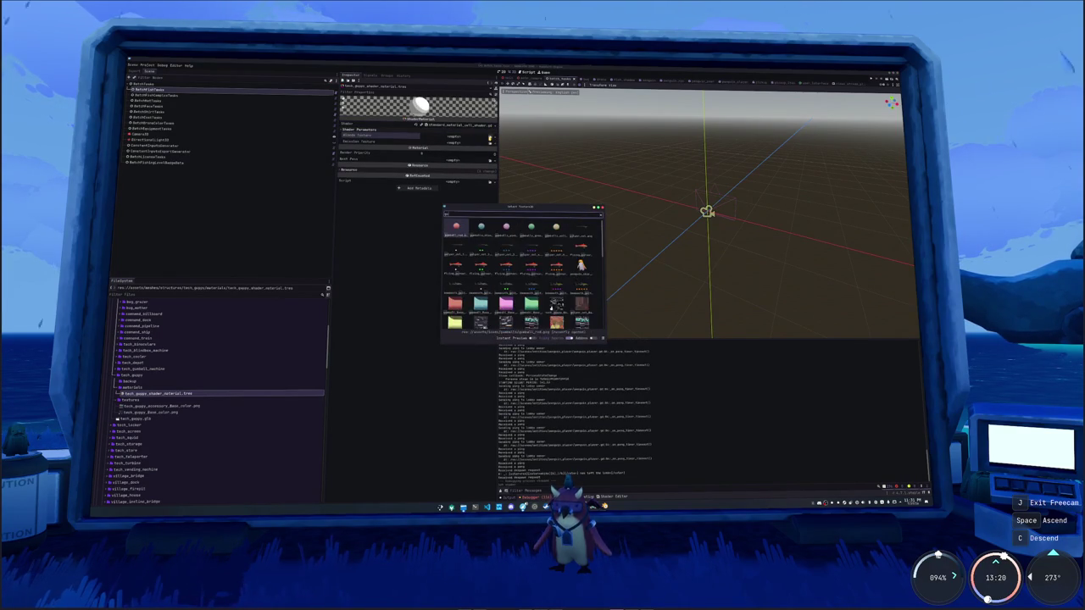
{"action": "type", "text": "py"}
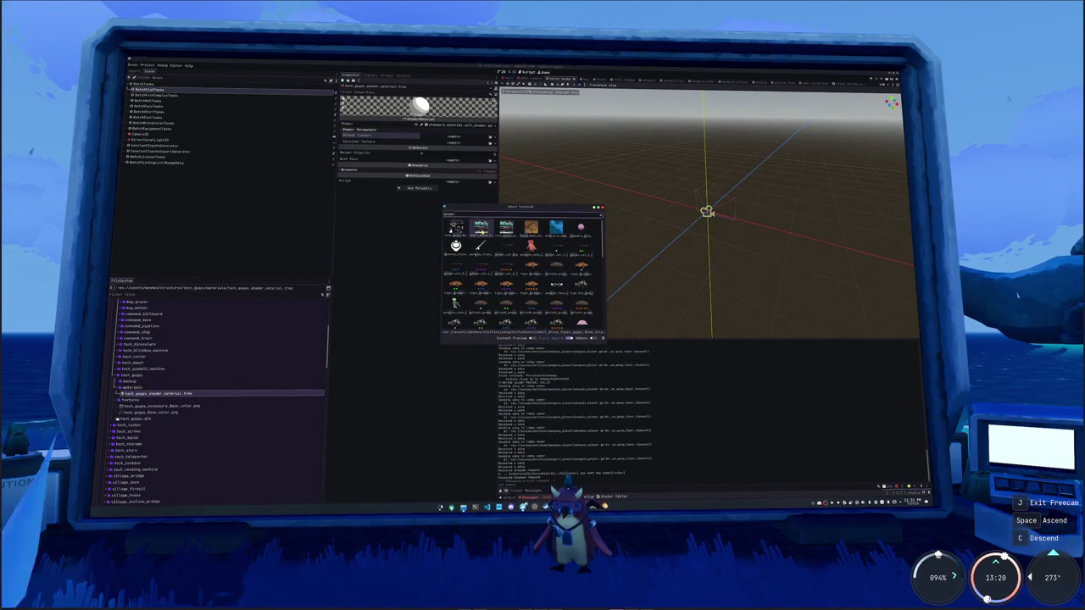
{"action": "double_click", "coordinate": [481, 227]}
Save a copy as tech_guppy_accessory_shader_material.tres and give it the guppypenguin albedo texture
{"action": "key", "text": "ctrl+s"}
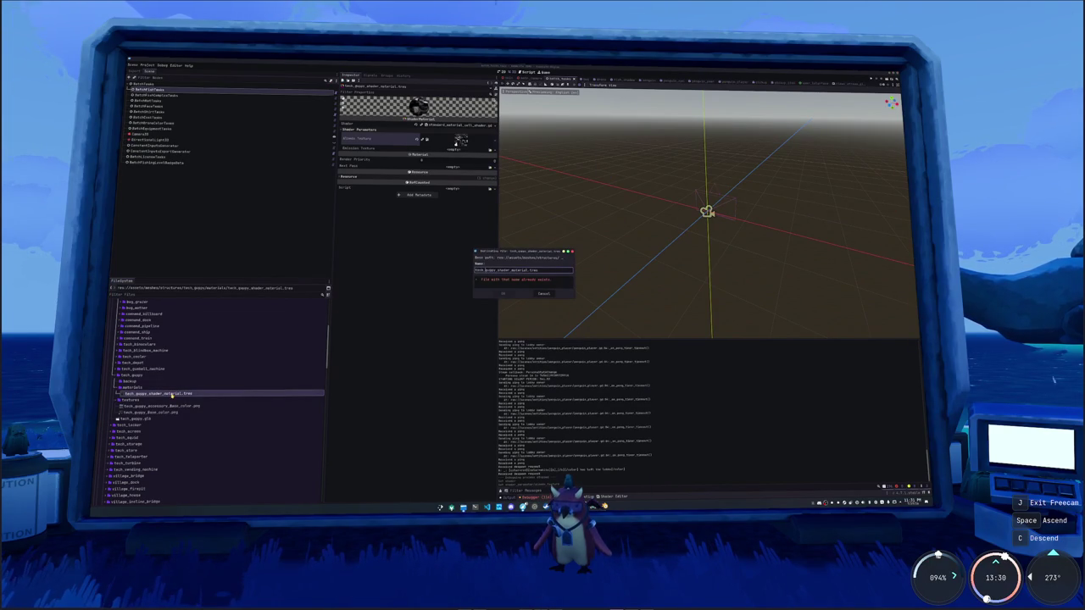
{"action": "type", "text": "_d"}
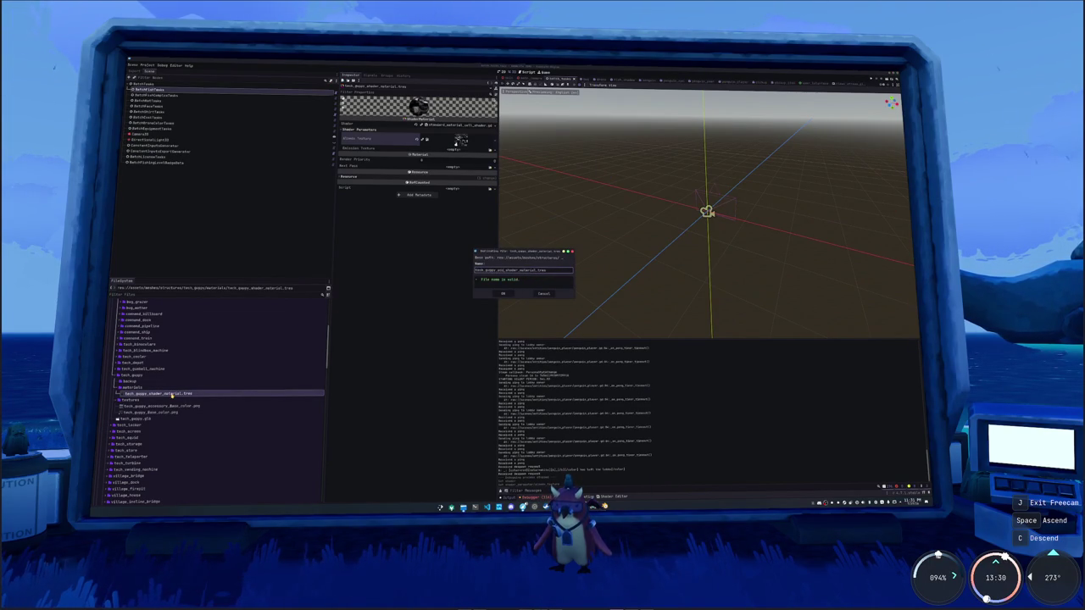
{"action": "key", "text": "Return"}
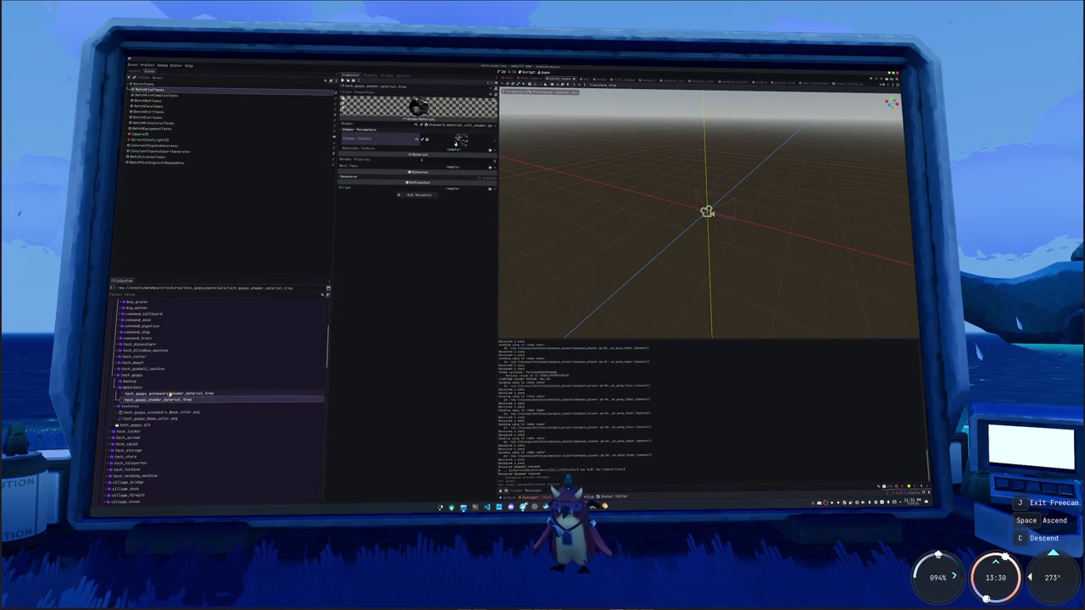
{"action": "left_click", "coordinate": [170, 394]}
{"action": "left_click", "coordinate": [473, 141]}
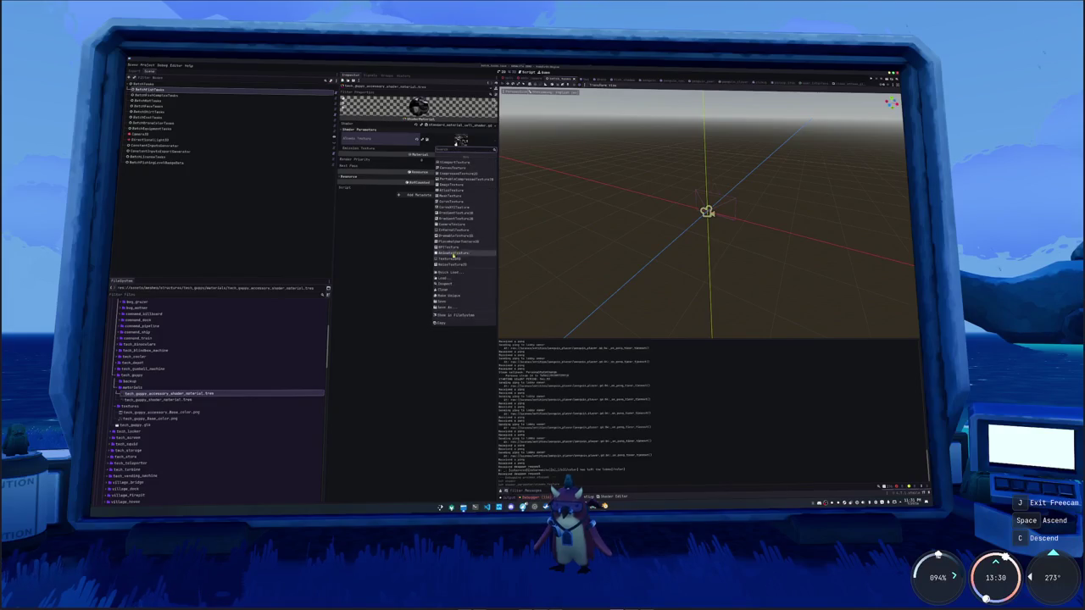
{"action": "left_click", "coordinate": [469, 262]}
{"action": "scroll", "coordinate": [470, 259], "scroll_direction": "down", "scroll_amount": 10}
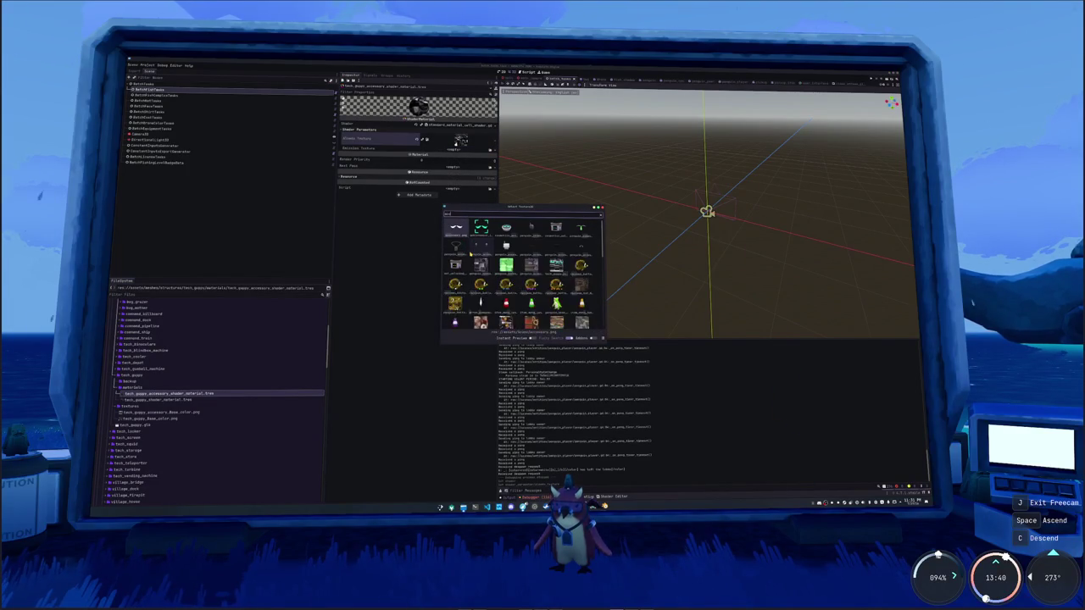
{"action": "type", "text": "guppy"}
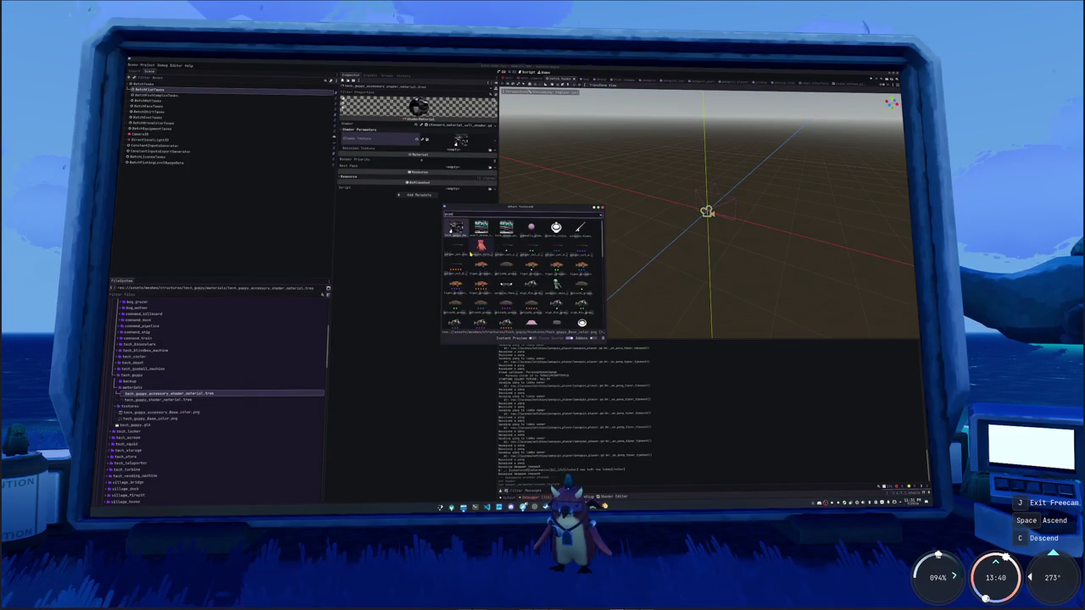
{"action": "type", "text": "penguin"}
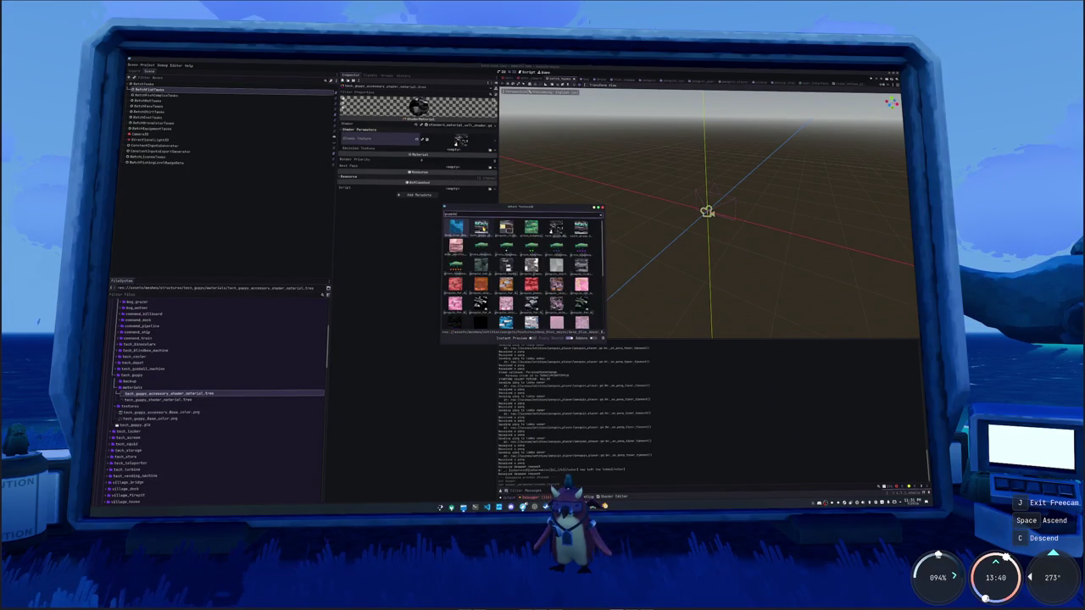
{"action": "double_click", "coordinate": [456, 227]}
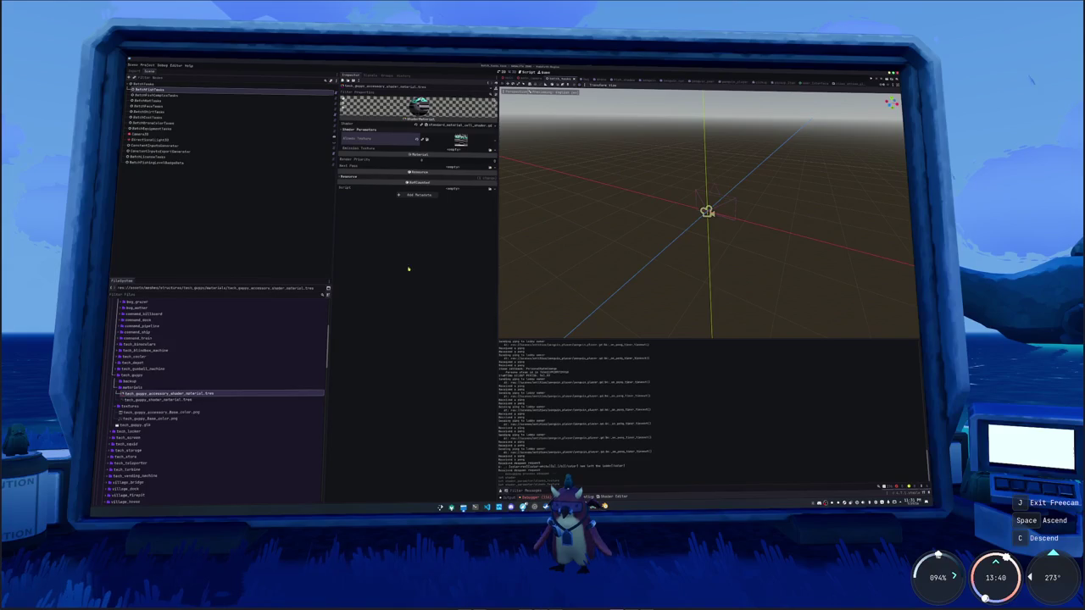
{"action": "left_click", "coordinate": [164, 400]}
Extract the tech_guppy.glb model's materials into a newly created folder
{"action": "double_click", "coordinate": [135, 425]}
{"action": "left_click", "coordinate": [214, 101]}
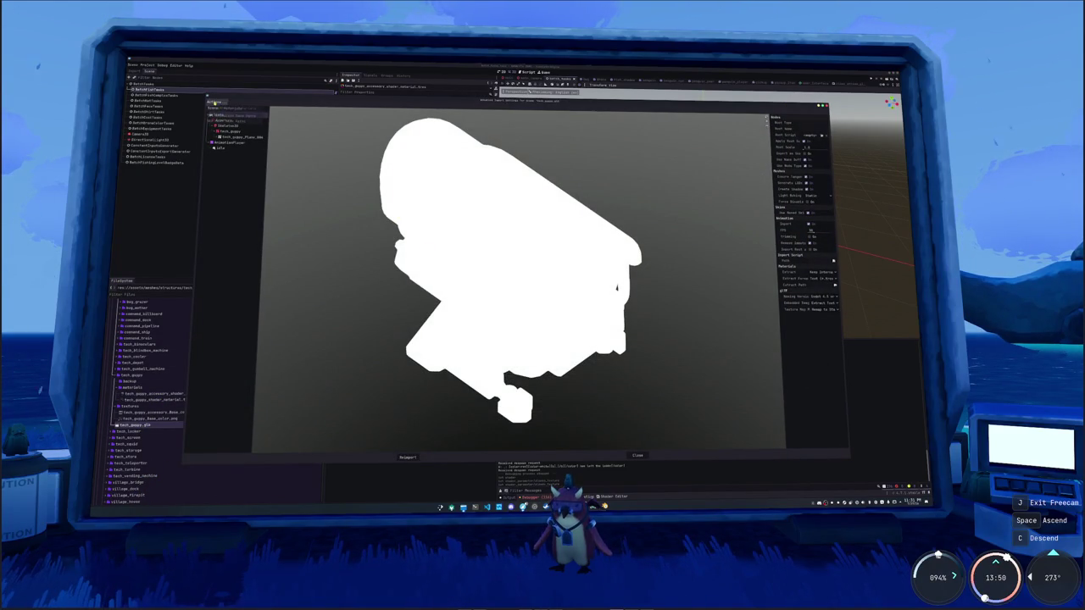
{"action": "left_click", "coordinate": [224, 117]}
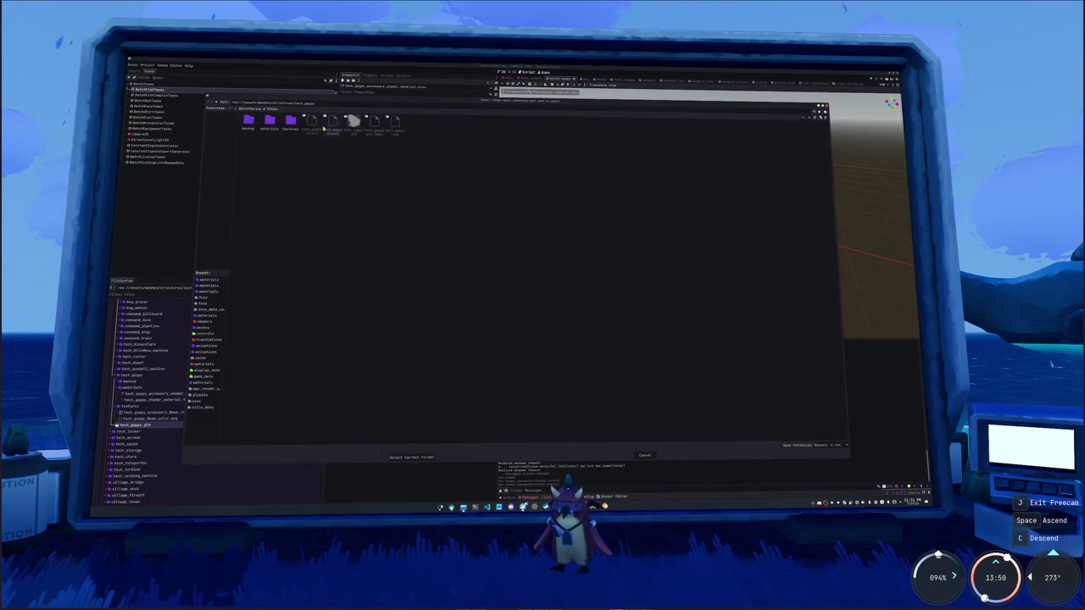
{"action": "left_click", "coordinate": [821, 111]}
{"action": "type", "text": "ateri"}
{"action": "key", "text": "Return"}
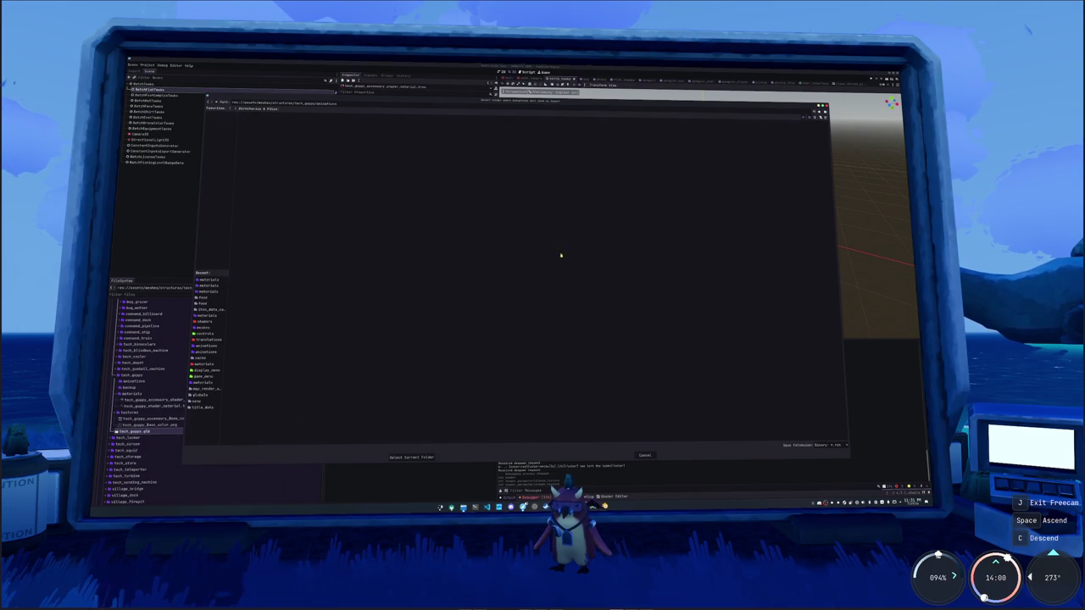
{"action": "left_click", "coordinate": [405, 457]}
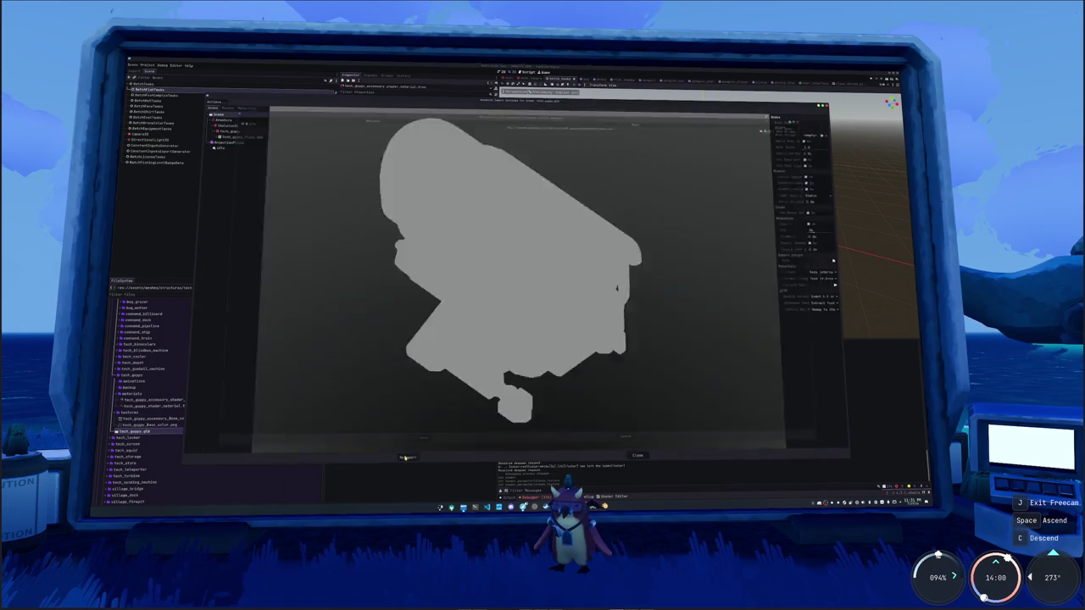
Set the model's animation Loop Mode to Linear and reimport tech_guppy.glb
{"action": "left_click", "coordinate": [221, 148]}
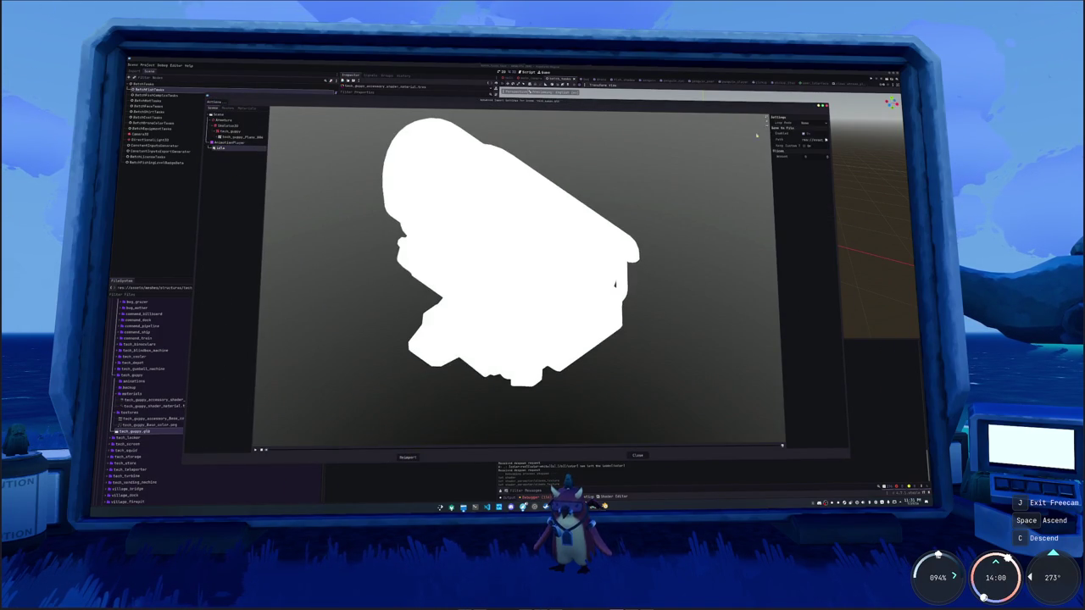
{"action": "left_click", "coordinate": [809, 123]}
{"action": "left_click", "coordinate": [809, 133]}
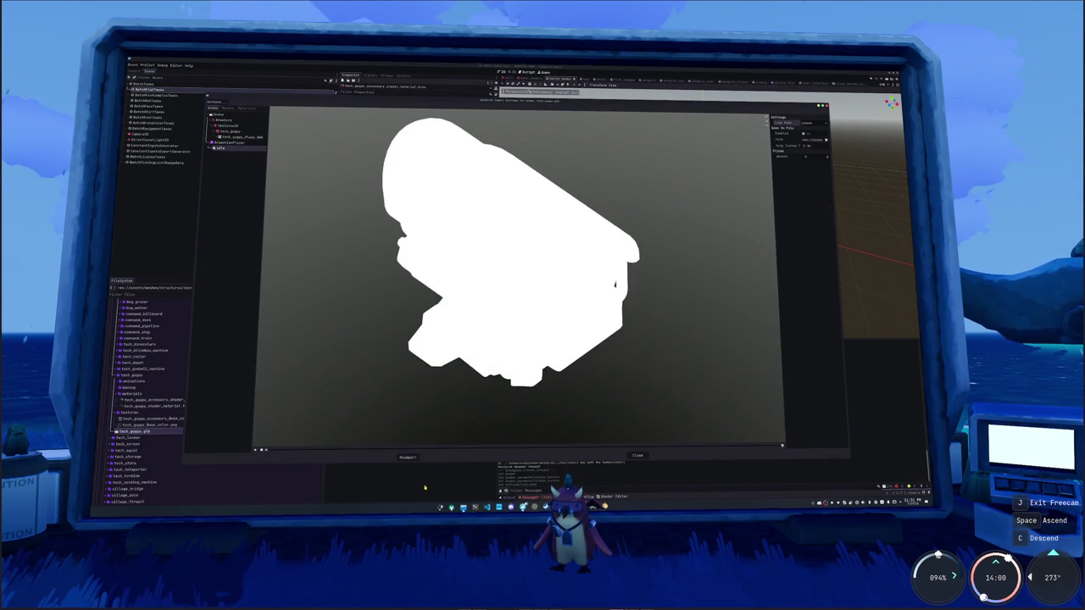
{"action": "left_click", "coordinate": [409, 457]}
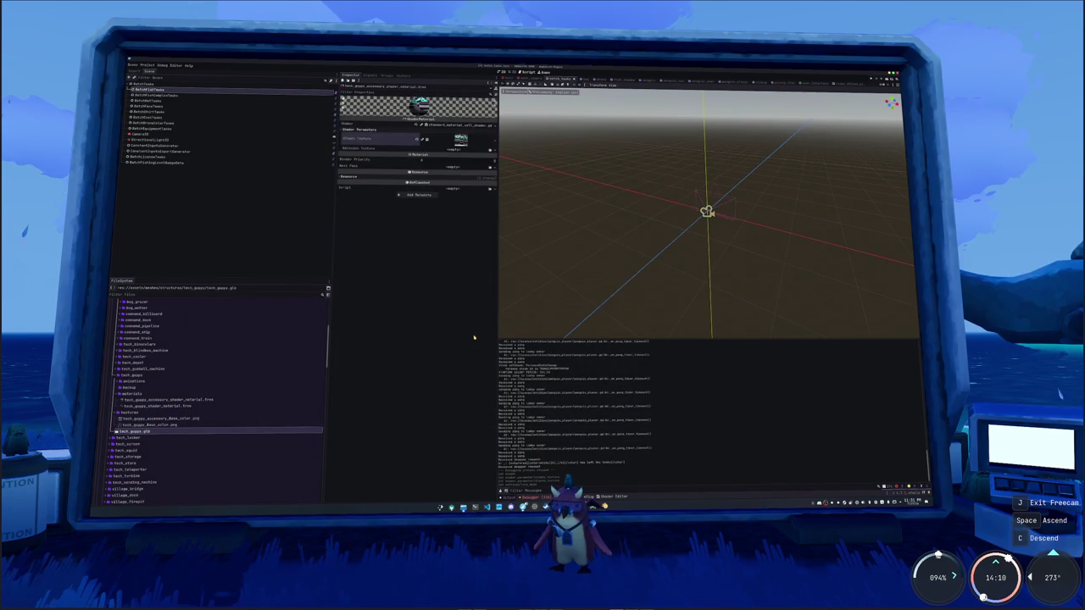
Duplicate the tech_squid folder as a new tech_puppy folder
{"action": "scroll", "coordinate": [160, 429], "scroll_direction": "down", "scroll_amount": 10}
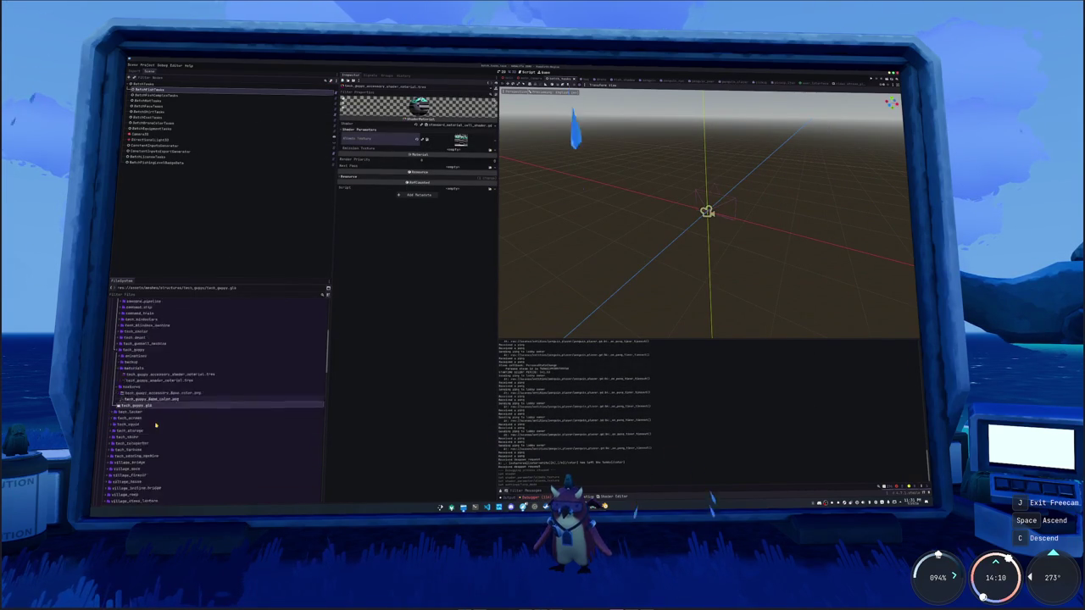
{"action": "scroll", "coordinate": [155, 425], "scroll_direction": "down", "scroll_amount": 15}
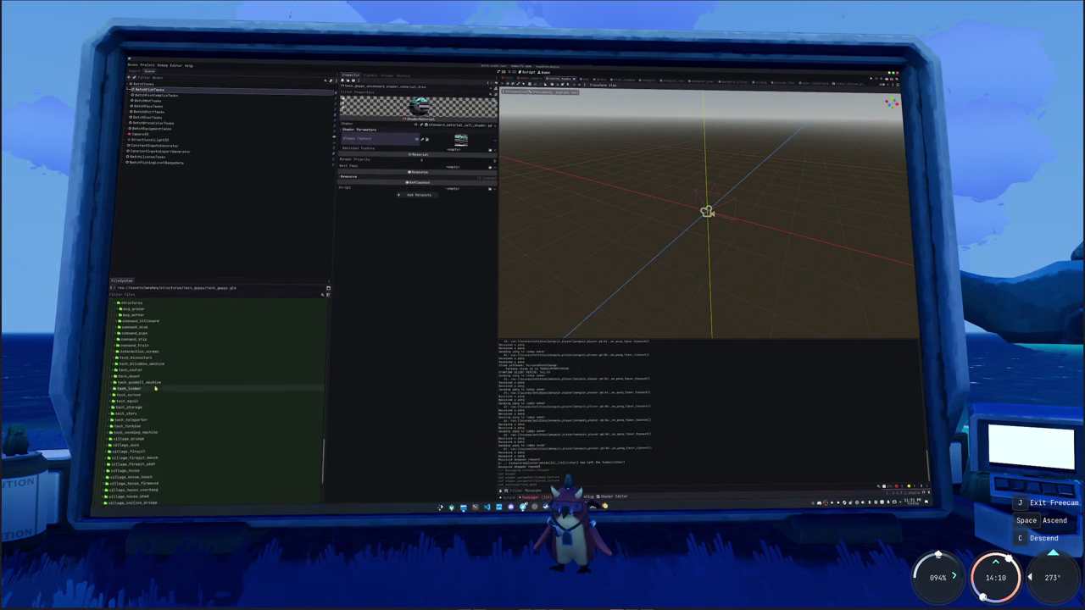
{"action": "scroll", "coordinate": [156, 387], "scroll_direction": "up", "scroll_amount": 3}
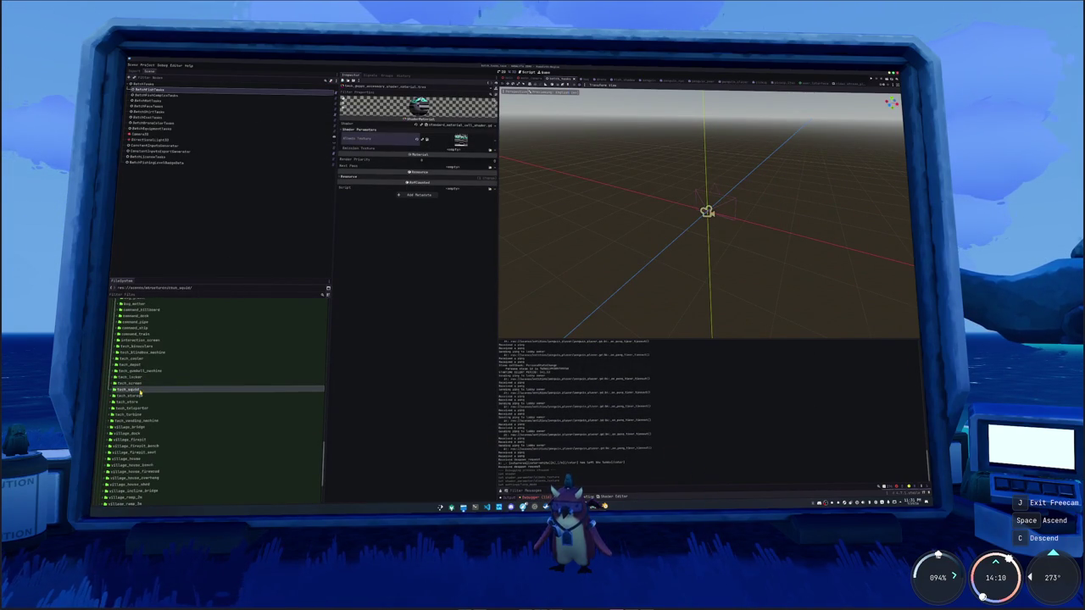
{"action": "left_click", "coordinate": [141, 391]}
{"action": "key", "text": "ctrl+d"}
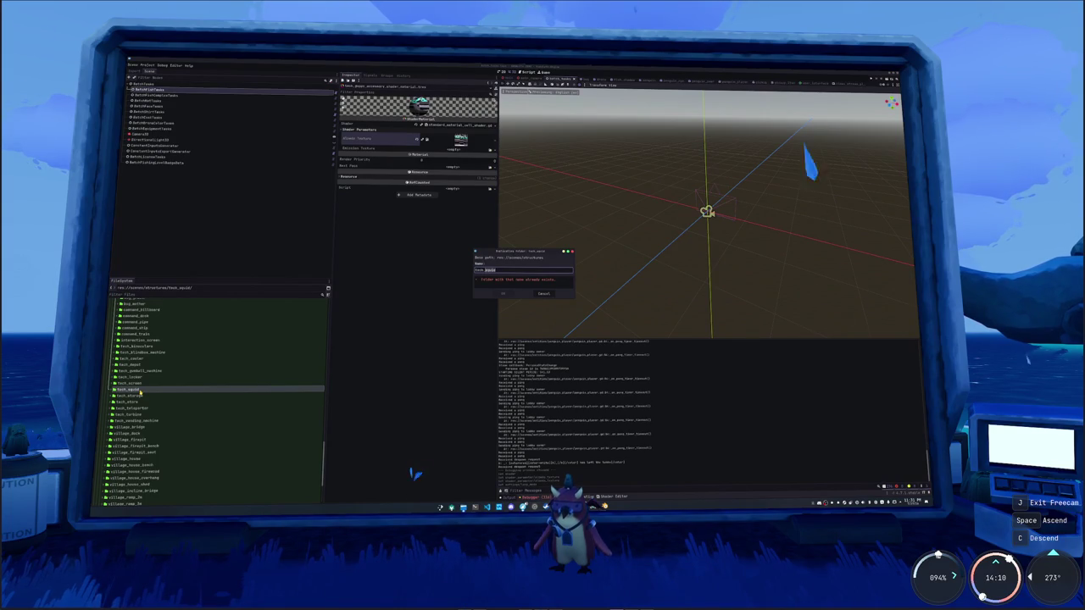
{"action": "type", "text": "pe"}
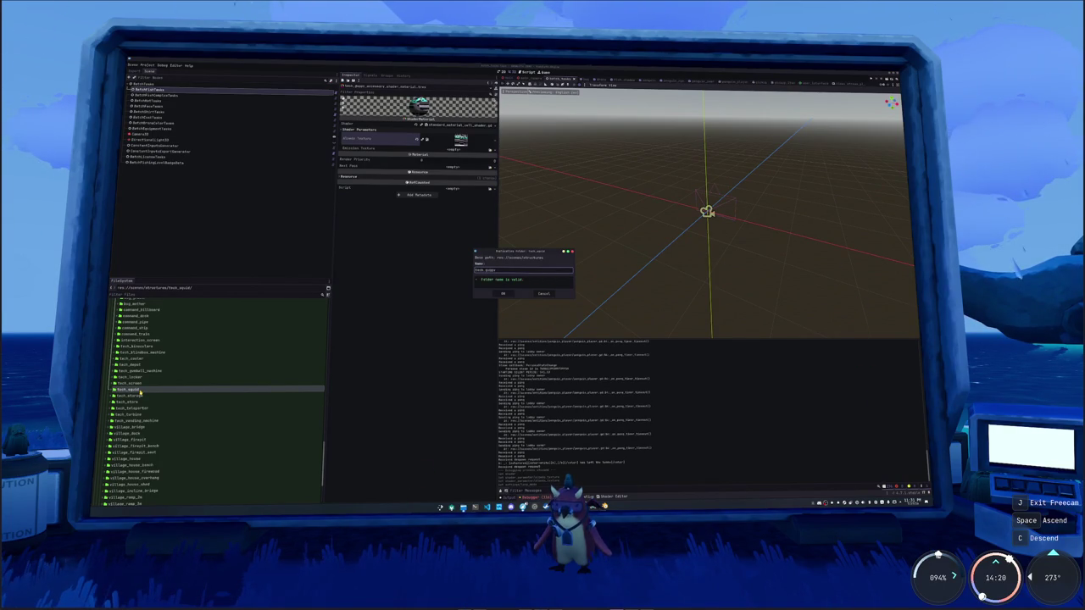
{"action": "key", "text": "Return"}
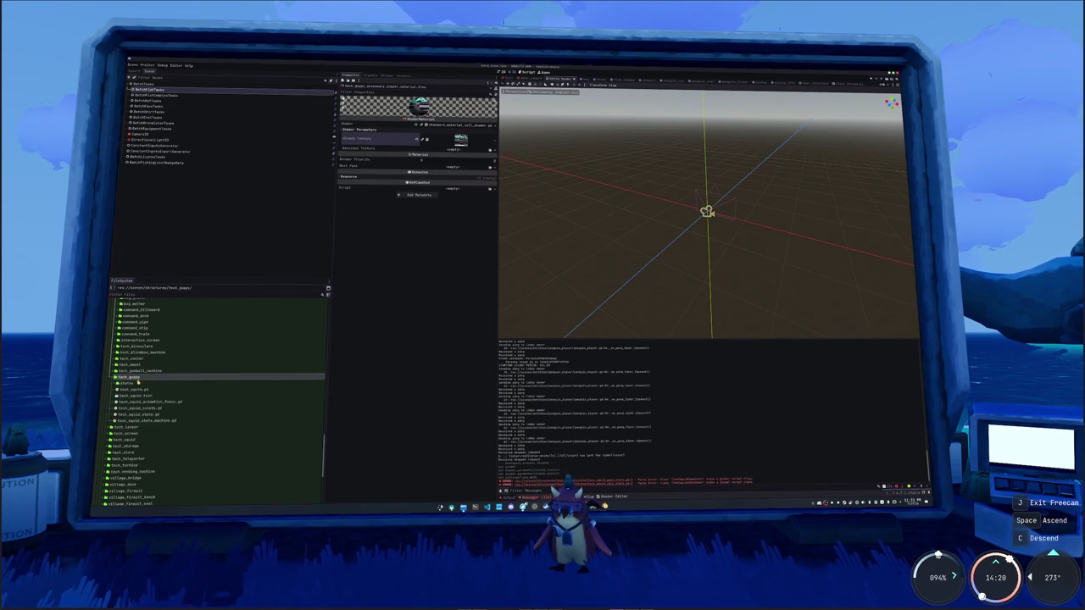
Keep the copied states scripts, rename the scene to tech_puppy.tscn, and open it
{"action": "left_click", "coordinate": [136, 383]}
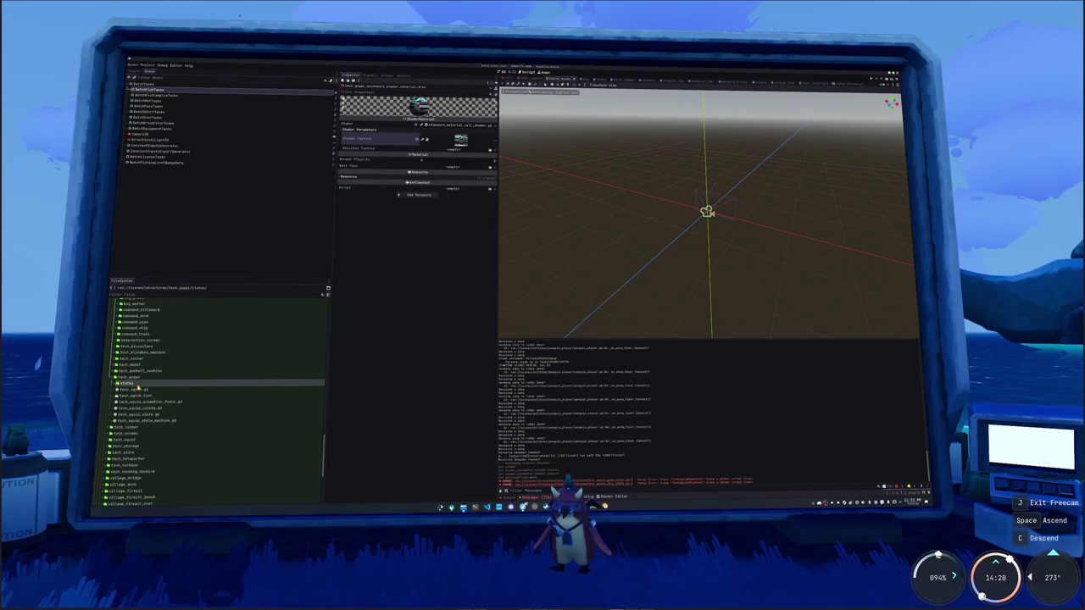
{"action": "double_click", "coordinate": [133, 384]}
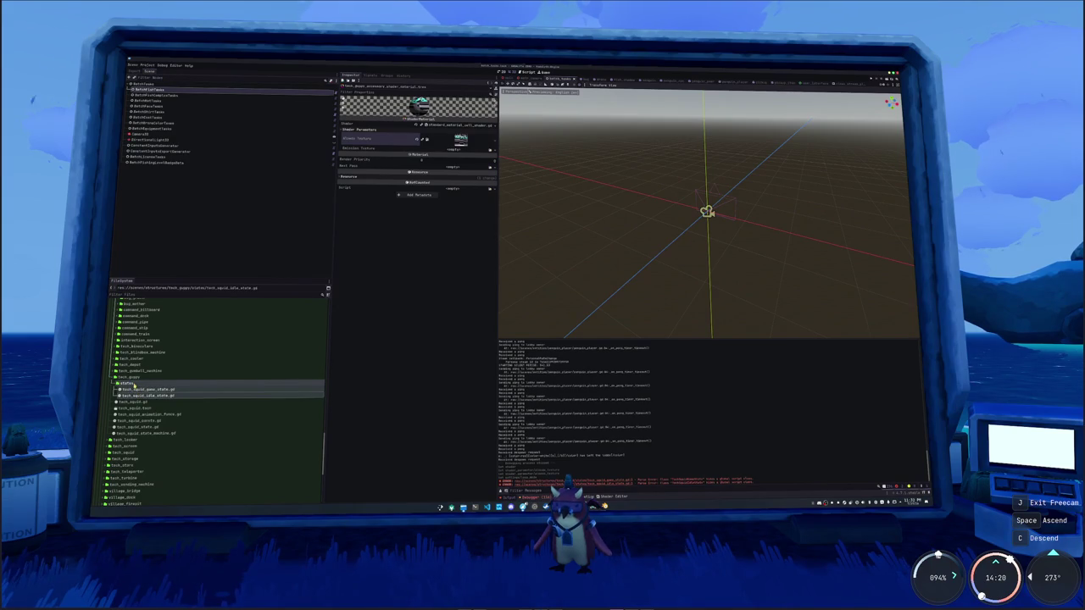
{"action": "key", "text": "Delete"}
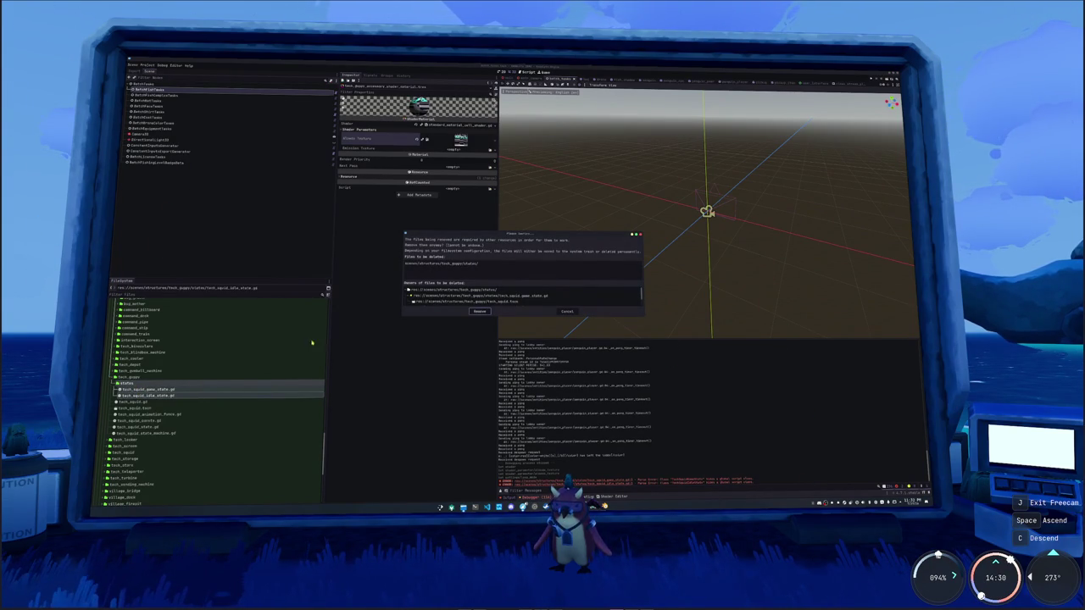
{"action": "key", "text": "Escape"}
{"action": "left_click", "coordinate": [143, 409]}
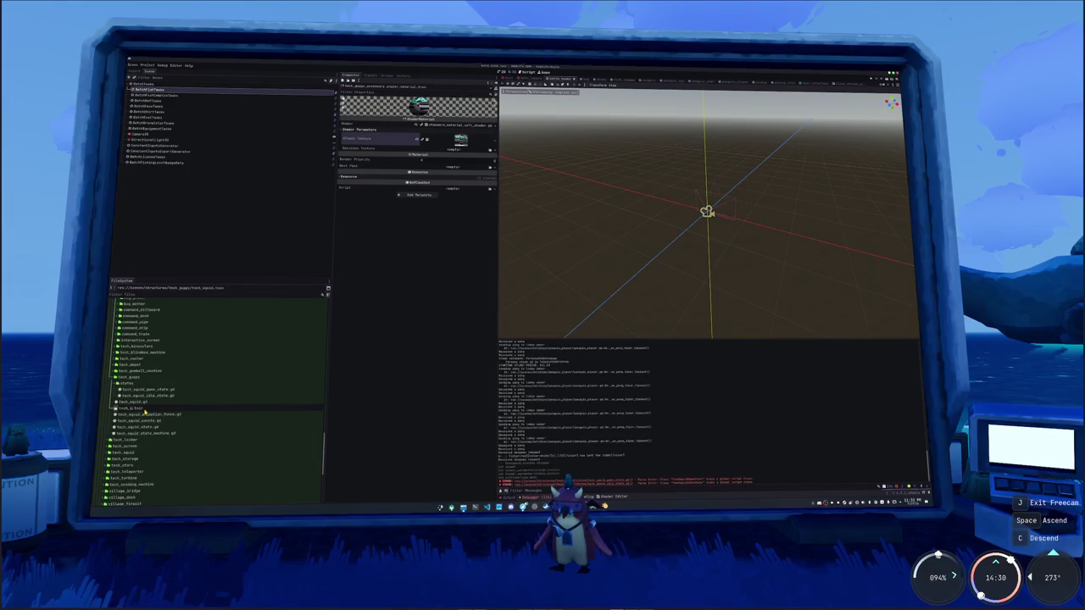
{"action": "key", "text": "Return"}
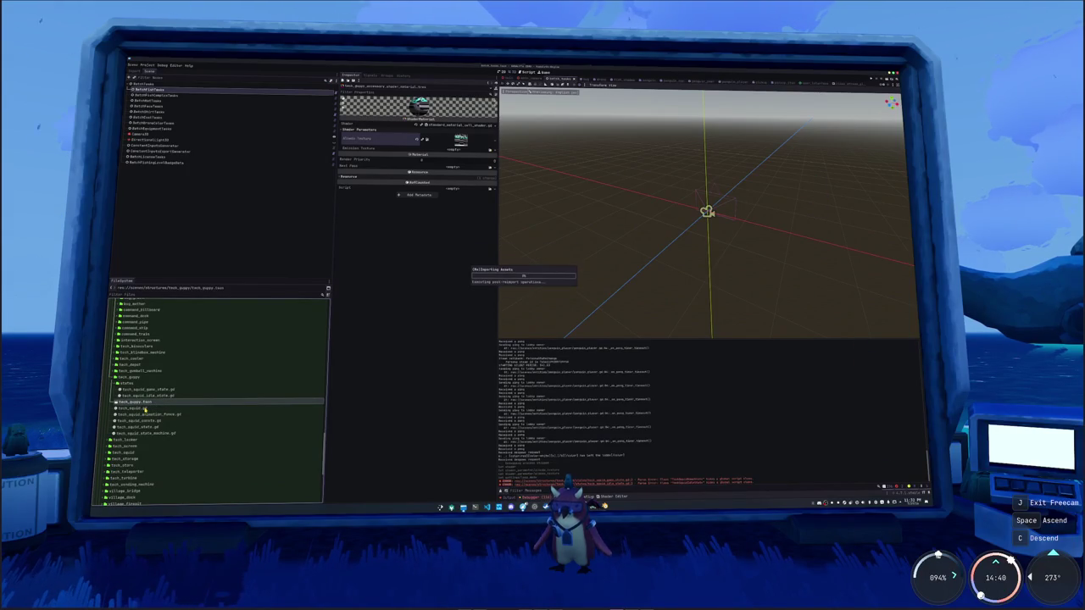
{"action": "double_click", "coordinate": [137, 401]}
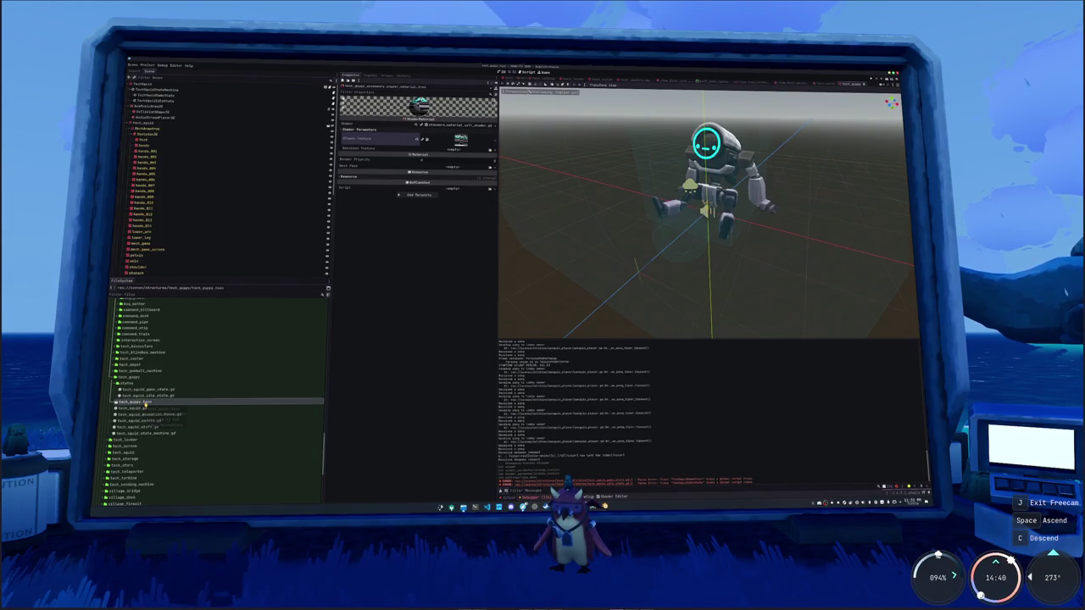
Move BoneAttachment3D out from under the tech_squid model, then delete the old model
{"action": "left_click", "coordinate": [169, 121]}
{"action": "scroll", "coordinate": [161, 170], "scroll_direction": "down", "scroll_amount": 5}
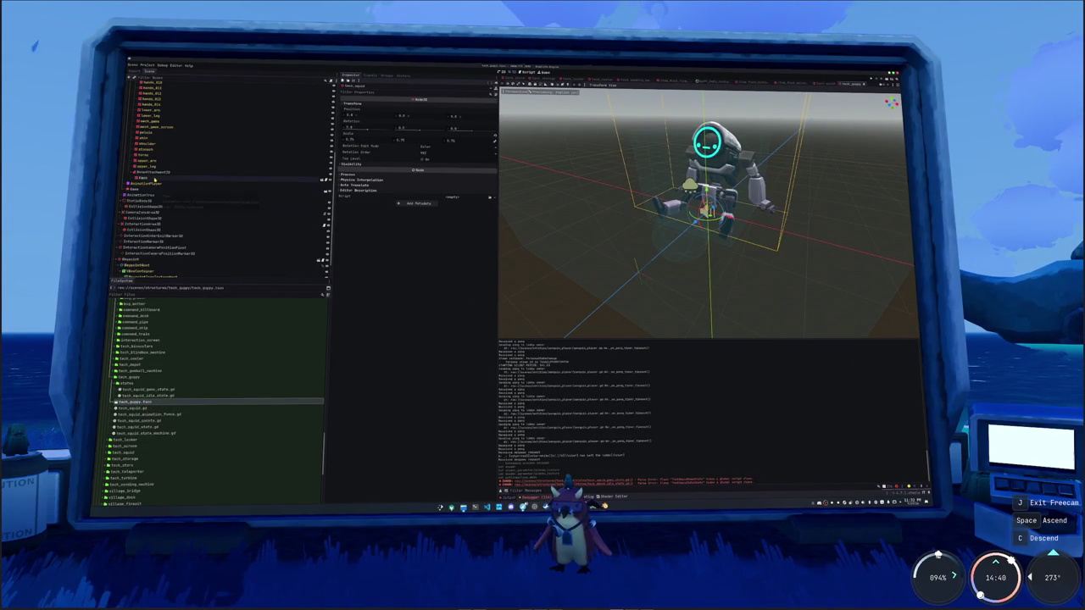
{"action": "left_click_drag", "start_coordinate": [155, 173], "coordinate": [143, 193]}
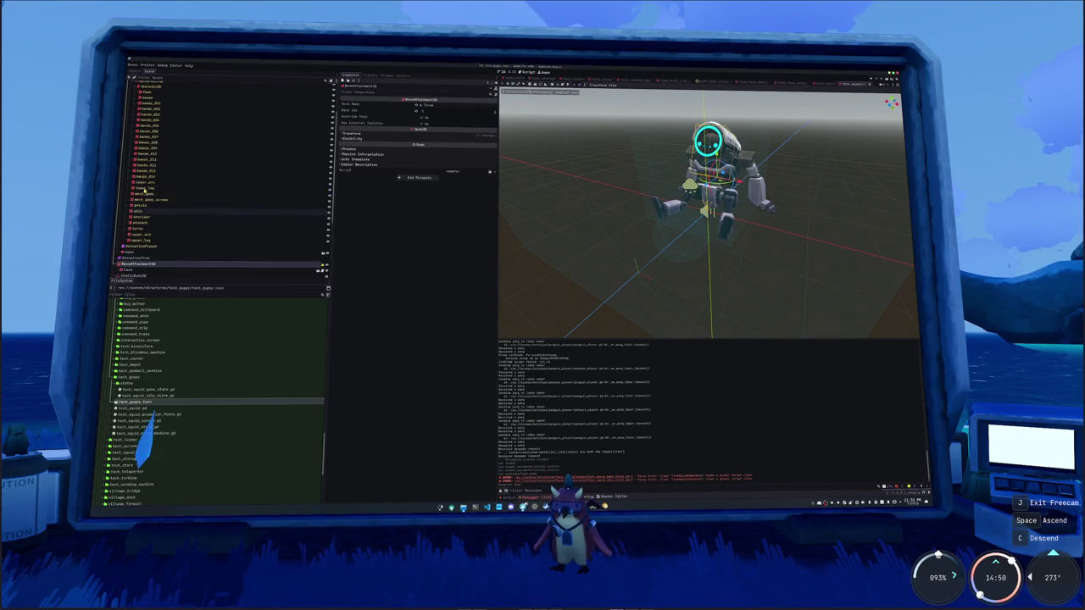
{"action": "scroll", "coordinate": [145, 189], "scroll_direction": "up", "scroll_amount": 3}
{"action": "left_click", "coordinate": [144, 125]}
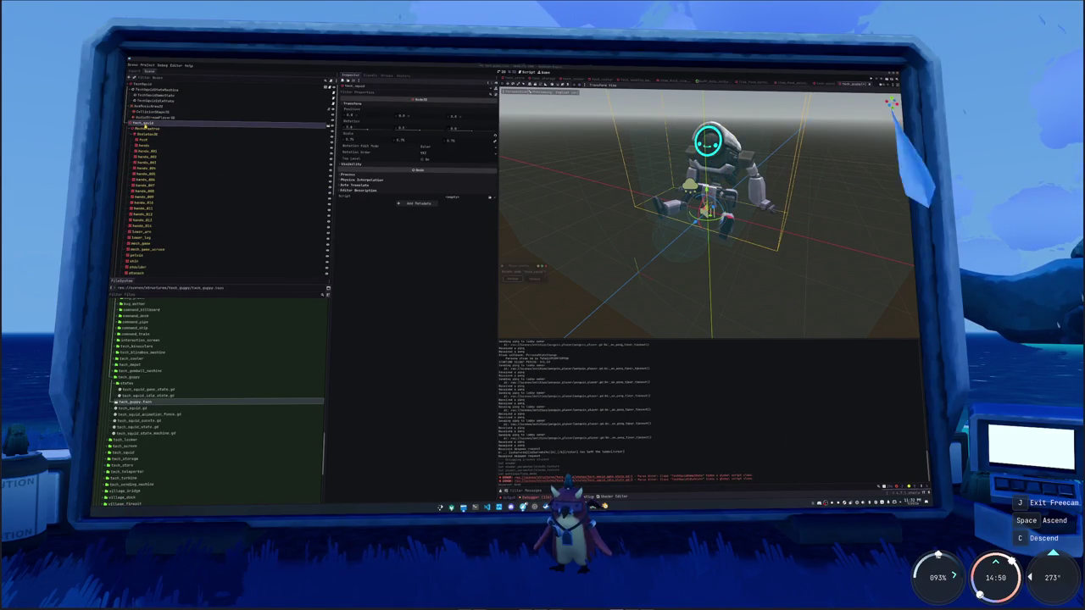
{"action": "key", "text": "Delete"}
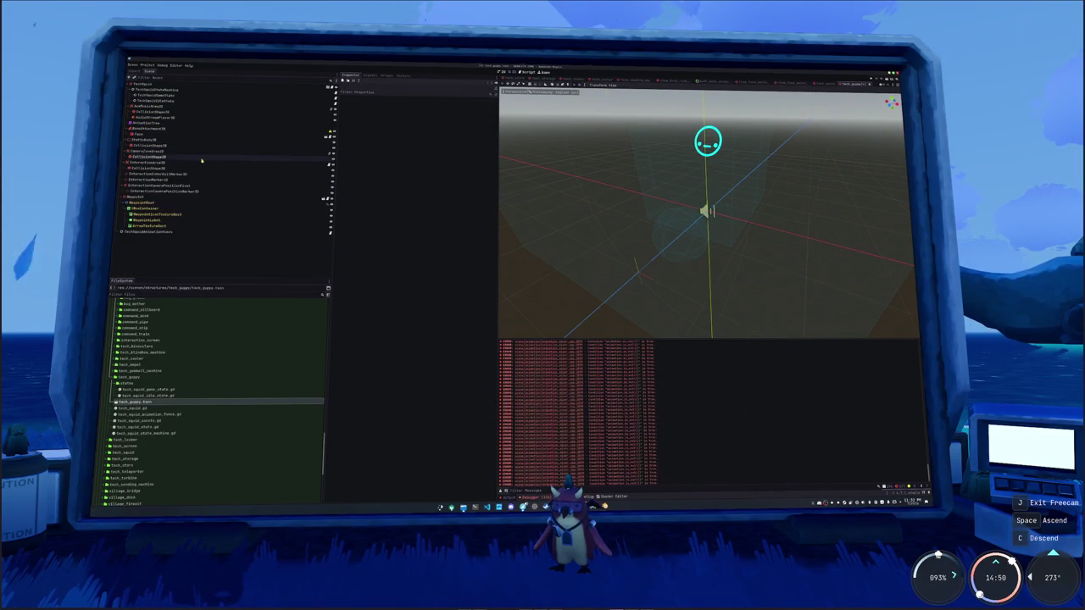
Clear the AnimationTree node's Tree Root
{"action": "left_click", "coordinate": [144, 124]}
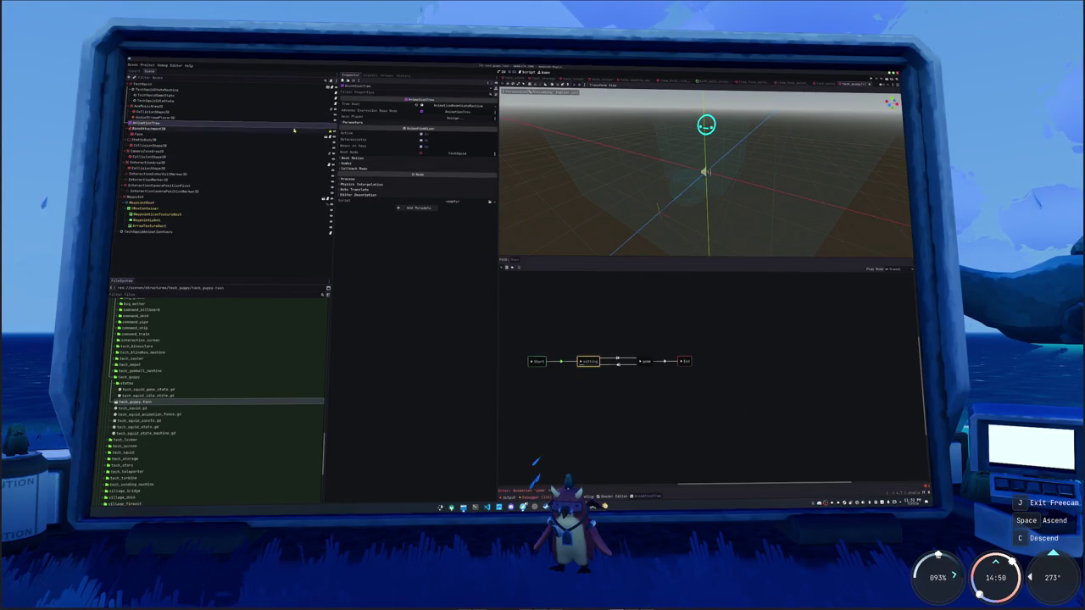
{"action": "key", "text": "ctrl+z"}
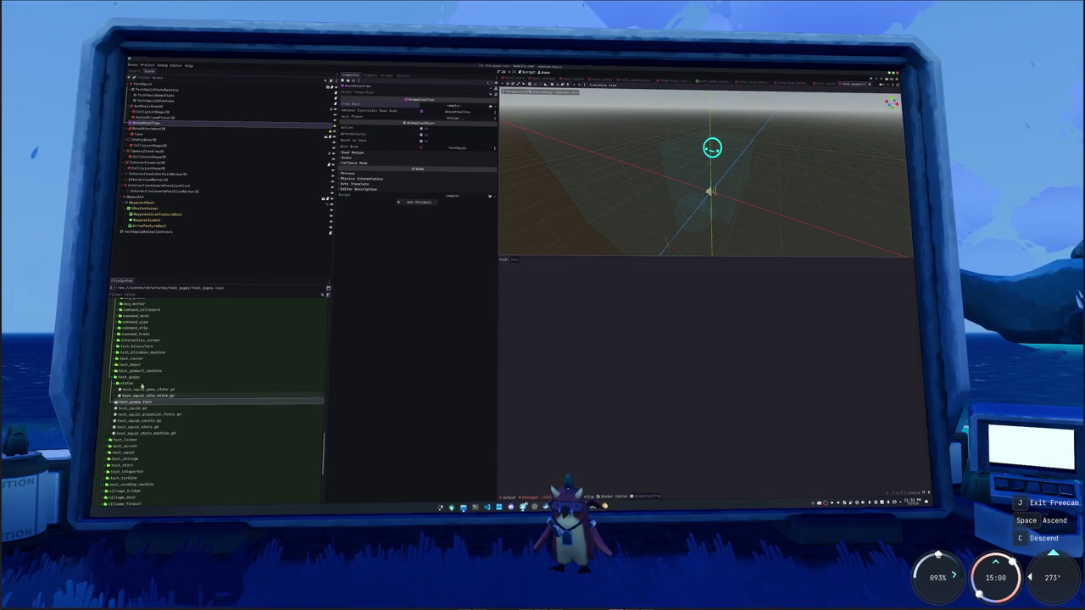
{"action": "left_click", "coordinate": [153, 85]}
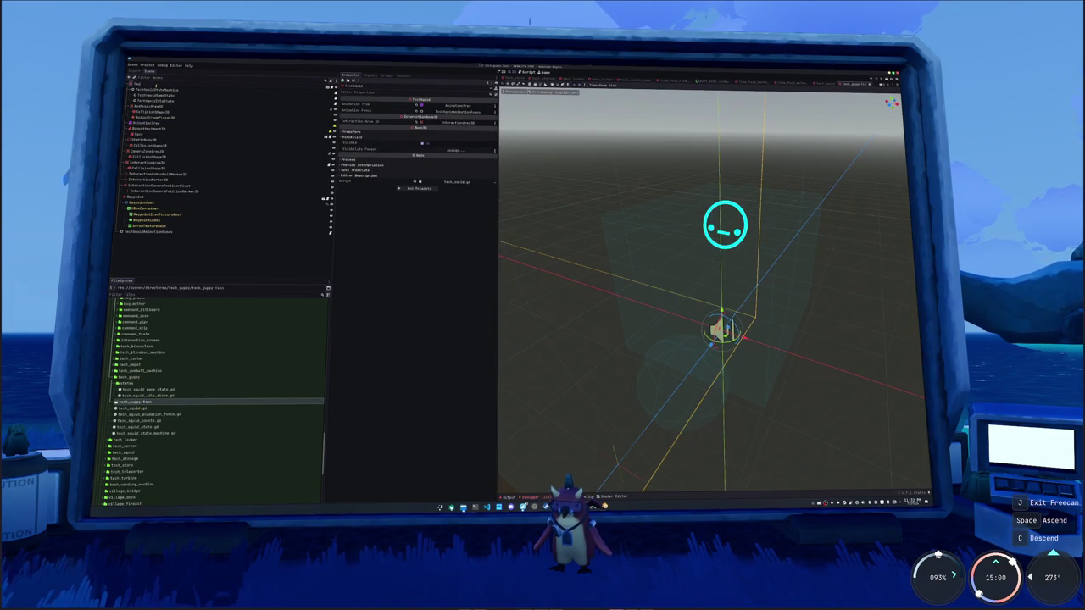
Delete the TechSquidStateMachine and AmbMusicArea3D nodes along with their children
{"action": "left_click", "coordinate": [157, 89]}
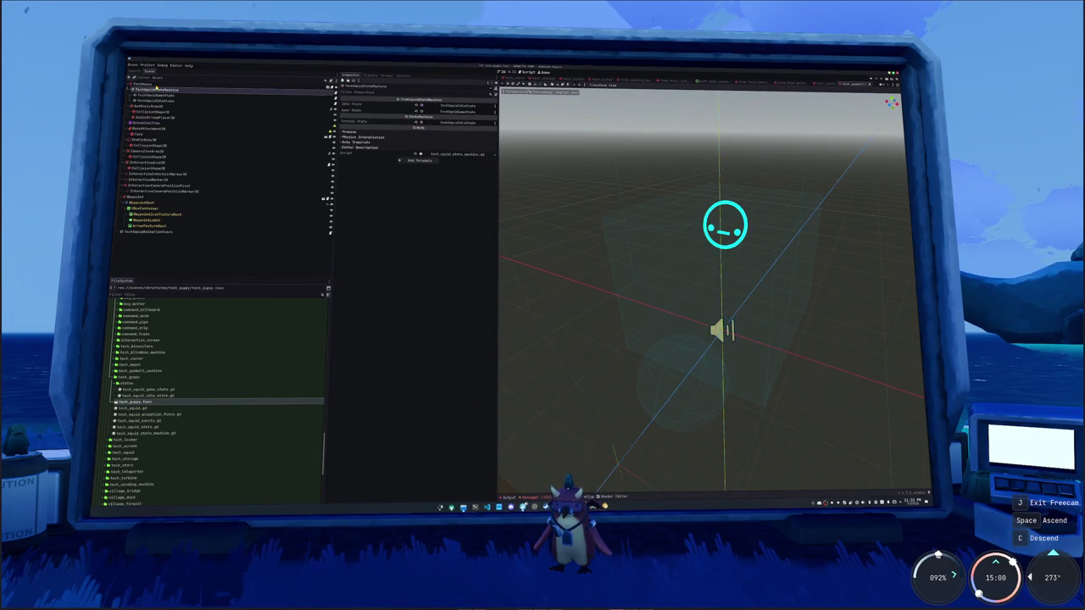
{"action": "key", "text": "Delete"}
{"action": "key", "text": "Return"}
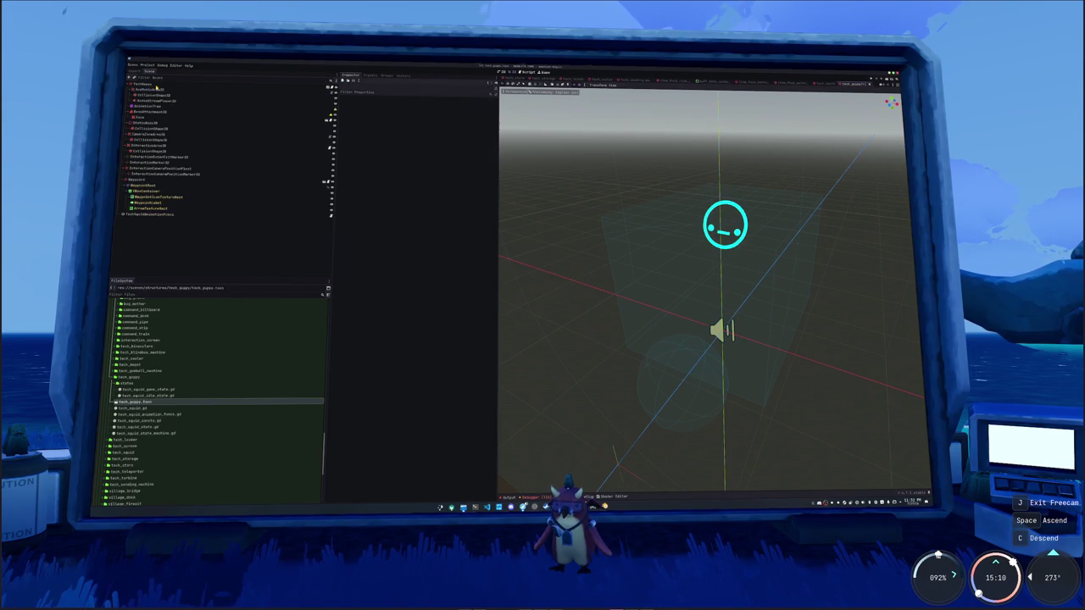
{"action": "left_click", "coordinate": [152, 89]}
{"action": "key", "text": "Delete"}
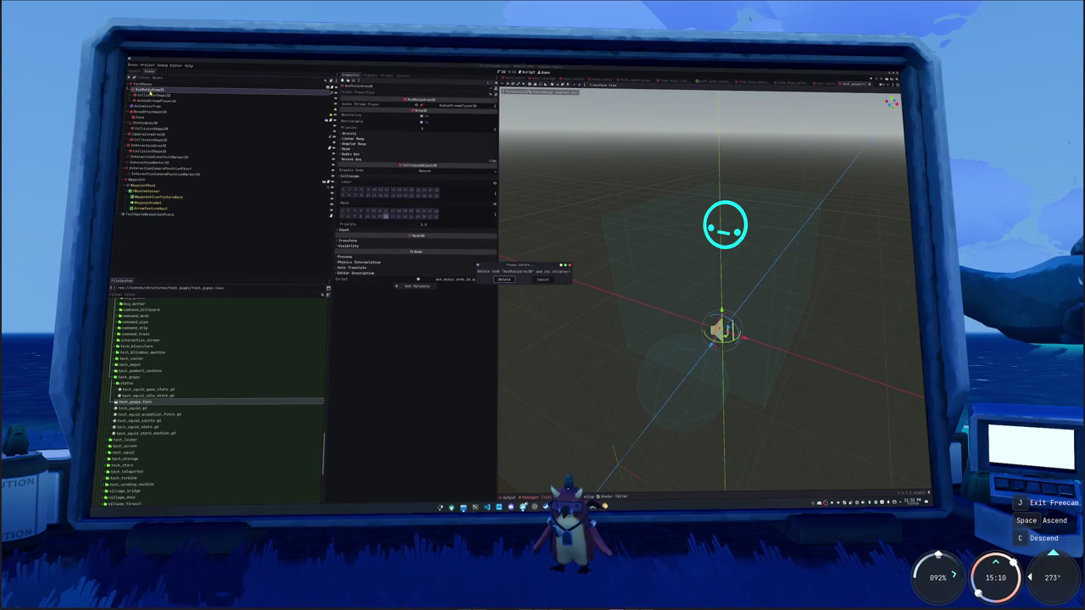
{"action": "key", "text": "Return"}
{"action": "left_click", "coordinate": [149, 95]}
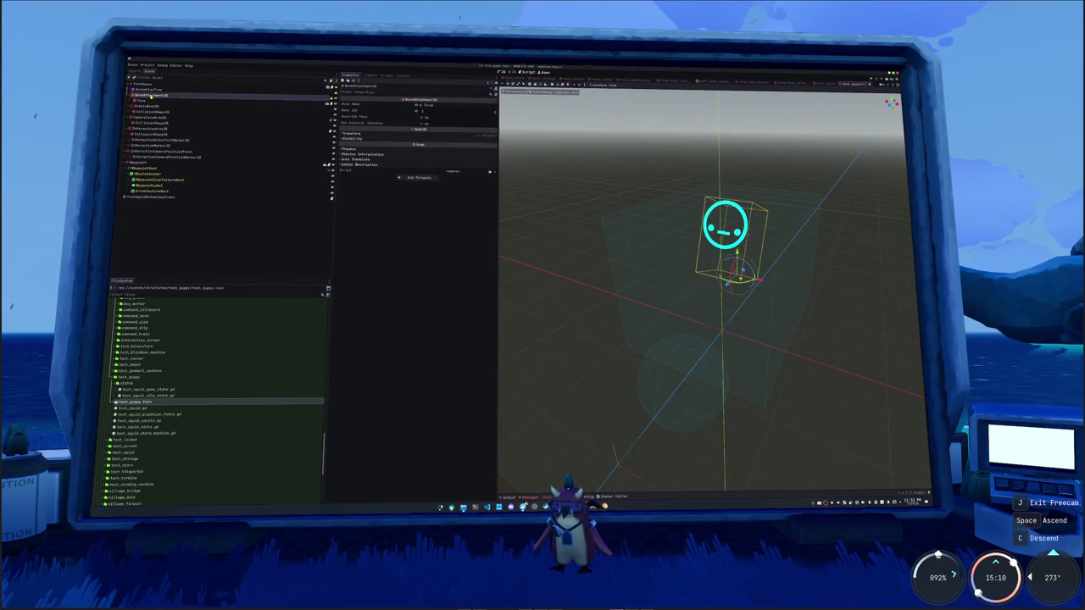
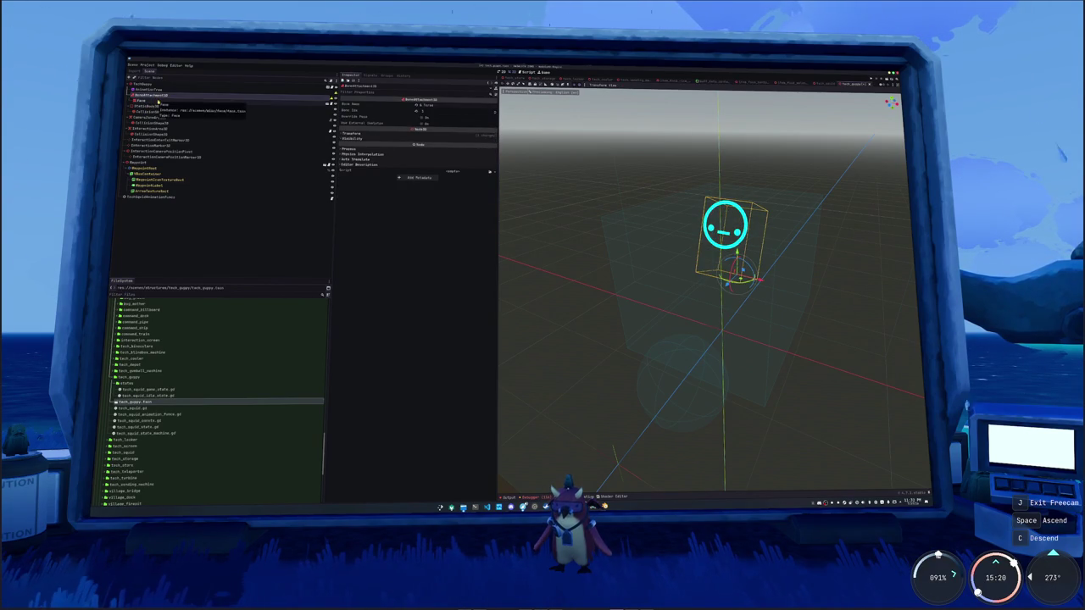
Review the tech_guppy scene nodes, then delete the Waypoint node with its children
{"action": "left_click", "coordinate": [151, 100]}
{"action": "left_click", "coordinate": [152, 106]}
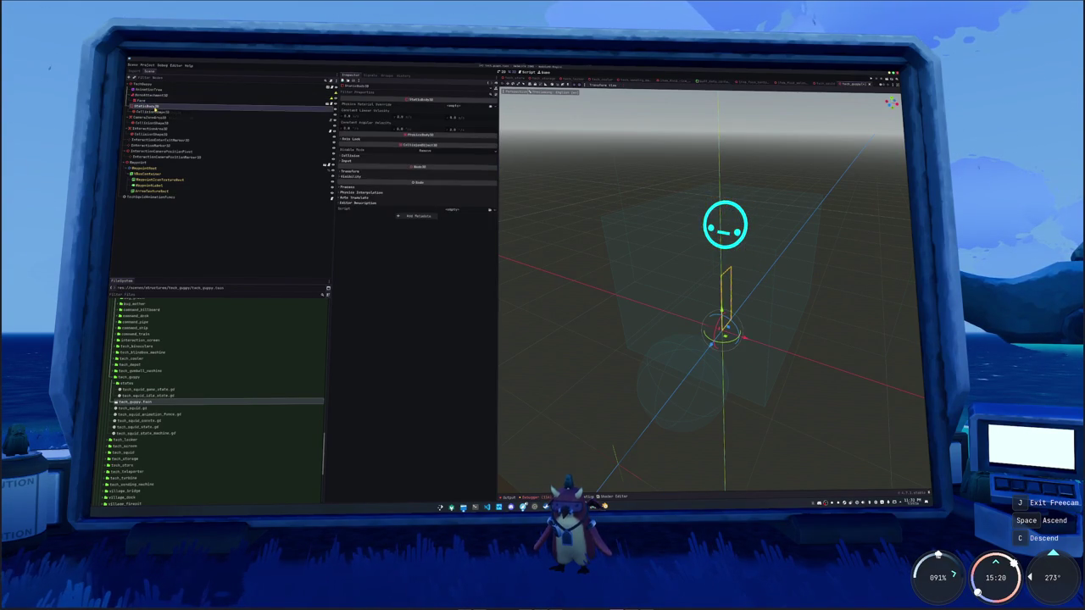
{"action": "left_click", "coordinate": [154, 111]}
{"action": "left_click", "coordinate": [153, 117]}
{"action": "left_click", "coordinate": [153, 123]}
{"action": "left_click", "coordinate": [154, 128]}
{"action": "left_click", "coordinate": [153, 134]}
{"action": "left_click", "coordinate": [152, 140]}
{"action": "left_click", "coordinate": [152, 145]}
{"action": "left_click", "coordinate": [152, 151]}
{"action": "left_click", "coordinate": [150, 157]}
{"action": "left_click", "coordinate": [148, 162]}
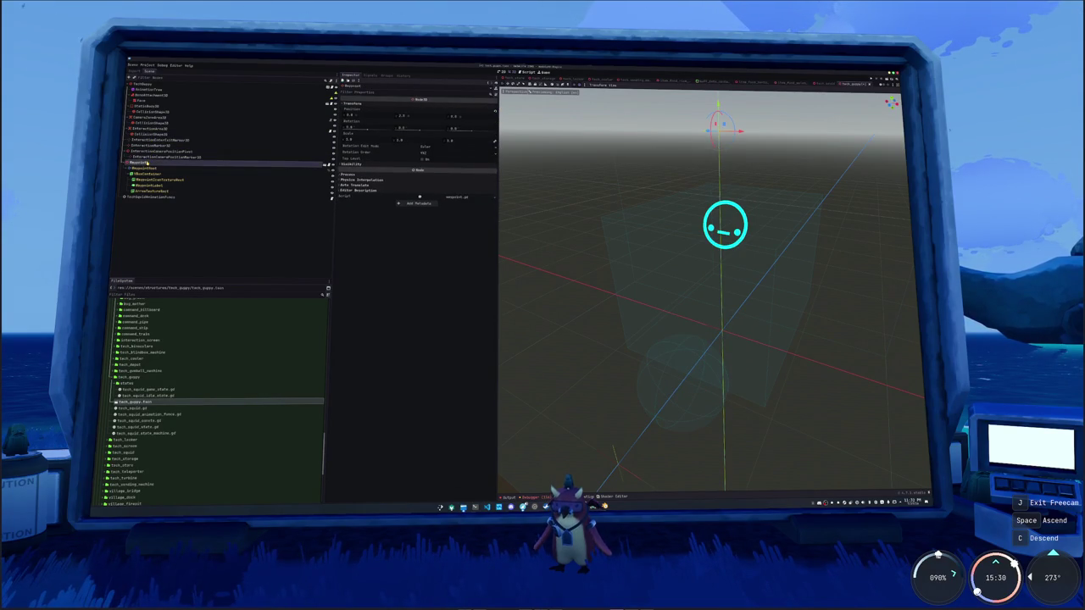
{"action": "key", "text": "Delete"}
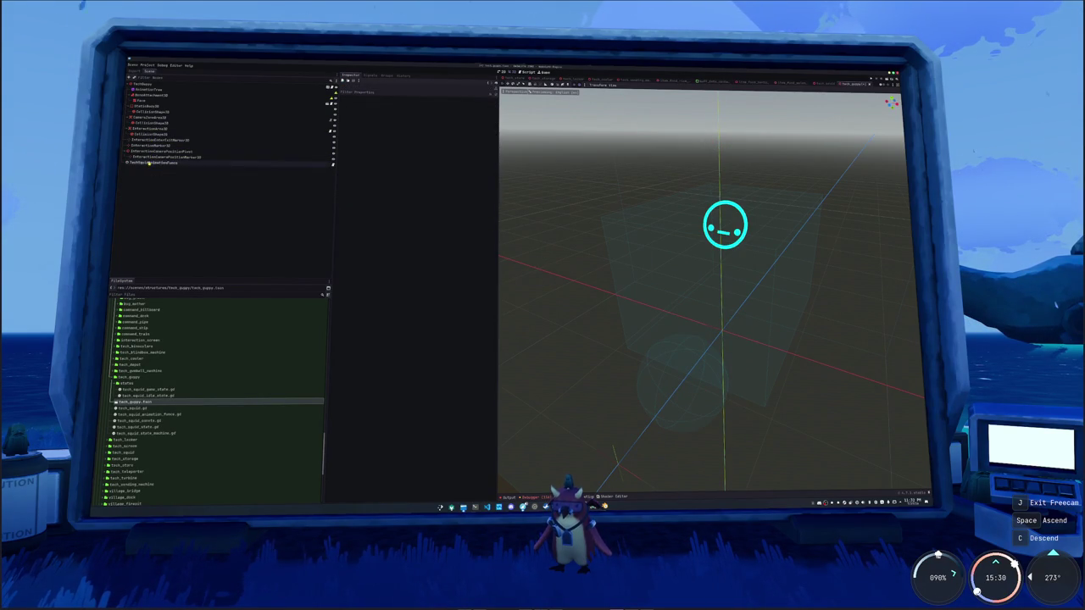
Delete the TechSquidAnimationFocus node and the states folder
{"action": "key", "text": "Delete"}
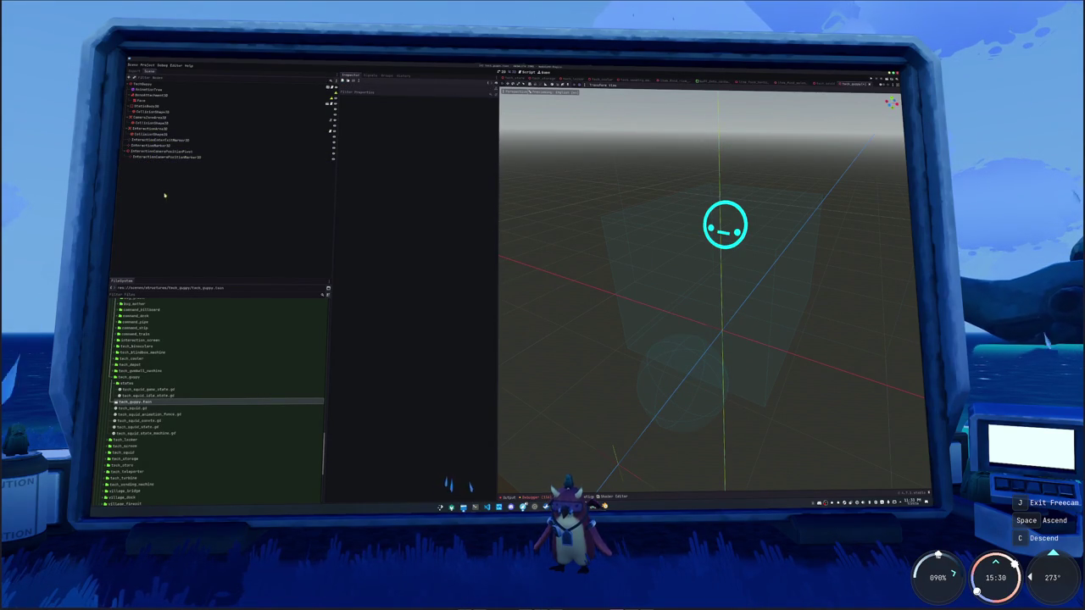
{"action": "left_click", "coordinate": [132, 384]}
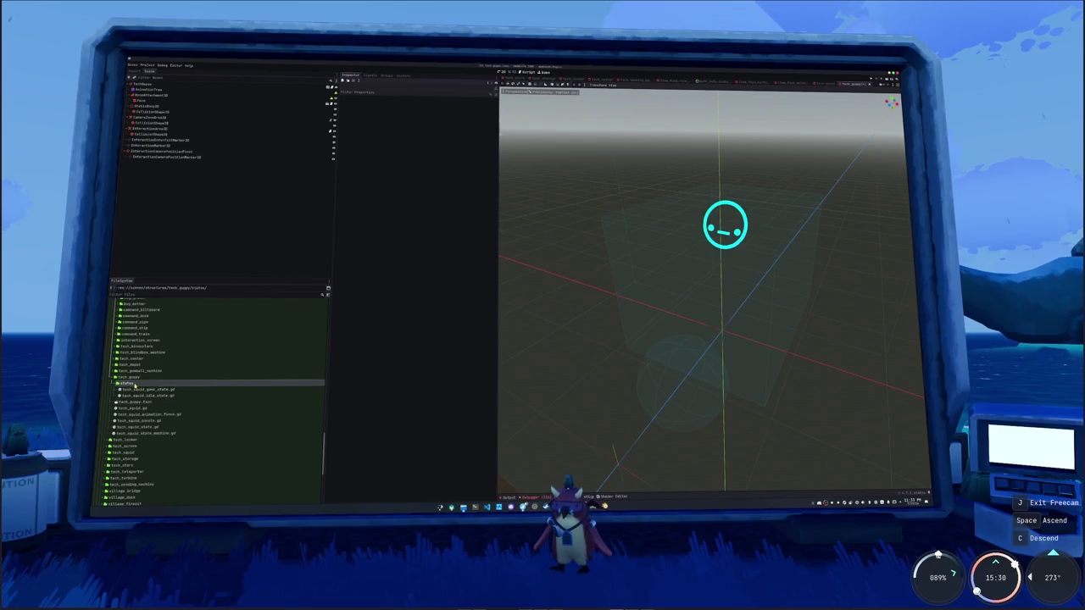
{"action": "key", "text": "Delete"}
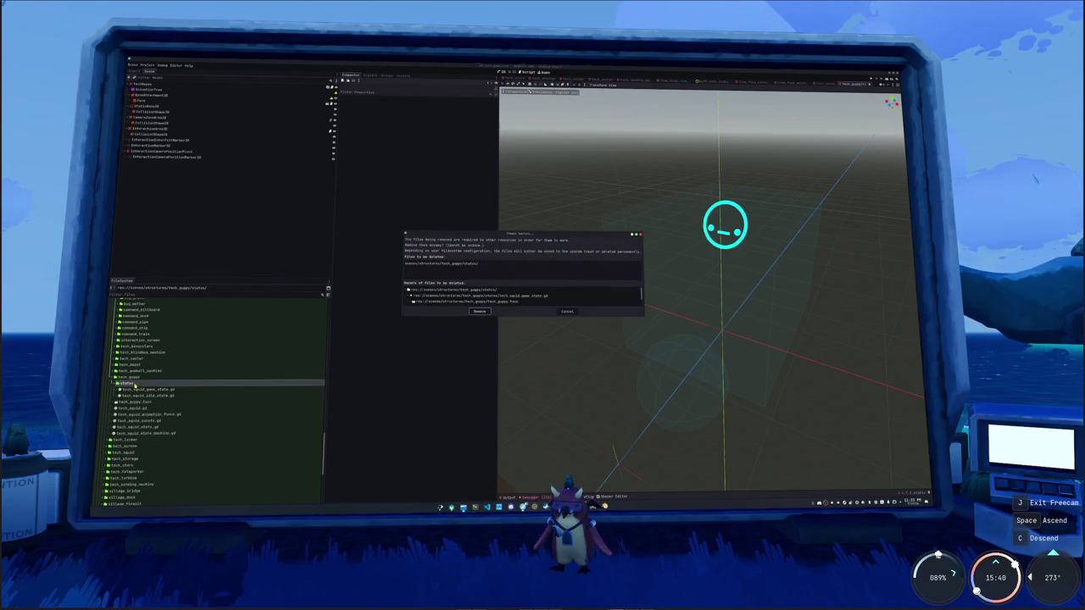
{"action": "key", "text": "Return"}
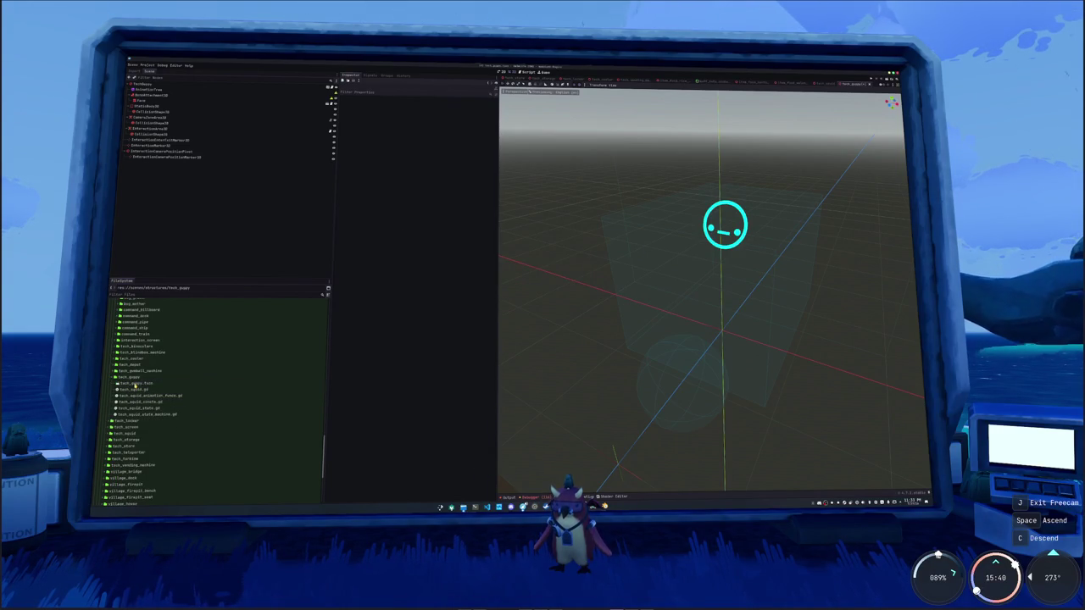
Delete the tech_squid, animation_force, assets, state and state_machine .gd scripts
{"action": "left_click", "coordinate": [136, 389]}
{"action": "key", "text": "Delete"}
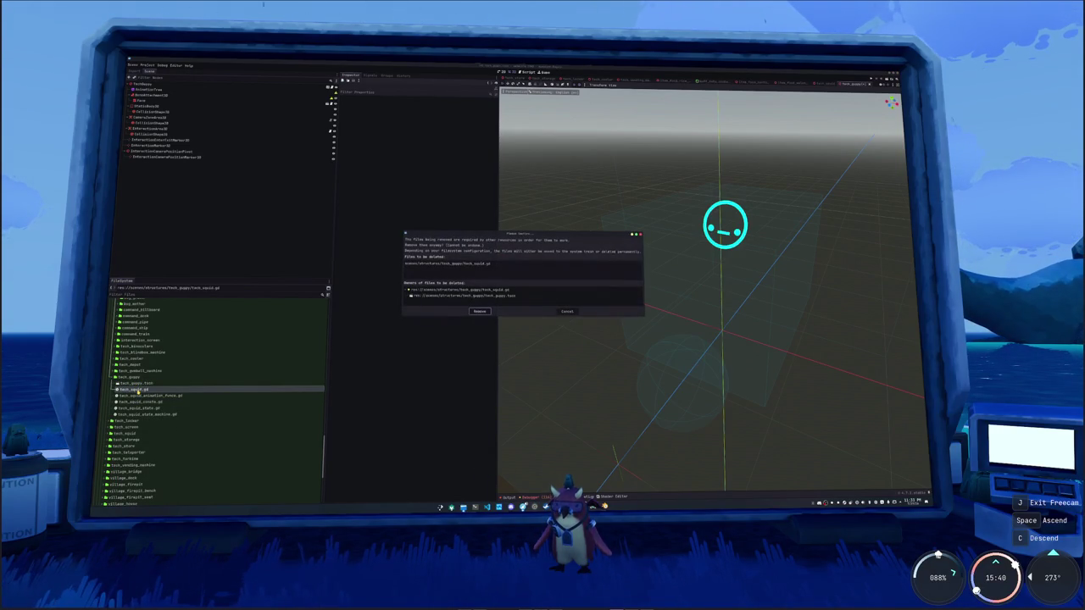
{"action": "key", "text": "Delete"}
{"action": "key", "text": "Return"}
{"action": "key", "text": "Delete"}
{"action": "key", "text": "Return"}
{"action": "key", "text": "Delete"}
{"action": "key", "text": "Return"}
{"action": "key", "text": "Delete"}
{"action": "key", "text": "Return"}
Check the InteractionArea3D node's properties and save the scene
{"action": "left_click", "coordinate": [157, 88]}
{"action": "left_click", "coordinate": [149, 118]}
{"action": "left_click", "coordinate": [147, 129]}
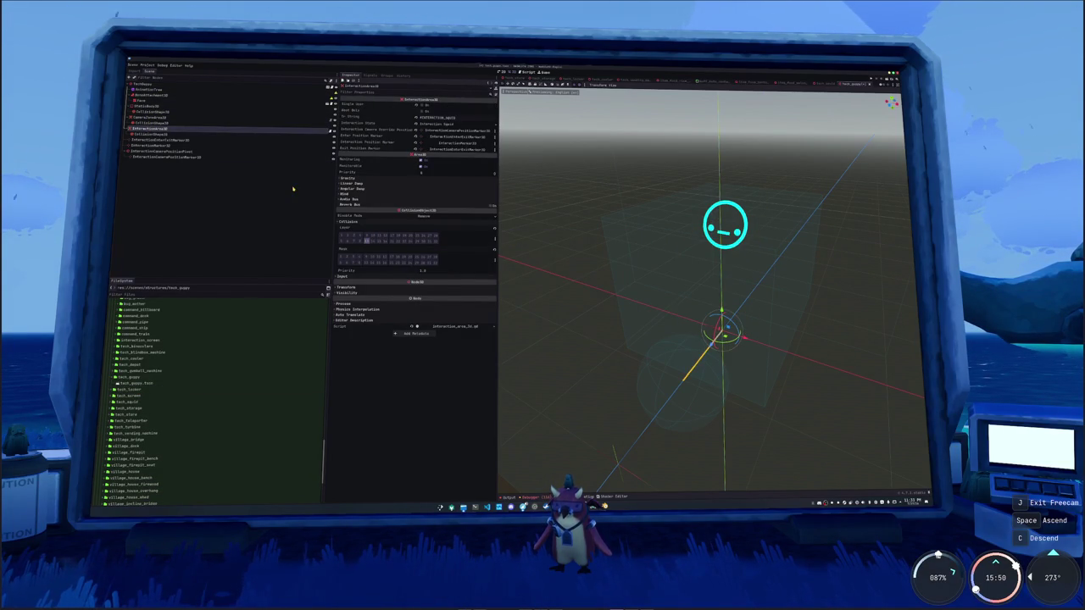
{"action": "left_click", "coordinate": [455, 124]}
{"action": "left_click", "coordinate": [450, 135]}
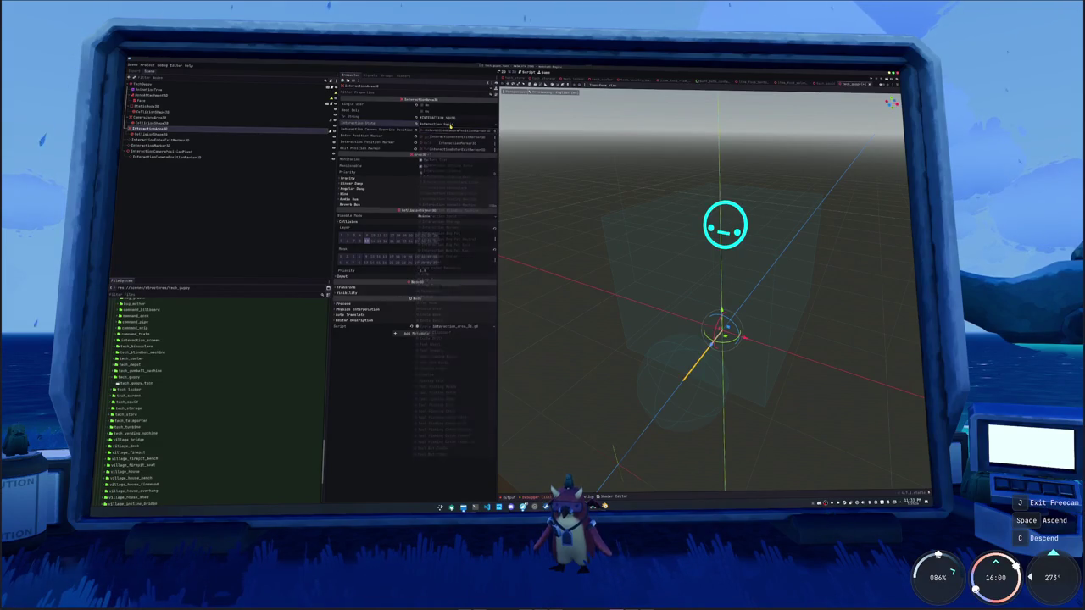
{"action": "key", "text": "ctrl+s"}
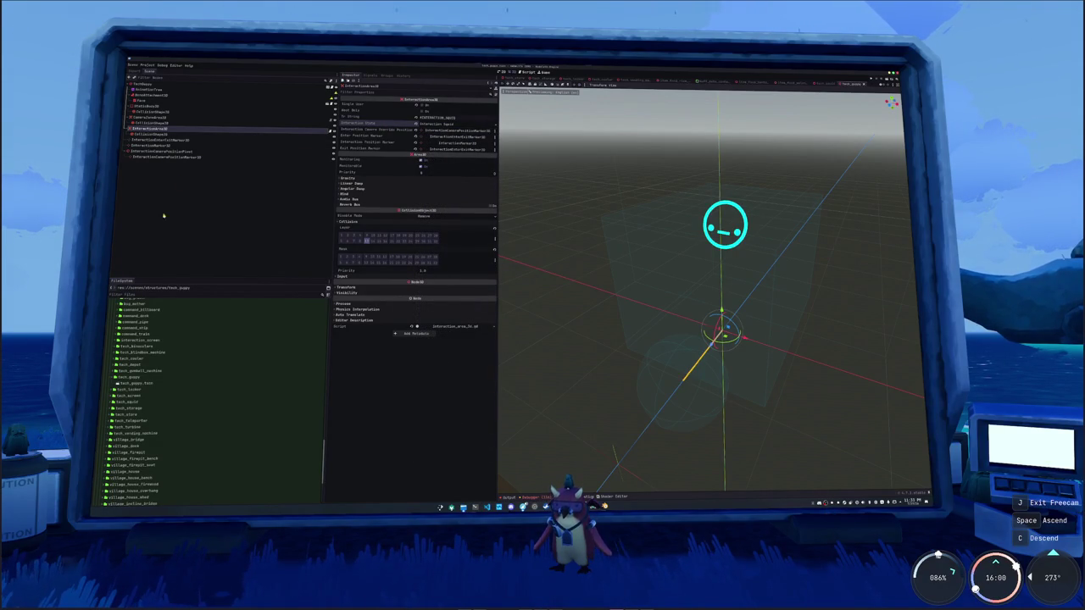
{"action": "scroll", "coordinate": [129, 370], "scroll_direction": "down", "scroll_amount": 10}
{"action": "scroll", "coordinate": [127, 373], "scroll_direction": "up", "scroll_amount": 8}
{"action": "left_click", "coordinate": [119, 446]}
Add tech_puppy.glb to the scene and bind BoneAttachment3D under Skeleton3D to the root bone
{"action": "left_click_drag", "start_coordinate": [119, 446], "coordinate": [155, 89]}
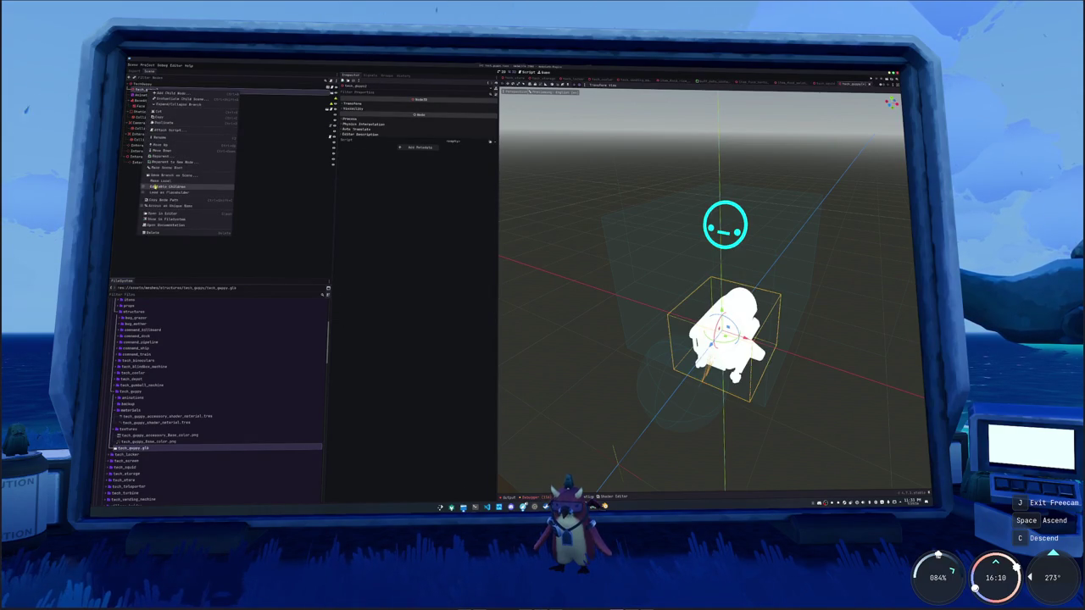
{"action": "left_click_drag", "start_coordinate": [148, 124], "coordinate": [155, 102]}
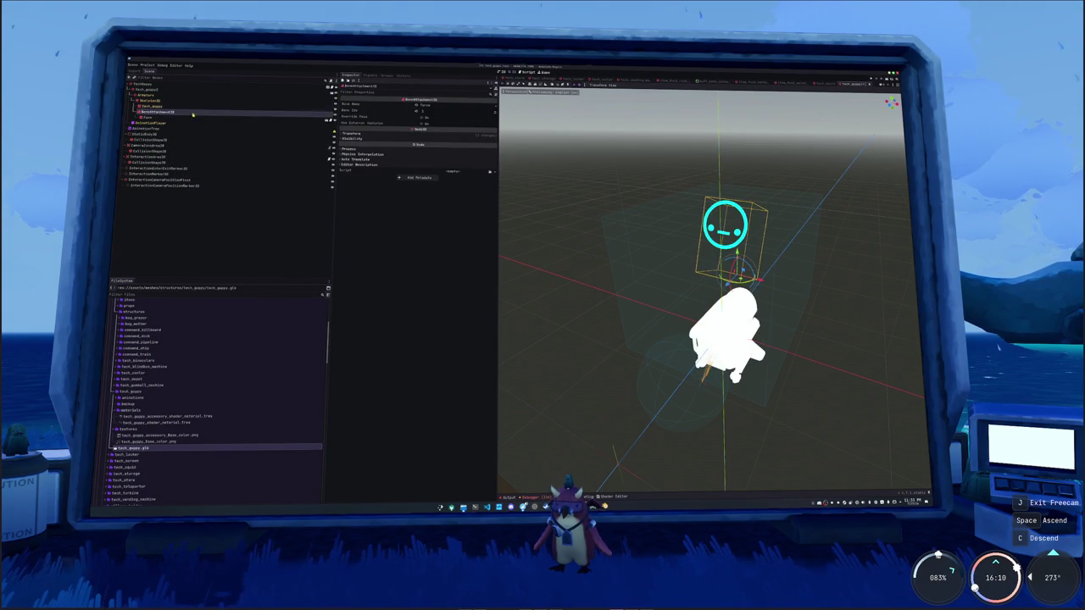
{"action": "left_click", "coordinate": [427, 105]}
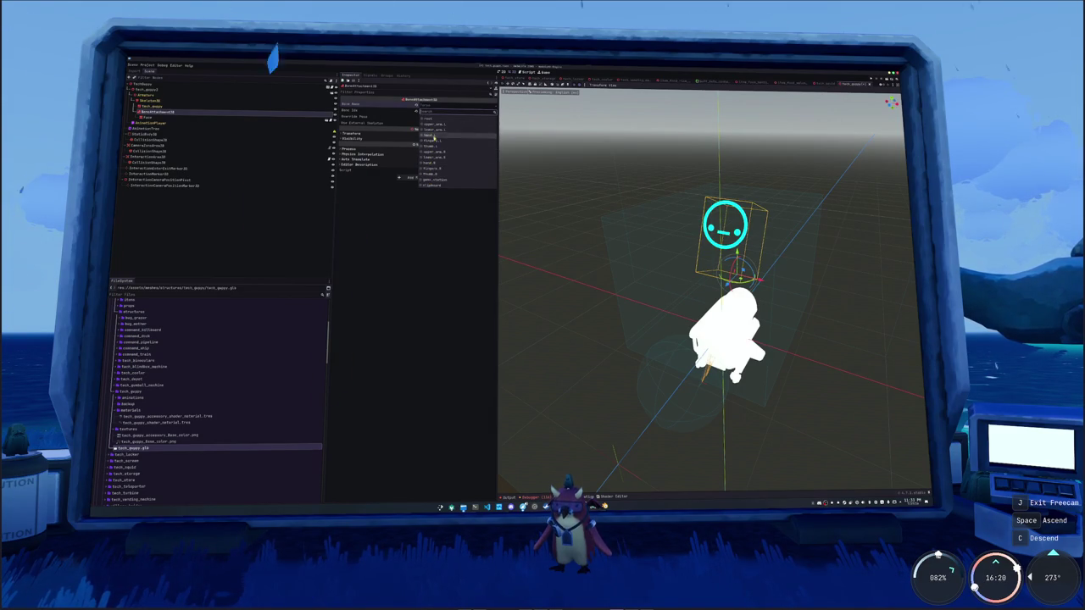
{"action": "left_click", "coordinate": [427, 119]}
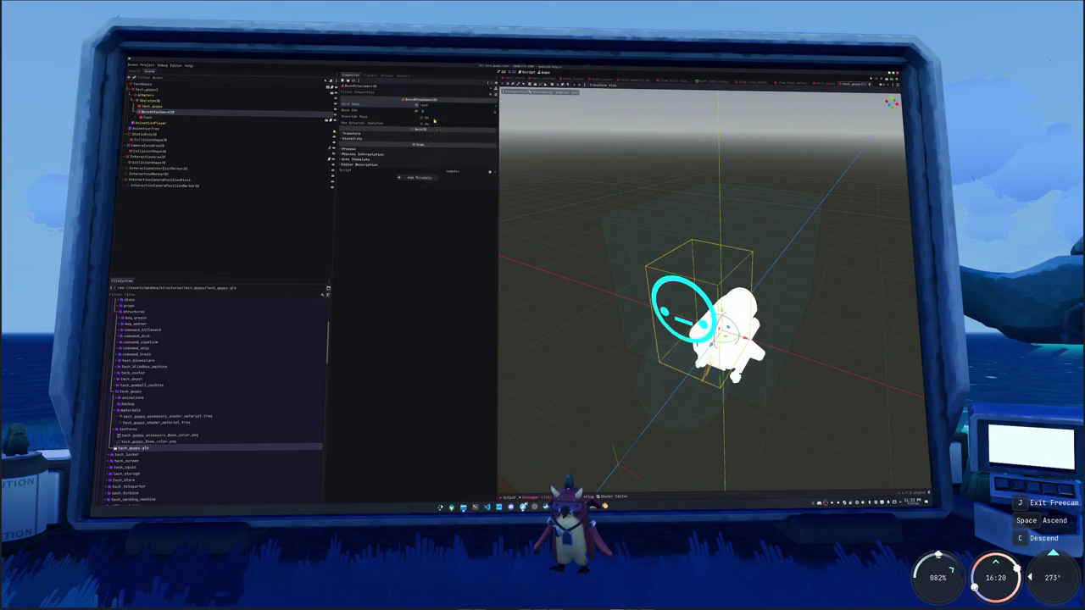
{"action": "left_click", "coordinate": [149, 117]}
Reset the Face node's position and scale to defaults and frame the model
{"action": "left_click", "coordinate": [458, 200]}
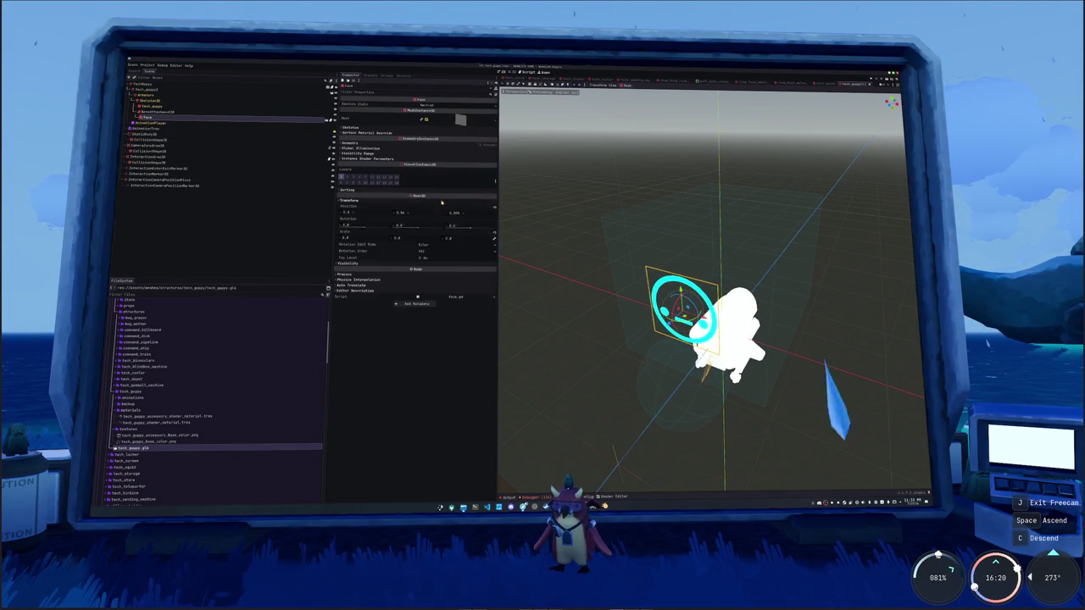
{"action": "left_click", "coordinate": [494, 209]}
{"action": "left_click", "coordinate": [494, 237]}
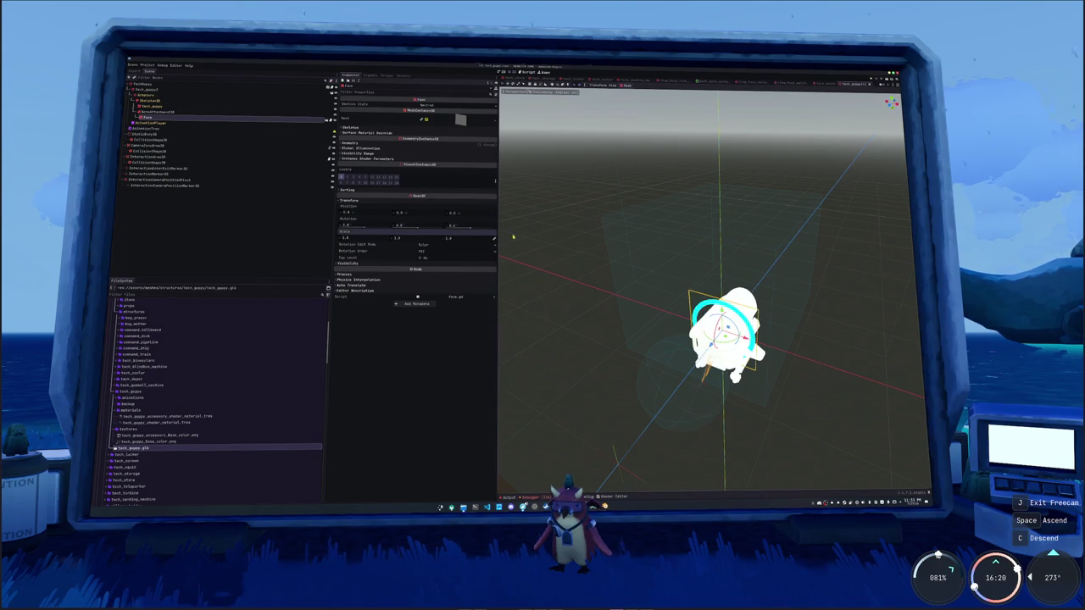
{"action": "scroll", "coordinate": [575, 295], "scroll_direction": "up", "scroll_amount": 3}
{"action": "key", "text": "f"}
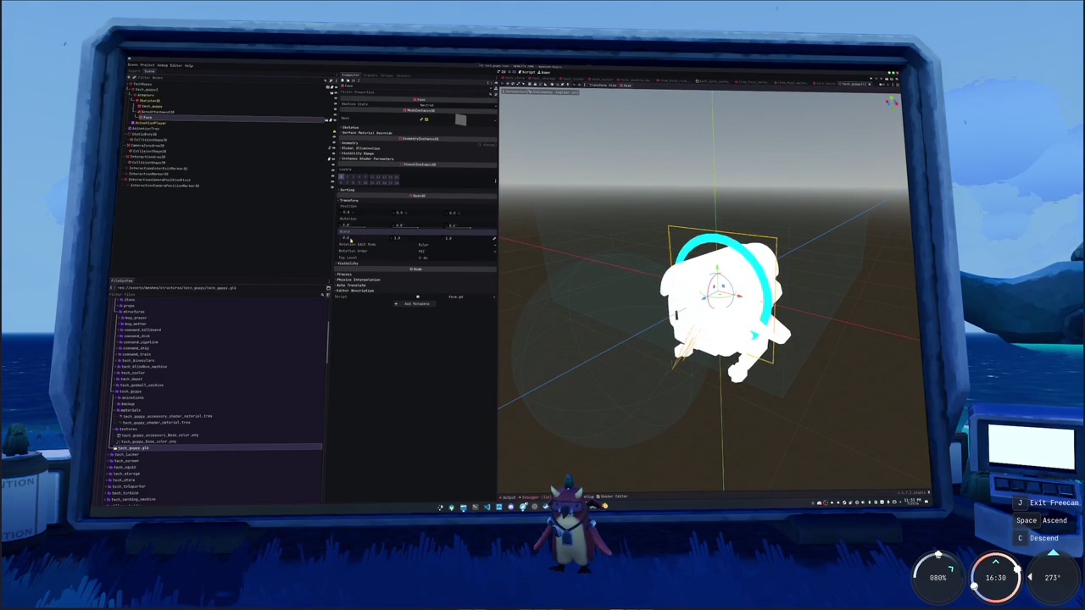
Shrink the face to about 0.5 scale and shift it onto the body's front
{"action": "left_click_drag", "start_coordinate": [349, 240], "coordinate": [337, 239]}
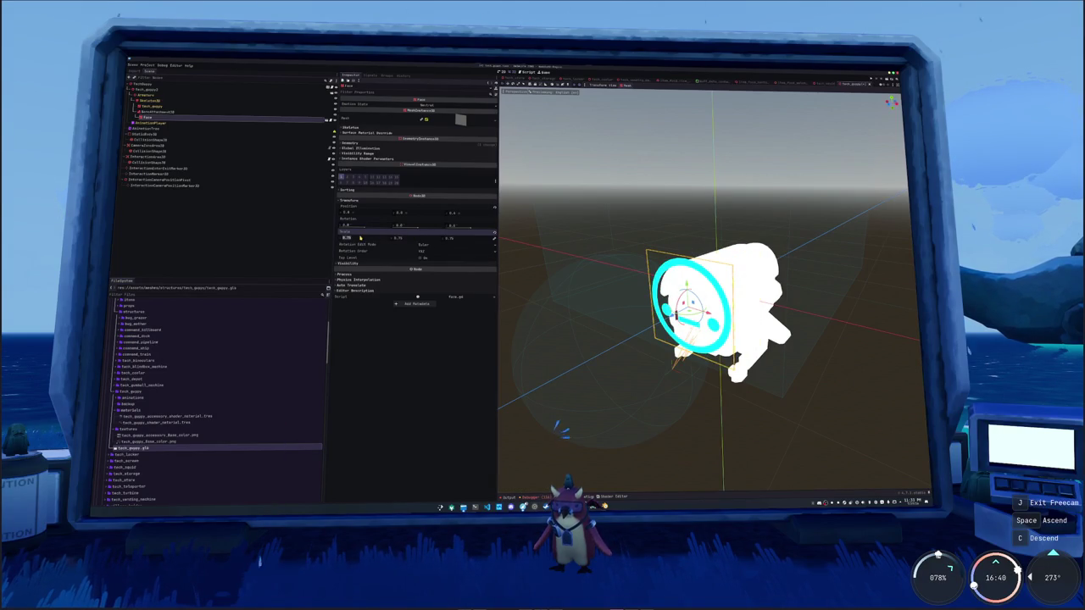
{"action": "left_click_drag", "start_coordinate": [360, 238], "coordinate": [349, 239]}
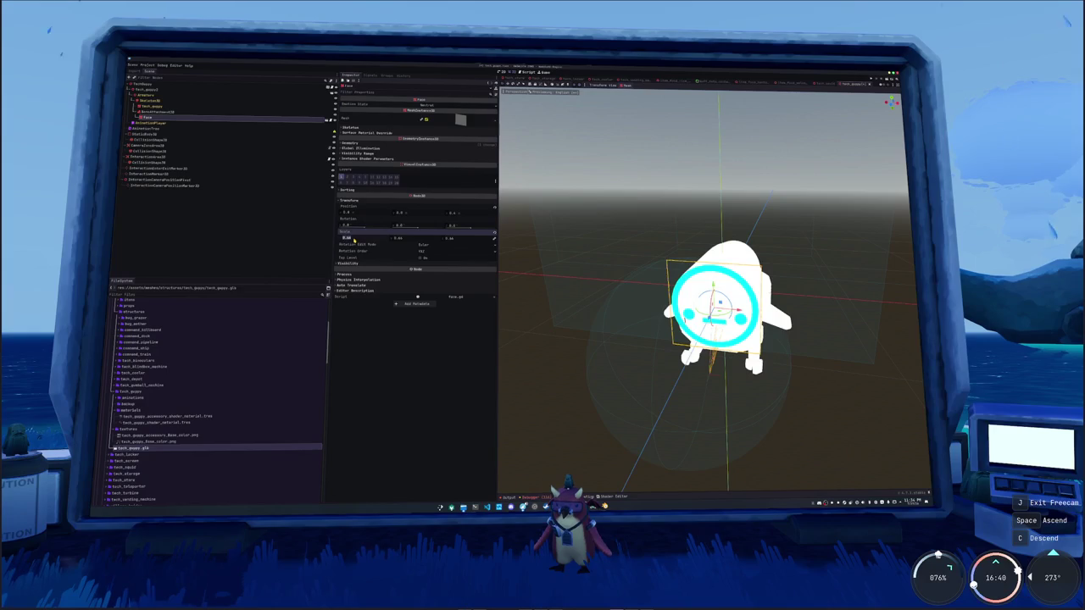
{"action": "left_click_drag", "start_coordinate": [354, 241], "coordinate": [356, 241]}
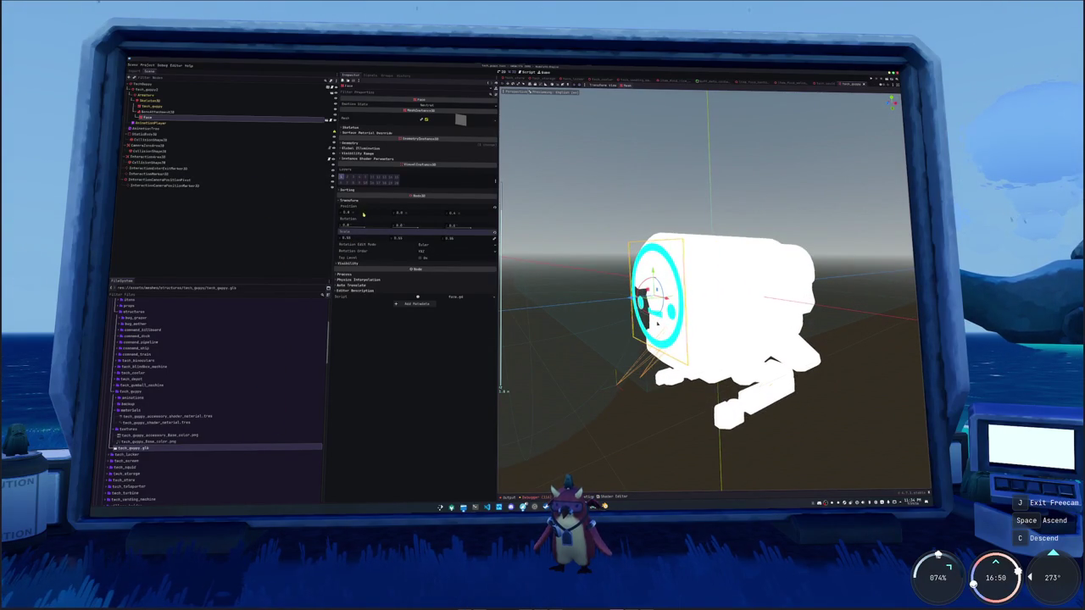
{"action": "left_click_drag", "start_coordinate": [453, 215], "coordinate": [455, 216]}
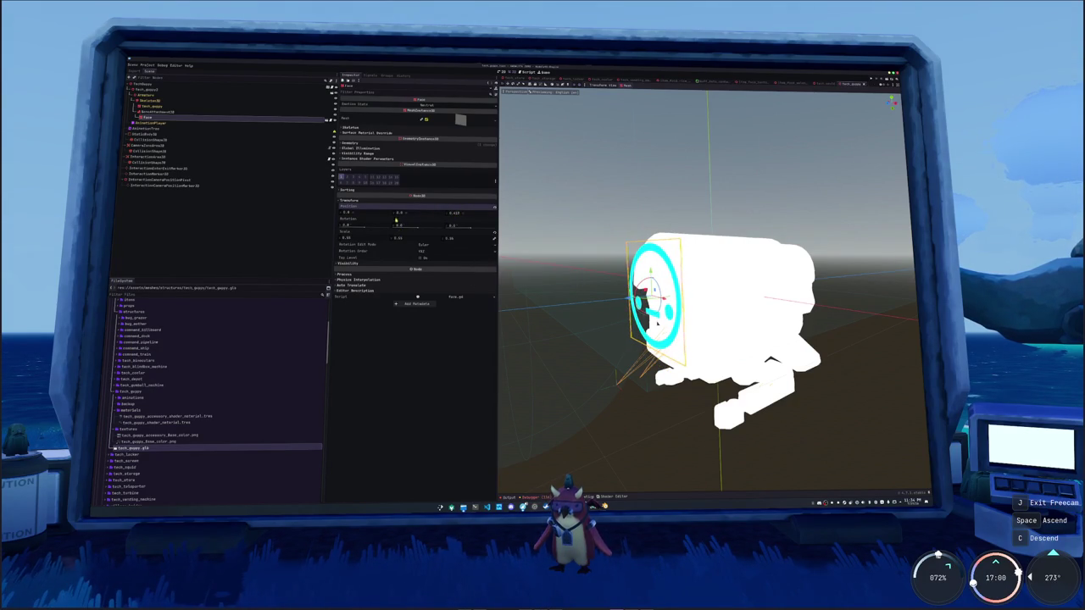
{"action": "left_click", "coordinate": [447, 144]}
Inspect the Face's material override and its shader parameters
{"action": "left_click", "coordinate": [458, 153]}
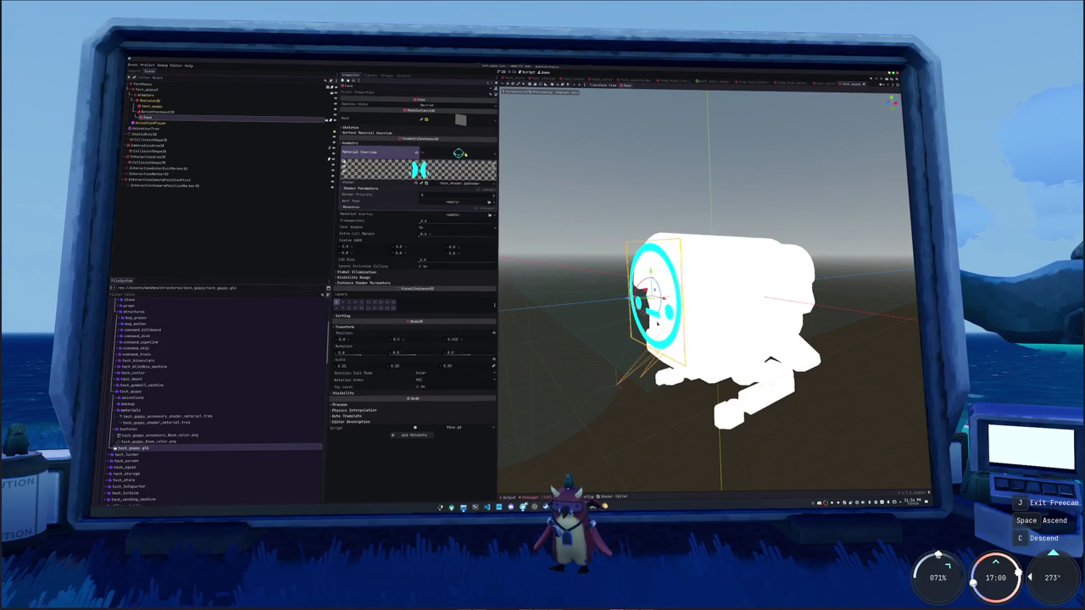
{"action": "left_click", "coordinate": [412, 188]}
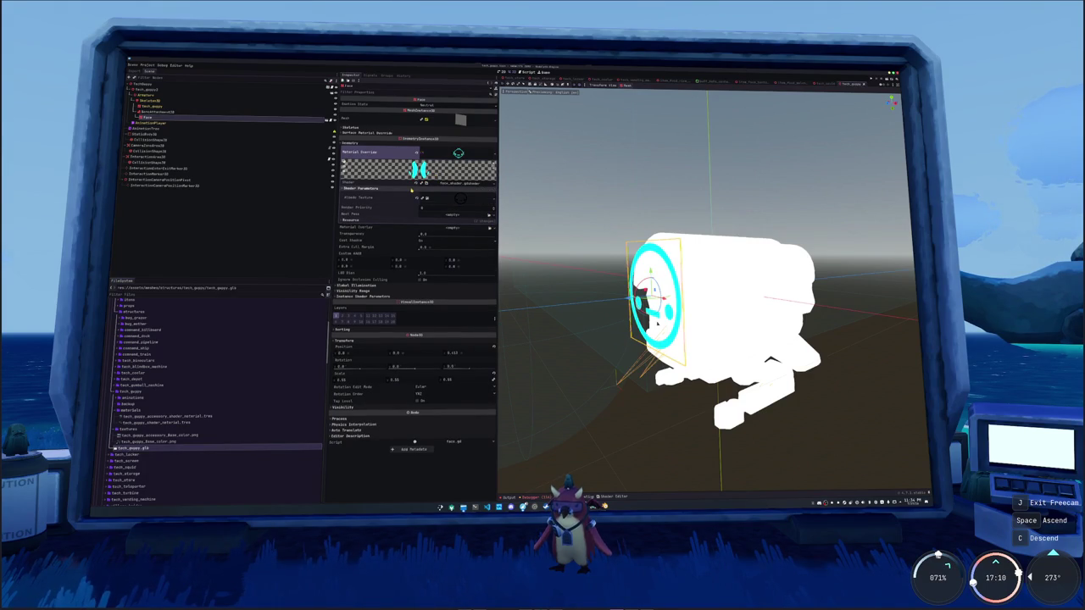
{"action": "left_click", "coordinate": [438, 159]}
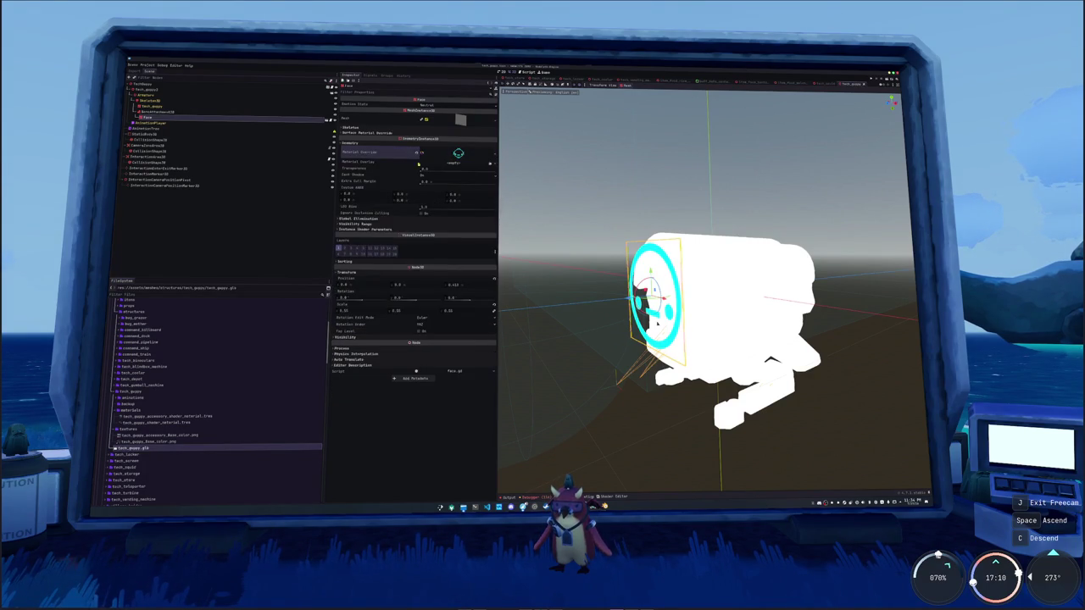
{"action": "left_click", "coordinate": [155, 111]}
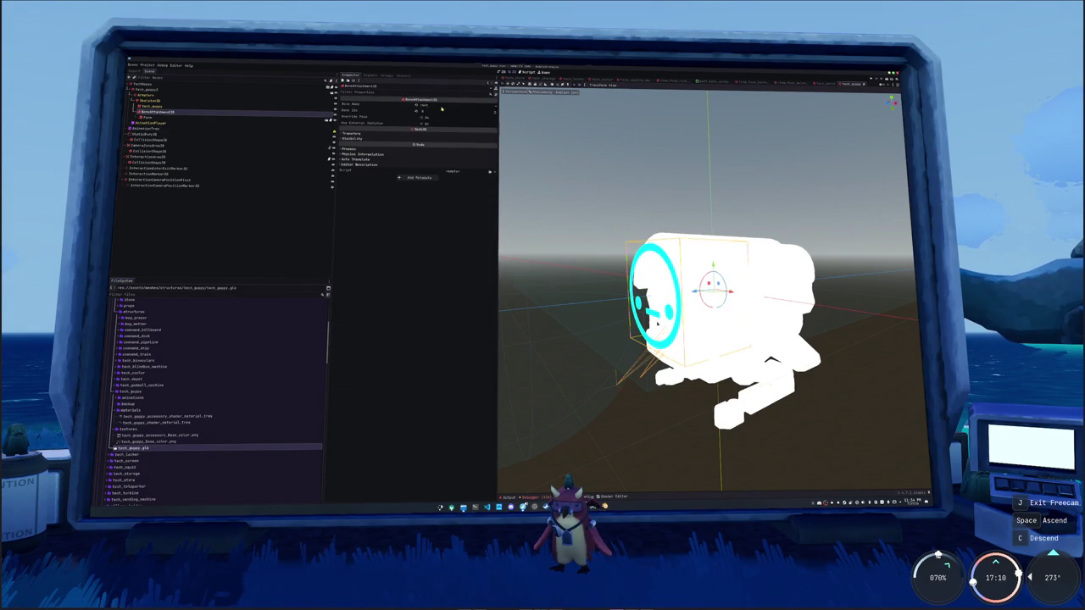
Assign materials to surface material override slots 0 and 1 on the tech_guppy mesh
{"action": "left_click", "coordinate": [146, 89]}
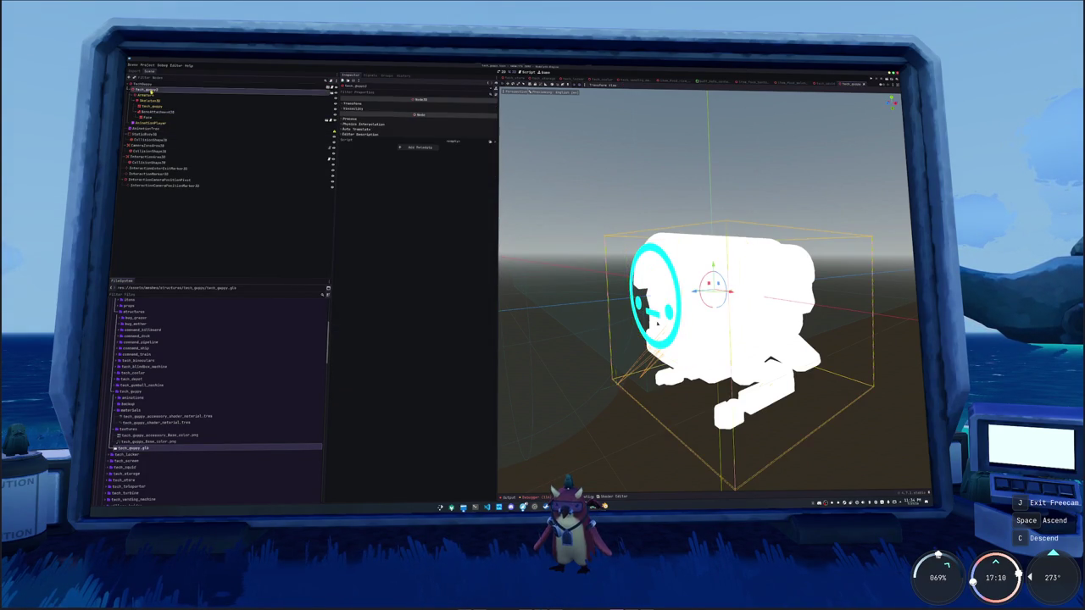
{"action": "left_click", "coordinate": [152, 106]}
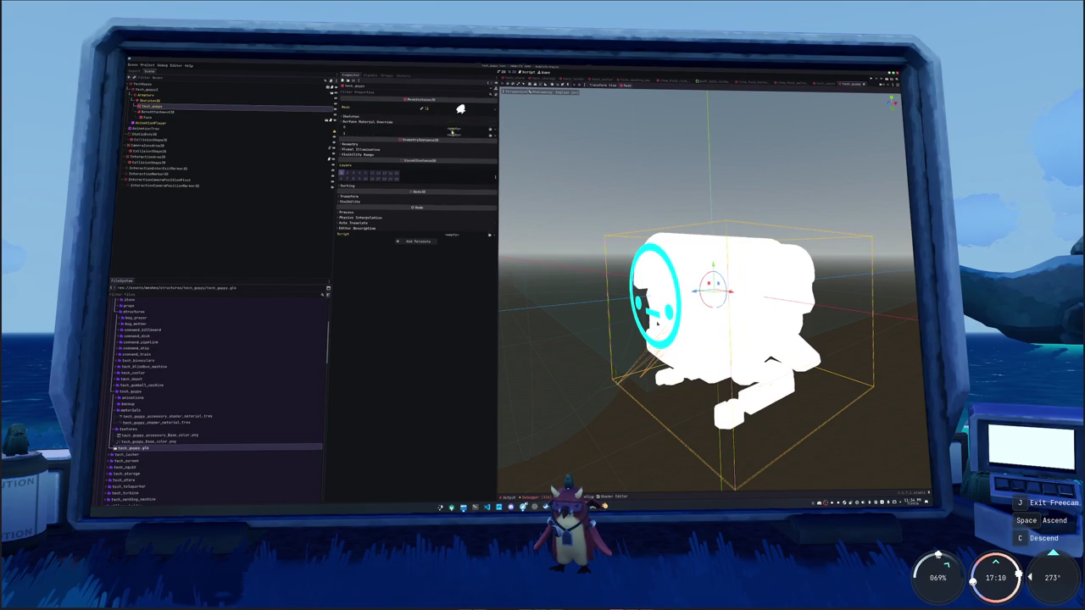
{"action": "left_click", "coordinate": [453, 128]}
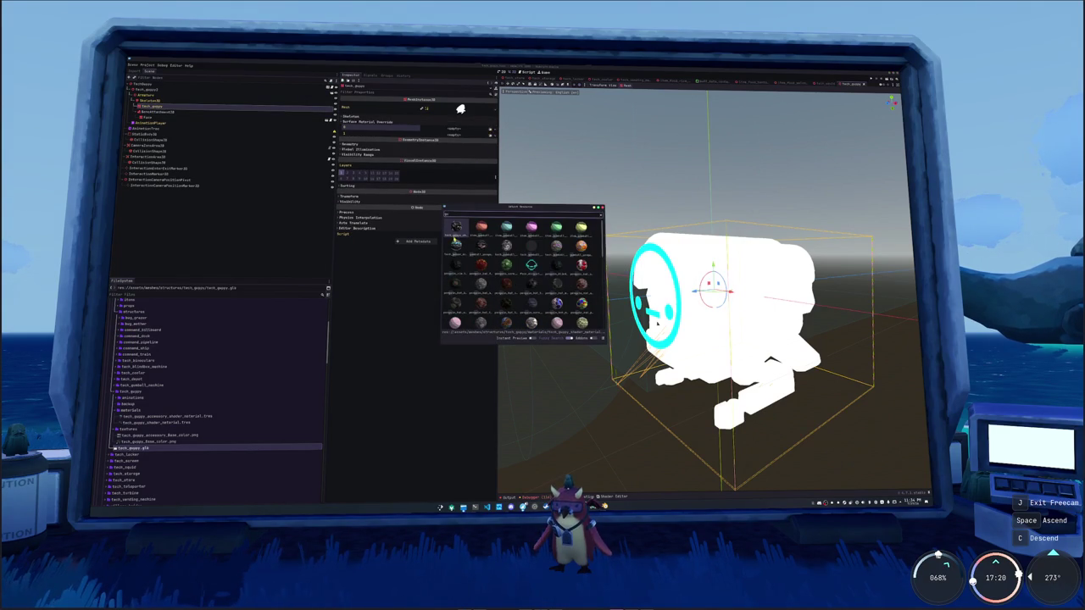
{"action": "double_click", "coordinate": [455, 243]}
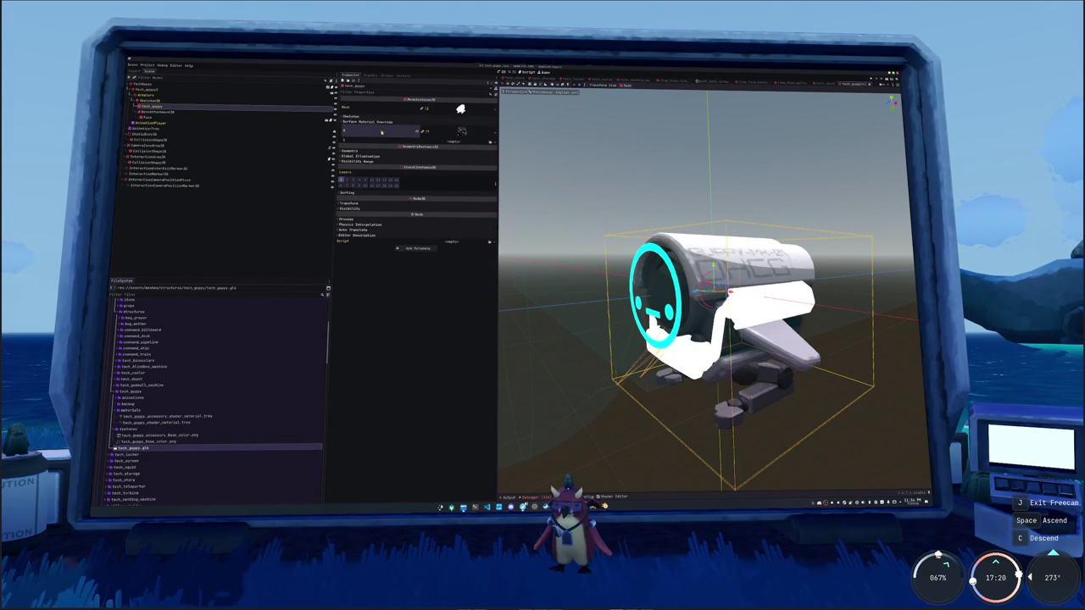
{"action": "left_click", "coordinate": [490, 144]}
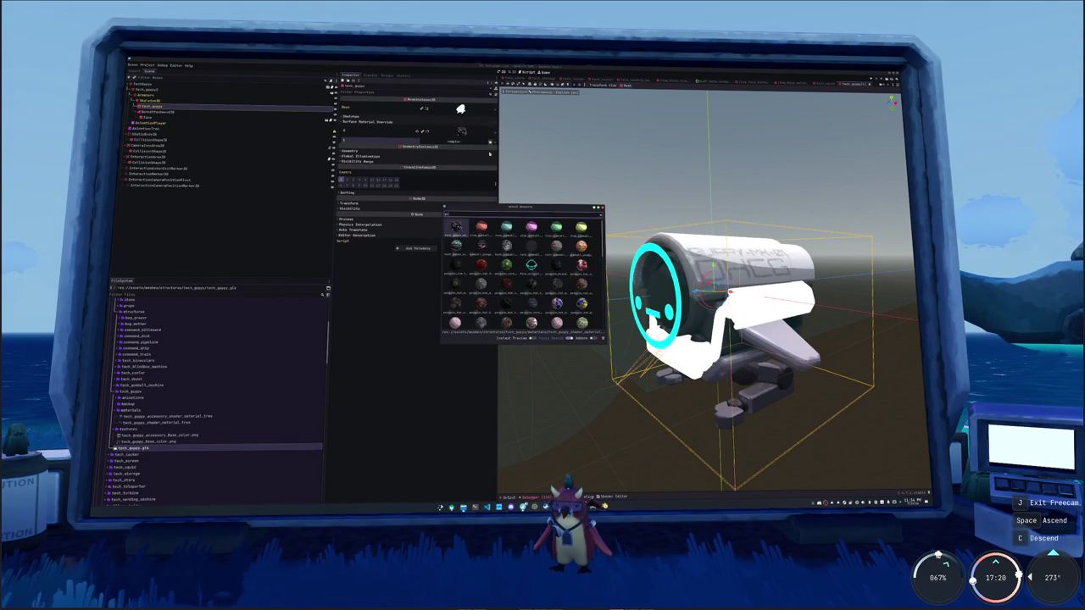
{"action": "double_click", "coordinate": [530, 264]}
{"action": "scroll", "coordinate": [712, 305], "scroll_direction": "down", "scroll_amount": 3}
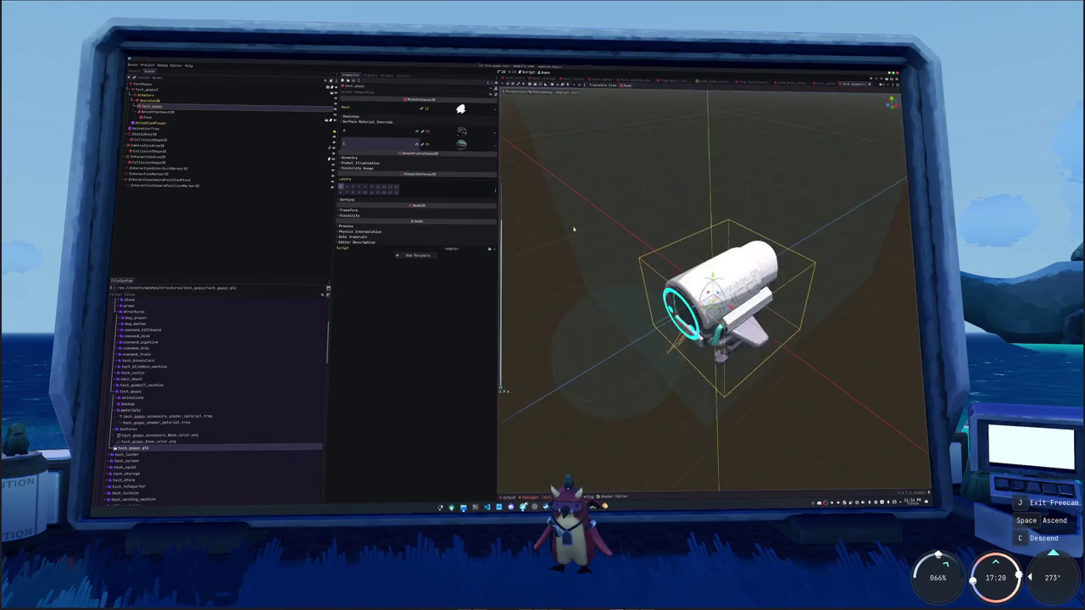
{"action": "scroll", "coordinate": [583, 202], "scroll_direction": "down", "scroll_amount": 4}
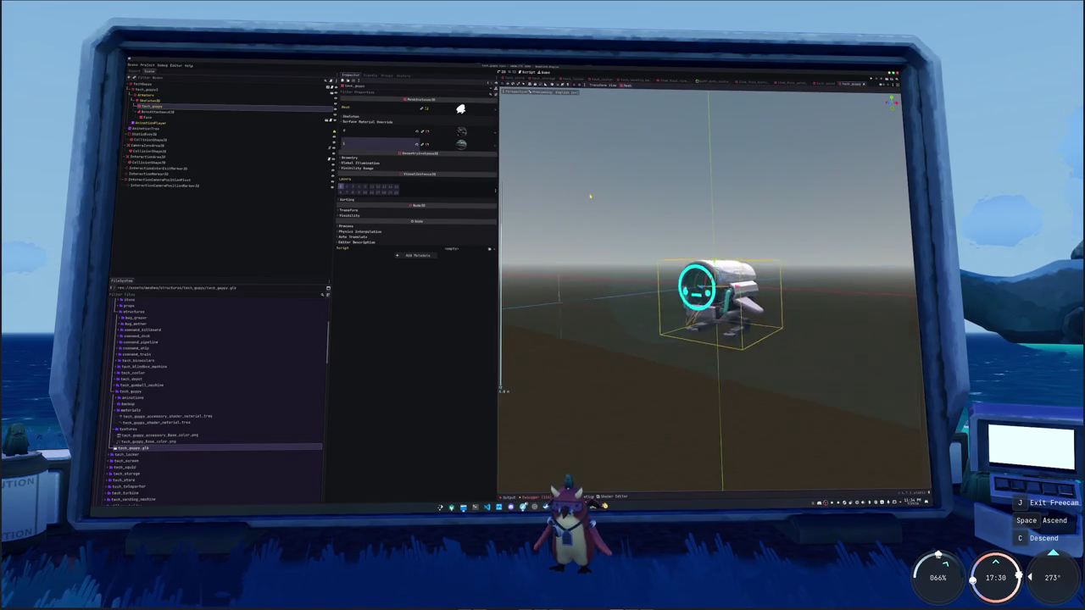
{"action": "mouse_move", "coordinate": [588, 196]}
{"action": "left_mouse_down"}
{"action": "mouse_move", "coordinate": [593, 217]}
{"action": "mouse_move", "coordinate": [610, 212]}
{"action": "left_mouse_up"}
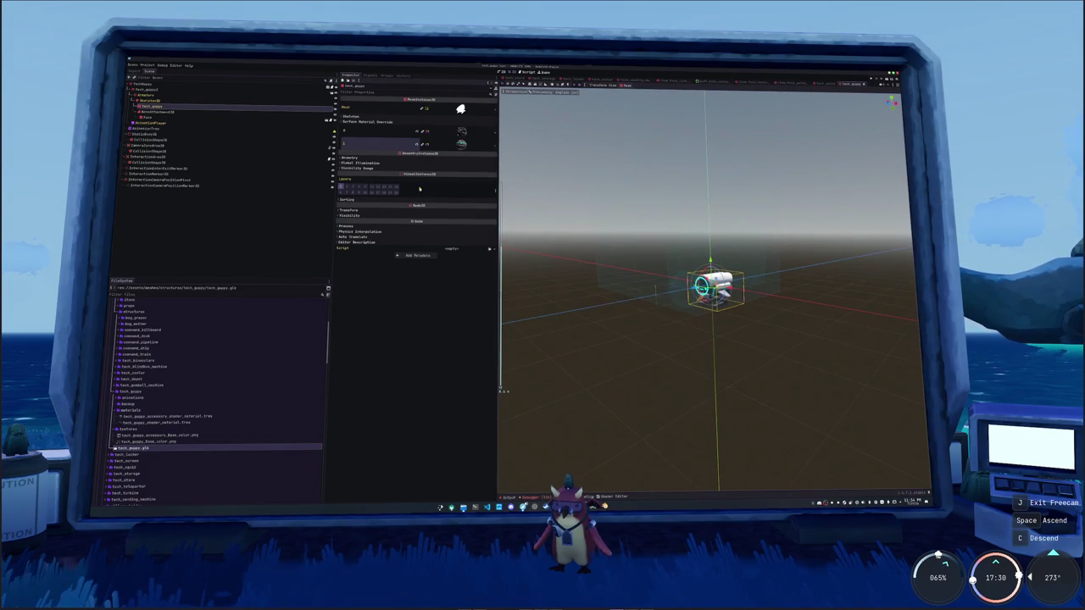
{"action": "left_click", "coordinate": [146, 128]}
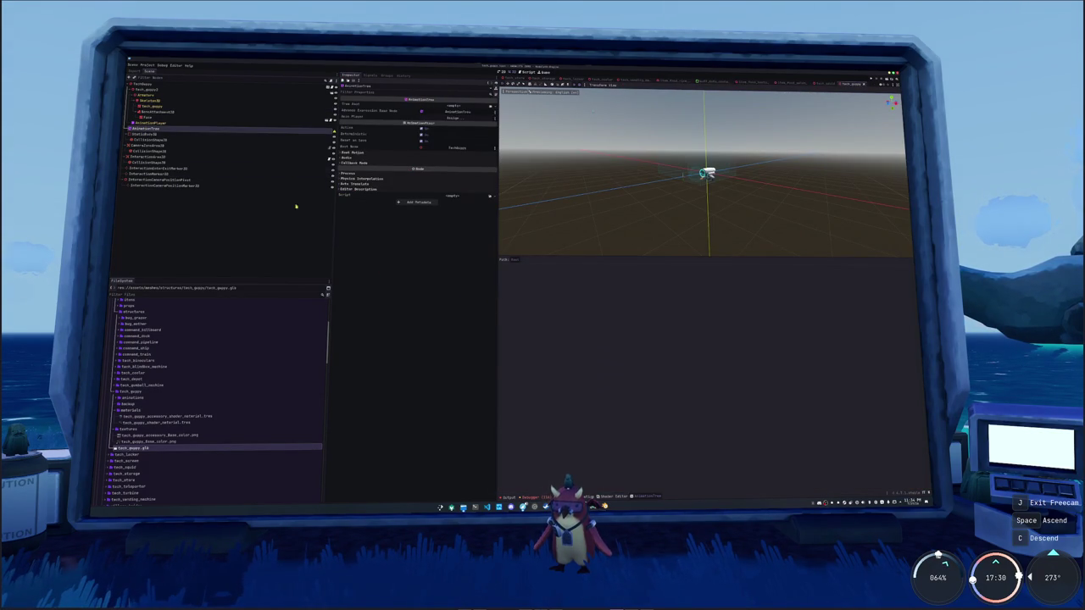
Set the AnimationTree's Tree Root to a new AnimationNodeBlendTree
{"action": "left_click", "coordinate": [475, 105]}
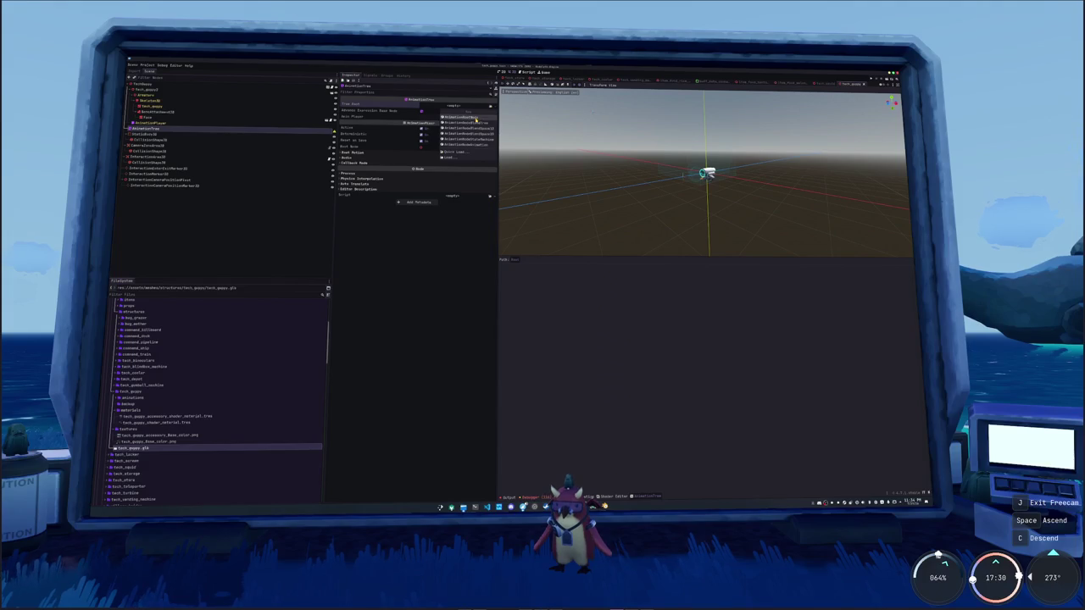
{"action": "left_click", "coordinate": [475, 148]}
{"action": "left_click", "coordinate": [417, 105]}
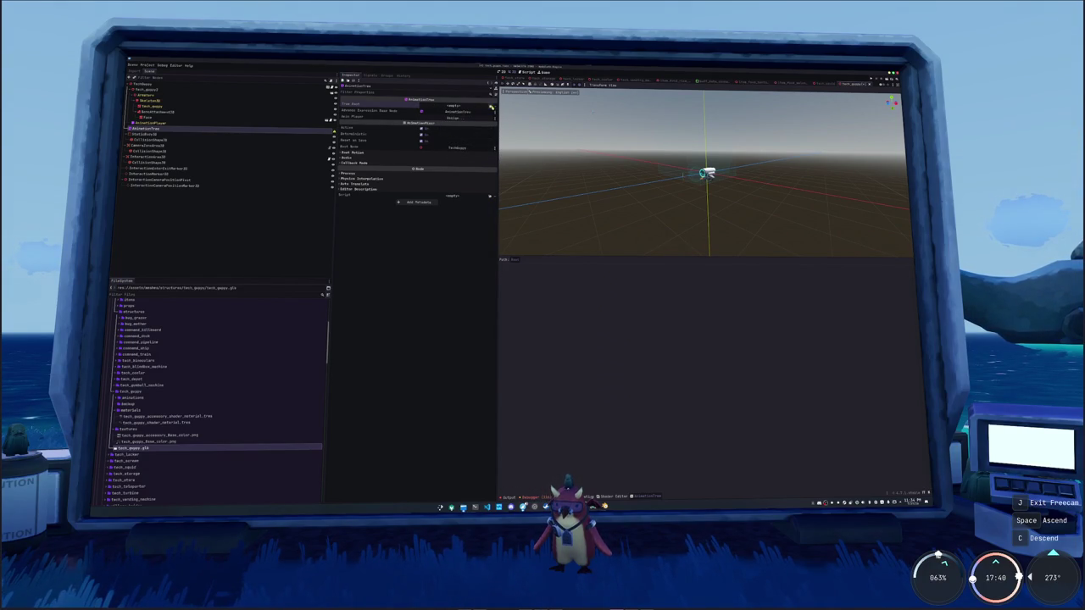
{"action": "left_click", "coordinate": [491, 108]}
{"action": "left_click", "coordinate": [467, 139]}
Add an Animation node, link the AnimationPlayer, wire it into Output, and save
{"action": "right_click", "coordinate": [600, 330]}
{"action": "left_click", "coordinate": [604, 334]}
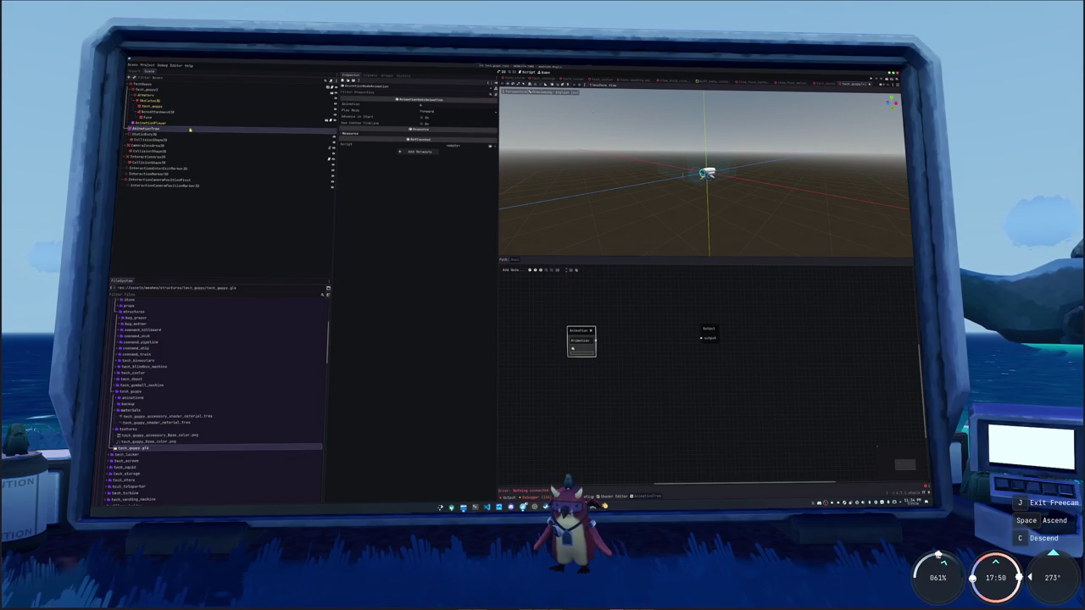
{"action": "left_click", "coordinate": [151, 128]}
{"action": "left_click", "coordinate": [456, 118]}
{"action": "double_click", "coordinate": [519, 233]}
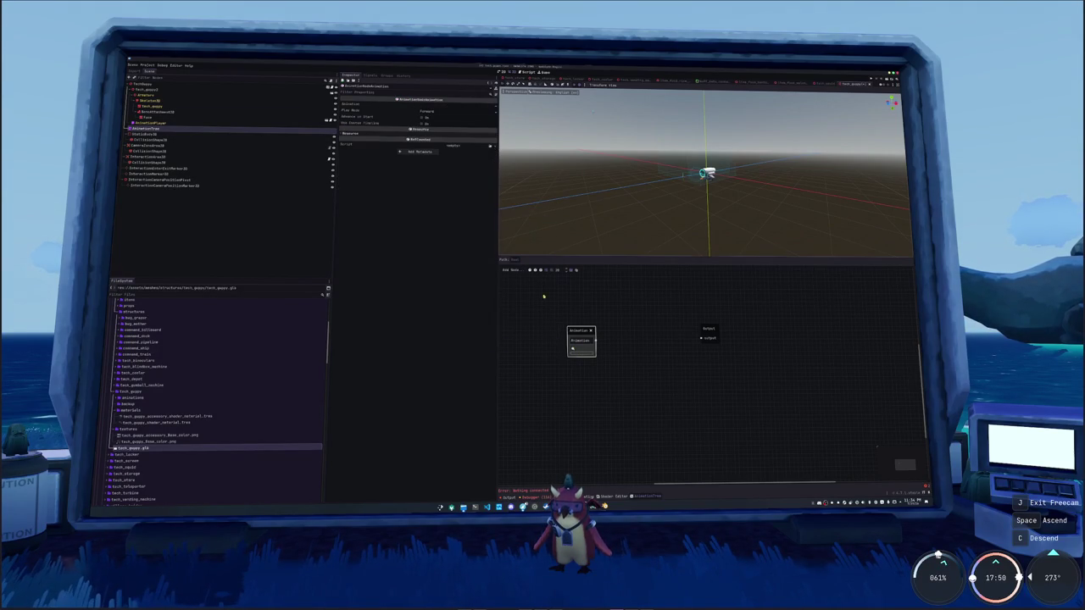
{"action": "left_click_drag", "start_coordinate": [596, 343], "coordinate": [702, 338]}
{"action": "key", "text": "ctrl+s"}
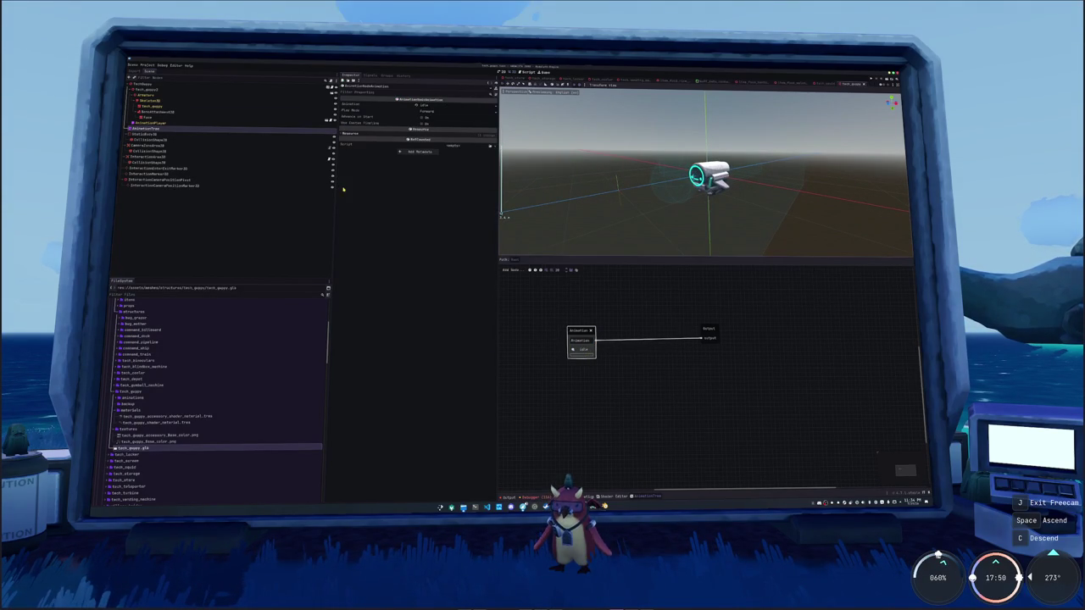
Inspect the AnimationPlayer node and its animations
{"action": "left_click", "coordinate": [145, 90]}
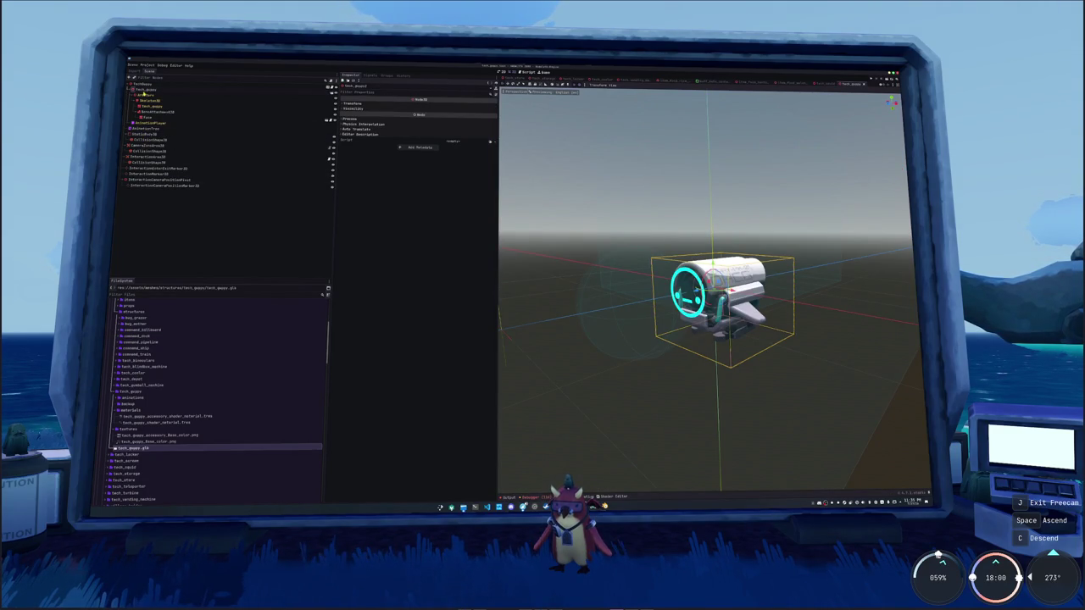
{"action": "left_click", "coordinate": [150, 123]}
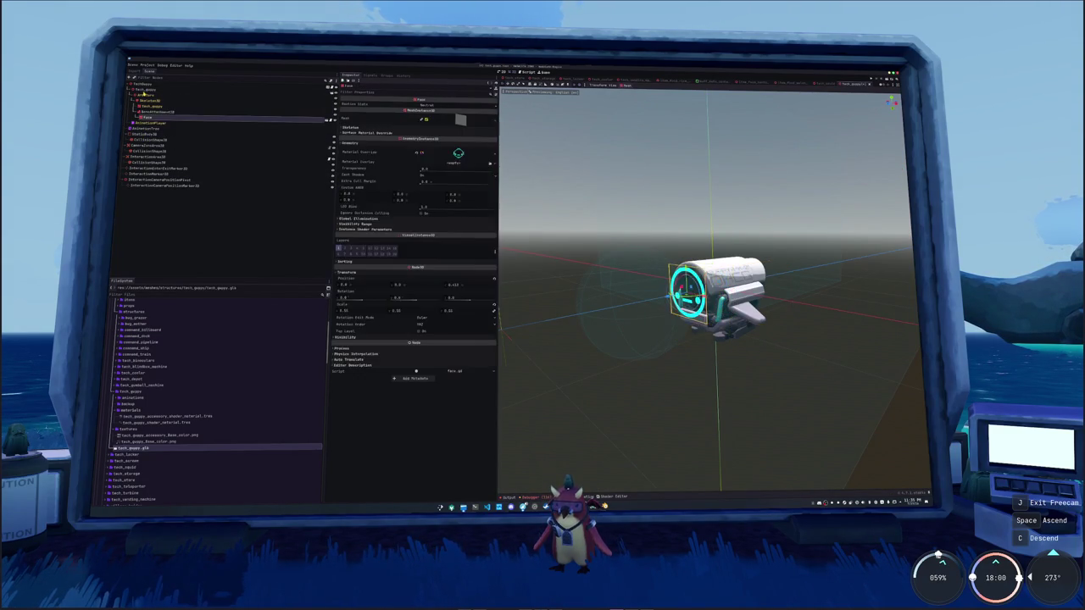
{"action": "key", "text": "Down"}
{"action": "key", "text": "Down"}
{"action": "key", "text": "Down"}
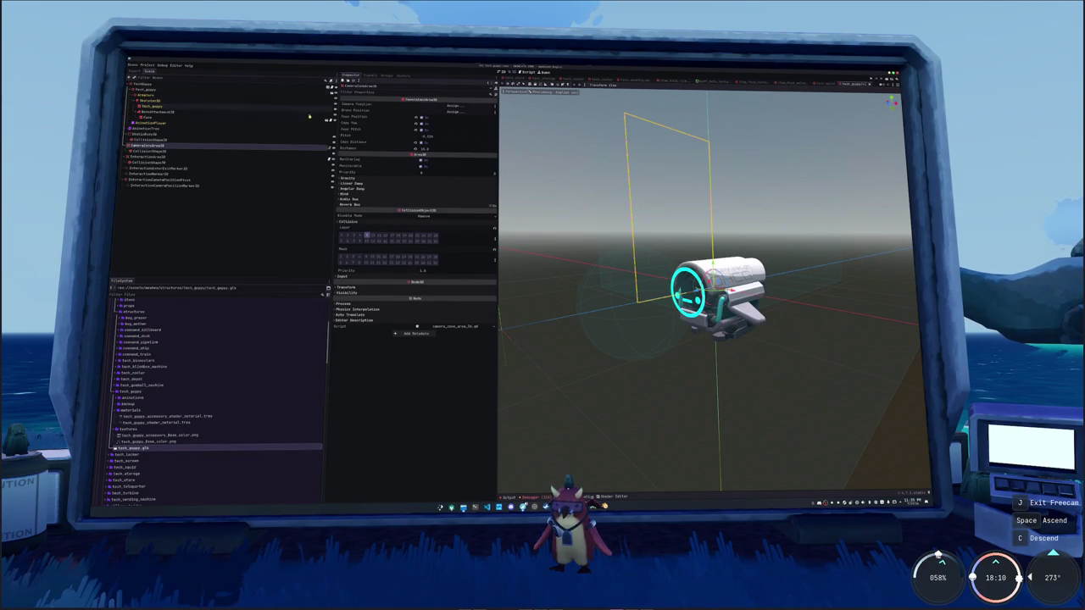
Inspect the InteractionArea3D node and its collision shape from overhead
{"action": "scroll", "coordinate": [601, 219], "scroll_direction": "down", "scroll_amount": 3}
{"action": "left_click_drag", "start_coordinate": [601, 279], "coordinate": [601, 218]}
{"action": "left_click", "coordinate": [149, 151]}
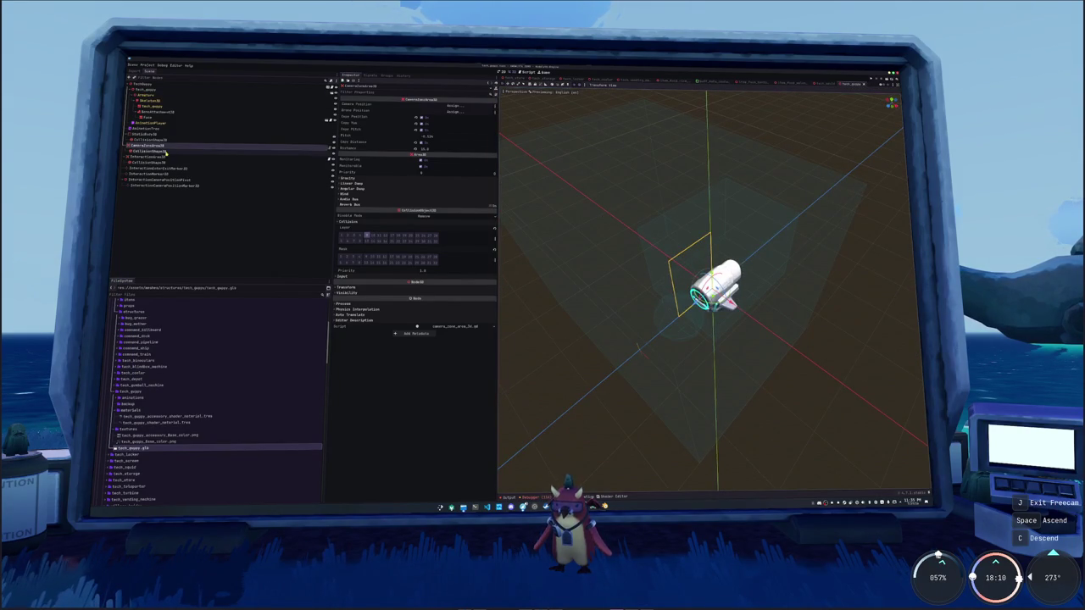
{"action": "left_click", "coordinate": [157, 156]}
{"action": "left_click", "coordinate": [165, 162]}
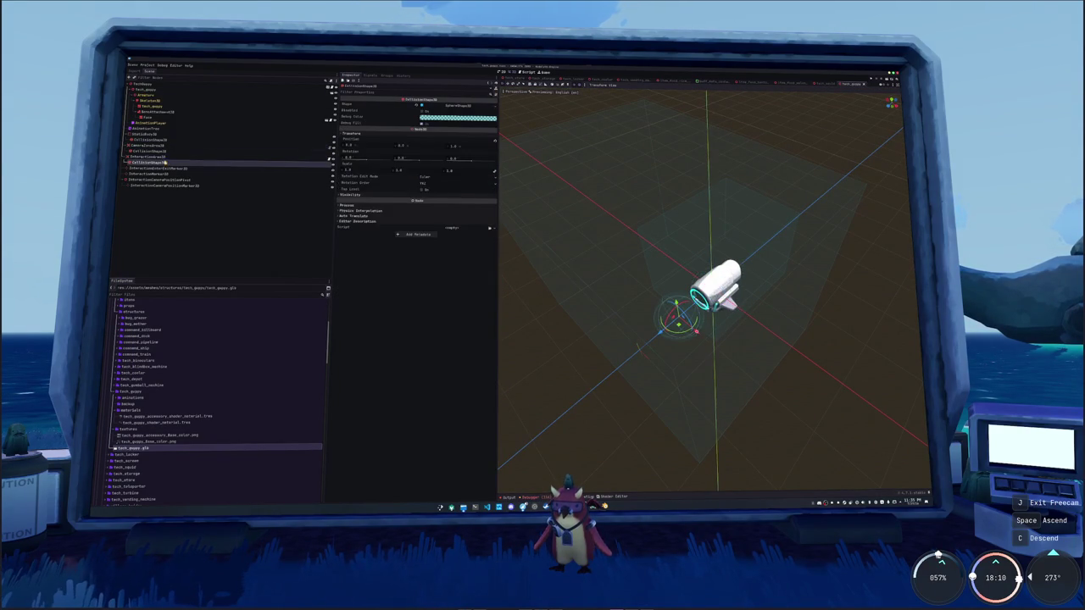
Raise the root tech_guppy node along the Y axis above the grid
{"action": "left_click", "coordinate": [146, 89]}
{"action": "scroll", "coordinate": [582, 235], "scroll_direction": "down", "scroll_amount": 2}
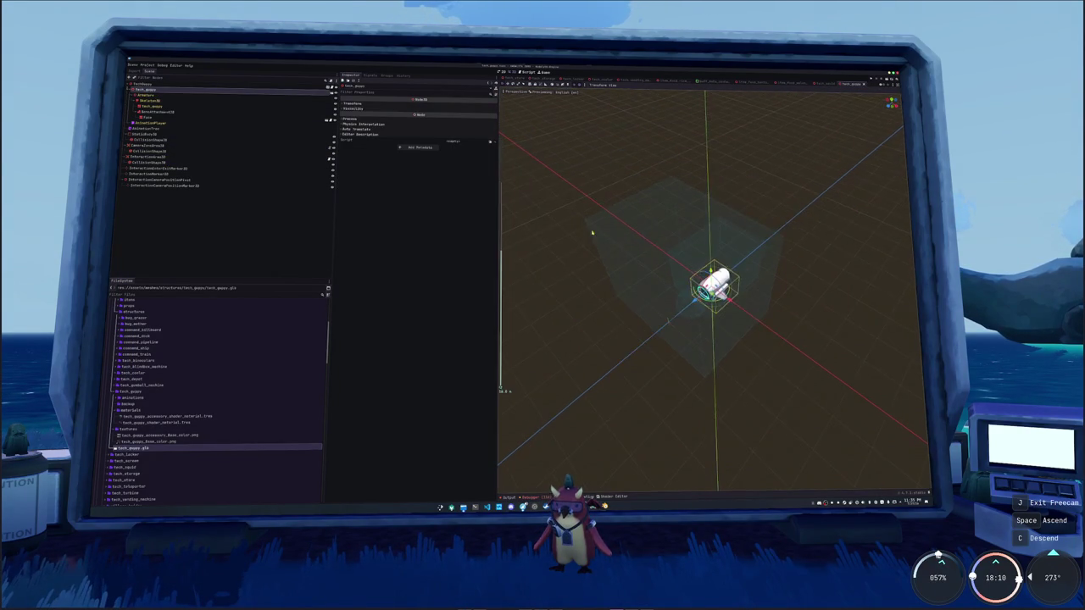
{"action": "left_click_drag", "start_coordinate": [581, 235], "coordinate": [652, 244]}
{"action": "left_click_drag", "start_coordinate": [710, 261], "coordinate": [709, 204]}
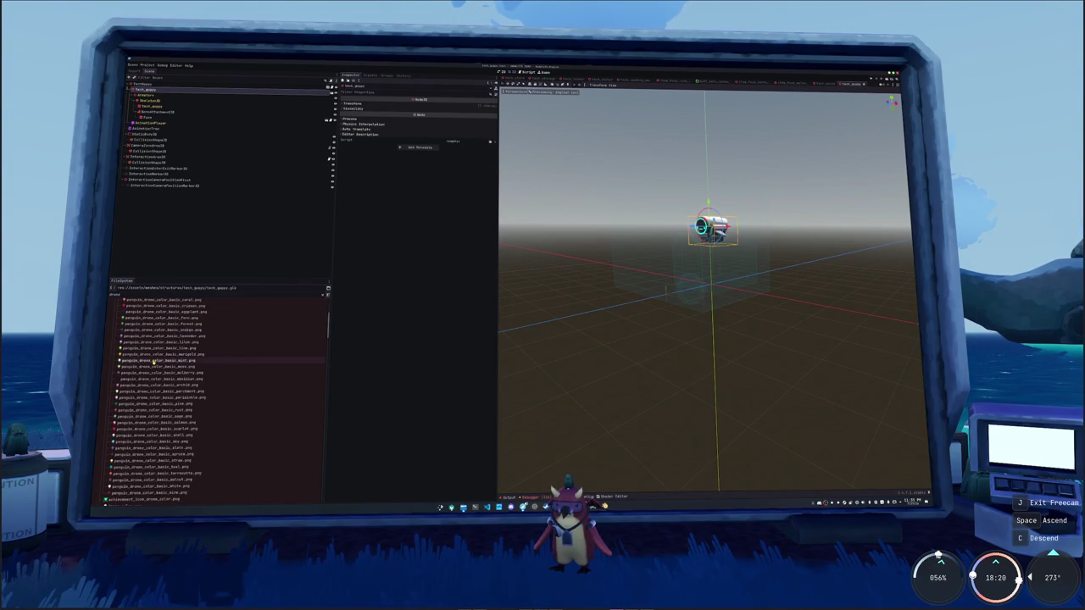
Instance drone_particles.tscn under the tech_guppy node and save the scene
{"action": "mouse_move", "coordinate": [154, 362]}
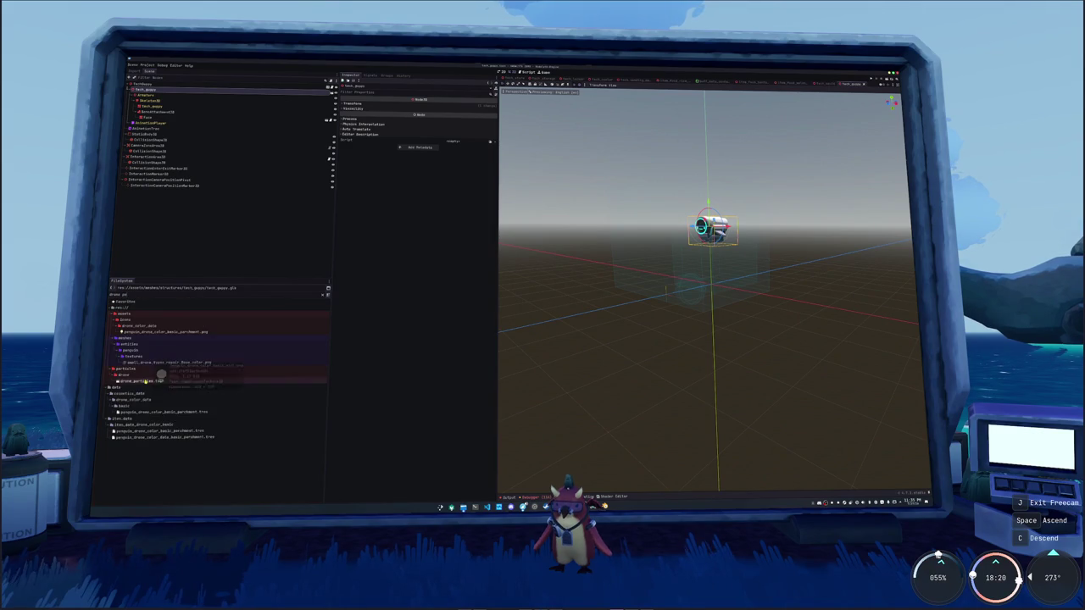
{"action": "mouse_move", "coordinate": [139, 380]}
{"action": "left_mouse_down"}
{"action": "mouse_move", "coordinate": [219, 244]}
{"action": "mouse_move", "coordinate": [145, 99]}
{"action": "left_mouse_up"}
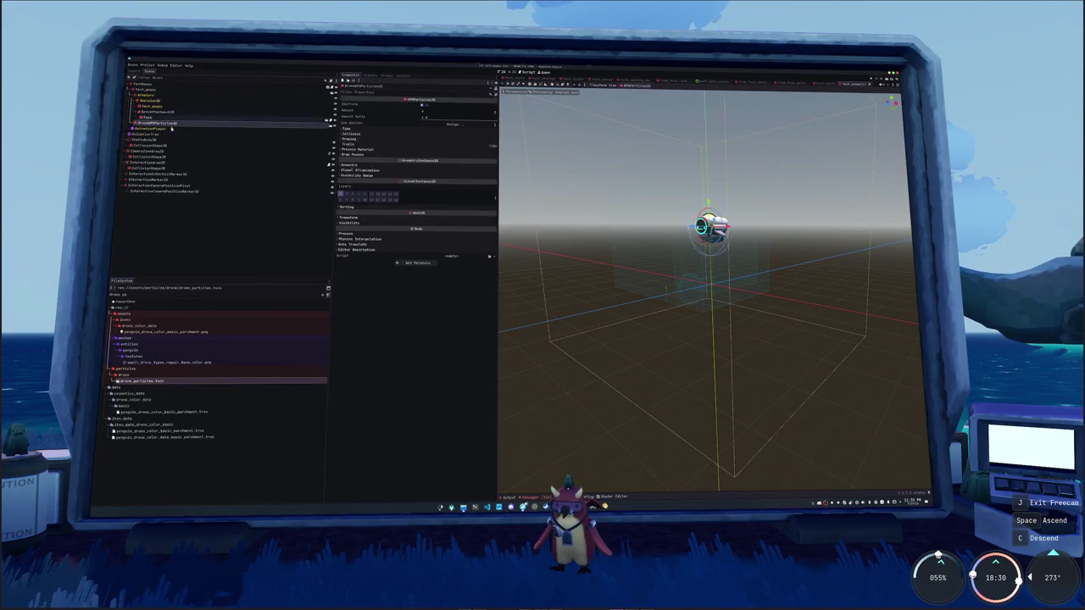
{"action": "mouse_move", "coordinate": [594, 197]}
{"action": "left_mouse_down"}
{"action": "mouse_move", "coordinate": [600, 228]}
{"action": "mouse_move", "coordinate": [628, 256]}
{"action": "left_mouse_up"}
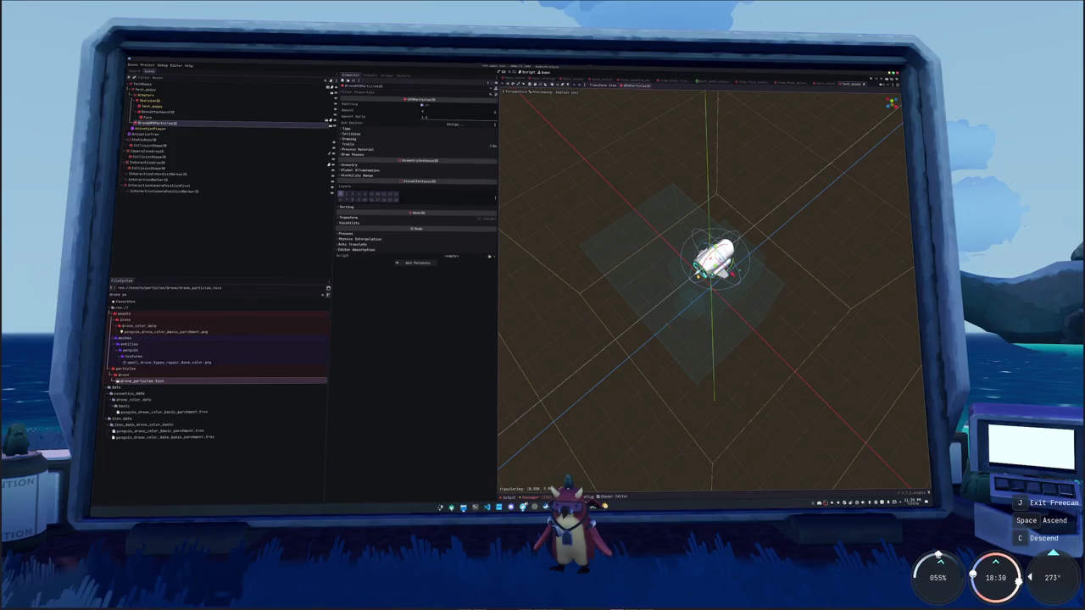
{"action": "key", "text": "ctrl+s"}
{"action": "left_click_drag", "start_coordinate": [622, 291], "coordinate": [569, 251]}
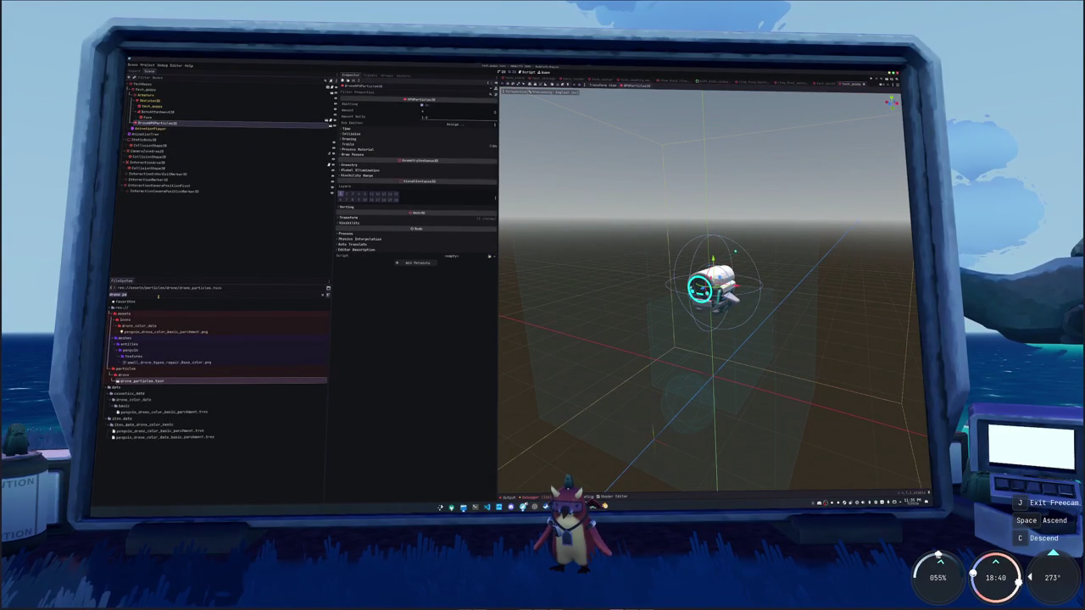
{"action": "key", "text": "ctrl+a"}
{"action": "type", "text": "node"}
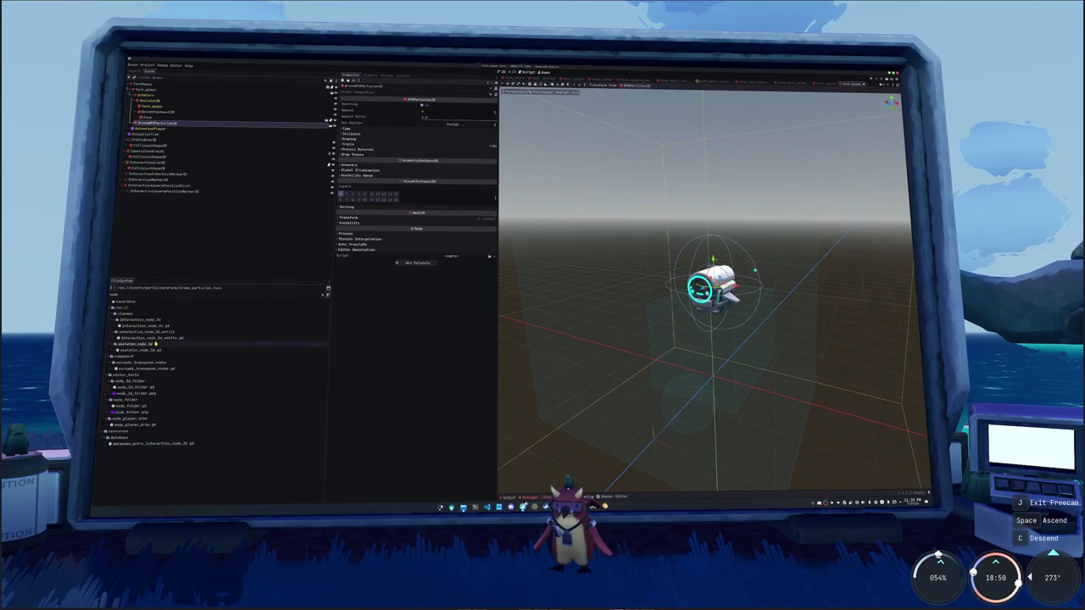
Create a local_jitter folder inside the component folder
{"action": "key", "text": "BackSpace"}
{"action": "key", "text": "BackSpace"}
{"action": "key", "text": "BackSpace"}
{"action": "type", "text": "local"}
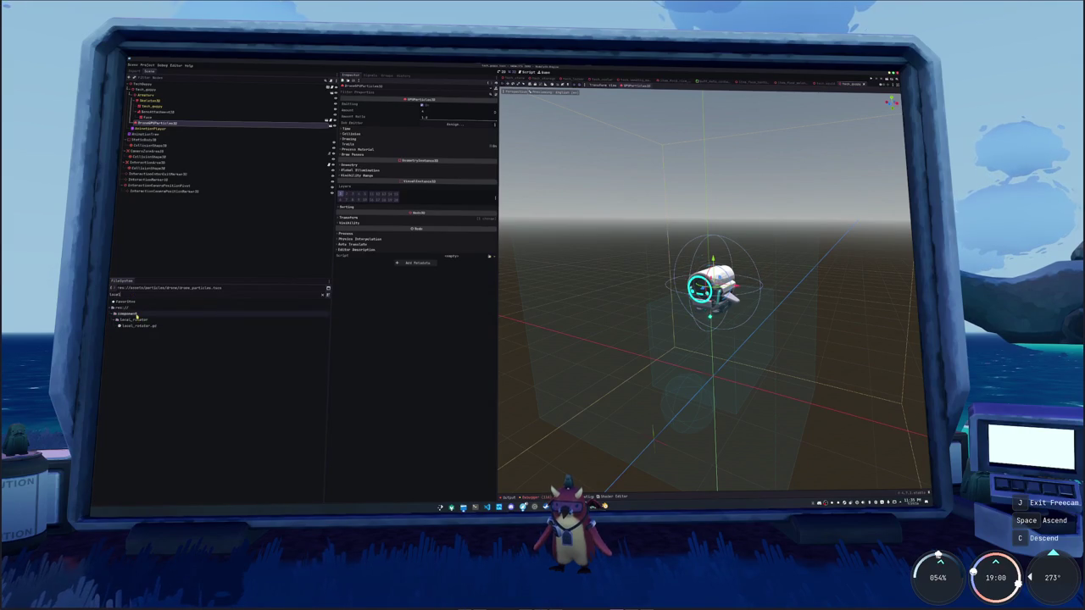
{"action": "right_click", "coordinate": [133, 314]}
{"action": "mouse_move", "coordinate": [169, 319]}
{"action": "left_click", "coordinate": [227, 321]}
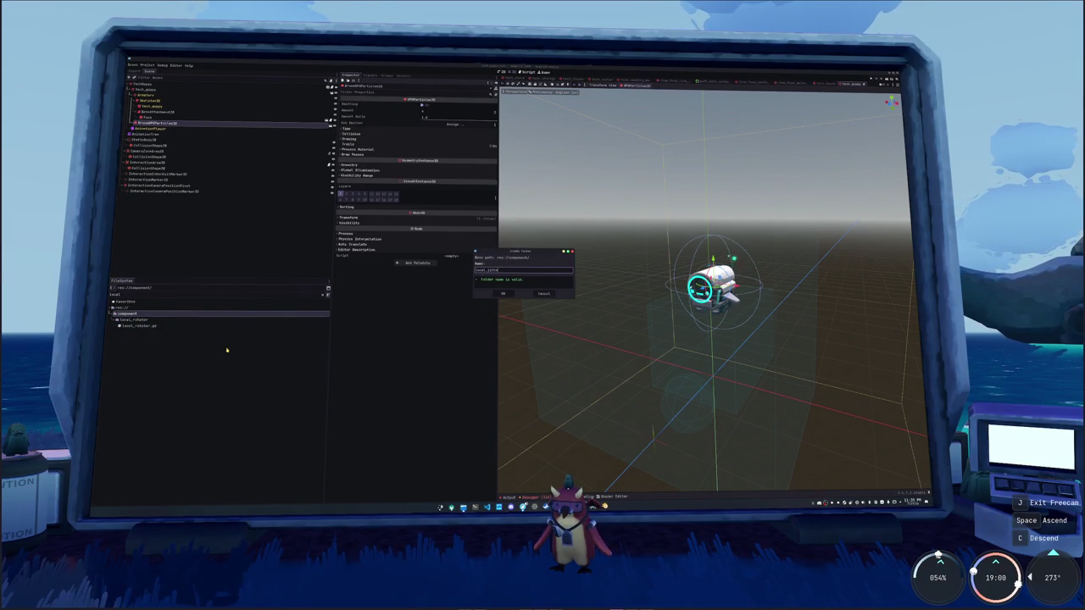
{"action": "key", "text": "Return"}
Create a new local_jitter.gd script inside the local_jitter folder
{"action": "right_click", "coordinate": [145, 320]}
{"action": "mouse_move", "coordinate": [170, 323]}
{"action": "left_click", "coordinate": [240, 335]}
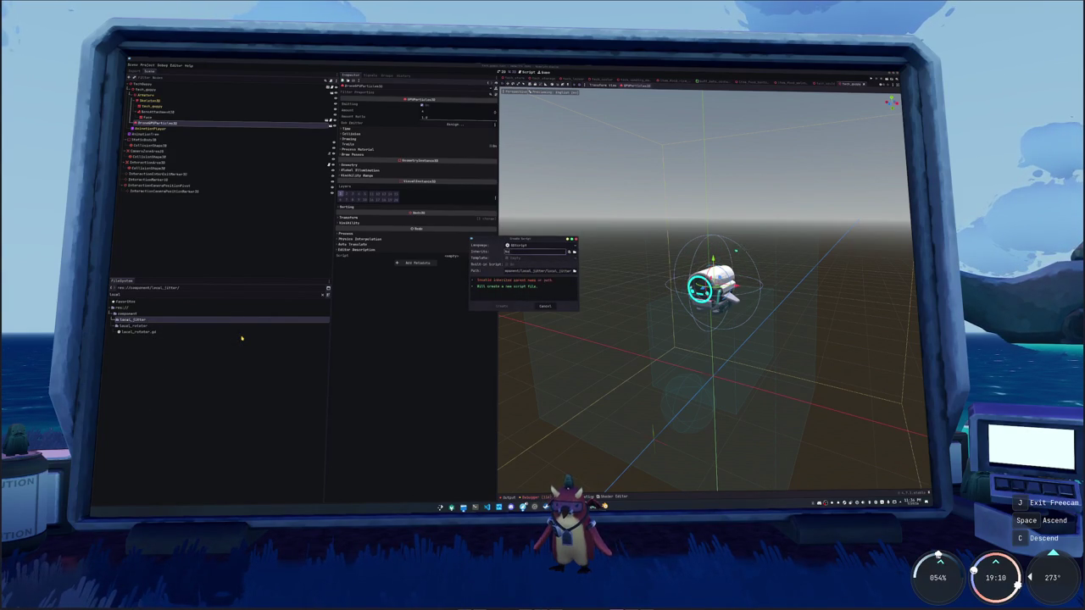
{"action": "type", "text": "t"}
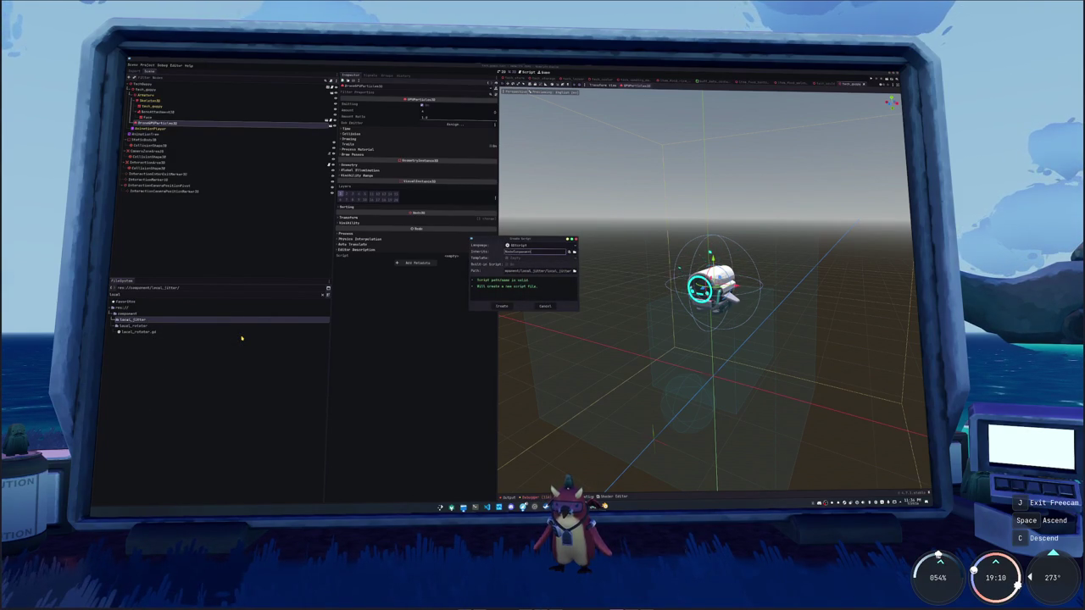
{"action": "left_click", "coordinate": [500, 306]}
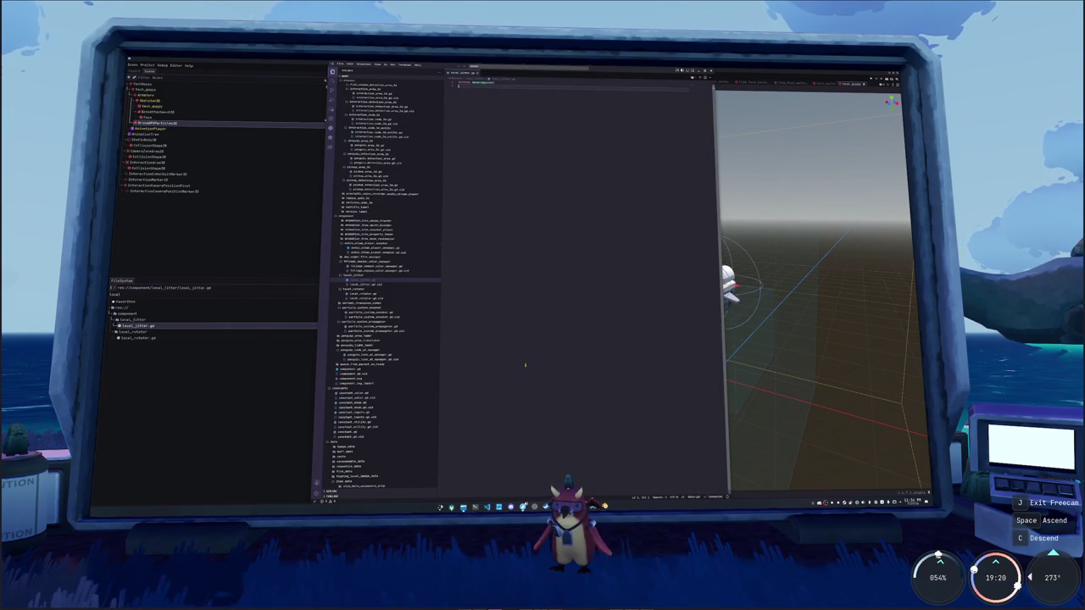
Add 'class_name LocalJitter' below the extends NodeComponent line in local_jitter.gd
{"action": "type", "text": "class_name "}
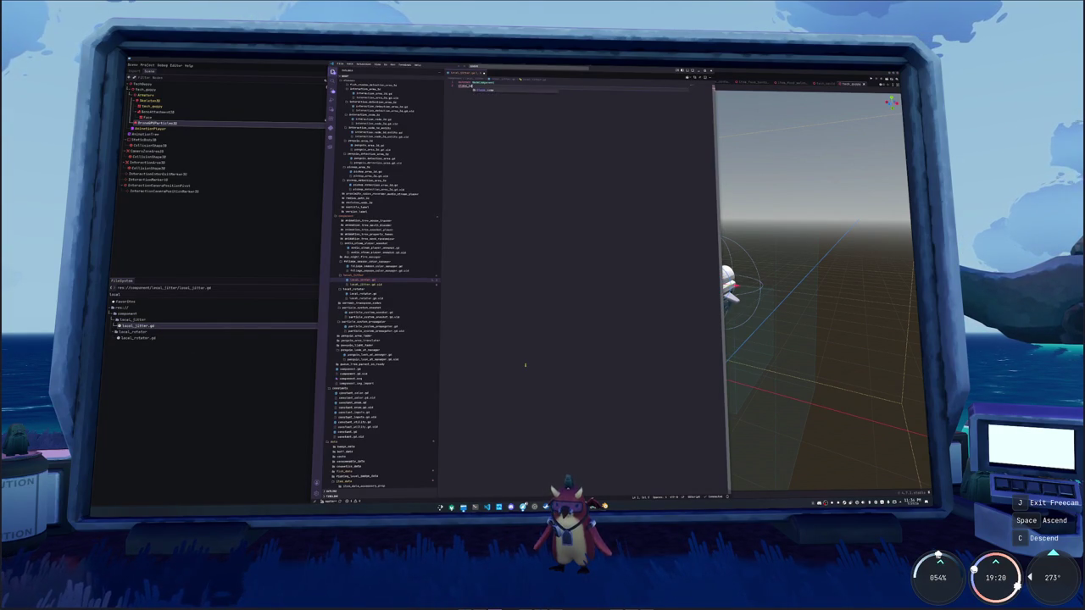
{"action": "type", "text": "LocalJitter"}
{"action": "key", "text": "Return"}
{"action": "key", "text": "Return"}
{"action": "key", "text": "ctrl+equal"}
{"action": "key", "text": "ctrl+equal"}
{"action": "key", "text": "ctrl+equal"}
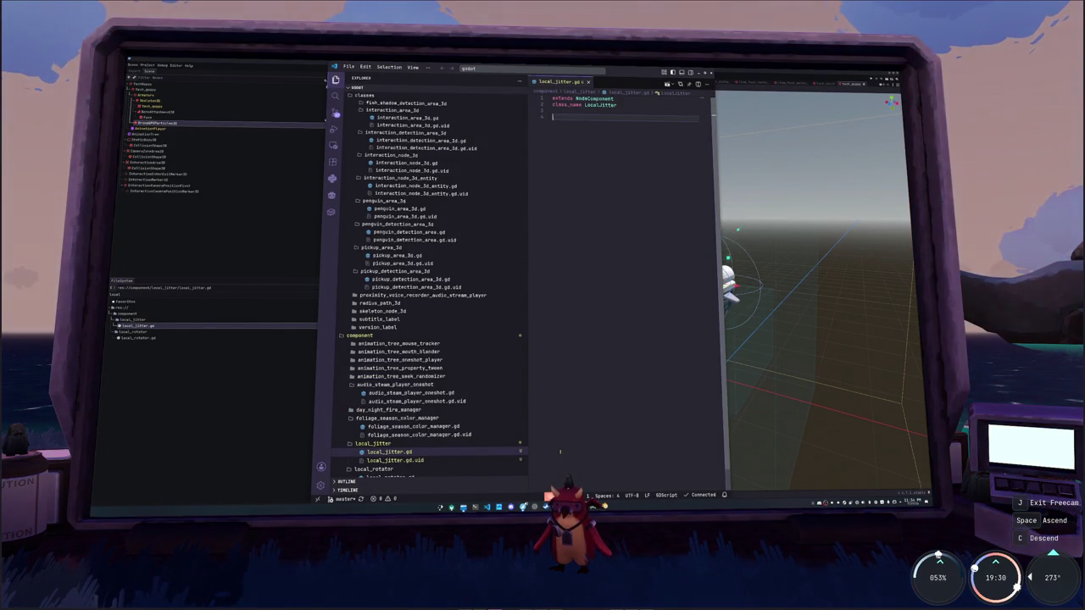
{"action": "mouse_move", "coordinate": [581, 507]}
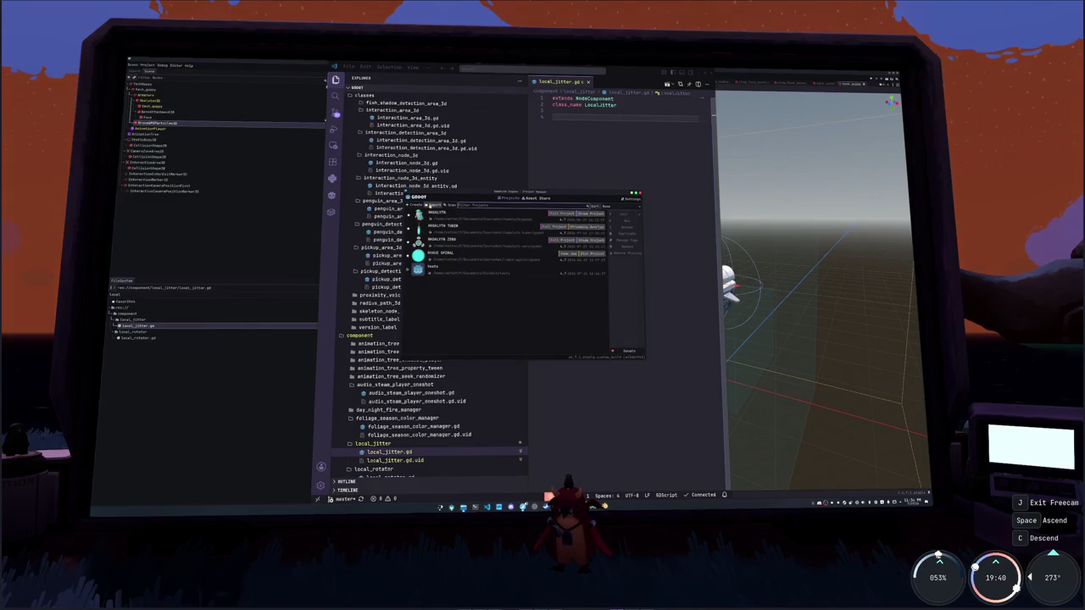
Import the project from the tuber repository's godot folder under Documents into the project list
{"action": "left_click", "coordinate": [430, 206]}
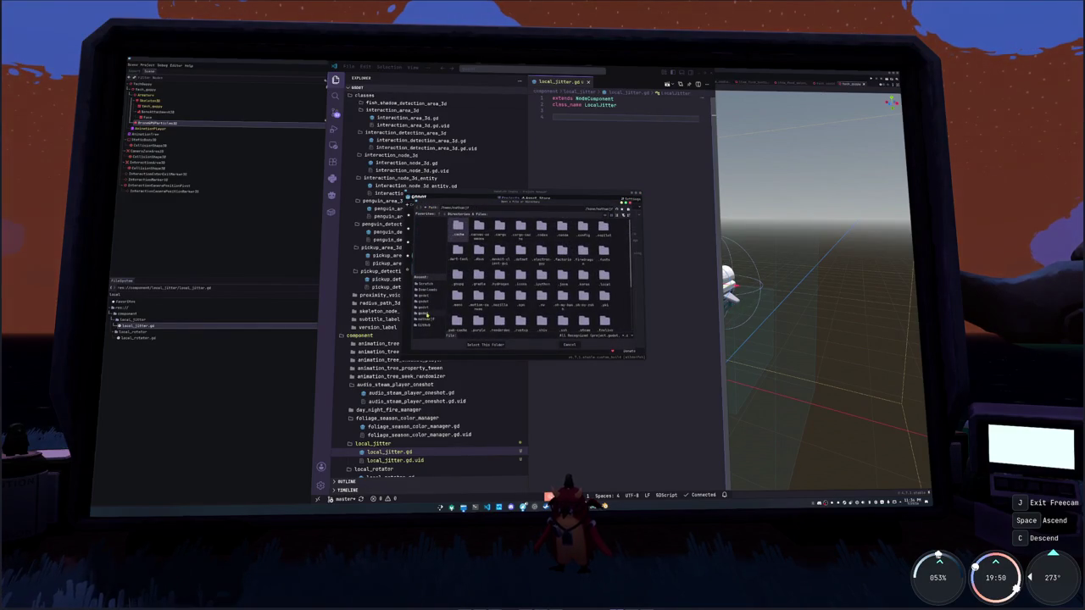
{"action": "left_click", "coordinate": [425, 326]}
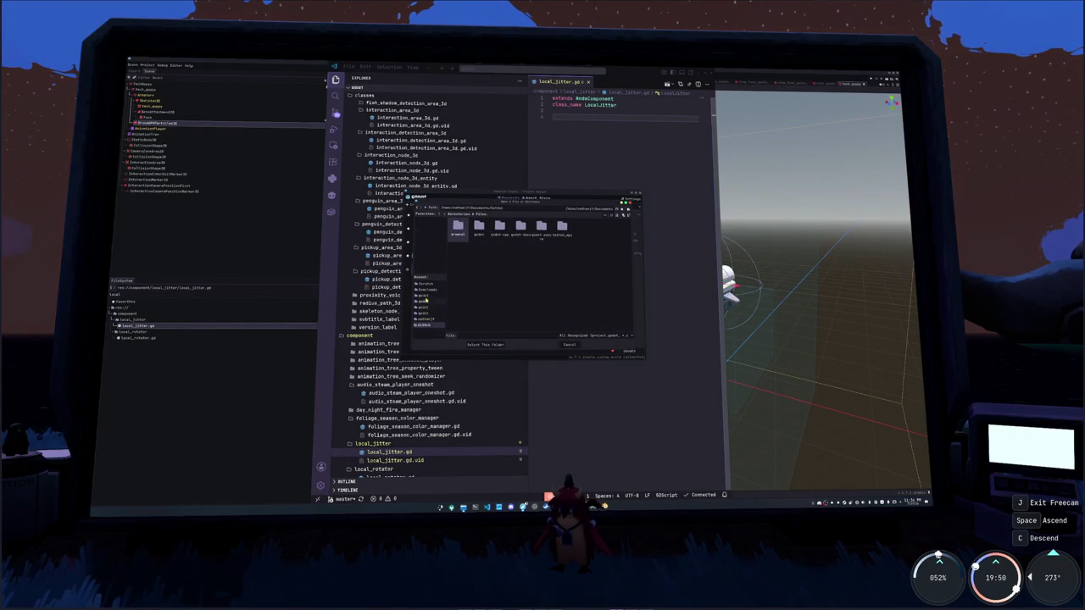
{"action": "left_click", "coordinate": [424, 208]}
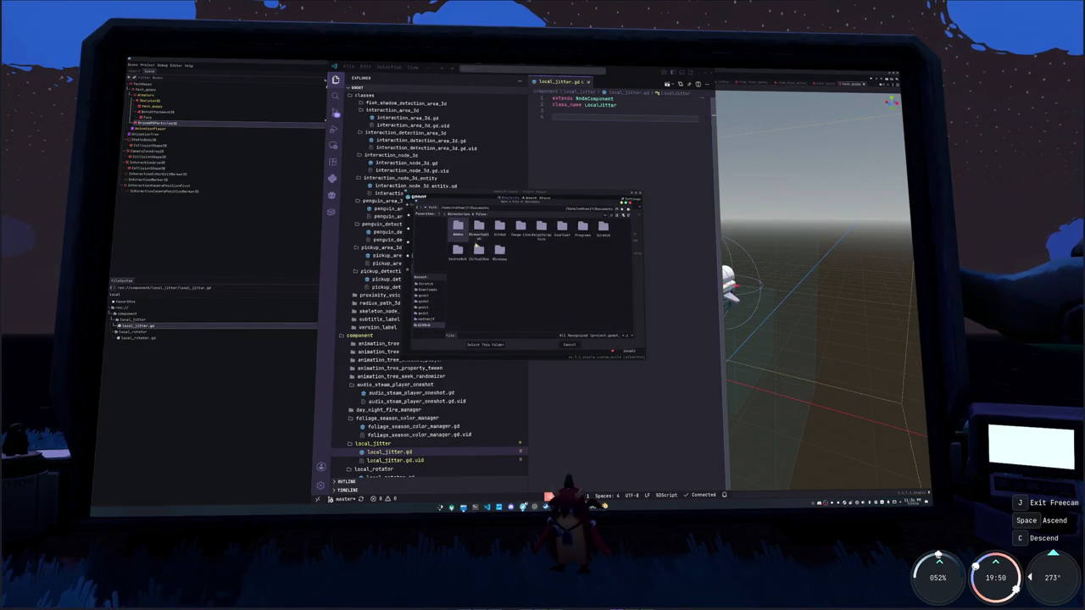
{"action": "left_click", "coordinate": [612, 215]}
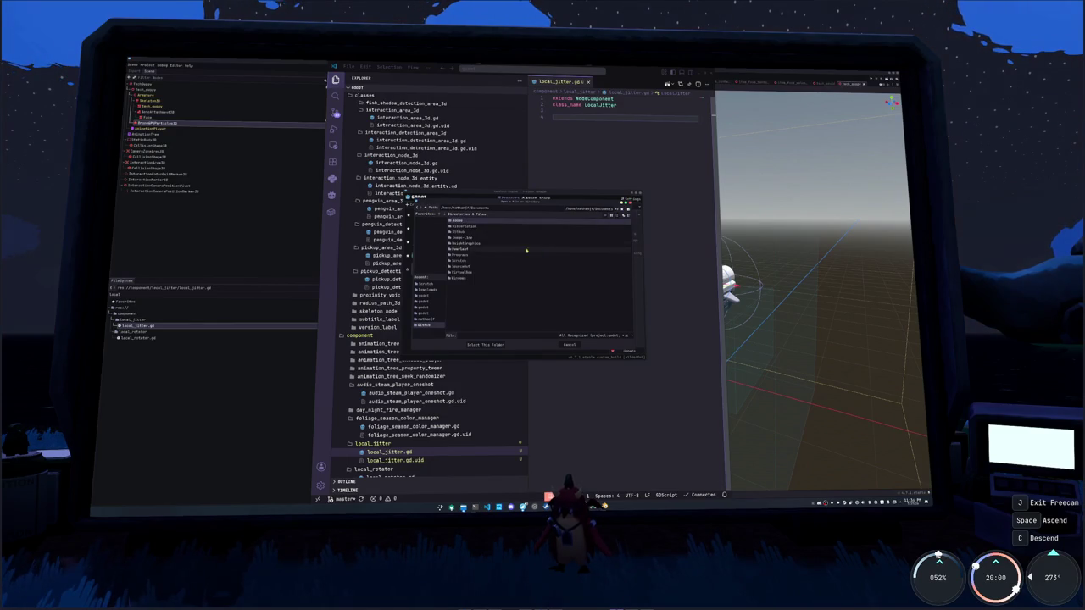
{"action": "double_click", "coordinate": [464, 265]}
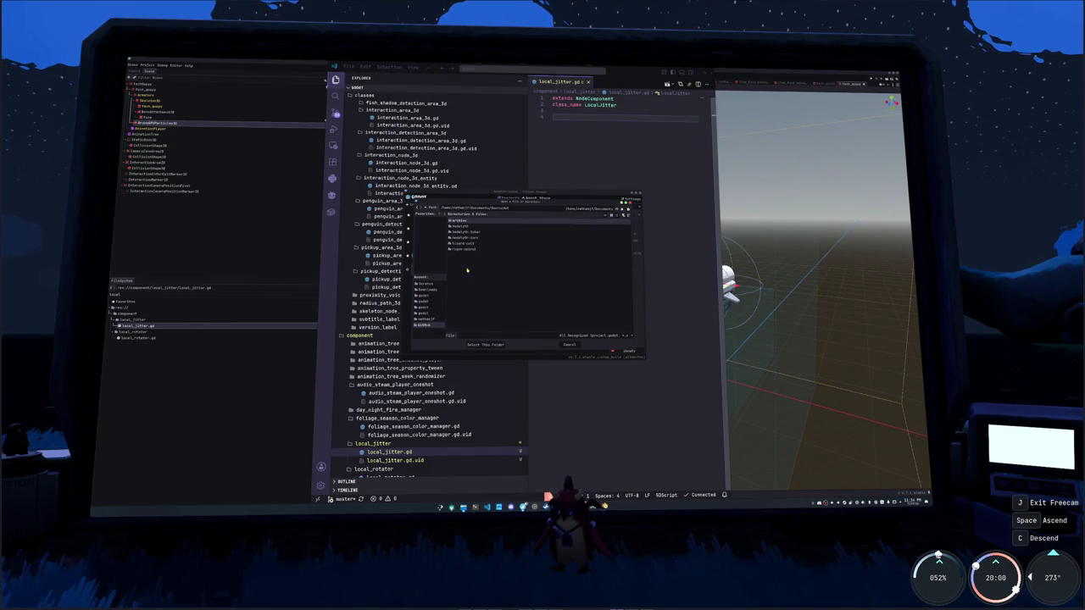
{"action": "double_click", "coordinate": [472, 227]}
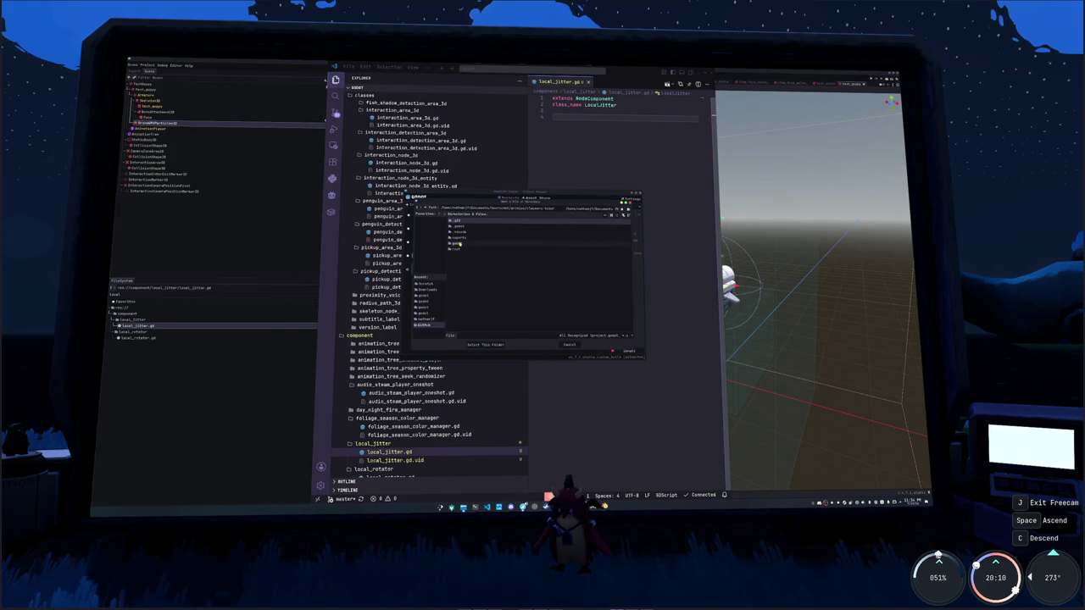
{"action": "double_click", "coordinate": [463, 244]}
{"action": "left_click", "coordinate": [482, 344]}
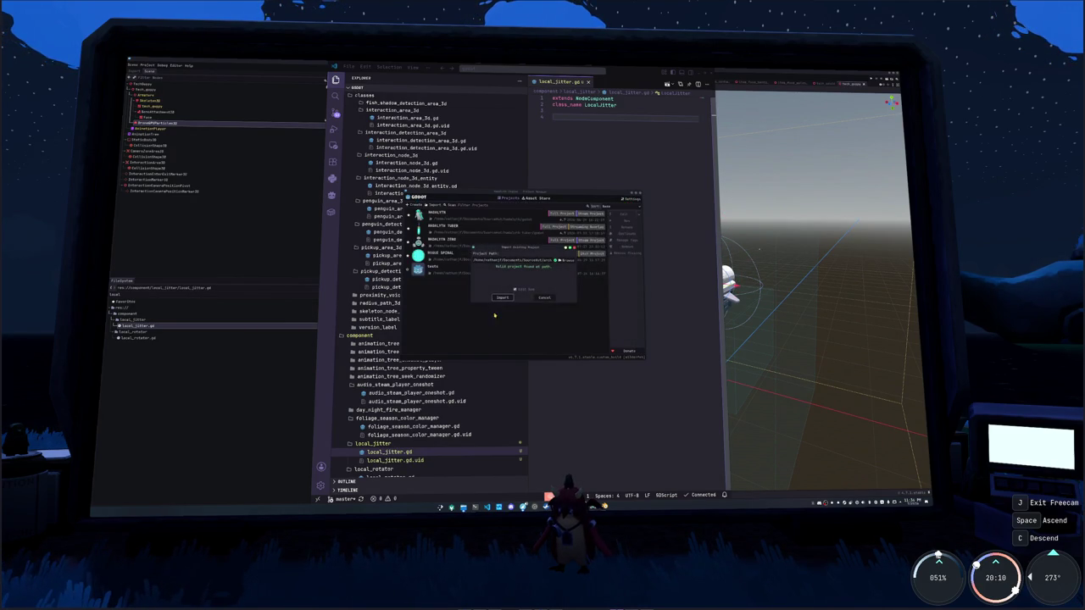
{"action": "left_click", "coordinate": [501, 296]}
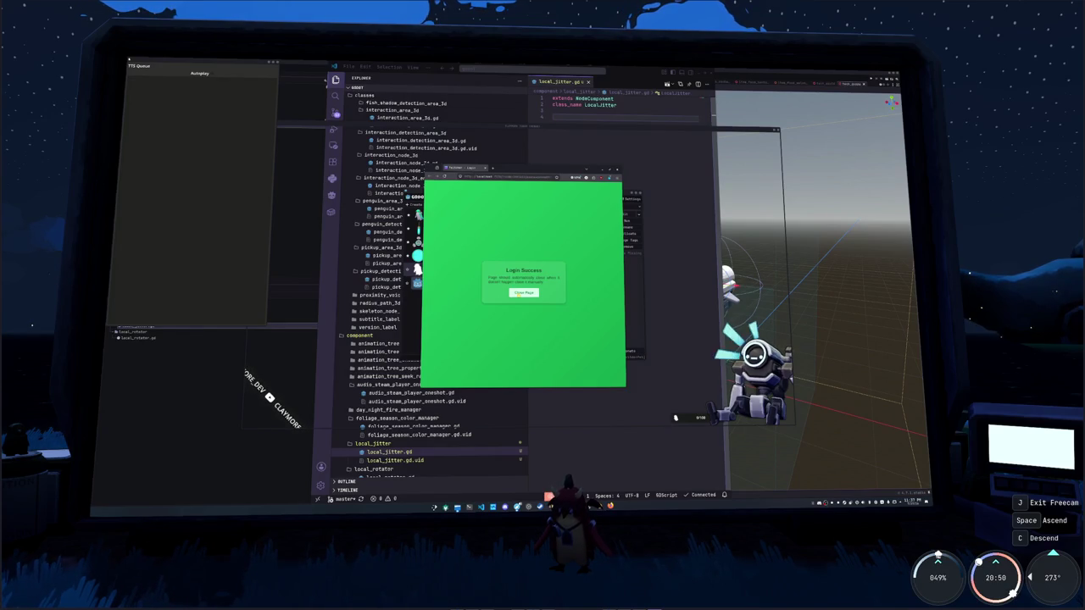
Close the Login Success browser page to show the tuber project in the editor
{"action": "left_click", "coordinate": [523, 293]}
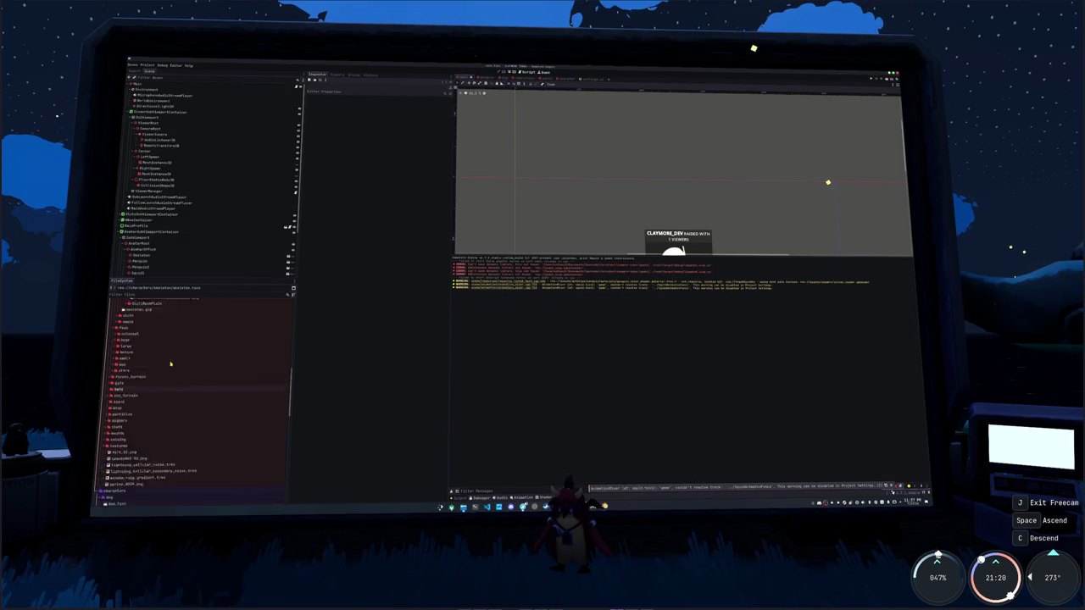
Expand the addons/twitcher folder in the FileSystem dock
{"action": "double_click", "coordinate": [123, 320]}
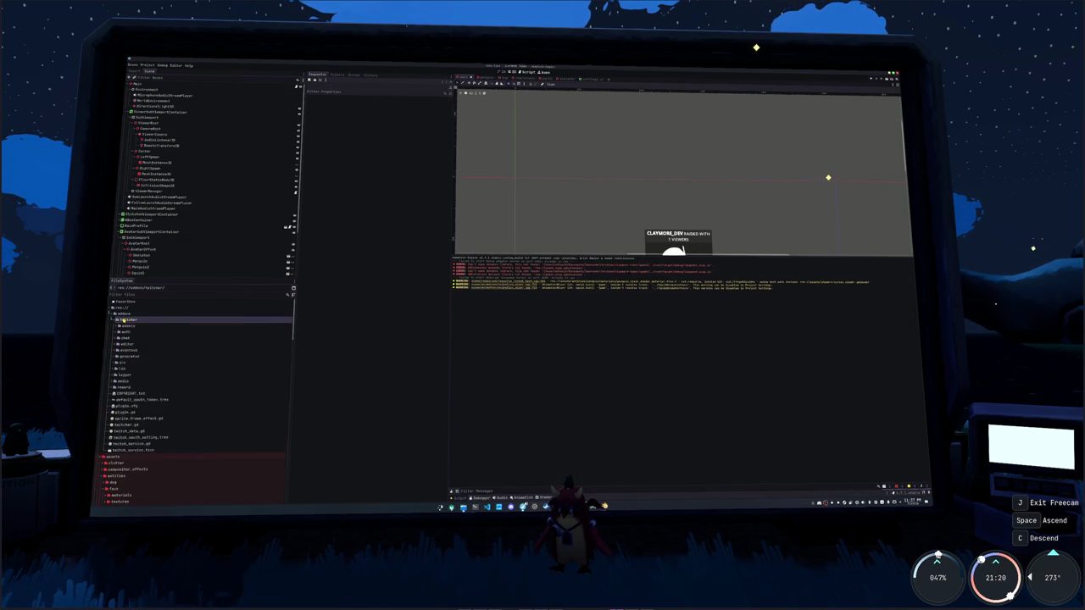
{"action": "double_click", "coordinate": [124, 319]}
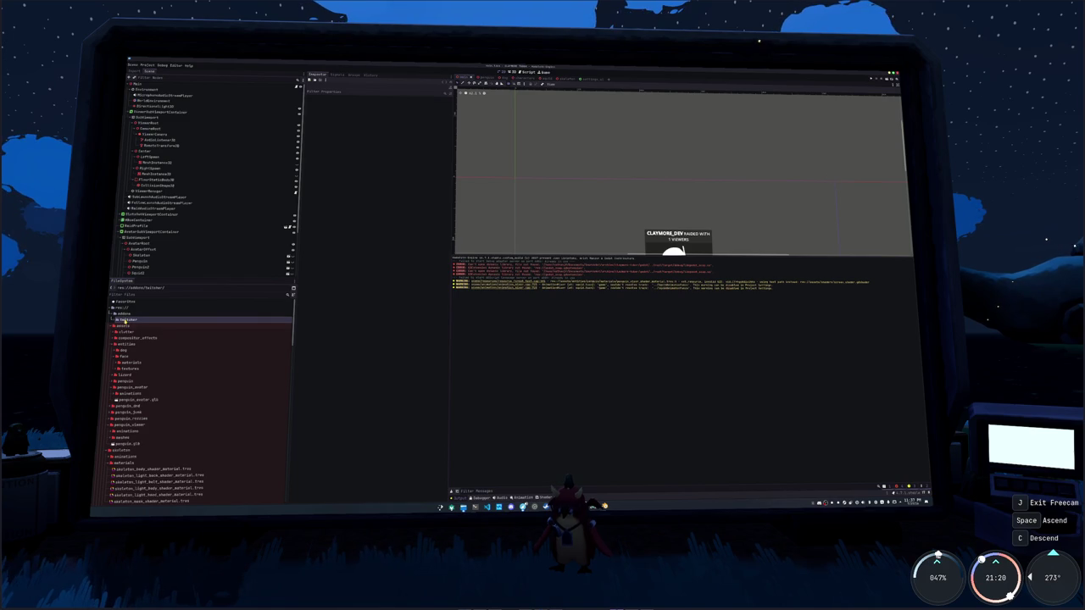
{"action": "double_click", "coordinate": [123, 321]}
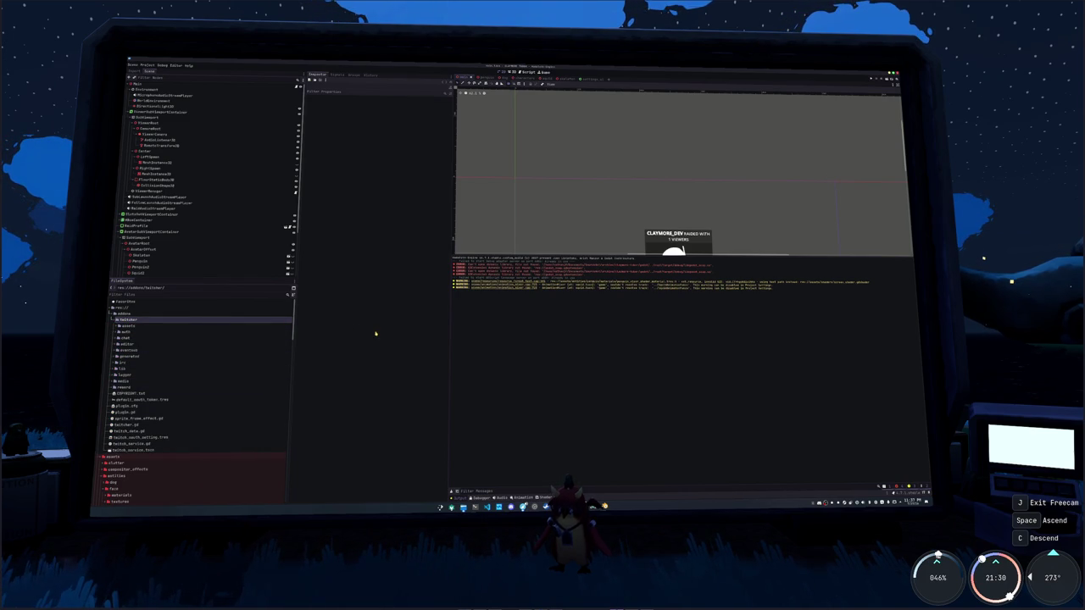
Run the project with F5 and check the Game view's camera, selection and embed options
{"action": "key", "text": "F5"}
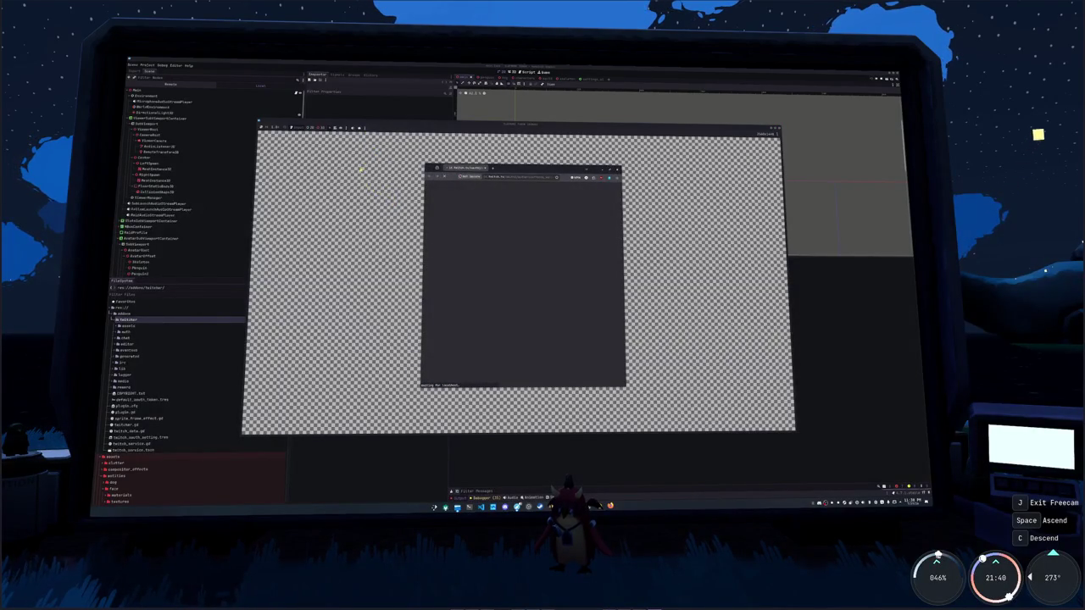
{"action": "left_click", "coordinate": [366, 129]}
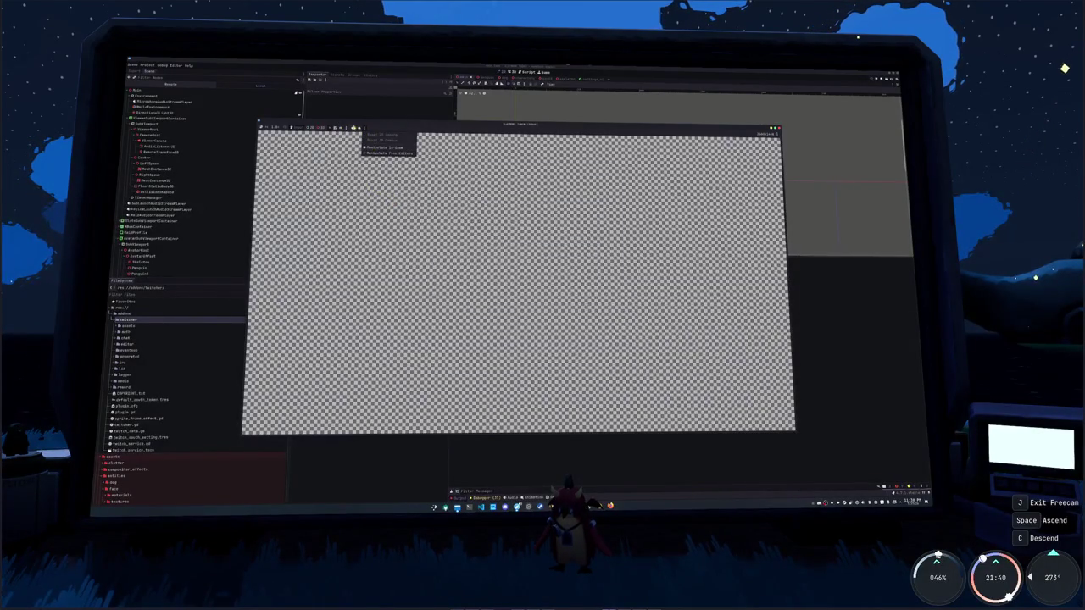
{"action": "left_click", "coordinate": [348, 129]}
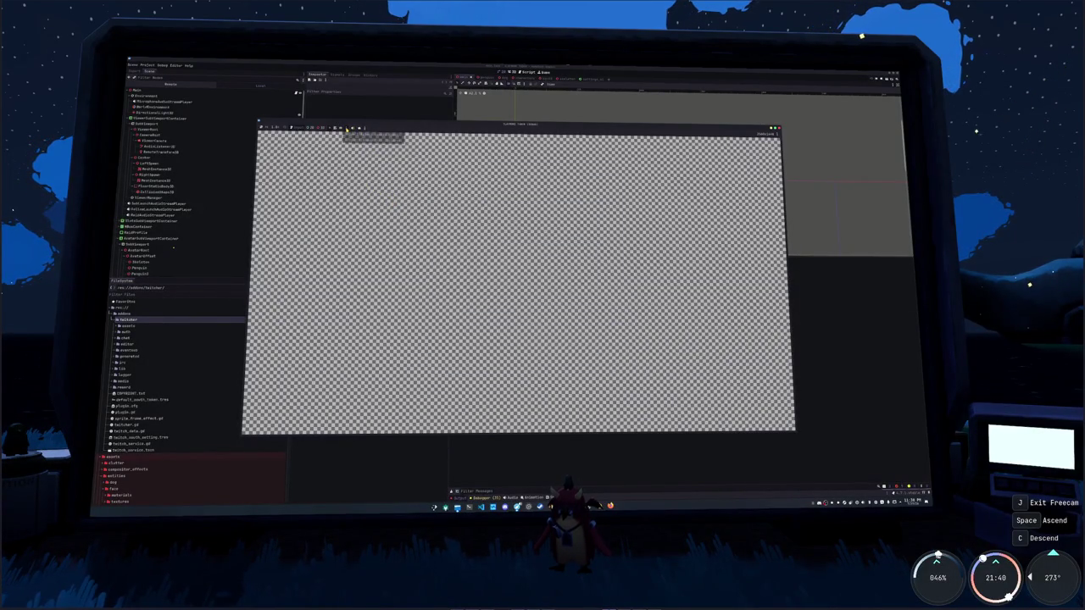
{"action": "left_click", "coordinate": [180, 237]}
{"action": "left_click", "coordinate": [777, 134]}
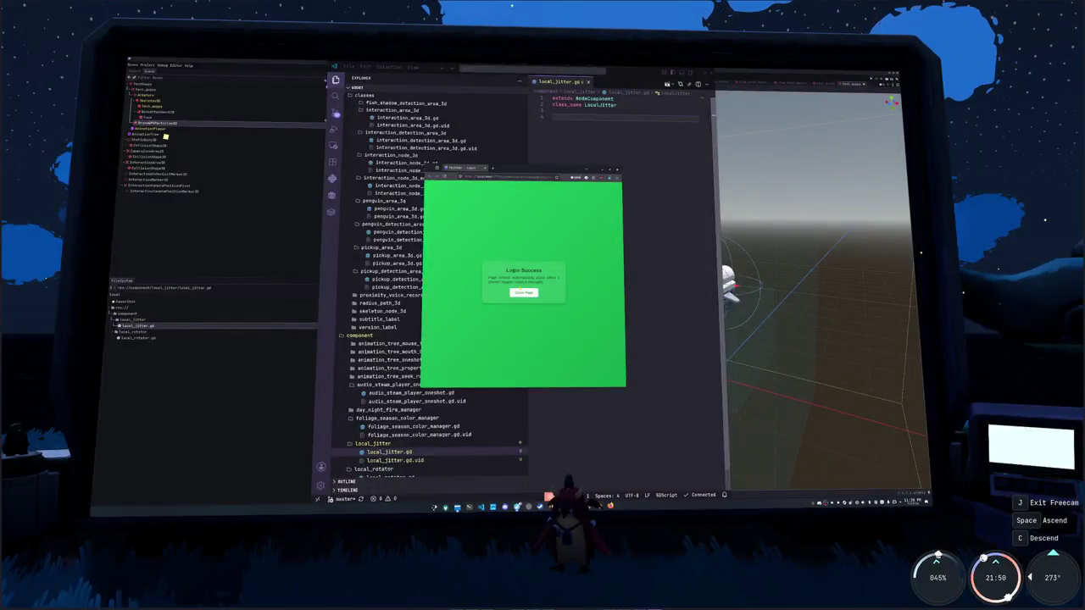
Reopen the tuber project from the Project Manager and confirm converting it to the current version
{"action": "left_click", "coordinate": [643, 241]}
{"action": "left_click", "coordinate": [498, 506]}
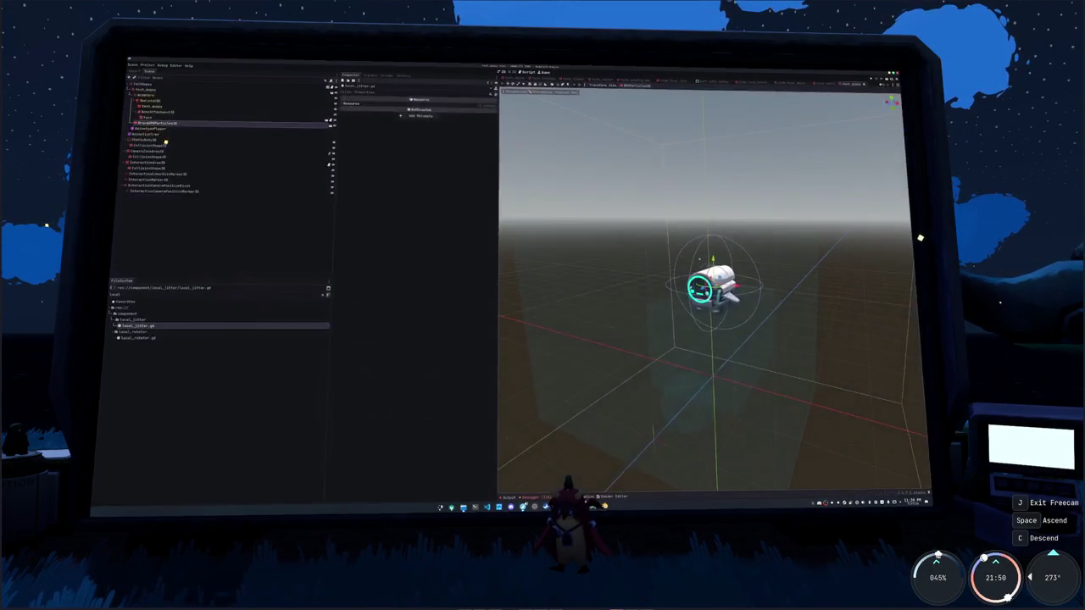
{"action": "right_click", "coordinate": [585, 506]}
{"action": "left_click", "coordinate": [589, 460]}
{"action": "double_click", "coordinate": [473, 273]}
{"action": "left_click", "coordinate": [533, 300]}
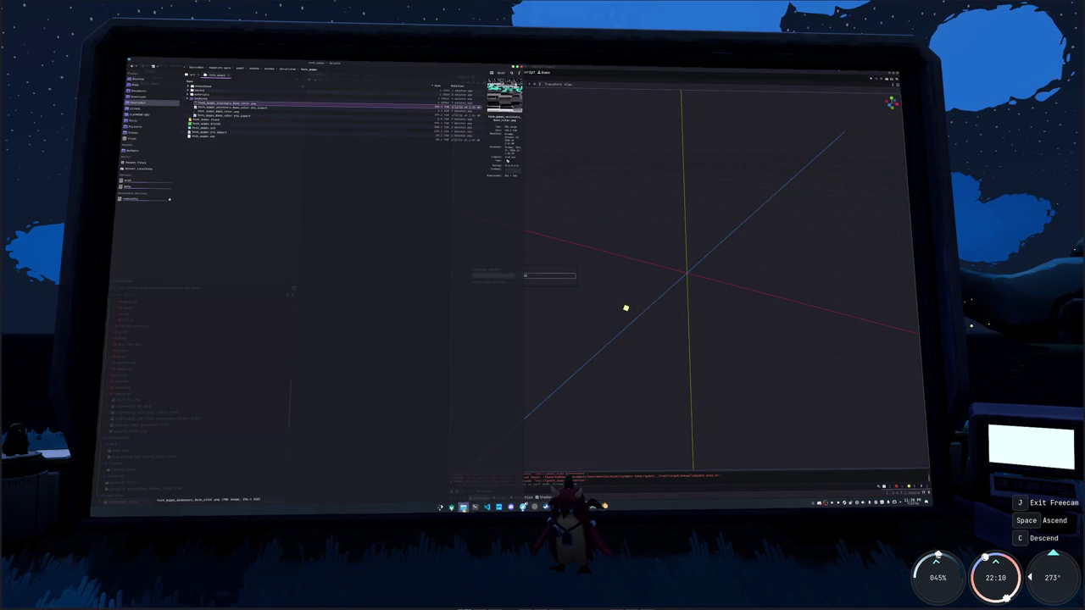
Shrink the file manager aside and review the Plugins tab in Project Settings before closing it
{"action": "mouse_move", "coordinate": [509, 65]}
{"action": "left_mouse_down"}
{"action": "mouse_move", "coordinate": [525, 251]}
{"action": "mouse_move", "coordinate": [505, 328]}
{"action": "mouse_move", "coordinate": [527, 306]}
{"action": "left_mouse_up"}
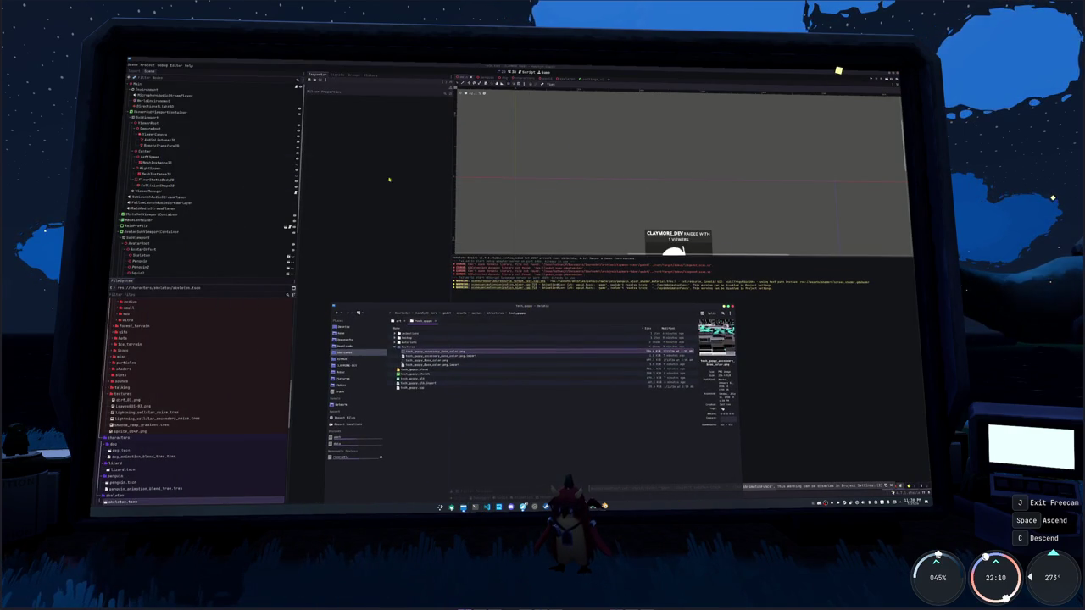
{"action": "left_click", "coordinate": [148, 66]}
{"action": "left_click", "coordinate": [157, 71]}
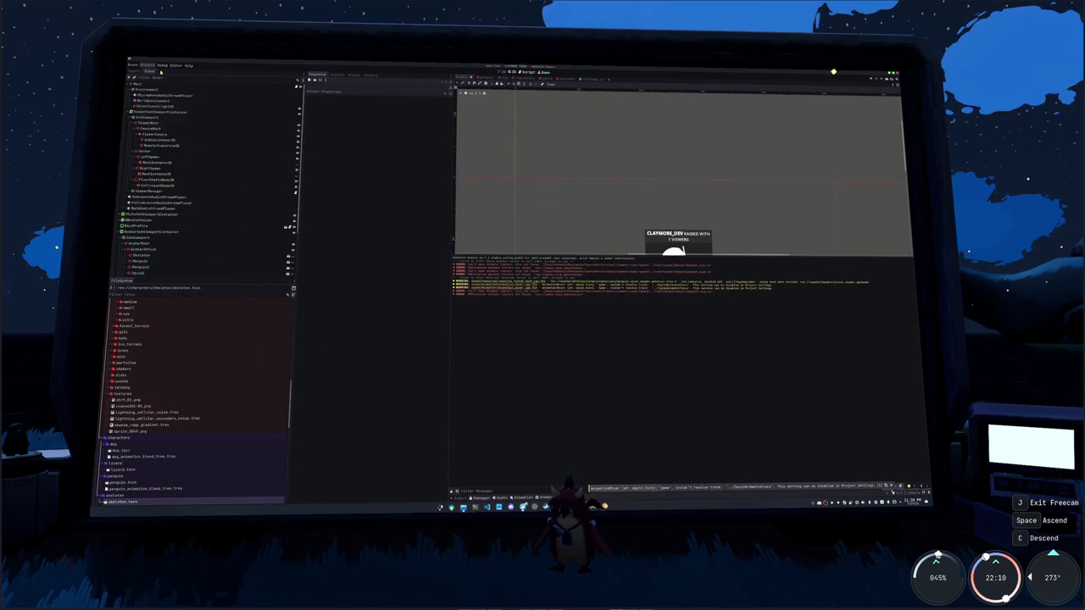
{"action": "left_click", "coordinate": [519, 209]}
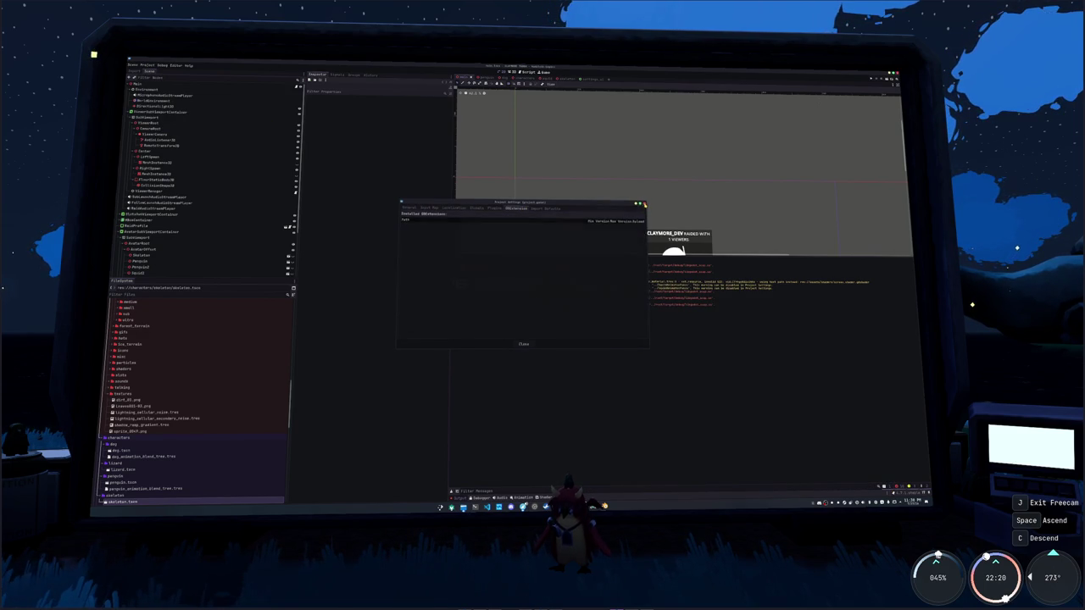
{"action": "left_click", "coordinate": [523, 344]}
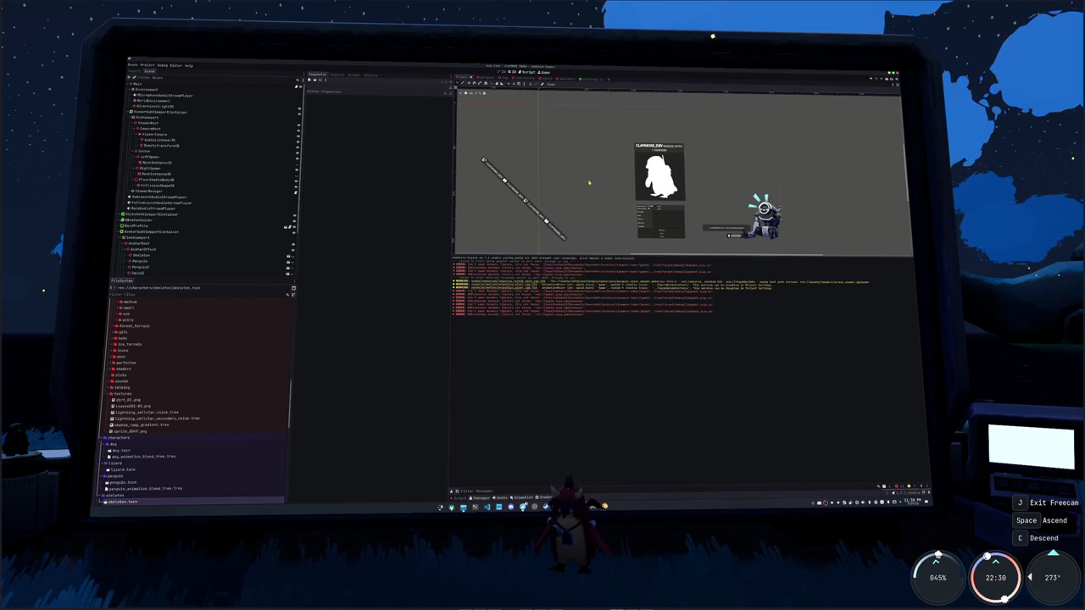
Test-run the game, then expand the archived tuber project's folders in the file manager
{"action": "key", "text": "F5"}
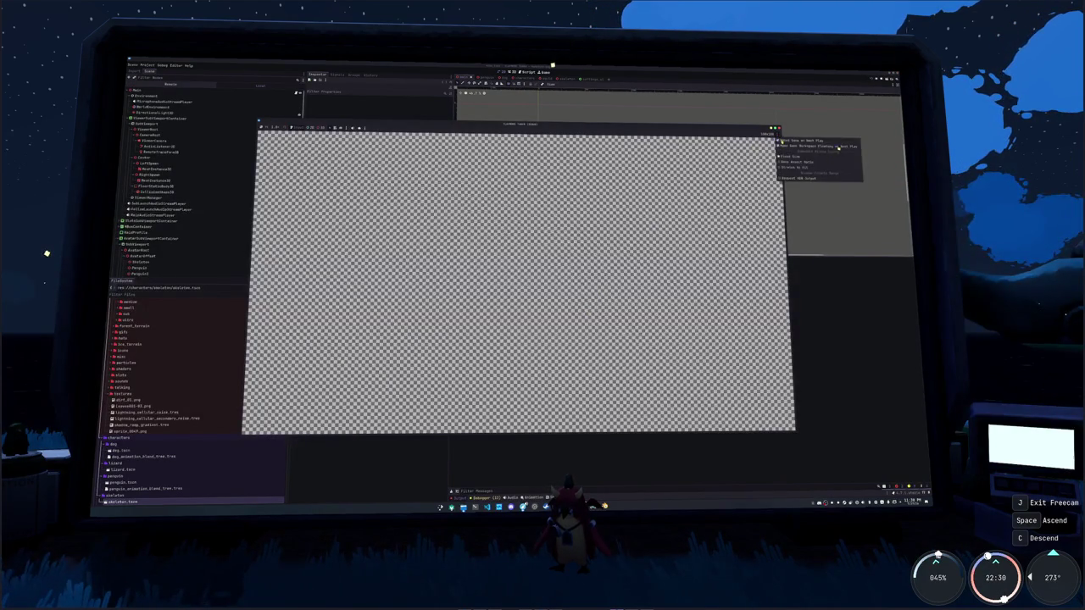
{"action": "left_click", "coordinate": [778, 129]}
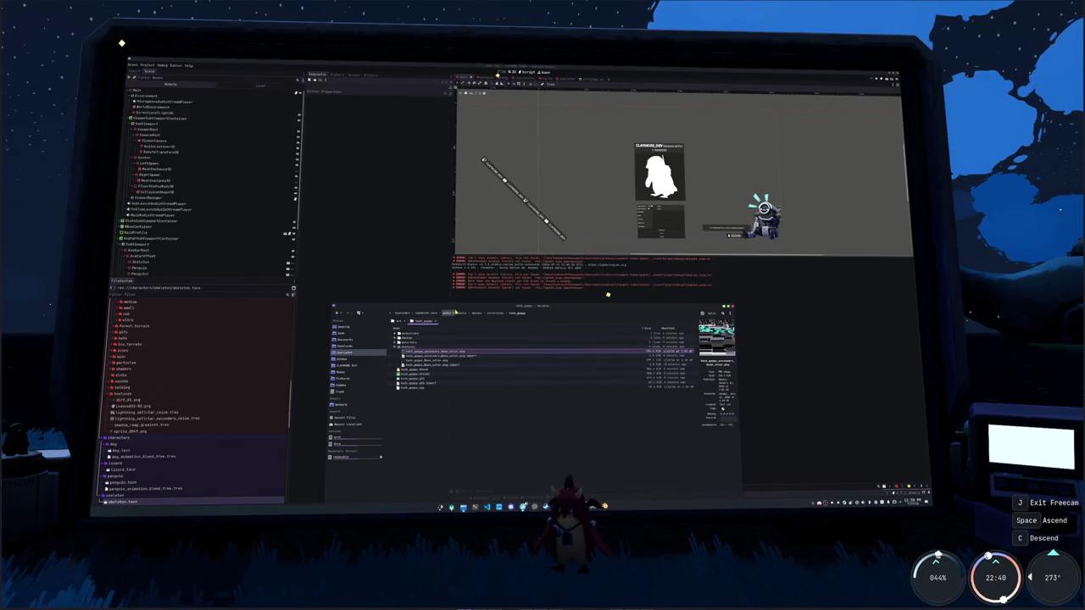
{"action": "key", "text": "Return"}
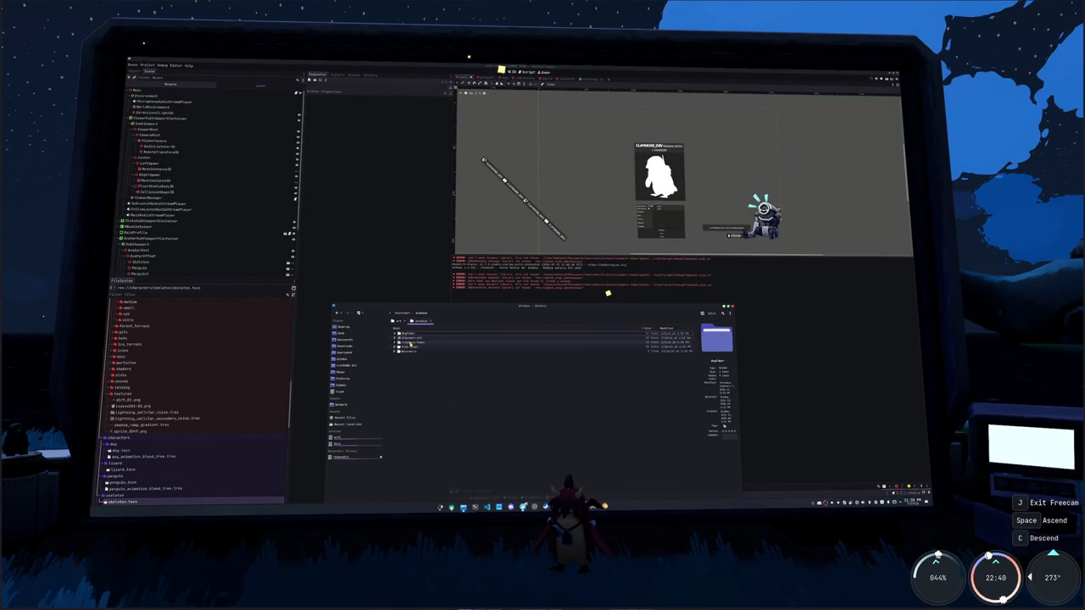
{"action": "key", "text": "Down"}
{"action": "key", "text": "Right"}
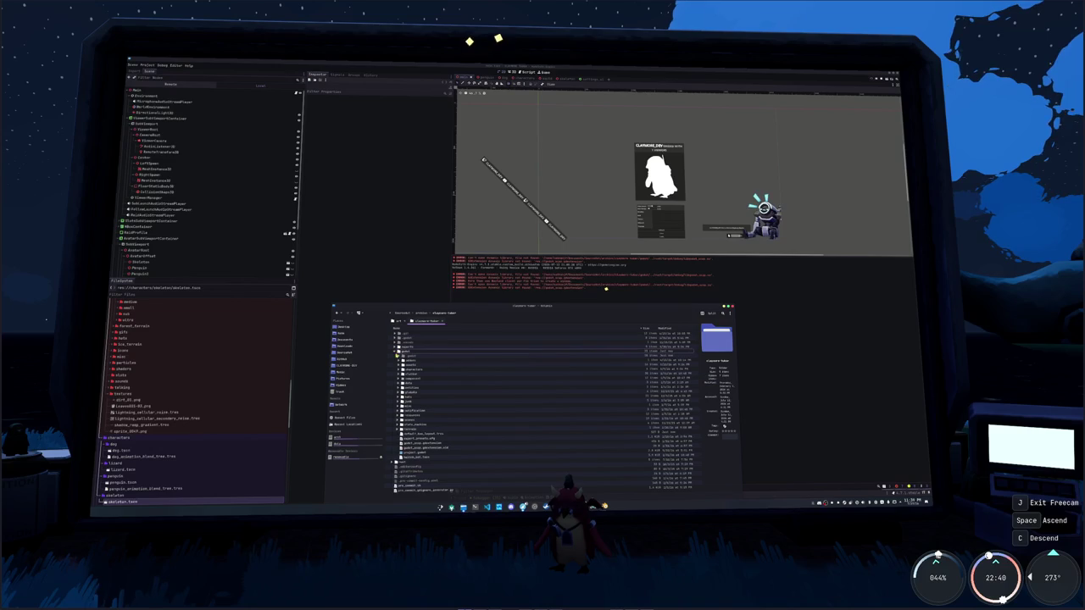
{"action": "key", "text": "Down"}
{"action": "key", "text": "Right"}
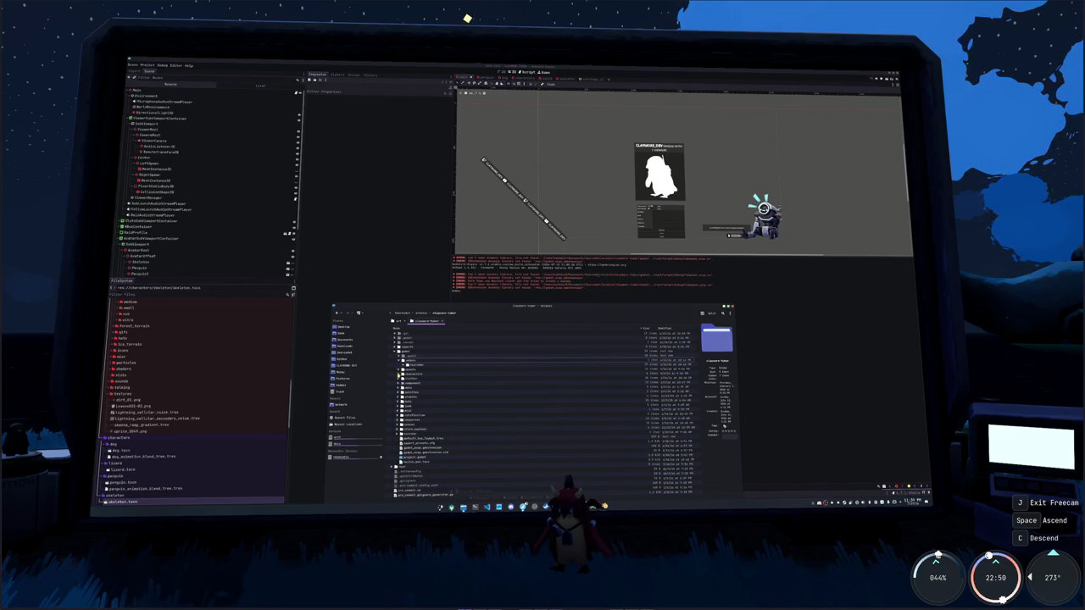
Open a file from the archive, close the file manager and login page, and rerun the game
{"action": "key", "text": "Down"}
{"action": "key", "text": "Return"}
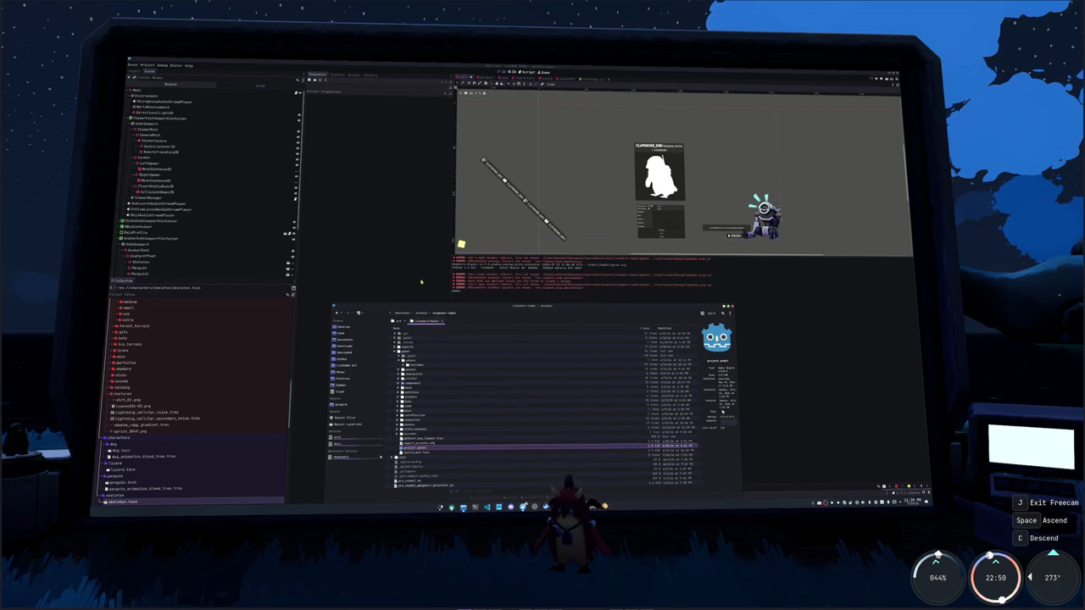
{"action": "key", "text": "ctrl+w"}
{"action": "key", "text": "F5"}
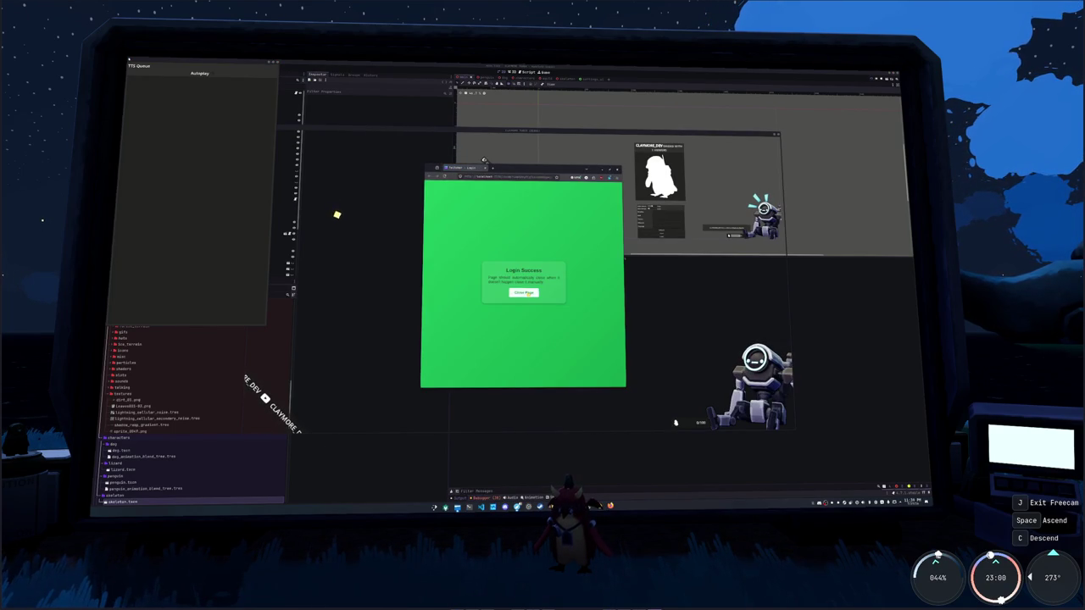
Close the Login Success page and stop the running game with F8
{"action": "key", "text": "ctrl+w"}
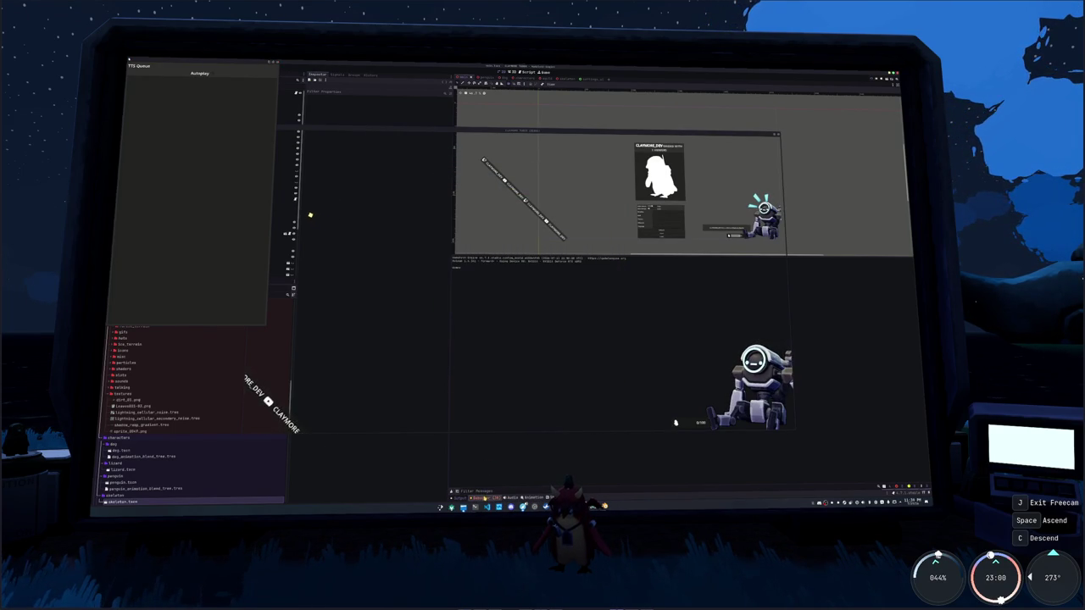
{"action": "key", "text": "F8"}
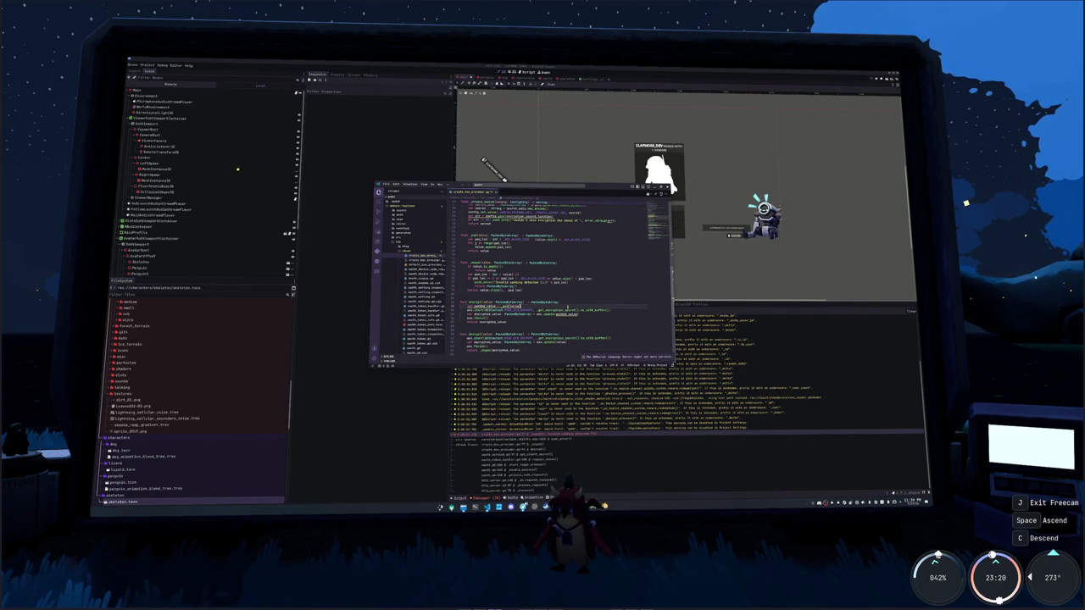
Scroll through the encryption script in VS Code, then return to the Godot editor
{"action": "scroll", "coordinate": [571, 325], "scroll_direction": "down", "scroll_amount": 5}
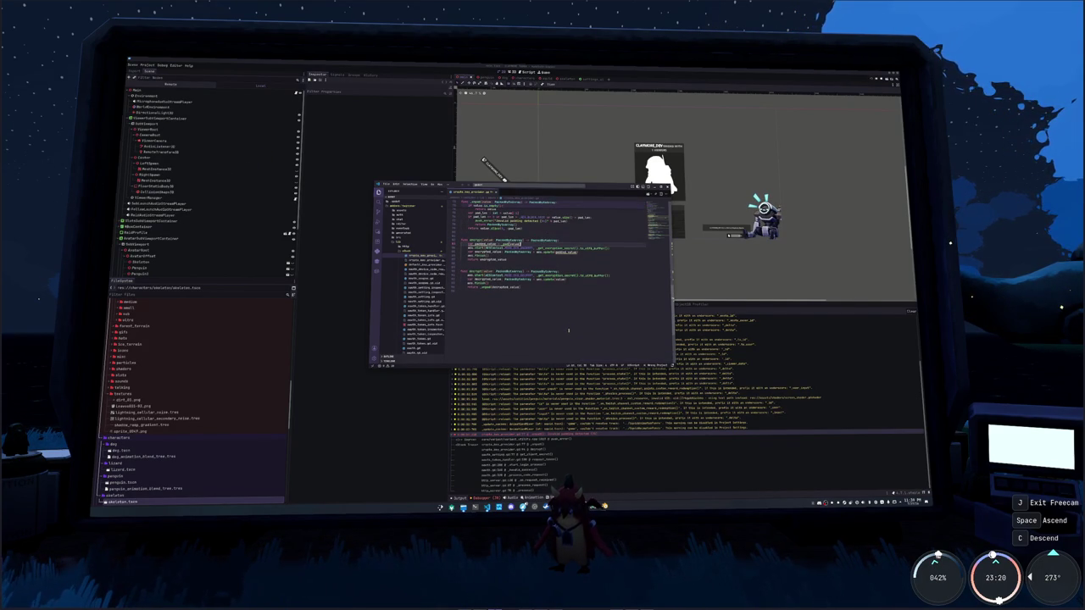
{"action": "scroll", "coordinate": [525, 271], "scroll_direction": "up", "scroll_amount": 3}
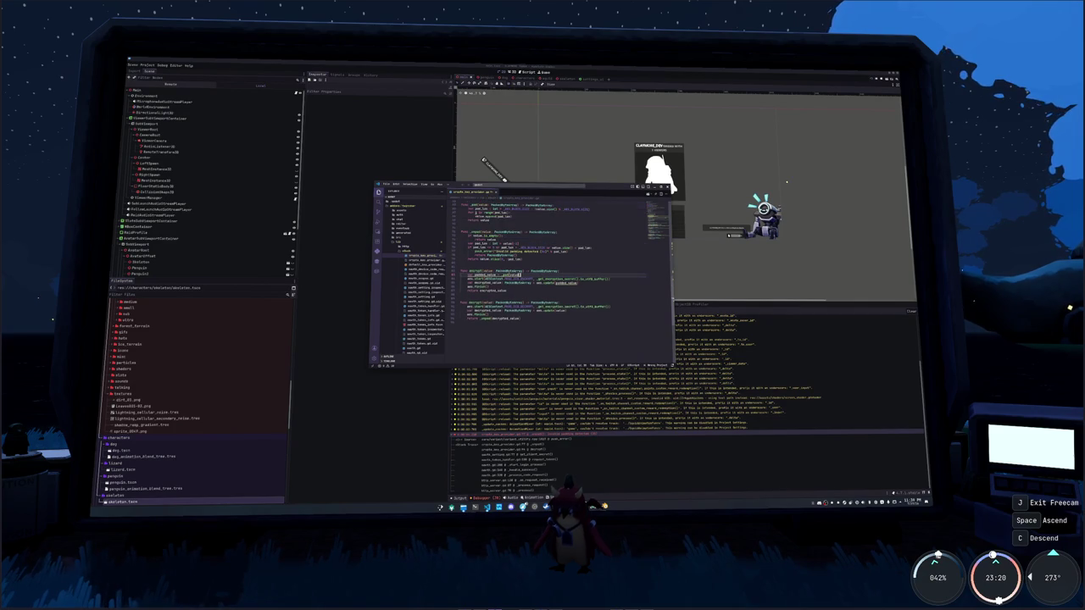
{"action": "scroll", "coordinate": [526, 271], "scroll_direction": "up", "scroll_amount": 5}
{"action": "scroll", "coordinate": [526, 280], "scroll_direction": "up", "scroll_amount": 5}
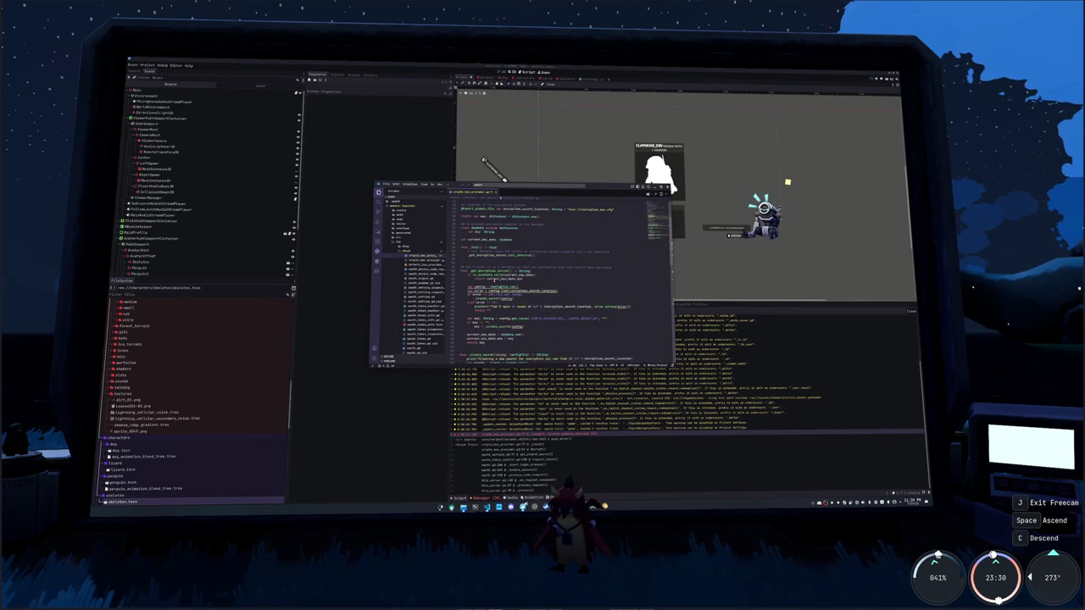
{"action": "key", "text": "alt+Tab"}
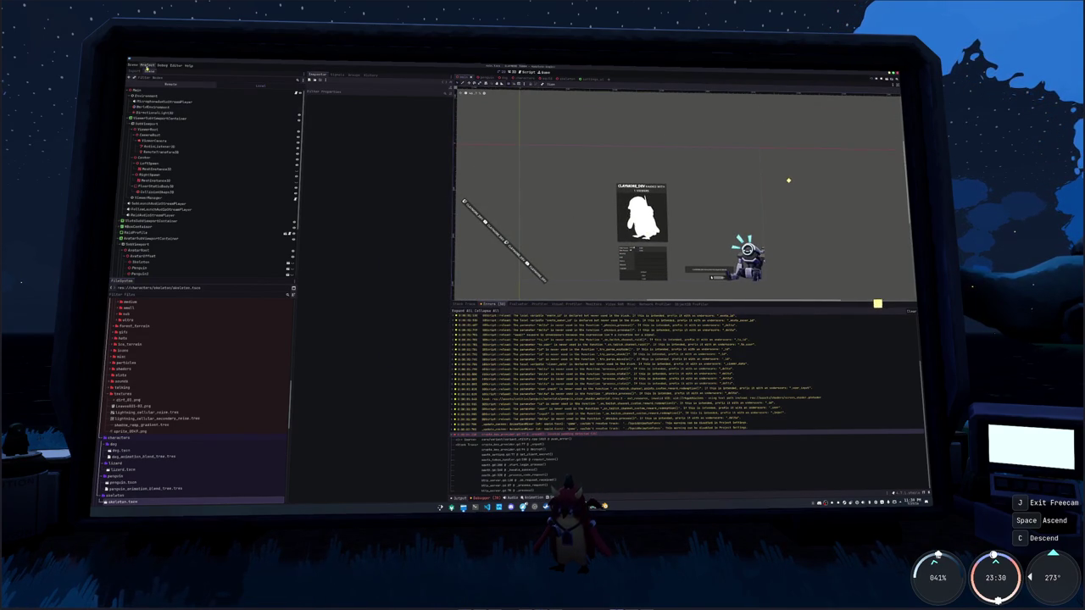
Review the installed plugins on the Plugins tab of Project Settings and close the window
{"action": "left_click", "coordinate": [174, 65]}
{"action": "mouse_move", "coordinate": [180, 65]}
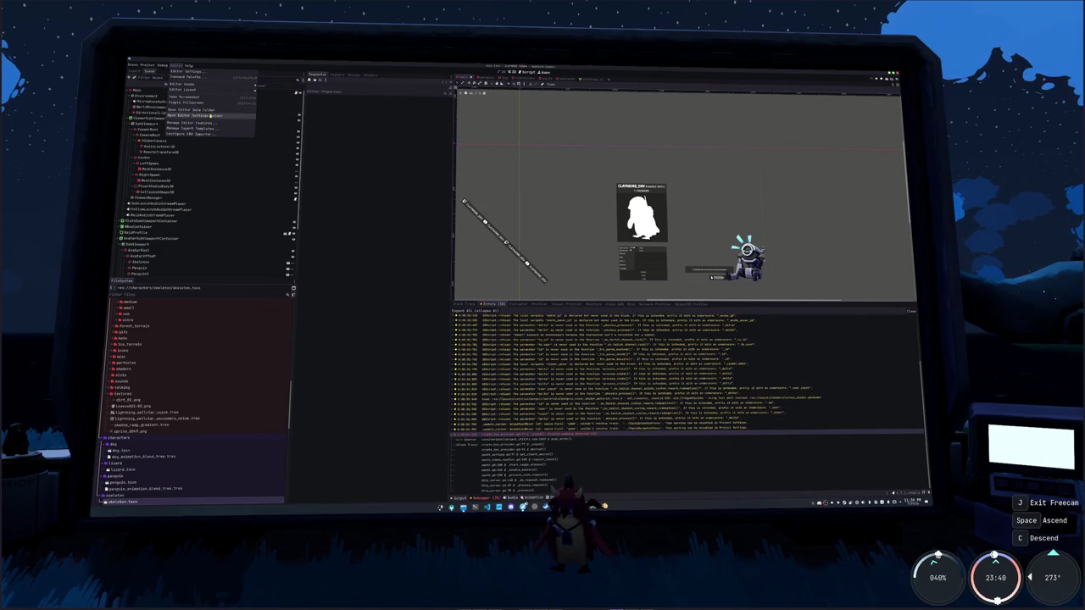
{"action": "left_click", "coordinate": [152, 72]}
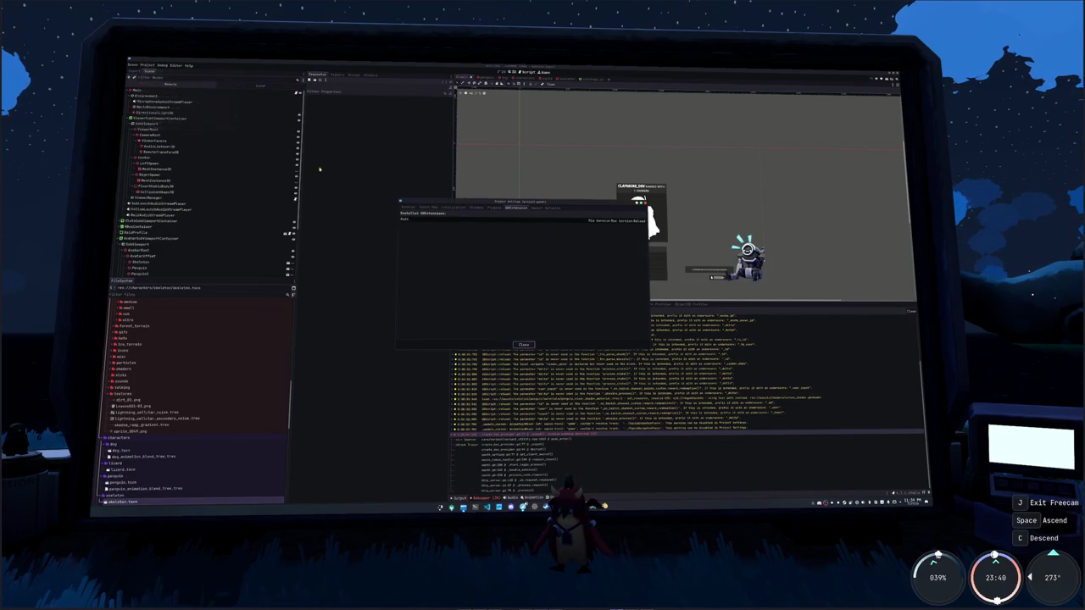
{"action": "left_click", "coordinate": [433, 208]}
{"action": "left_click", "coordinate": [456, 208]}
{"action": "left_click", "coordinate": [478, 207]}
{"action": "left_click", "coordinate": [494, 208]}
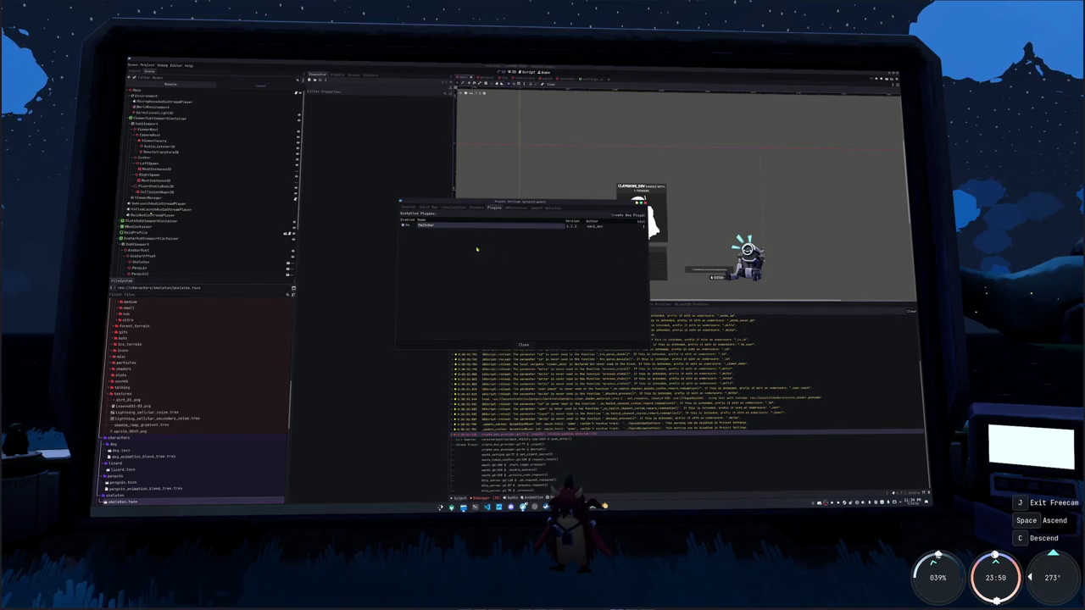
{"action": "left_click", "coordinate": [522, 345]}
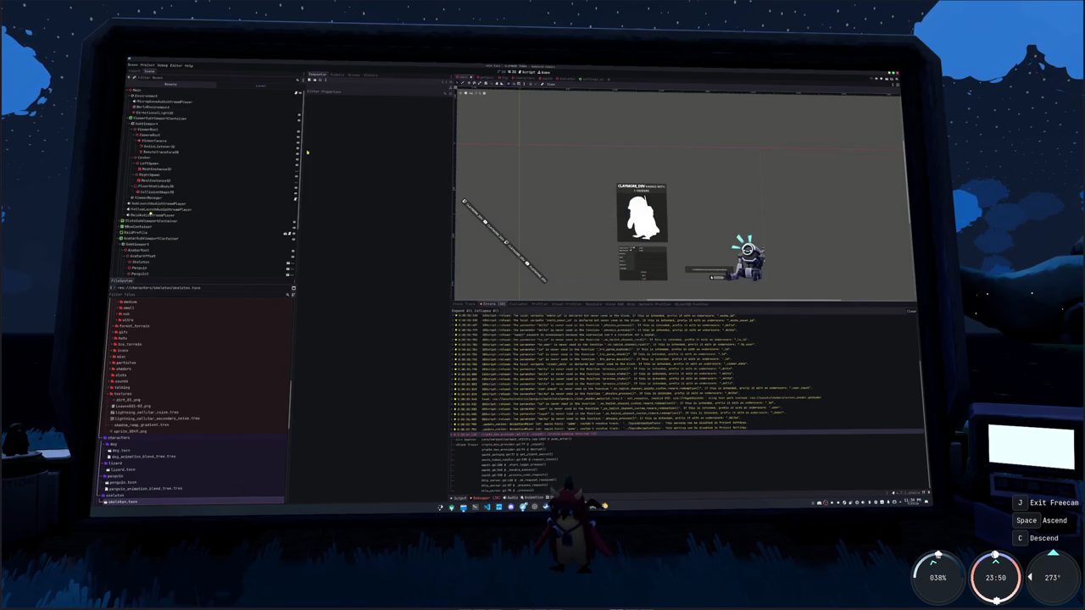
{"action": "left_click", "coordinate": [176, 66]}
Launch Project > Tools > Setup Twitcher and complete authorization, dismissing the Login Success page
{"action": "mouse_move", "coordinate": [147, 64]}
{"action": "mouse_move", "coordinate": [222, 117]}
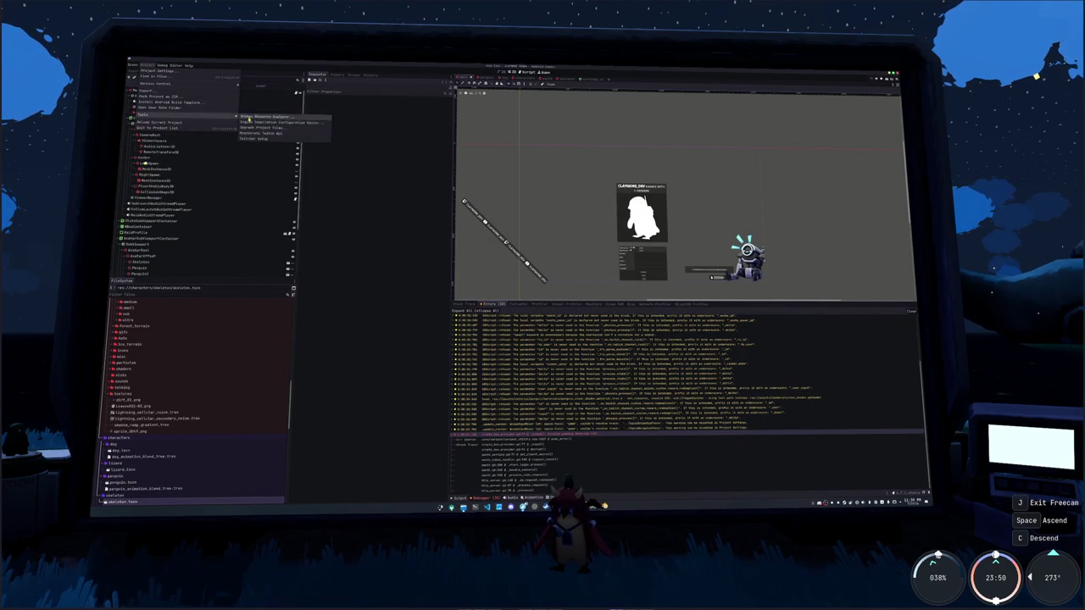
{"action": "left_click", "coordinate": [254, 138]}
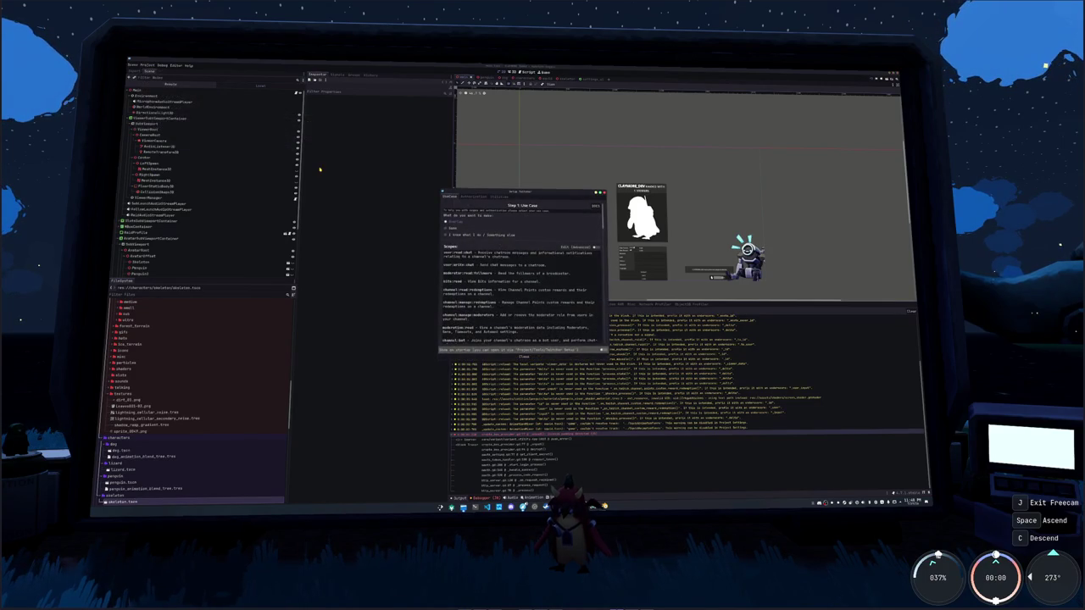
{"action": "left_click_drag", "start_coordinate": [461, 192], "coordinate": [525, 218]}
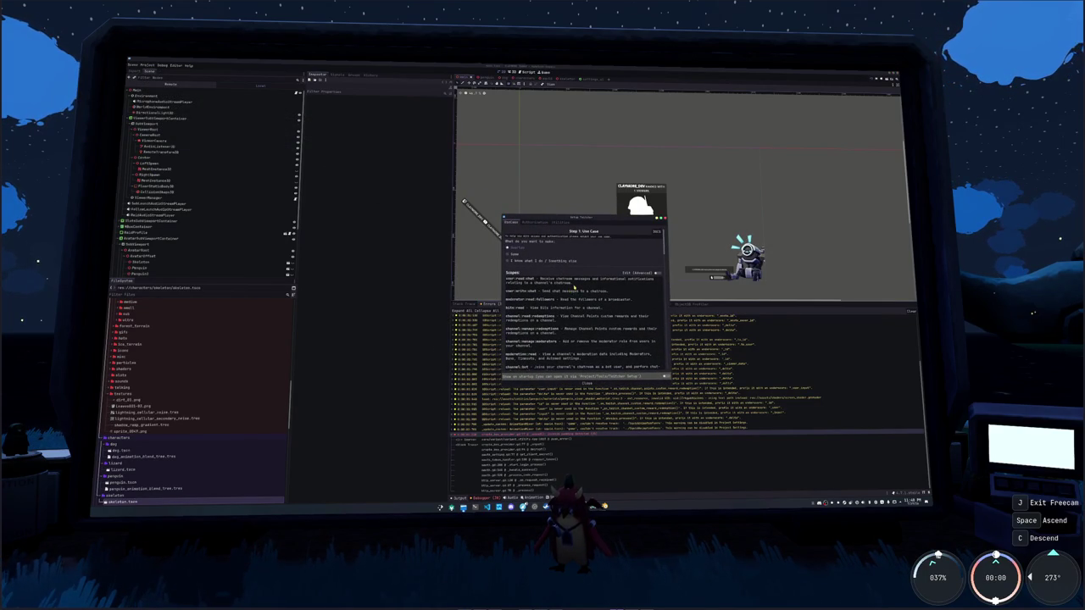
{"action": "left_click", "coordinate": [529, 222]}
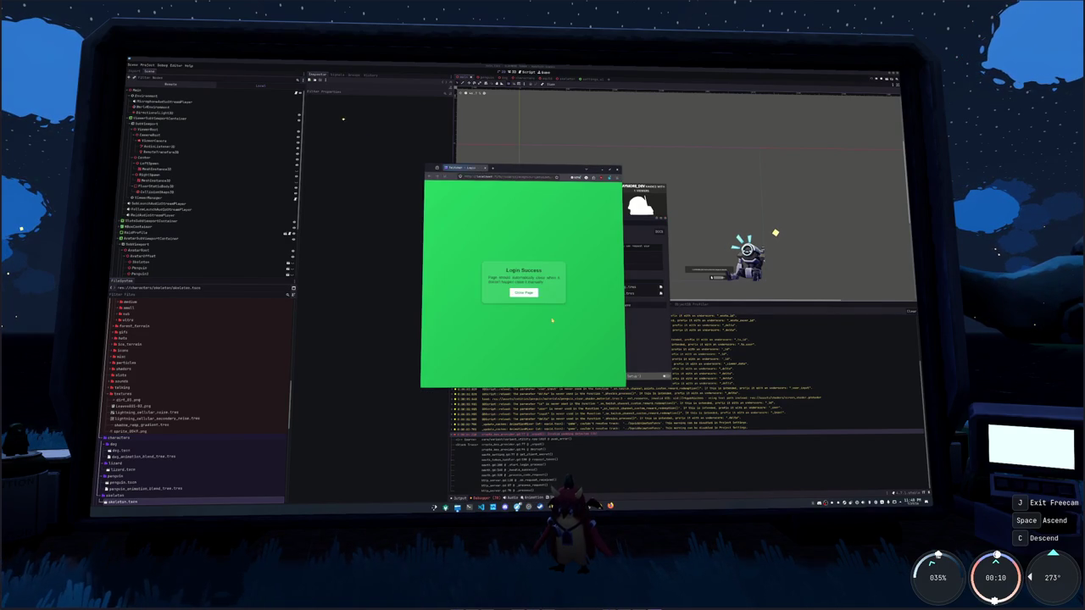
{"action": "left_click", "coordinate": [531, 296]}
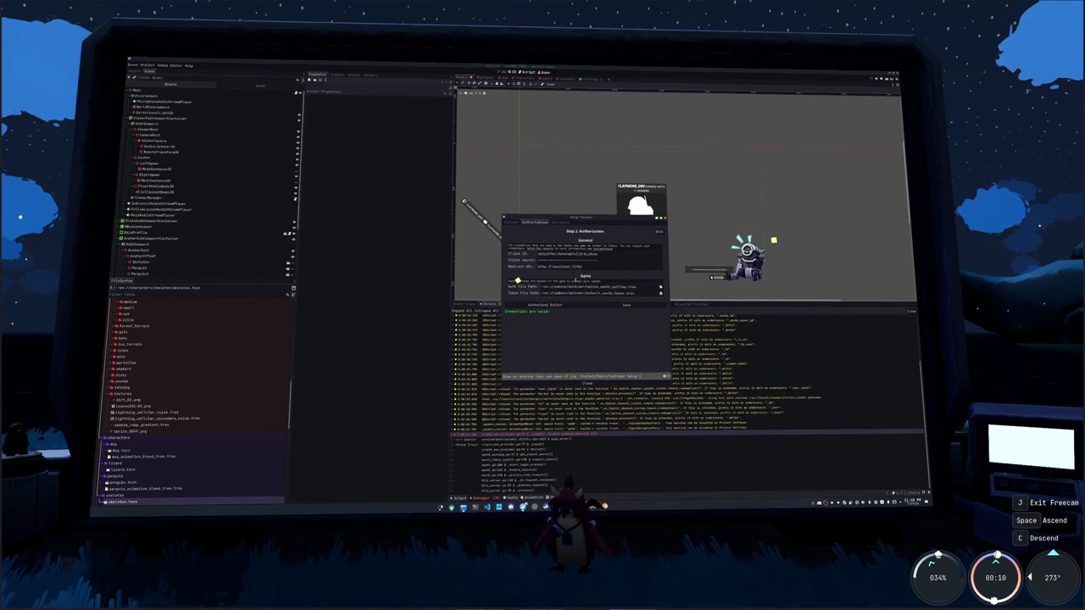
Browse the Twitcher Utilities tab and close the setup window
{"action": "left_click", "coordinate": [559, 222]}
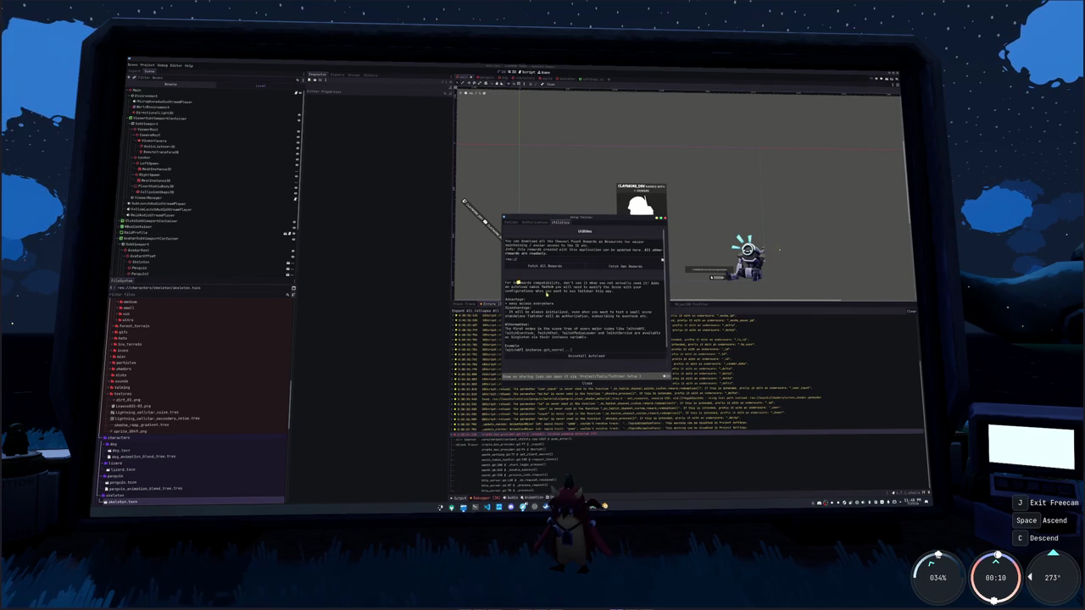
{"action": "scroll", "coordinate": [545, 348], "scroll_direction": "down", "scroll_amount": 2}
{"action": "left_click", "coordinate": [575, 384]}
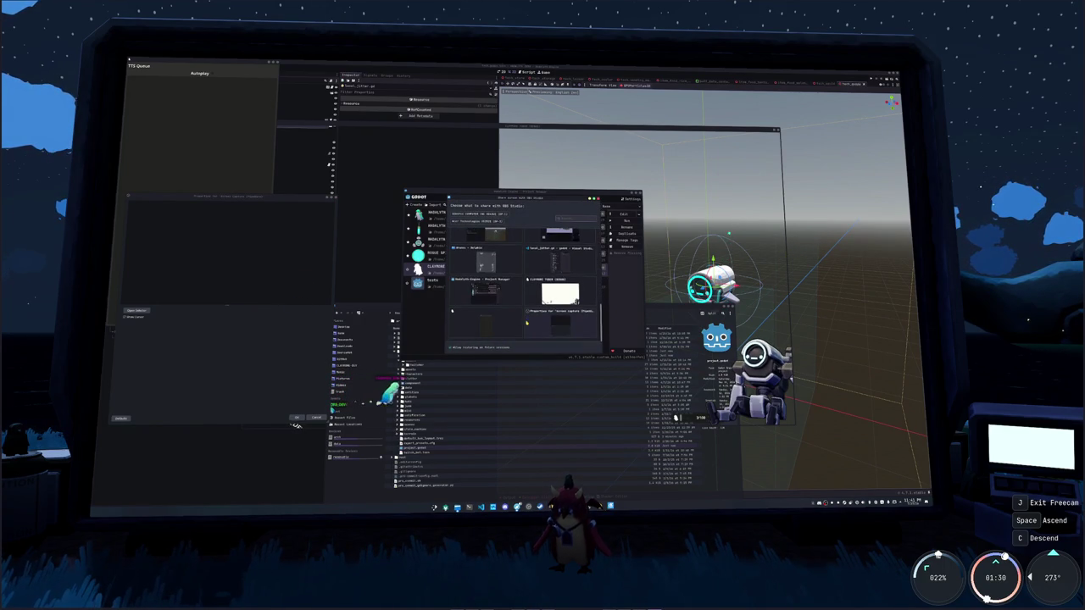
Close the screen-share picker so OBS Studio shows its Screen Capture preview
{"action": "key", "text": "j"}
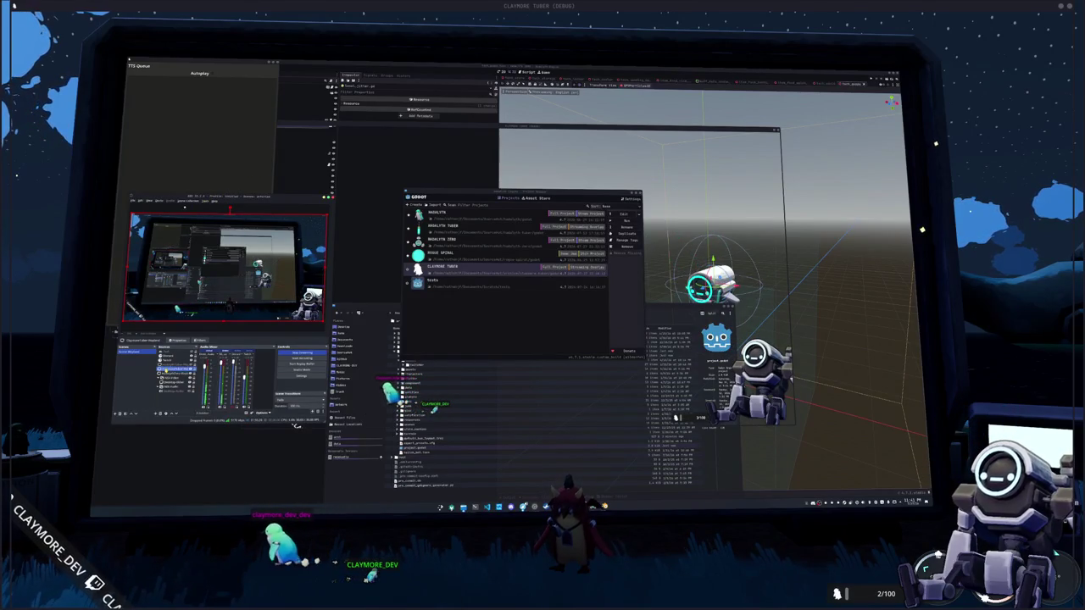
{"action": "right_click", "coordinate": [159, 368]}
{"action": "mouse_move", "coordinate": [191, 428]}
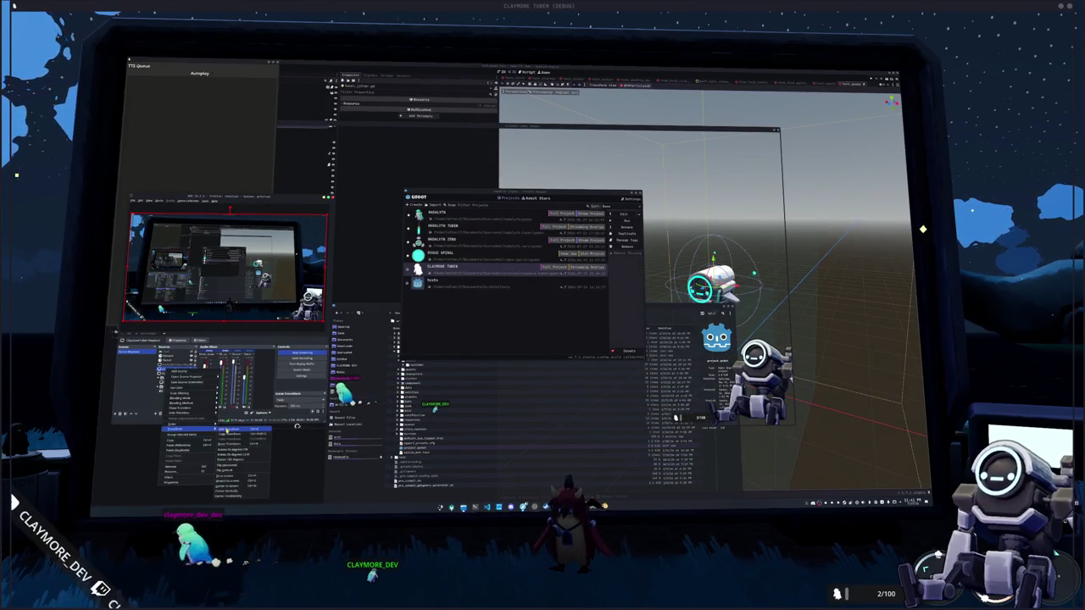
{"action": "left_click", "coordinate": [229, 428]}
{"action": "mouse_move", "coordinate": [204, 268]}
{"action": "left_mouse_down"}
{"action": "mouse_move", "coordinate": [304, 286]}
{"action": "mouse_move", "coordinate": [577, 285]}
{"action": "left_mouse_up"}
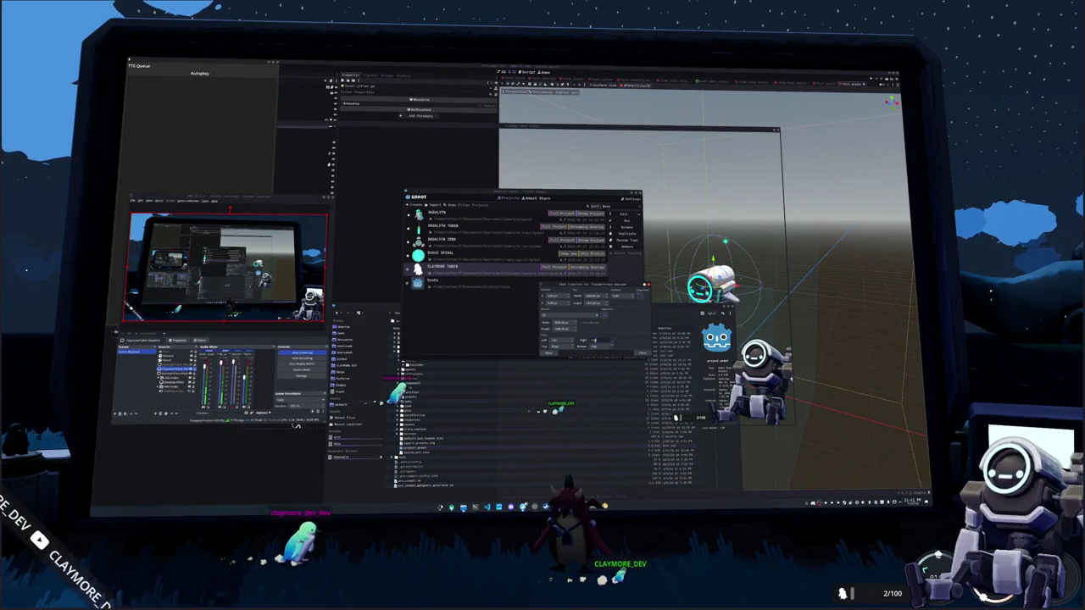
{"action": "key", "text": "Escape"}
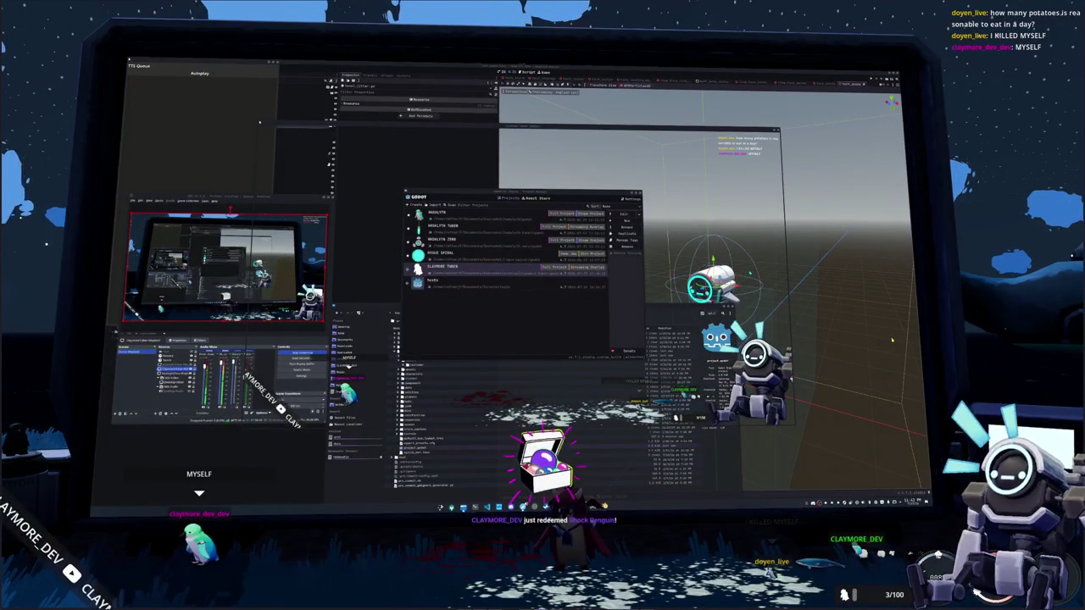
Inspect the squid model in Godot, selecting its Face mesh and BoneAttachment3D node
{"action": "left_click", "coordinate": [892, 340]}
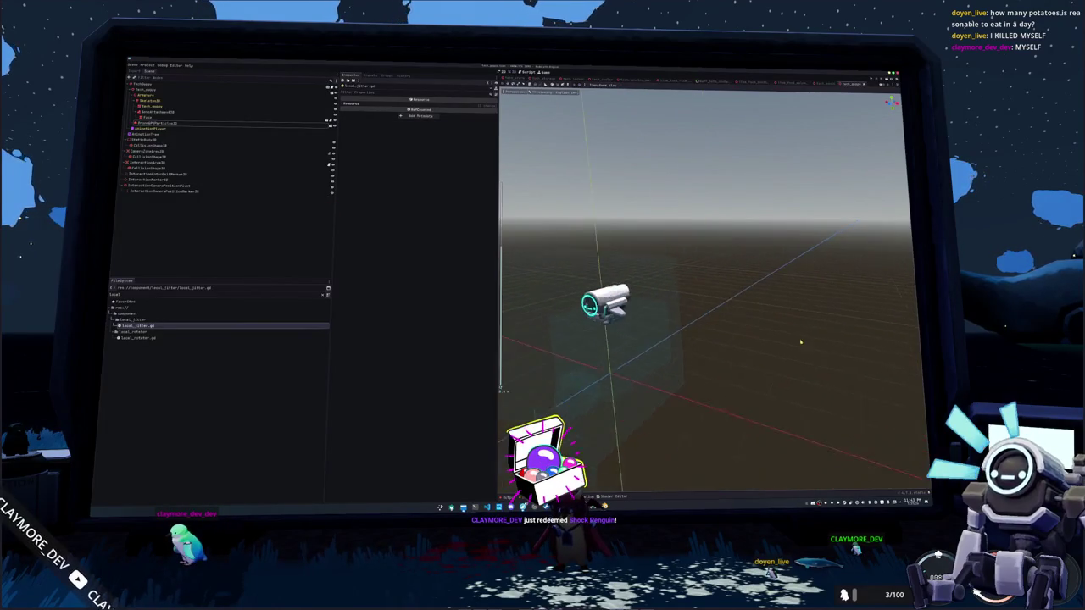
{"action": "left_click_drag", "start_coordinate": [754, 340], "coordinate": [746, 344]}
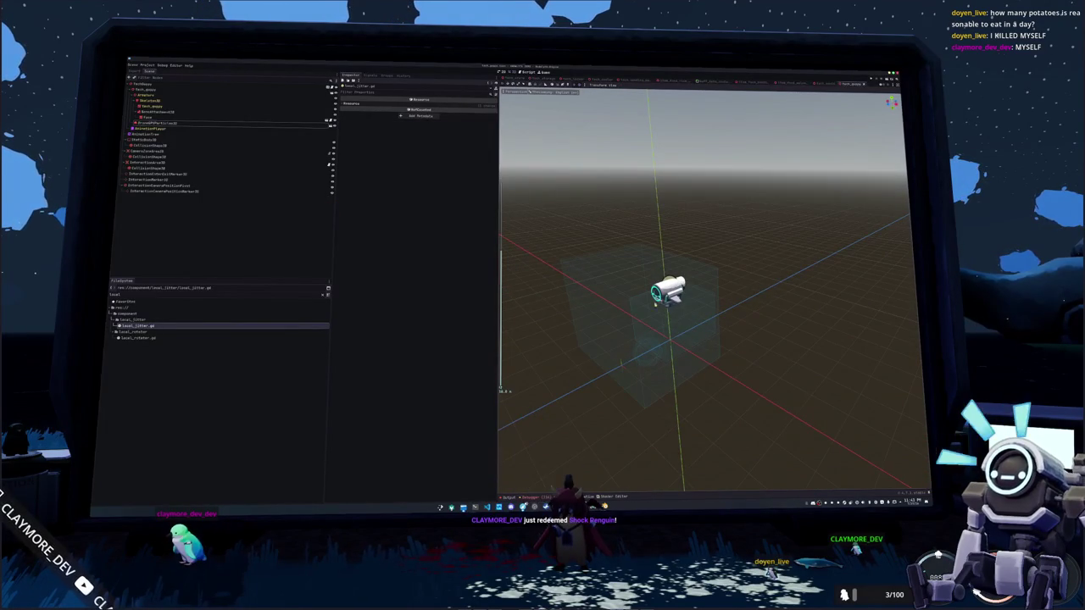
{"action": "left_click", "coordinate": [161, 112]}
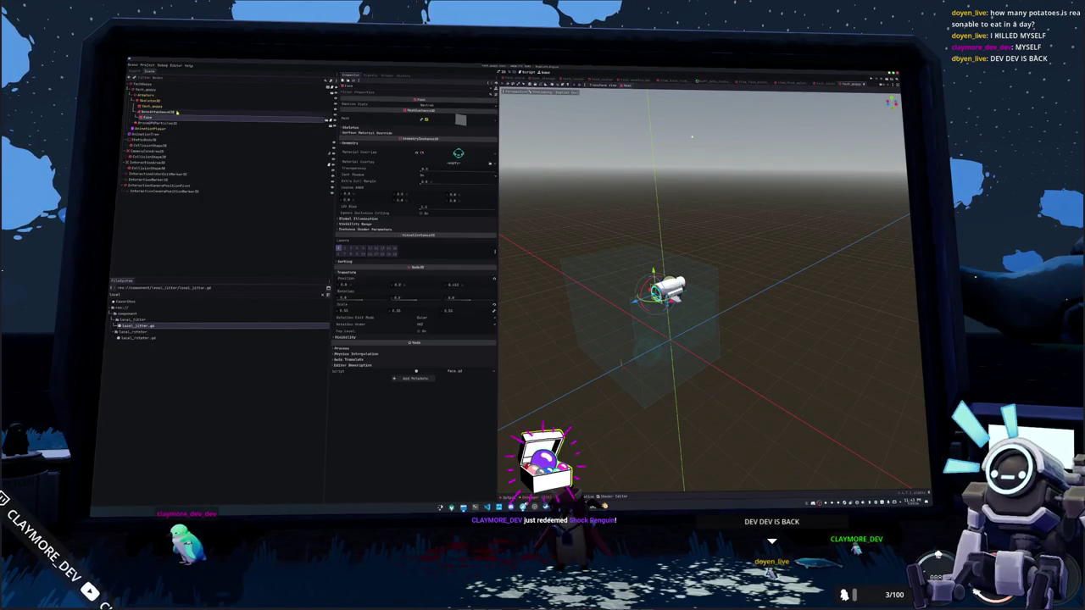
{"action": "left_click", "coordinate": [176, 113]}
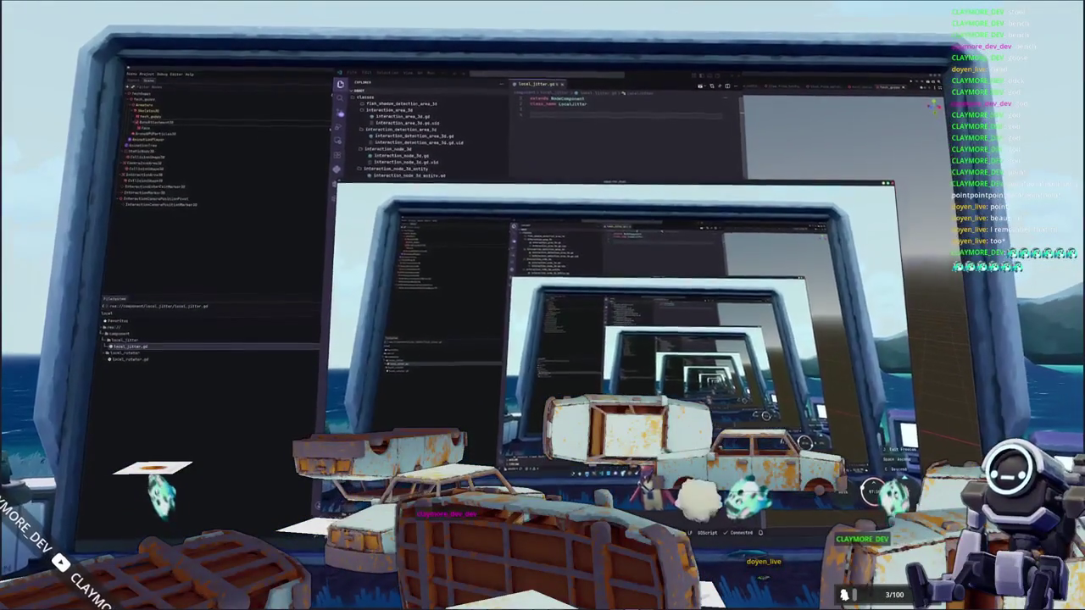
{"action": "left_click", "coordinate": [530, 116]}
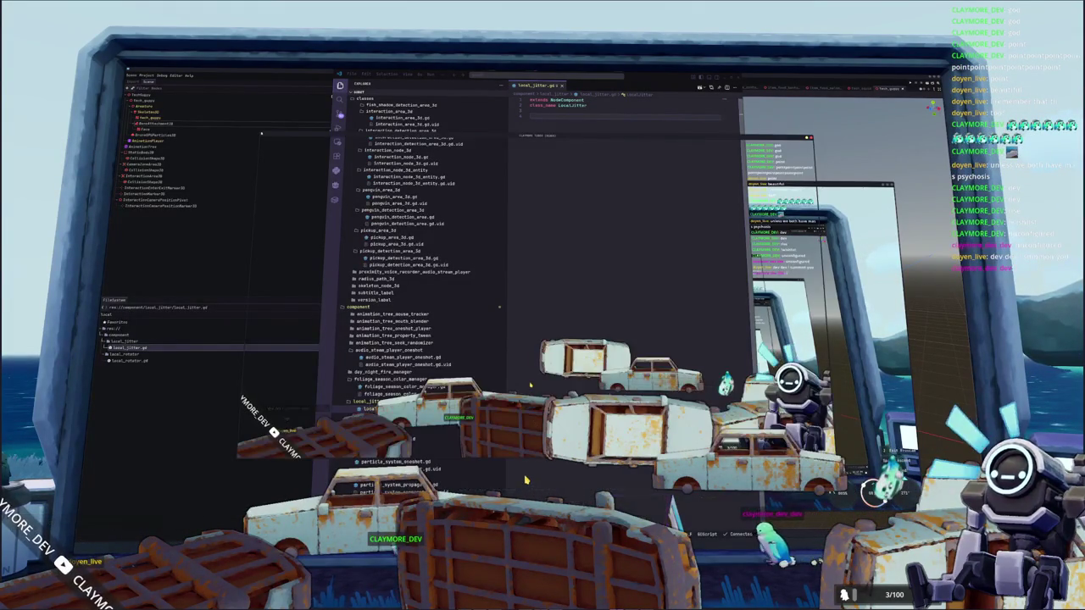
Bring up the stream overlay settings panel showing Max Thresh 0.50 and Min Thresh 0.10
{"action": "key", "text": "Escape"}
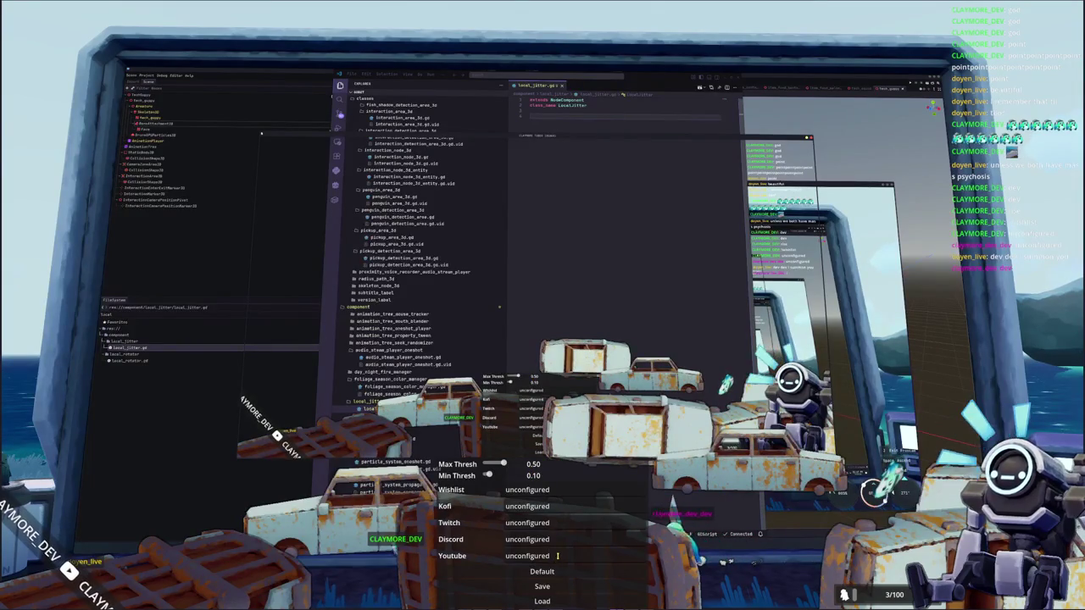
Select the Twitch and Discord link fields in the overlay settings without entering any links
{"action": "left_click", "coordinate": [552, 523]}
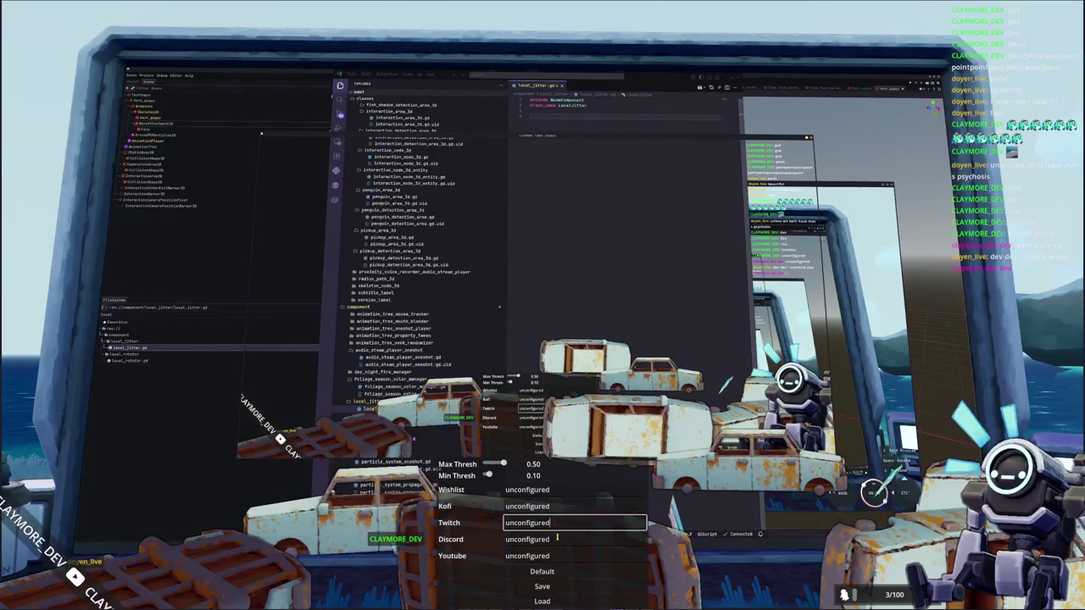
{"action": "left_click", "coordinate": [556, 539]}
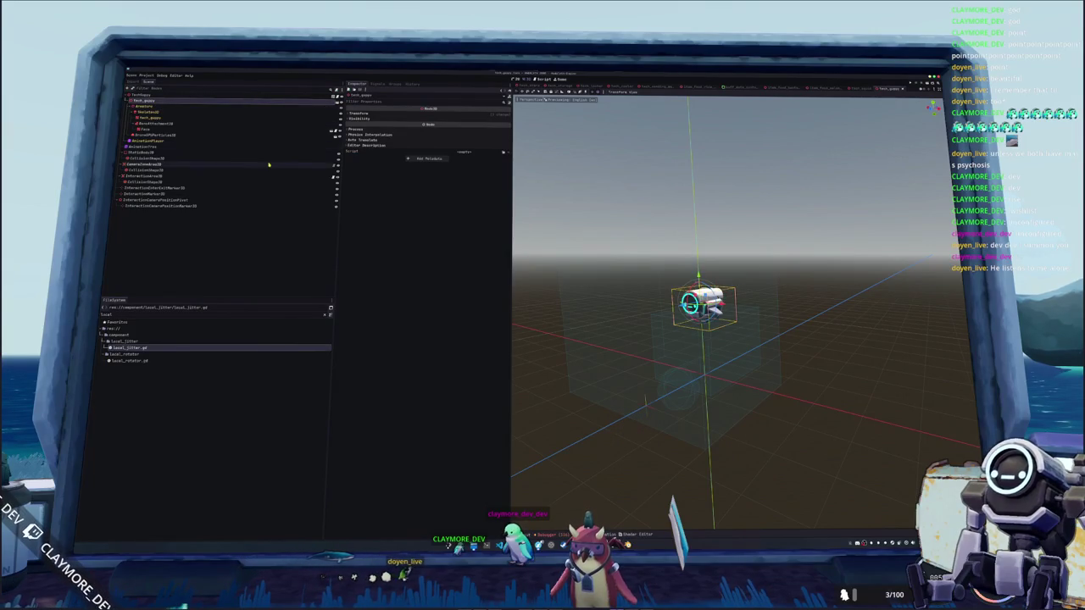
Add a LocalJitter child node under the Armature in the tech_guppy scene
{"action": "left_click", "coordinate": [149, 108]}
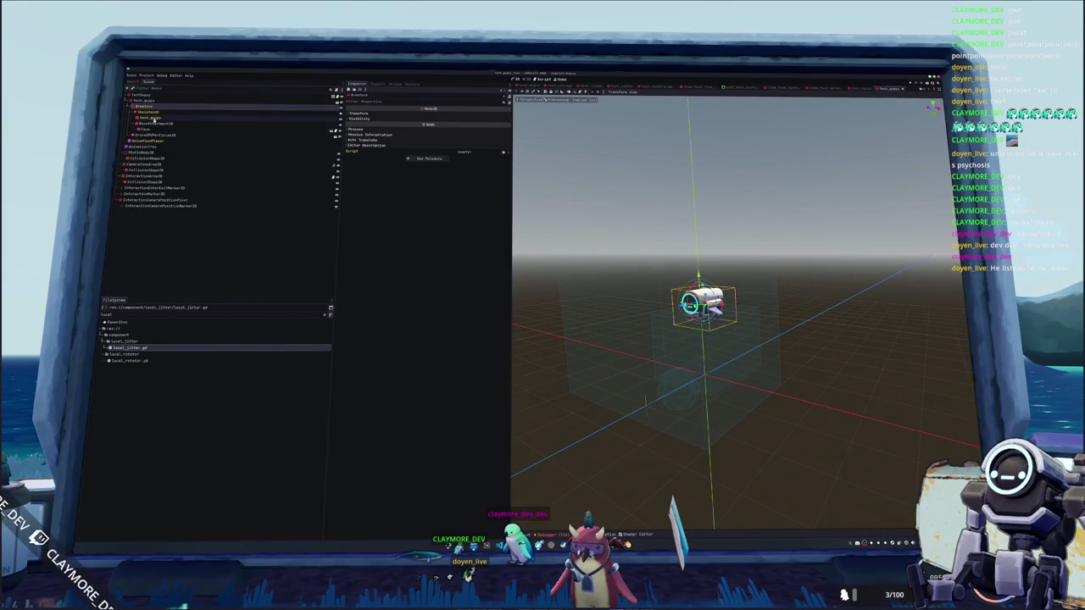
{"action": "key", "text": "g"}
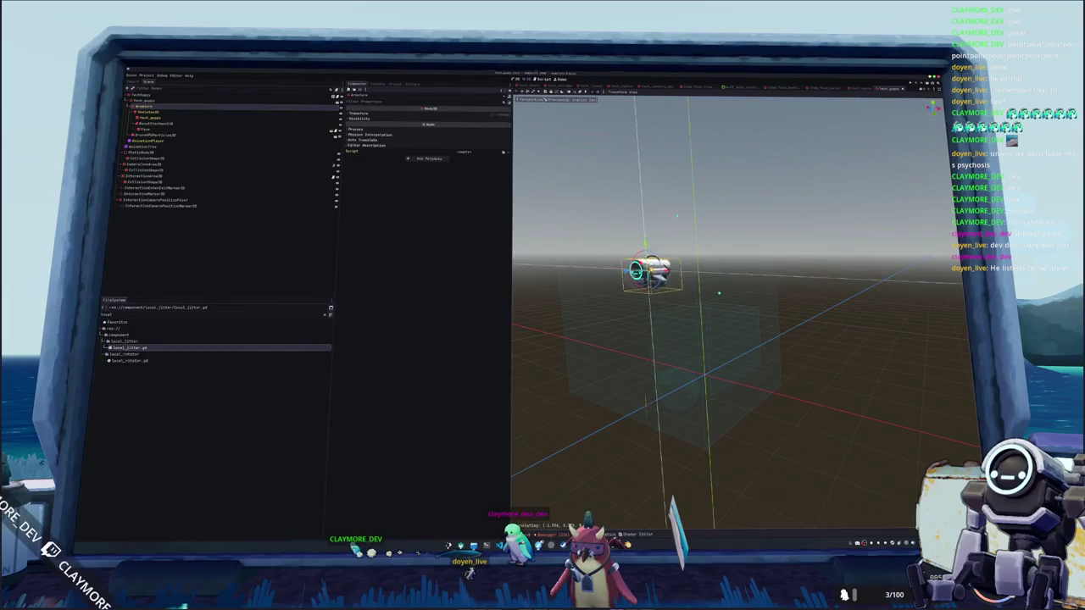
{"action": "key", "text": "Escape"}
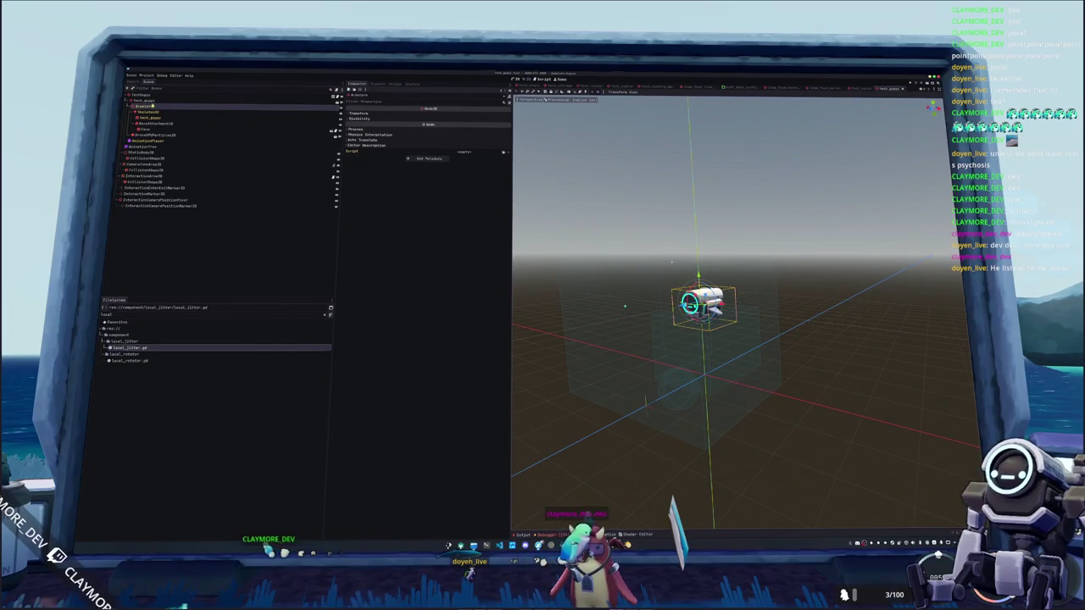
{"action": "right_click", "coordinate": [150, 108]}
{"action": "left_click", "coordinate": [178, 112]}
{"action": "type", "text": "col"}
{"action": "key", "text": "BackSpace"}
{"action": "key", "text": "BackSpace"}
{"action": "key", "text": "BackSpace"}
{"action": "type", "text": "local"}
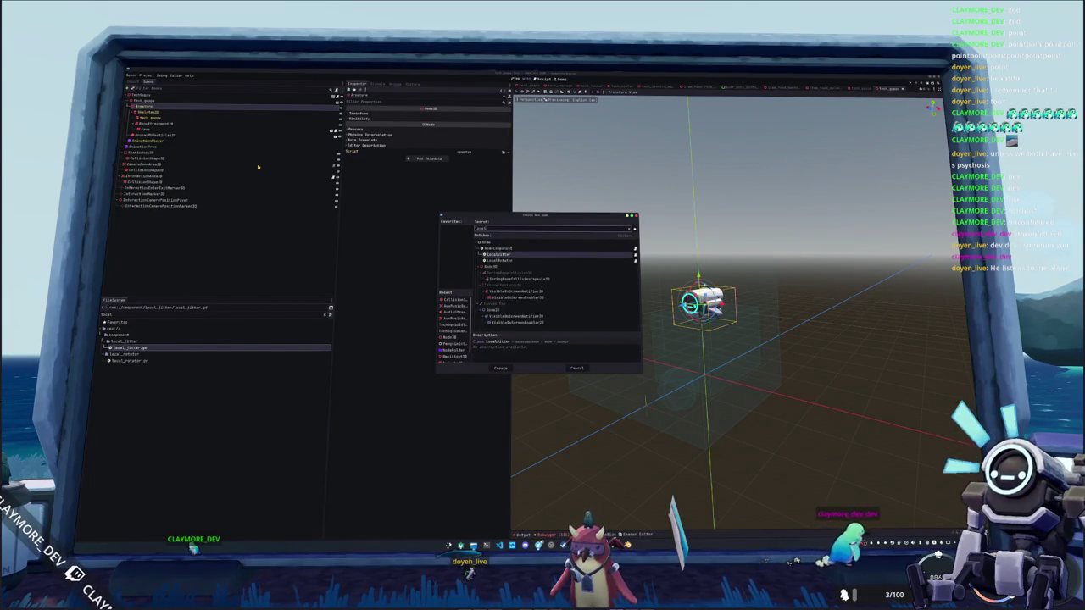
{"action": "key", "text": "Return"}
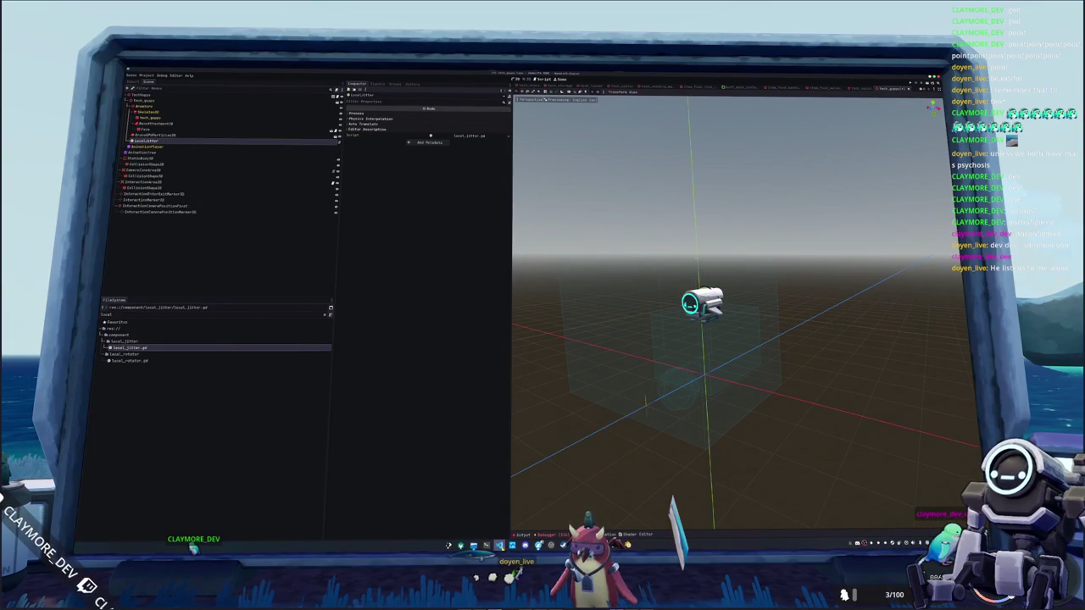
{"action": "left_click", "coordinate": [431, 136]}
{"action": "key", "text": "Return"}
{"action": "type", "text": "_ready"}
{"action": "key", "text": "Return"}
{"action": "key", "text": "Up"}
{"action": "key", "text": "Return"}
{"action": "key", "text": "Return"}
{"action": "key", "text": "Up"}
{"action": "type", "text": "@onready var parent :"}
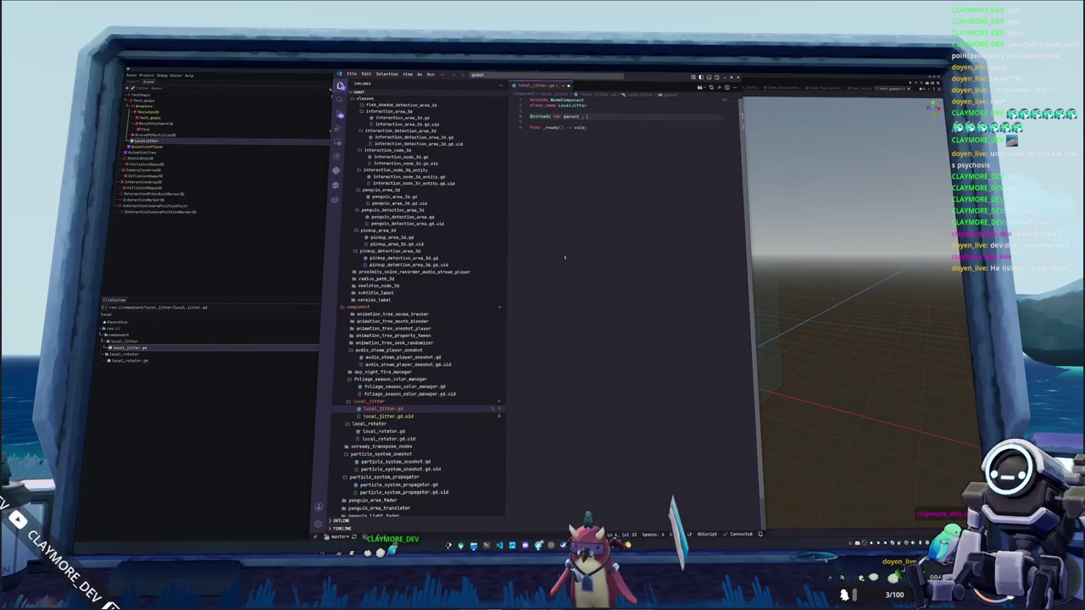
{"action": "type", "text": "= self.get_parent"}
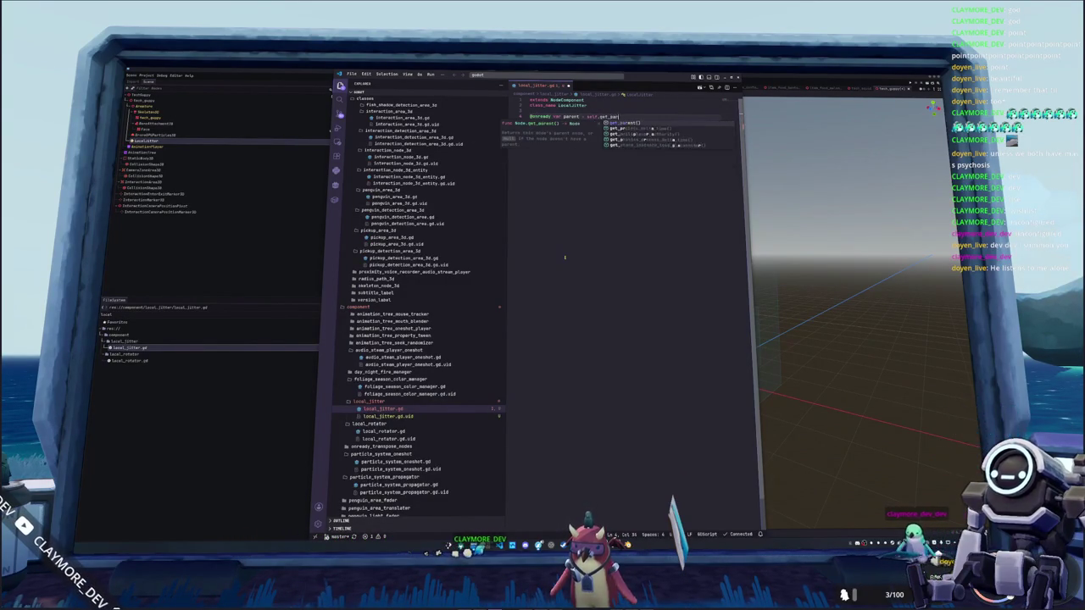
Complete the get_parent() call and replace _ready with a _physics_process function
{"action": "key", "text": "Return"}
{"action": "key", "text": "Down"}
{"action": "key", "text": "Down"}
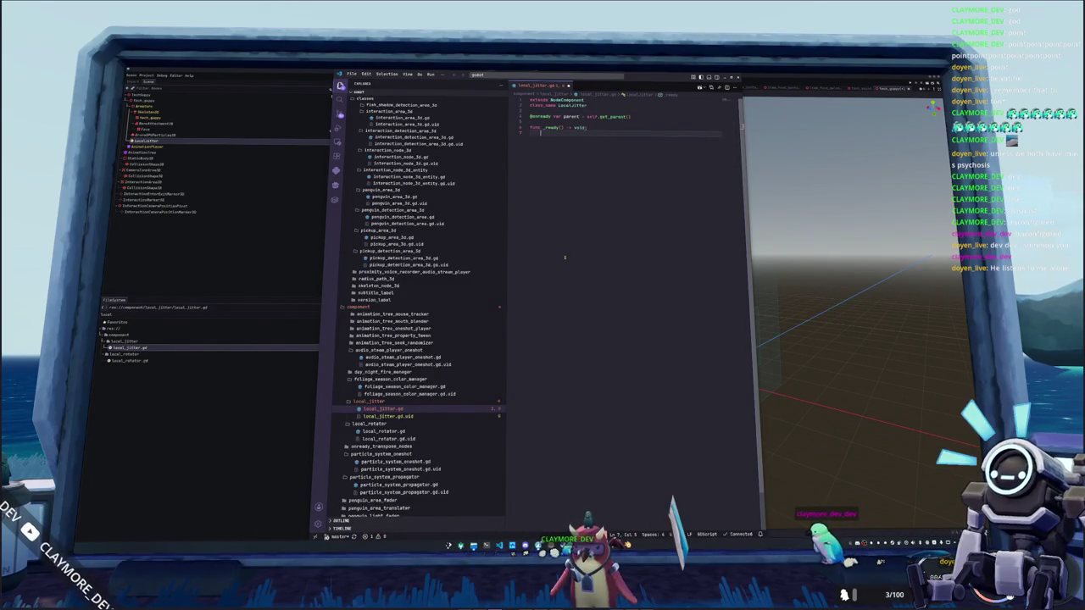
{"action": "key", "text": "Return"}
{"action": "key", "text": "Return"}
{"action": "key", "text": "Down"}
{"action": "key", "text": "Down"}
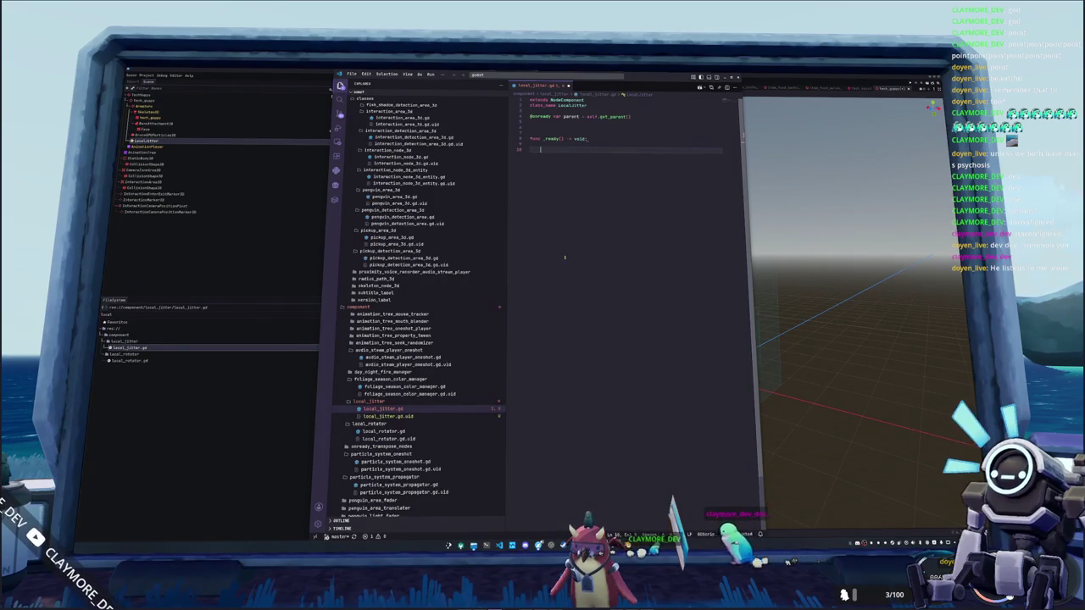
{"action": "key", "text": "shift+Up"}
{"action": "key", "text": "shift+Up"}
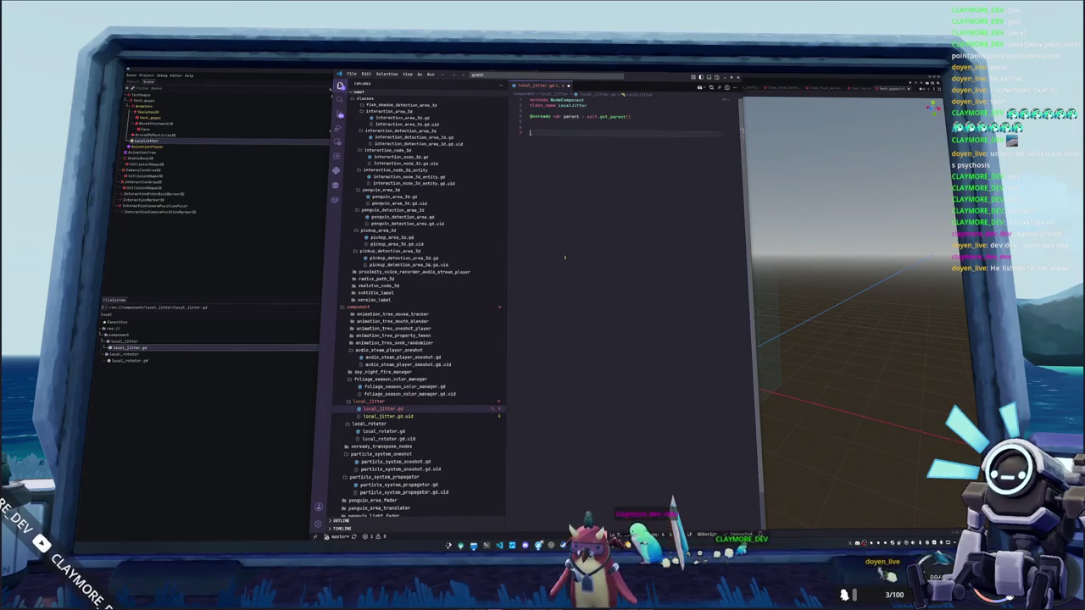
{"action": "type", "text": "func _phys"}
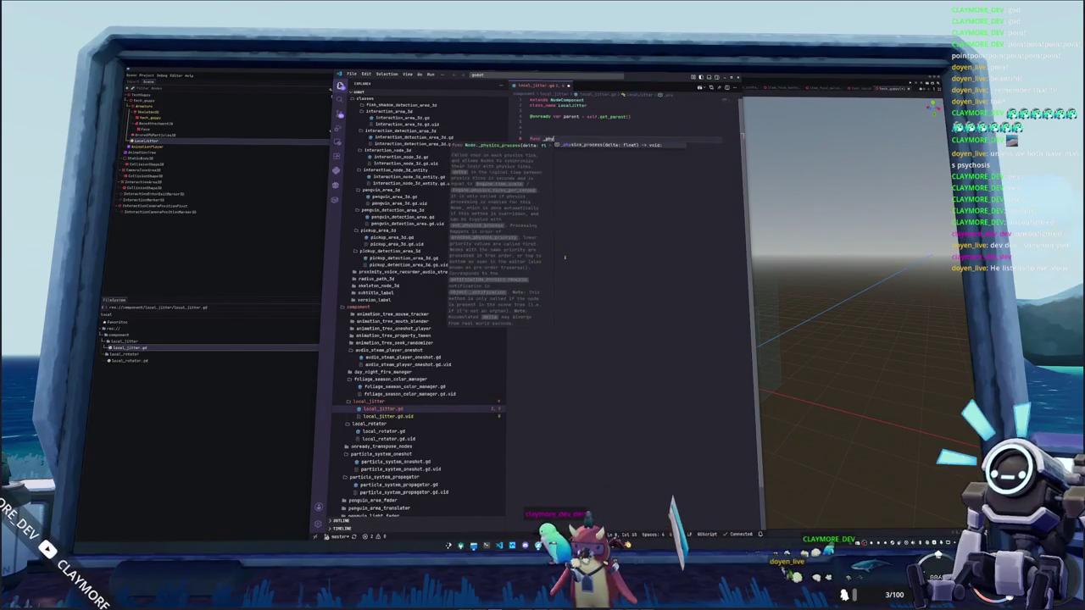
{"action": "key", "text": "Return"}
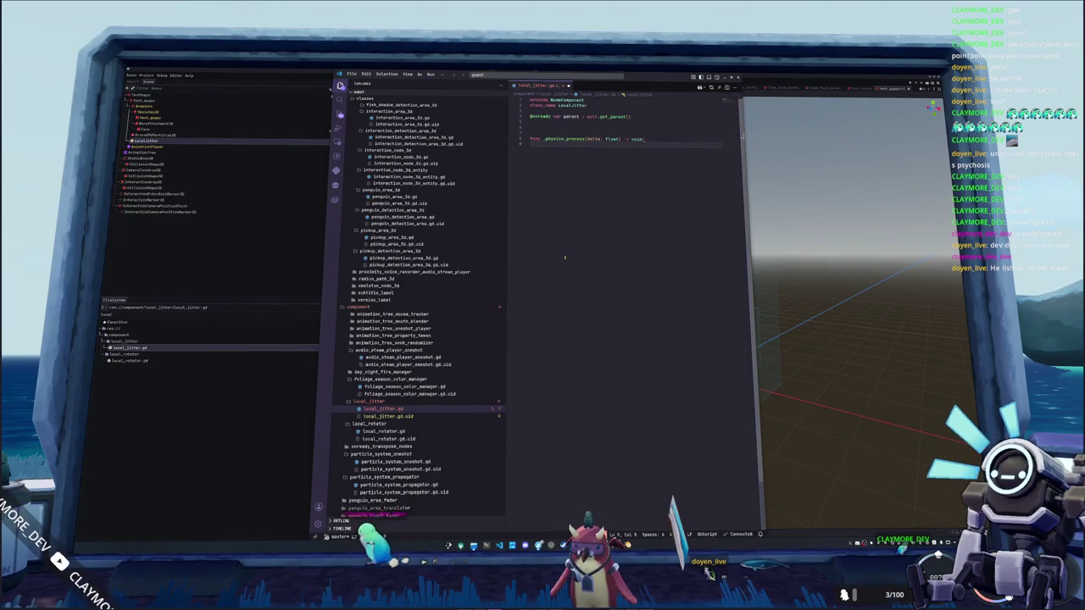
Set parent.position.x = sin(delta), type parent as Node3D, and begin a time variable
{"action": "type", "text": "self.posi"}
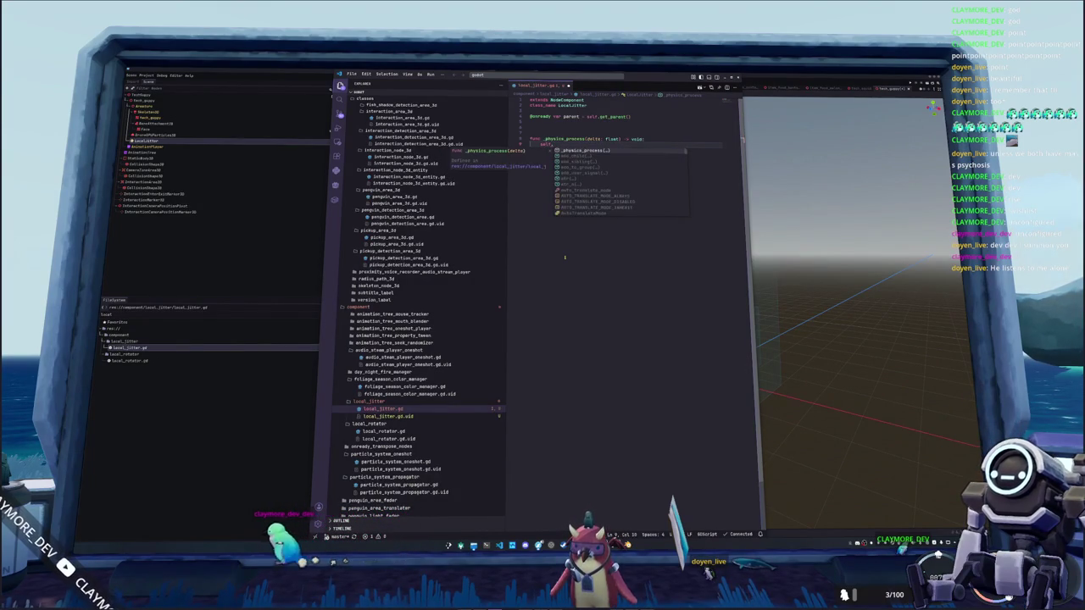
{"action": "type", "text": "tion"}
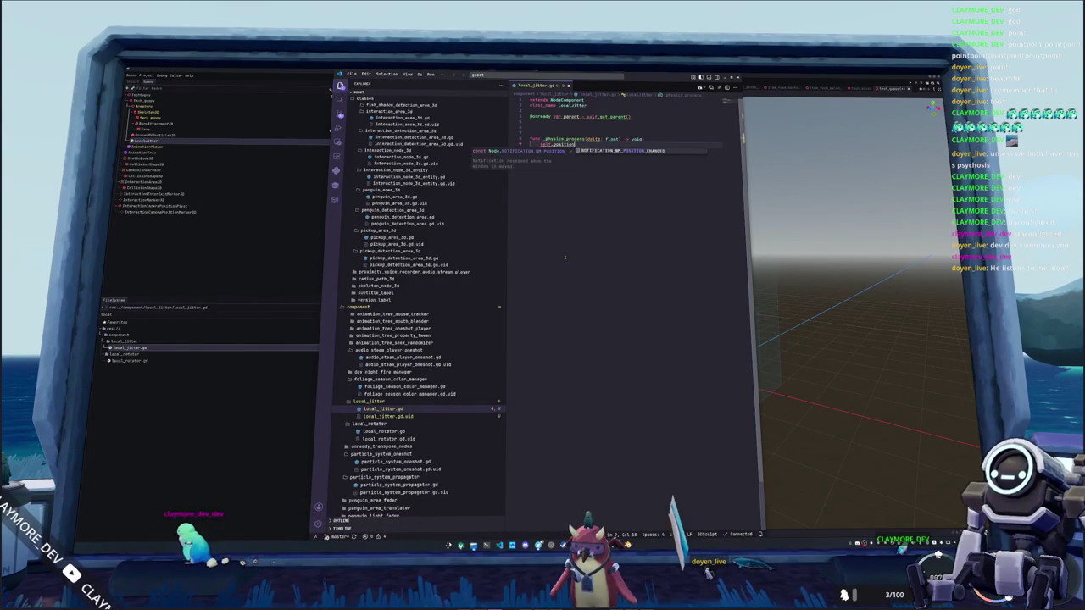
{"action": "key", "text": "ctrl+BackSpace"}
{"action": "key", "text": "ctrl+BackSpace"}
{"action": "type", "text": "parent."}
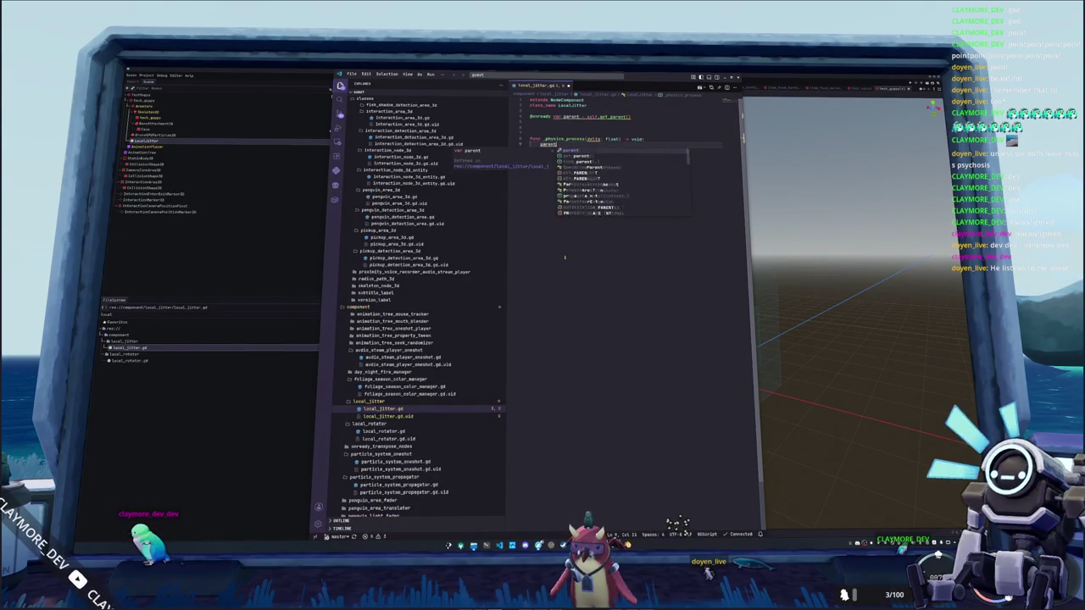
{"action": "type", "text": "pos"}
{"action": "key", "text": "Escape"}
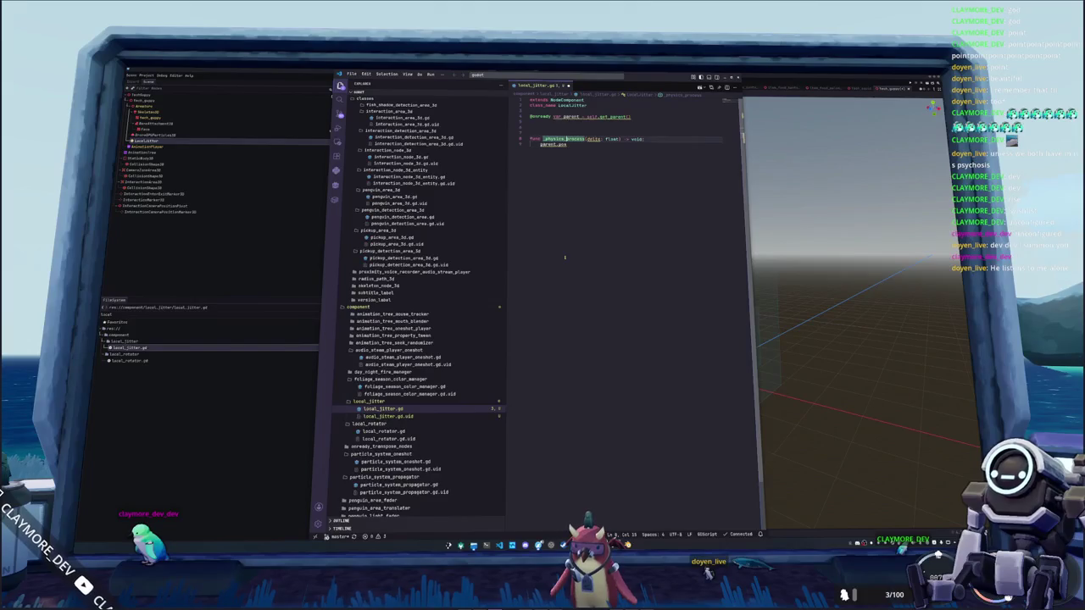
{"action": "type", "text": "Node3D"}
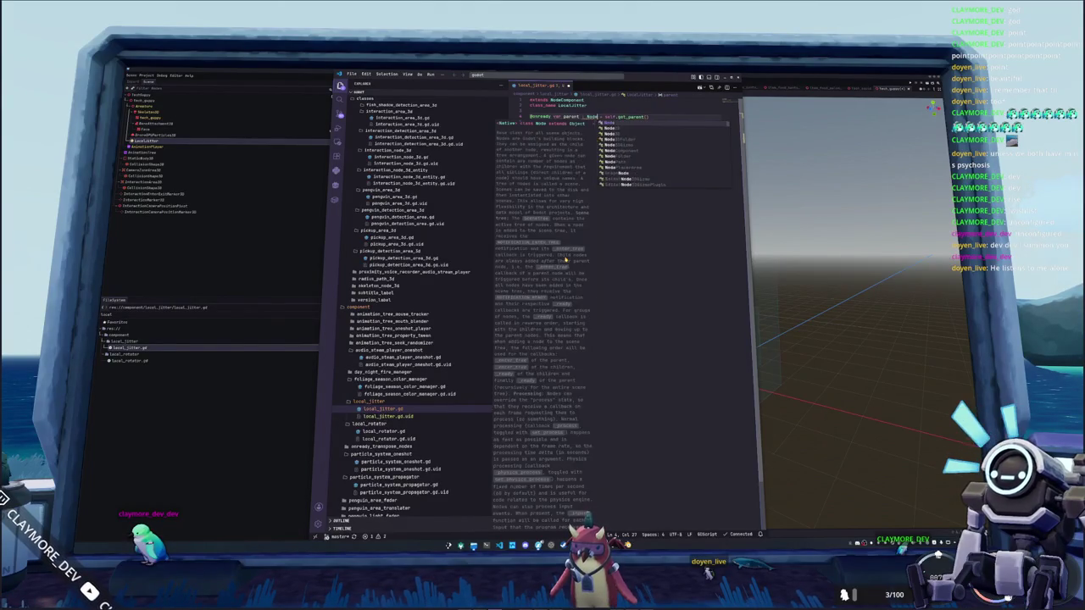
{"action": "left_click", "coordinate": [565, 261]}
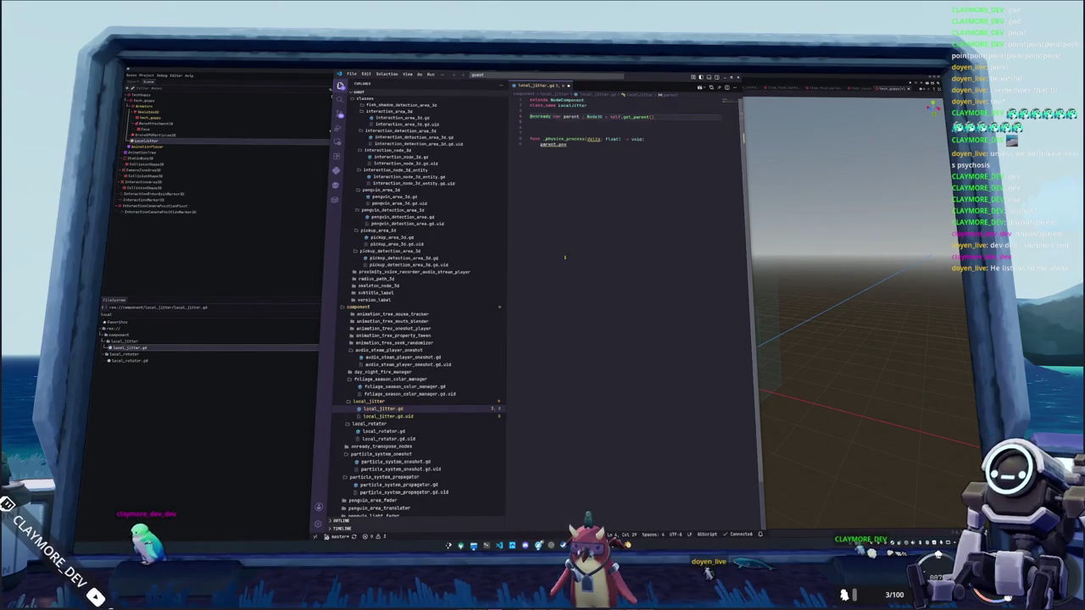
{"action": "type", "text": "ition.x = "}
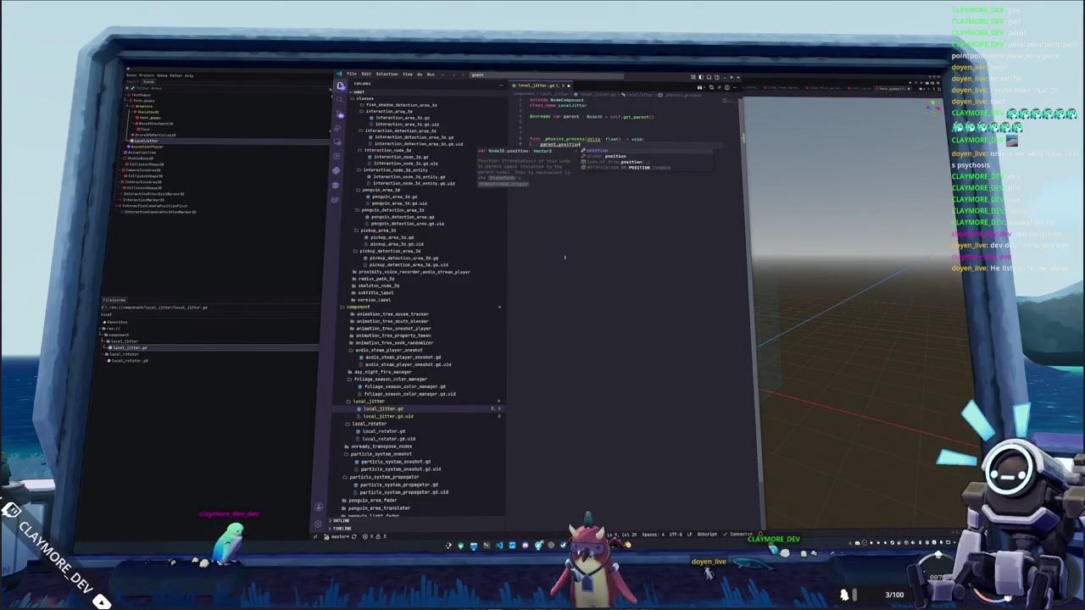
{"action": "type", "text": "sin(delta"}
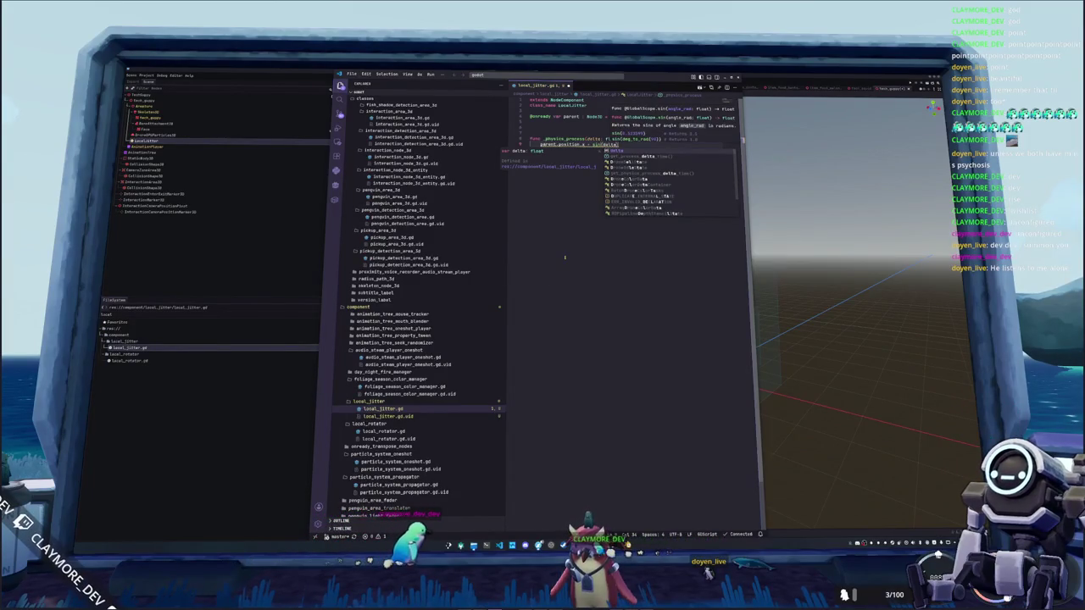
{"action": "type", "text": ")"}
{"action": "key", "text": "Up"}
{"action": "key", "text": "Up"}
{"action": "key", "text": "Up"}
{"action": "key", "text": "Return"}
{"action": "type", "text": "var time := 0"}
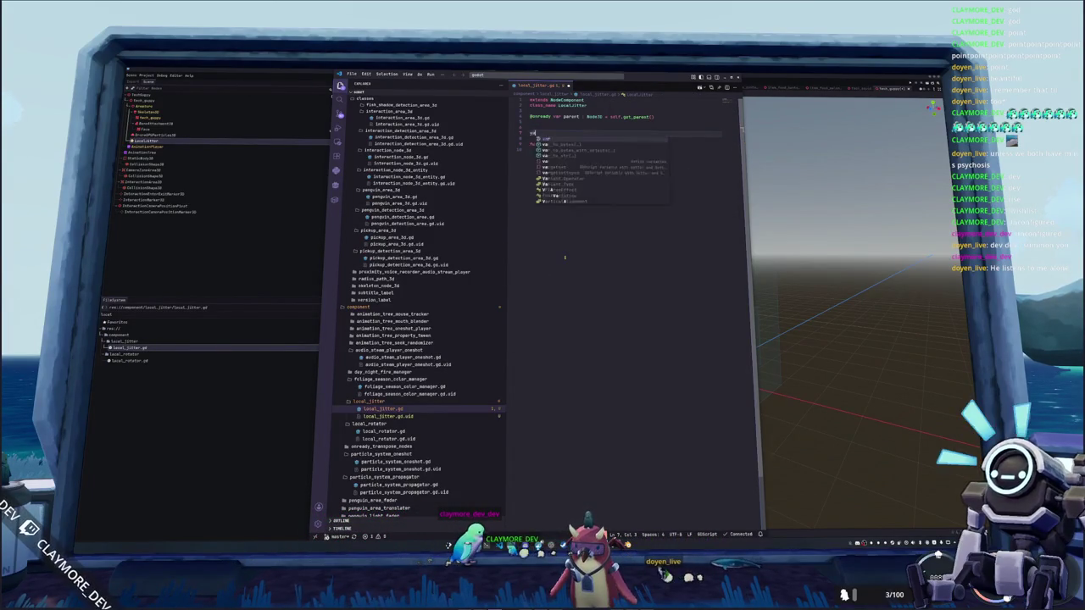
{"action": "type", "text": "loat = 0.0"}
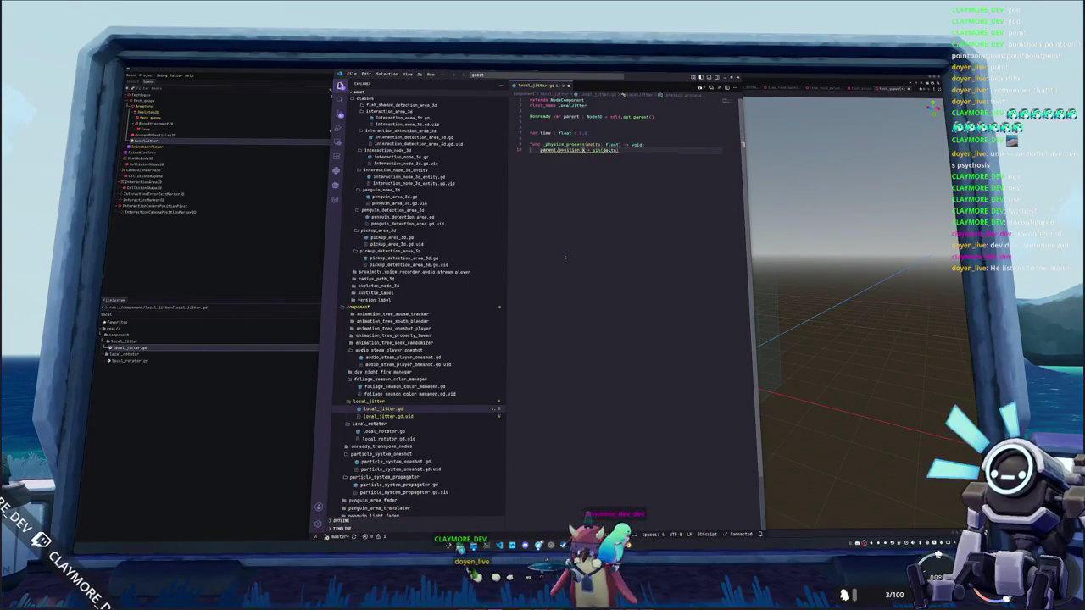
Accumulate time += delta each frame and change the x sine to sin(time)
{"action": "key", "text": "Return"}
{"action": "key", "text": "Up"}
{"action": "type", "text": "time += delta"}
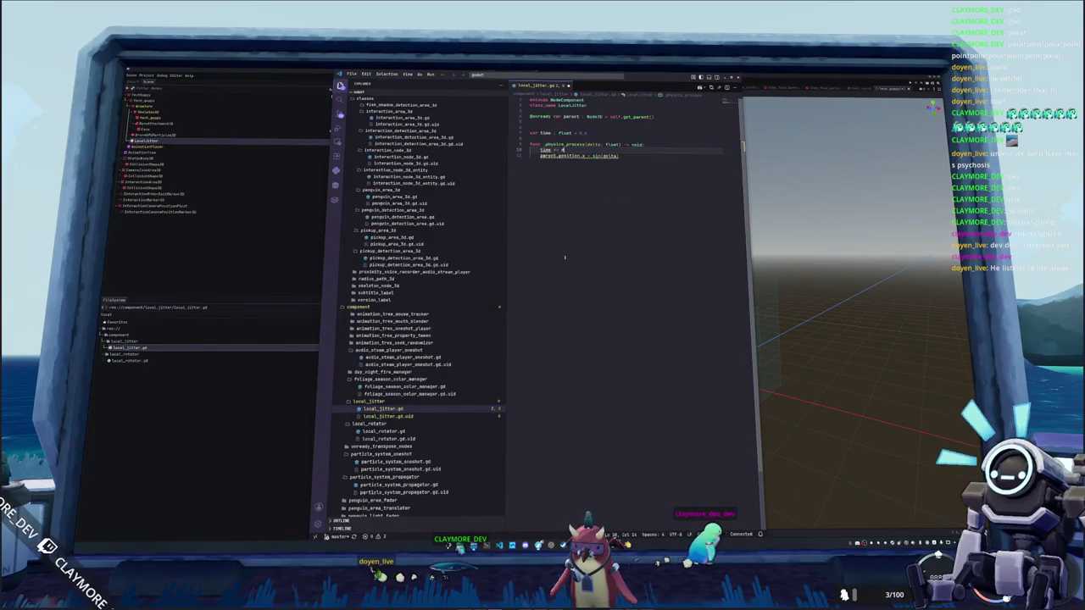
{"action": "key", "text": "Escape"}
{"action": "key", "text": "Down"}
{"action": "key", "text": "End"}
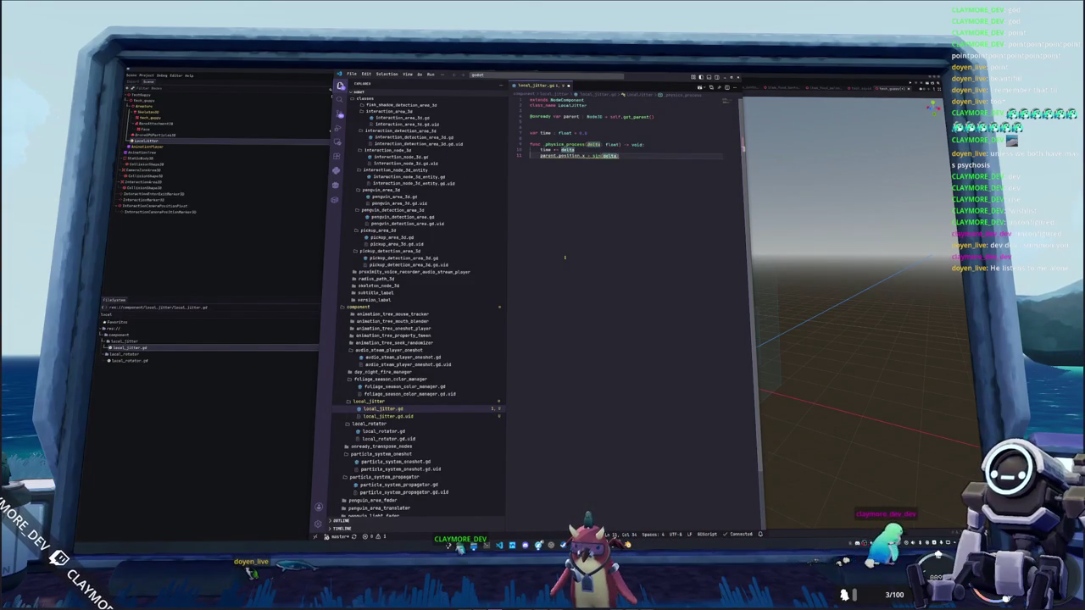
{"action": "type", "text": "time"}
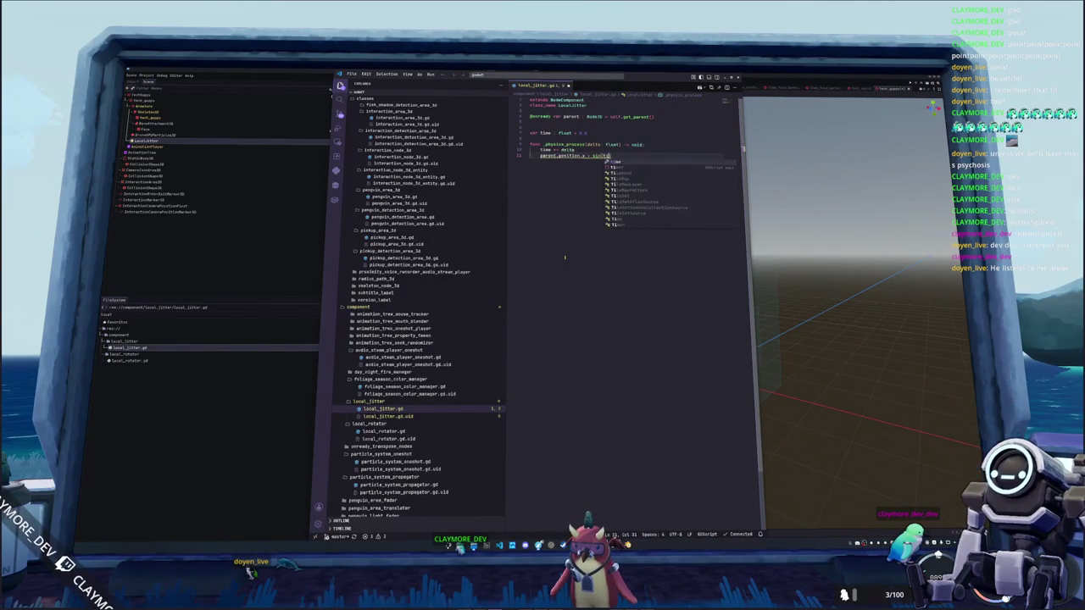
{"action": "type", "text": ")"}
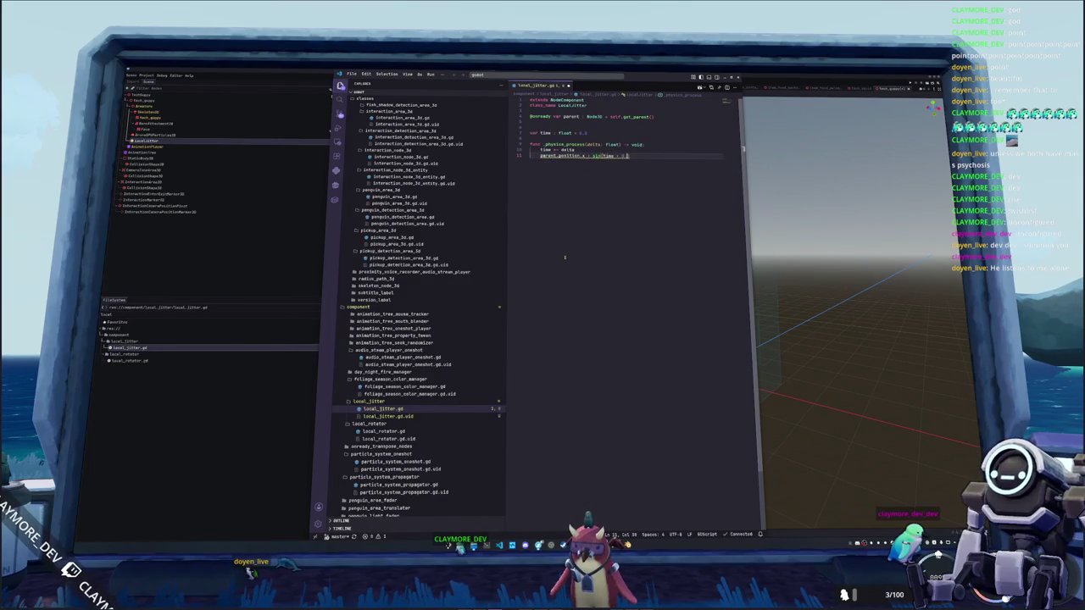
Duplicate the position line for y and z, giving each axis its own phase offset
{"action": "key", "text": "ctrl+v"}
{"action": "key", "text": "ctrl+v"}
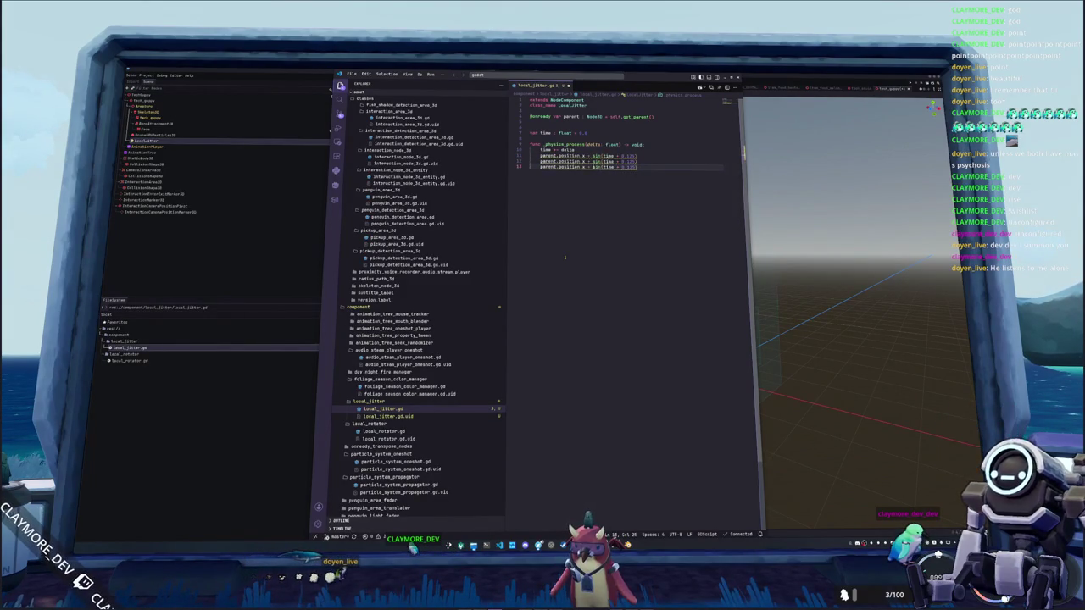
{"action": "key", "text": "Up"}
{"action": "key", "text": "shift+Left"}
{"action": "type", "text": "y"}
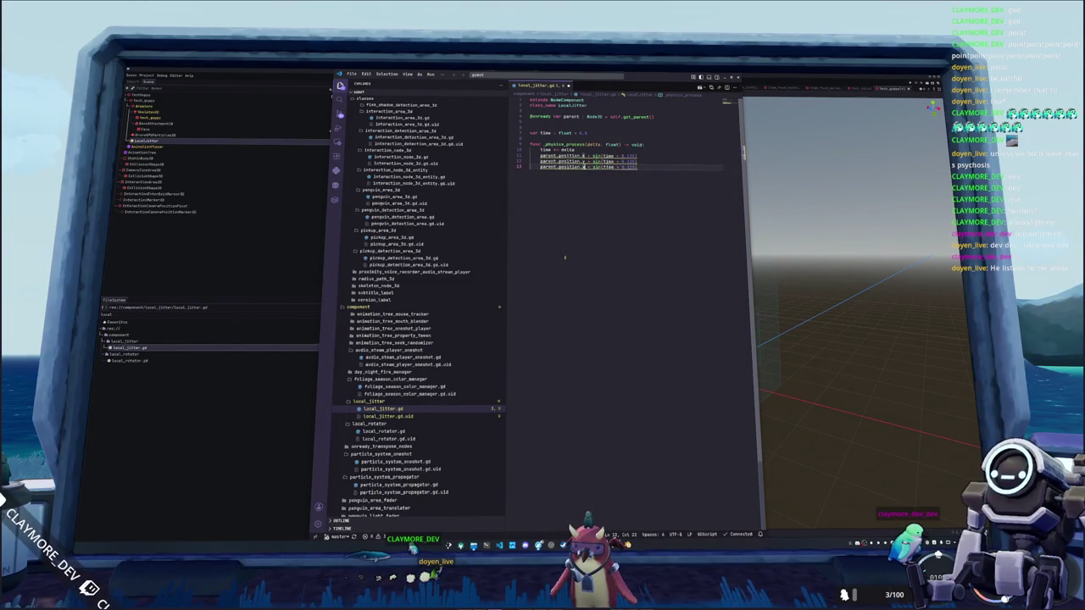
{"action": "key", "text": "Down"}
{"action": "key", "text": "ctrl+Right"}
{"action": "key", "text": "ctrl+Right"}
{"action": "key", "text": "ctrl+Right"}
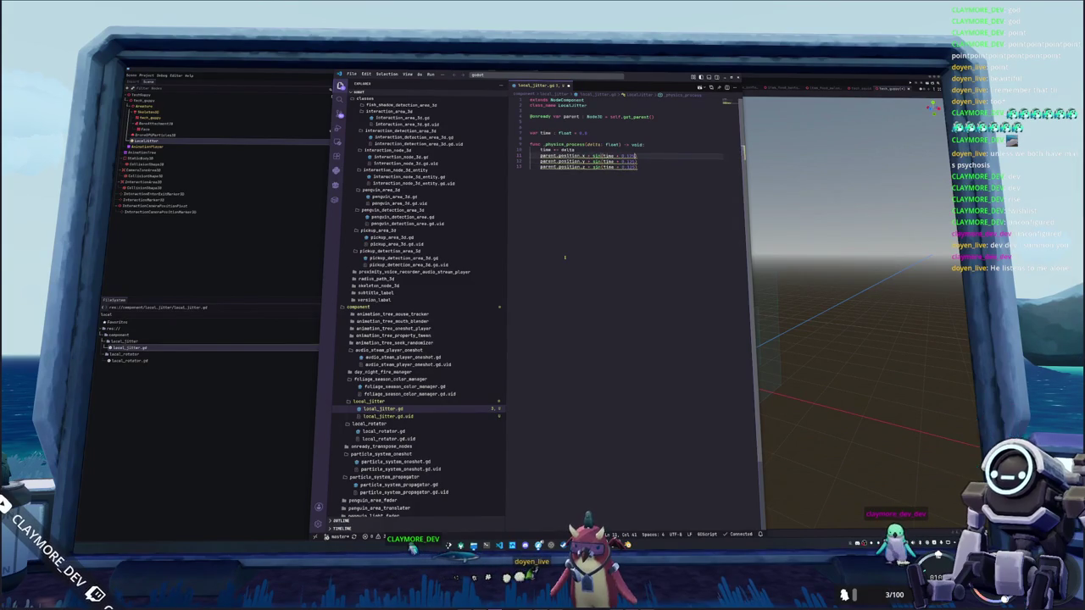
{"action": "key", "text": "Escape"}
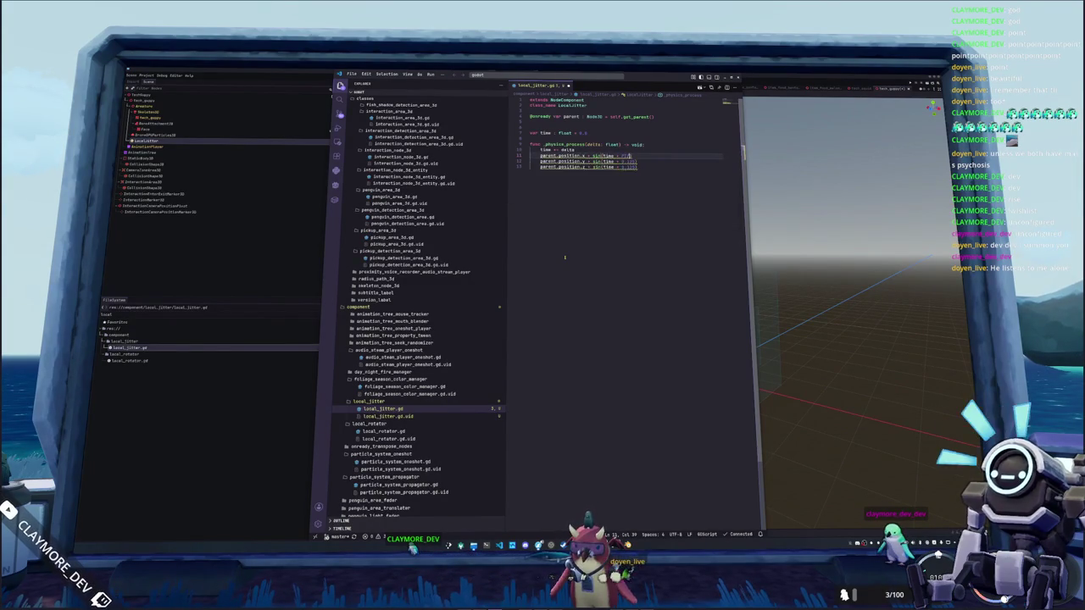
{"action": "key", "text": "ctrl+u"}
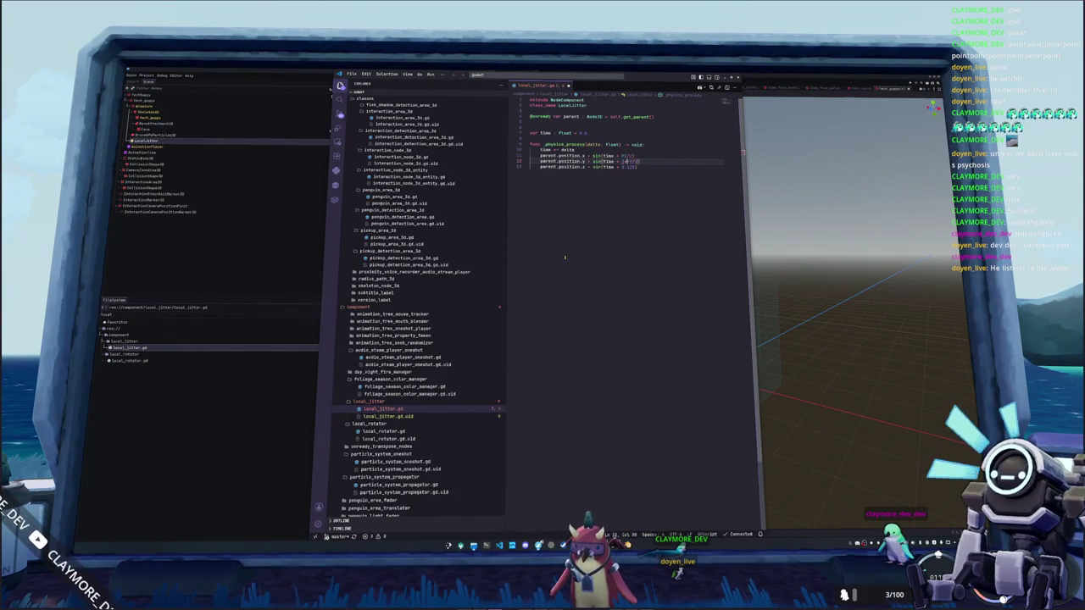
{"action": "key", "text": "Down"}
{"action": "key", "text": "shift+ctrl+Left"}
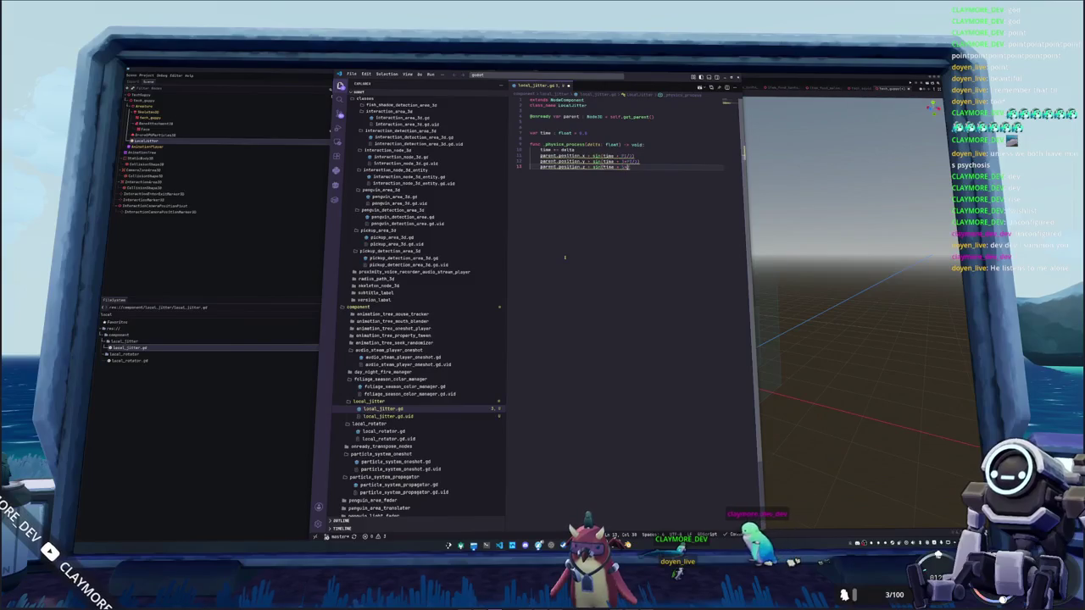
{"action": "type", "text": "p"}
{"action": "key", "text": "Return"}
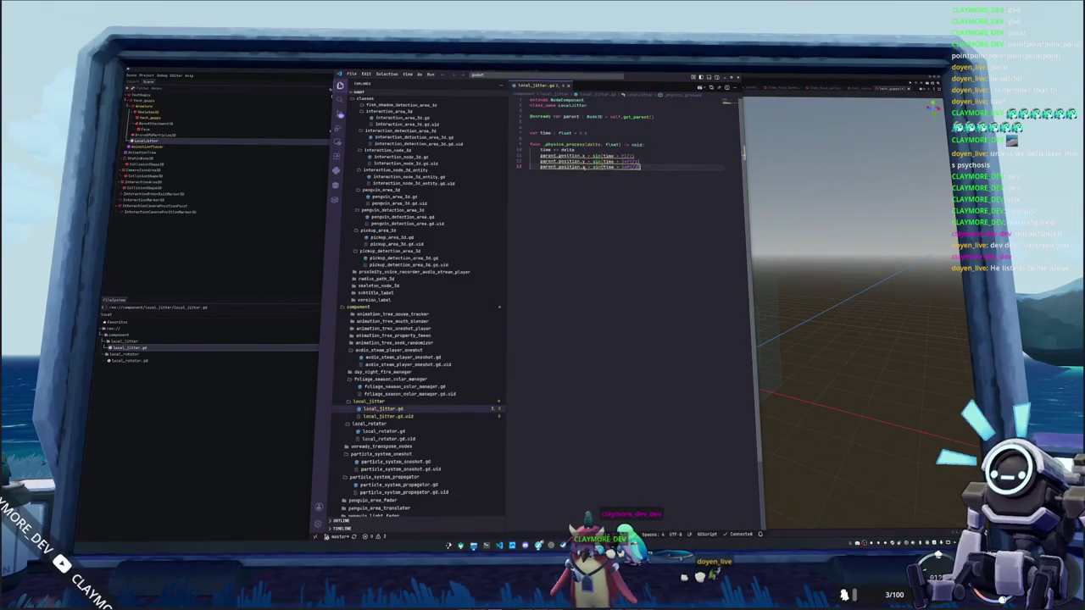
{"action": "type", "text": "z"}
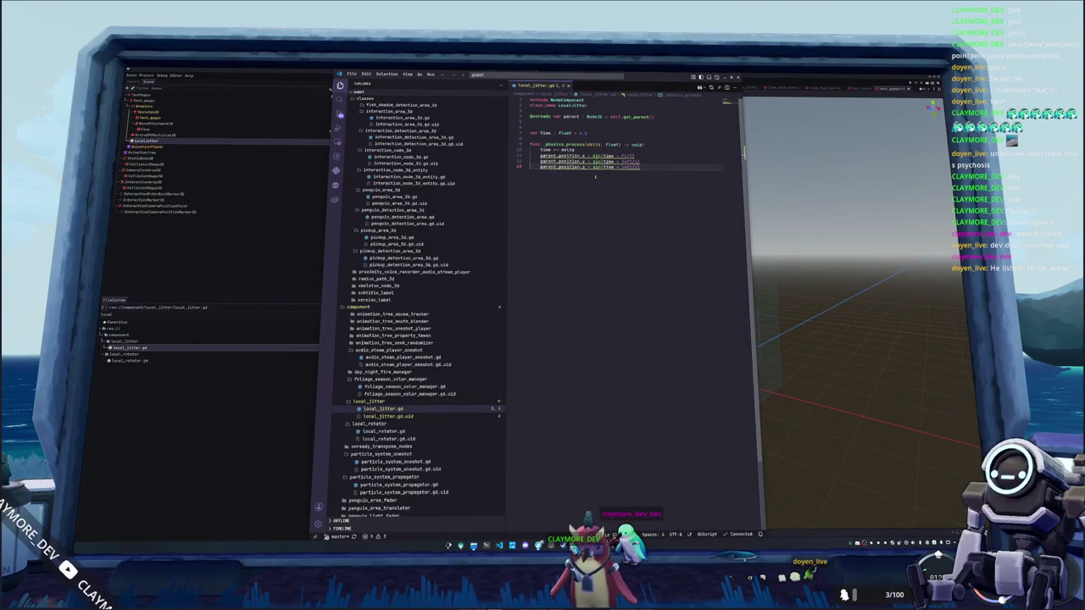
Switch over to the Desmos graphing page
{"action": "key", "text": "Up"}
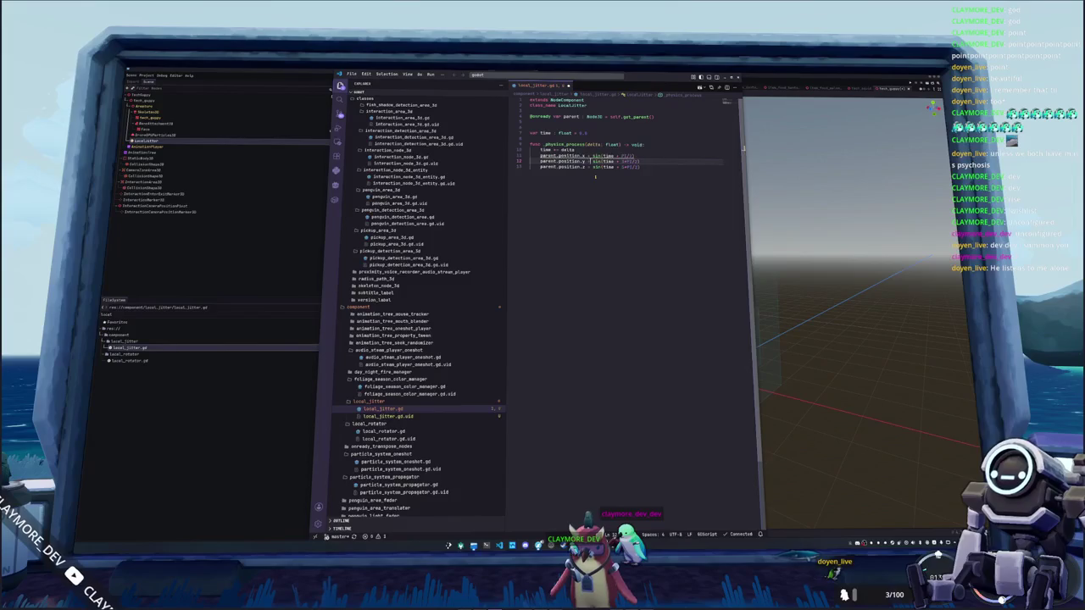
{"action": "key", "text": "Up"}
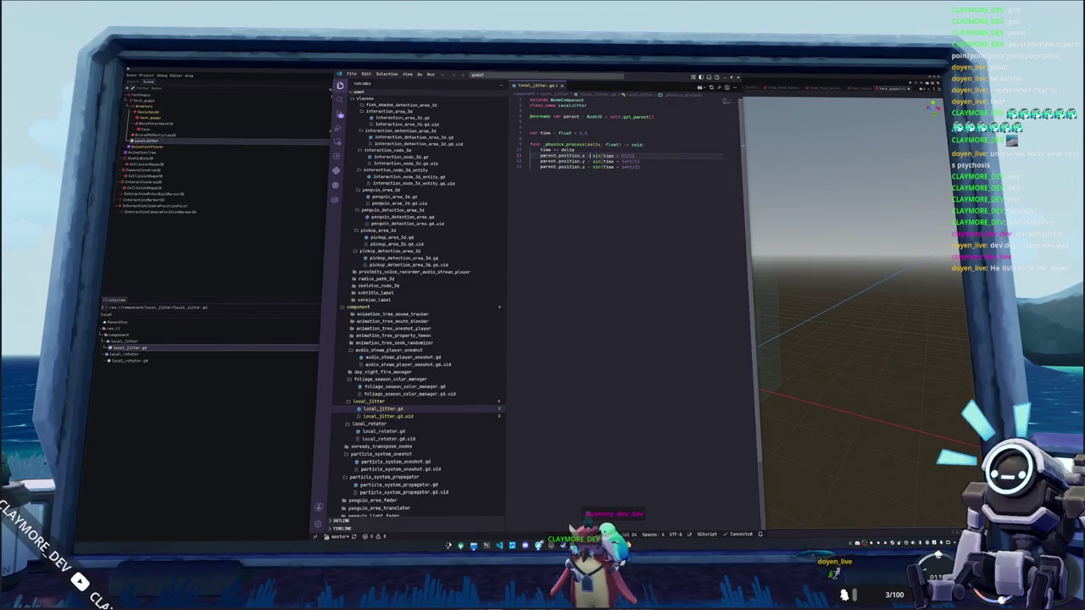
{"action": "key", "text": "alt+Tab"}
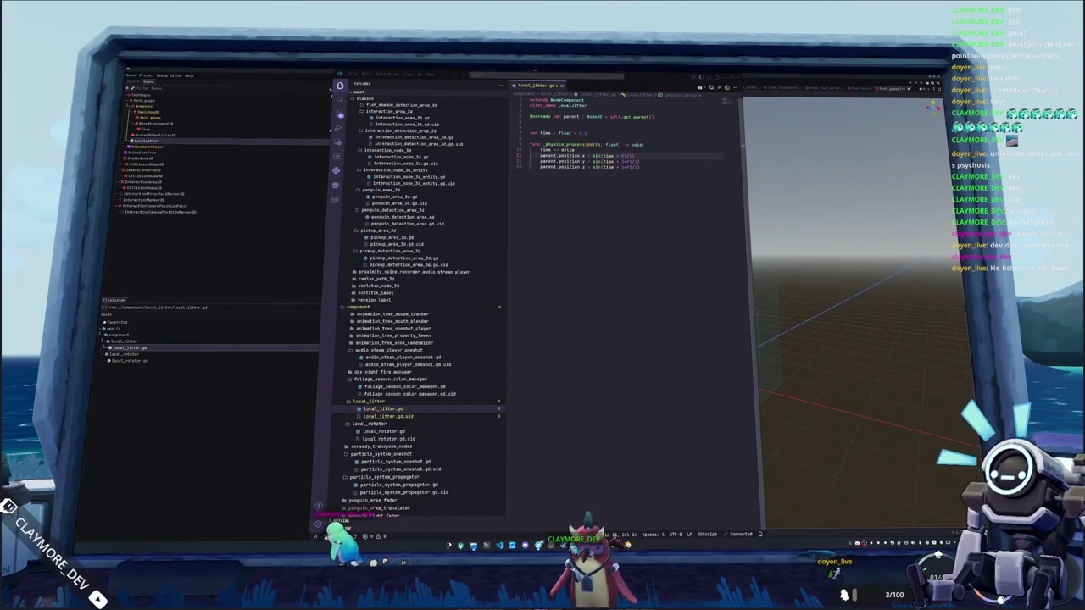
{"action": "key", "text": "alt+Tab"}
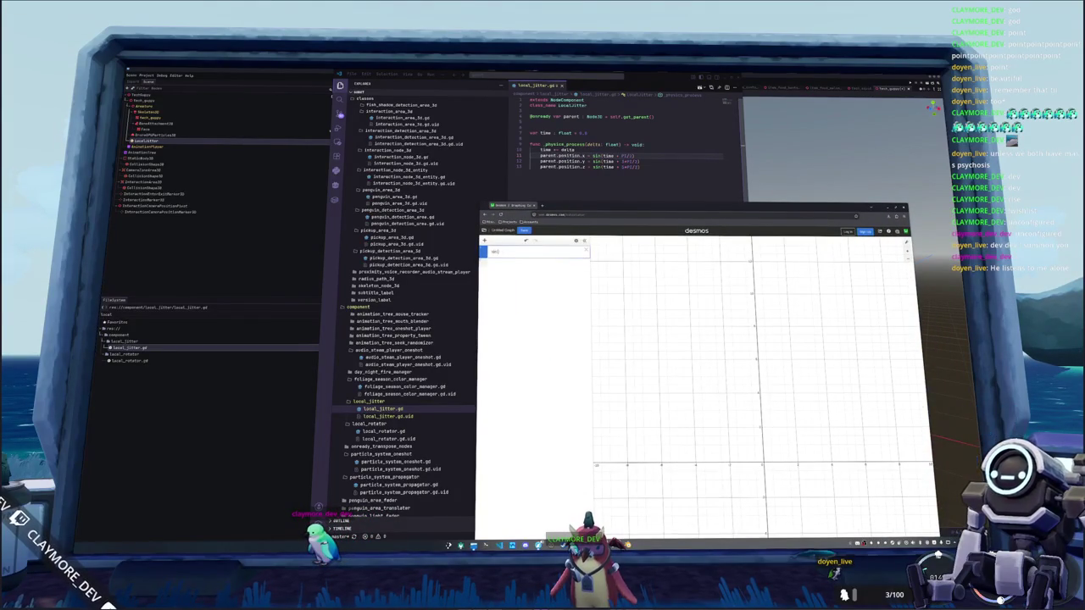
{"action": "scroll", "coordinate": [766, 450], "scroll_direction": "up", "scroll_amount": 3}
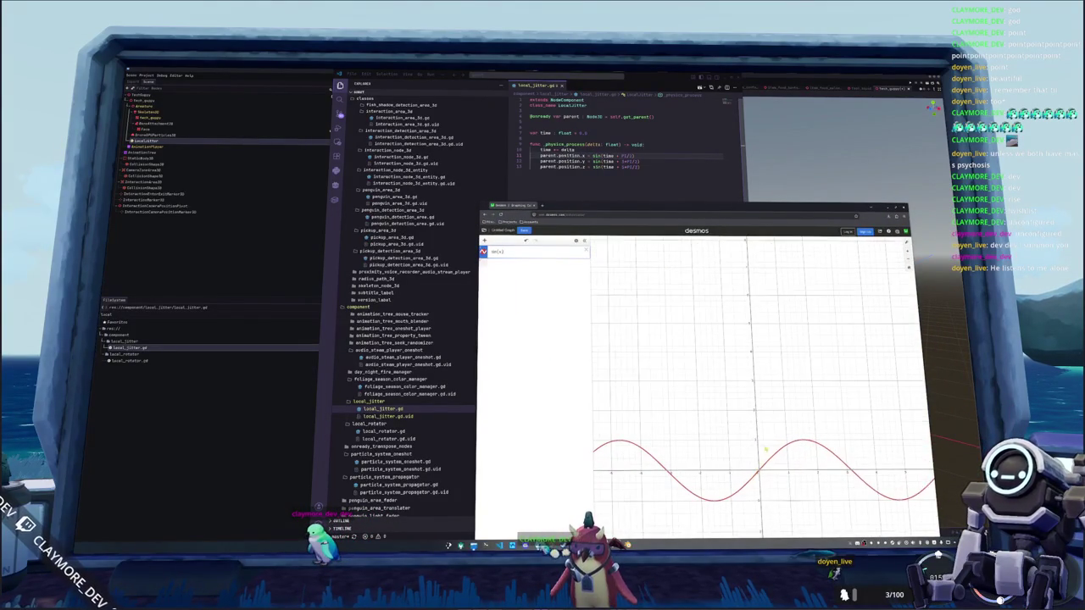
{"action": "left_click_drag", "start_coordinate": [747, 416], "coordinate": [721, 362]}
{"action": "left_click", "coordinate": [774, 390]}
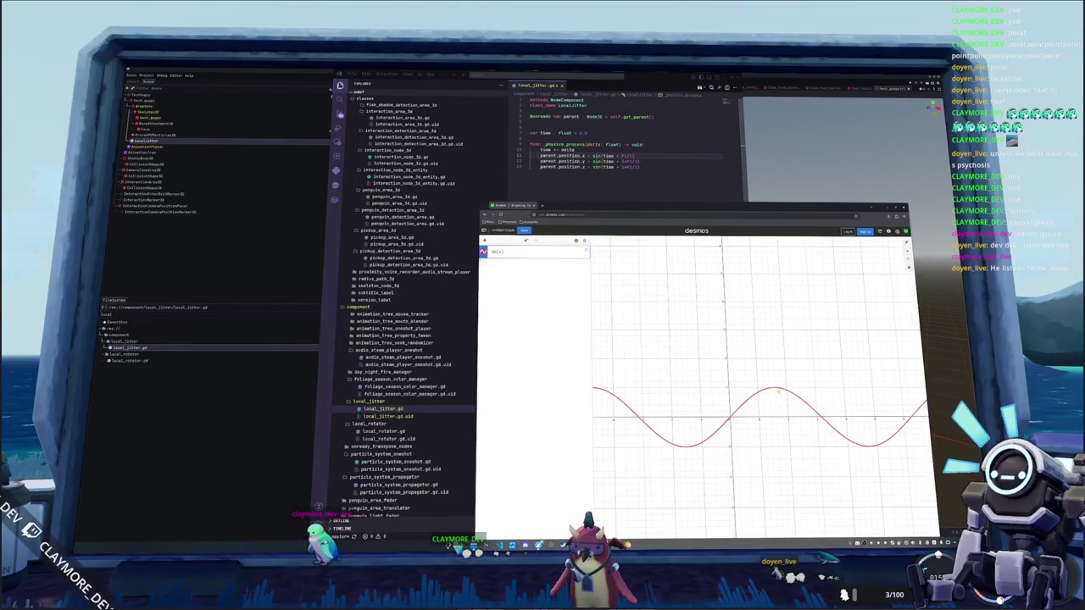
{"action": "left_click_drag", "start_coordinate": [774, 389], "coordinate": [702, 371]}
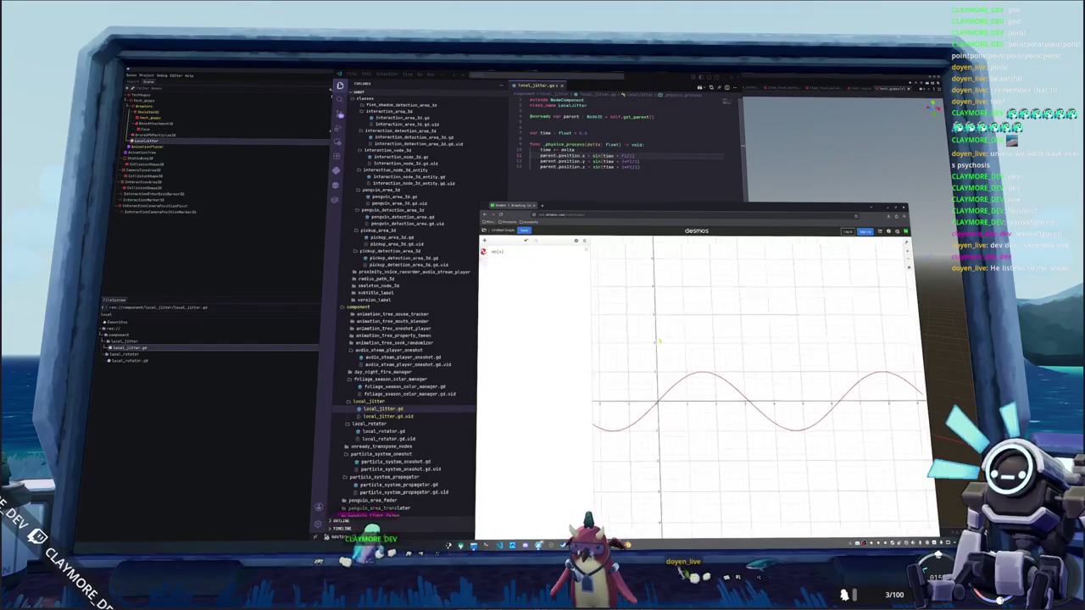
{"action": "key", "text": "alt+Tab"}
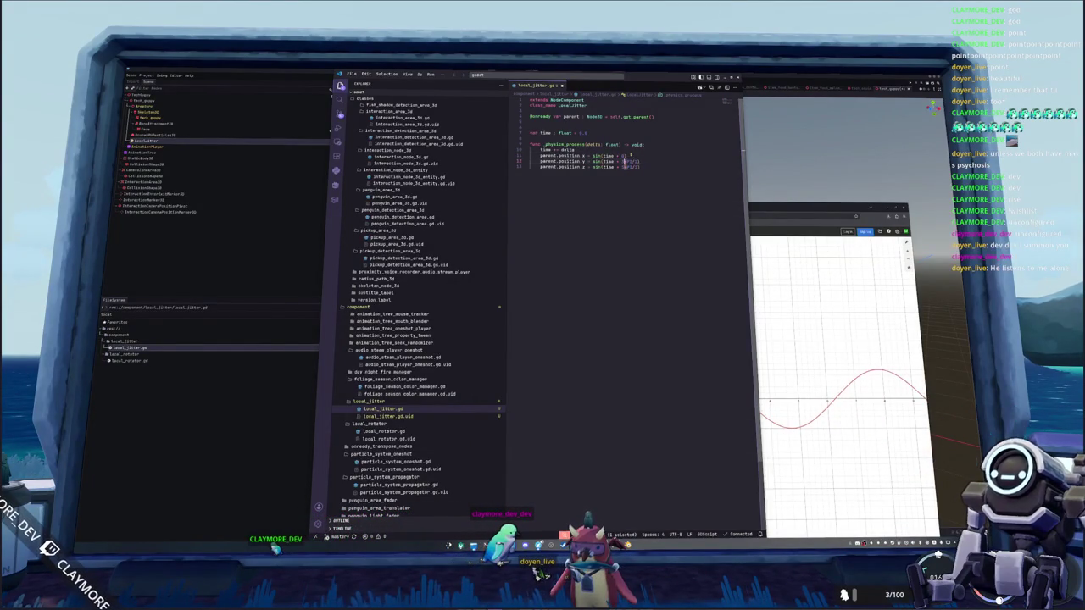
{"action": "key", "text": "alt+Tab"}
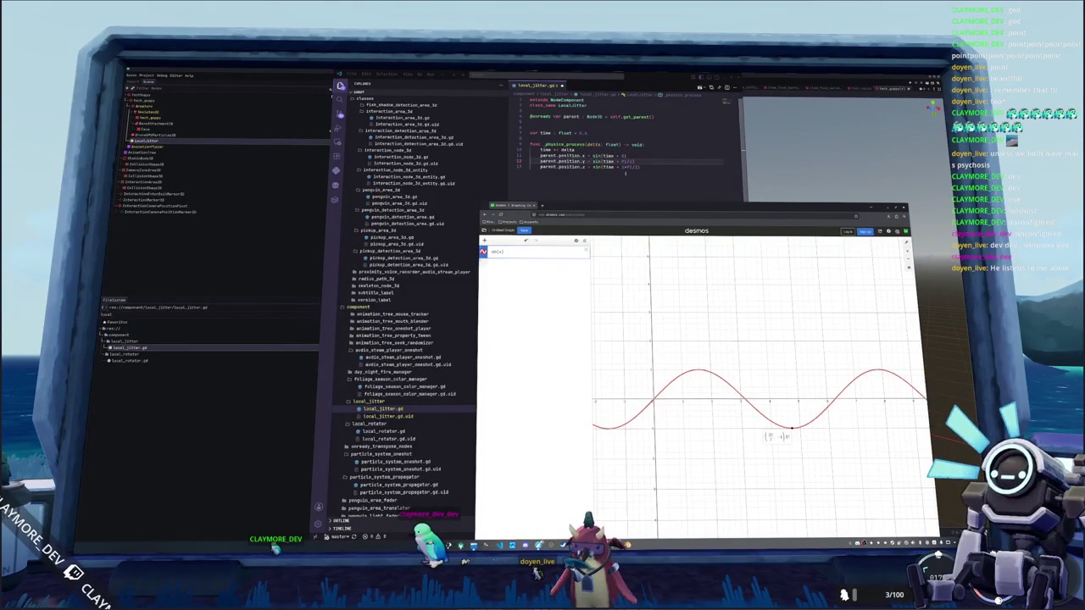
{"action": "left_click", "coordinate": [624, 166]}
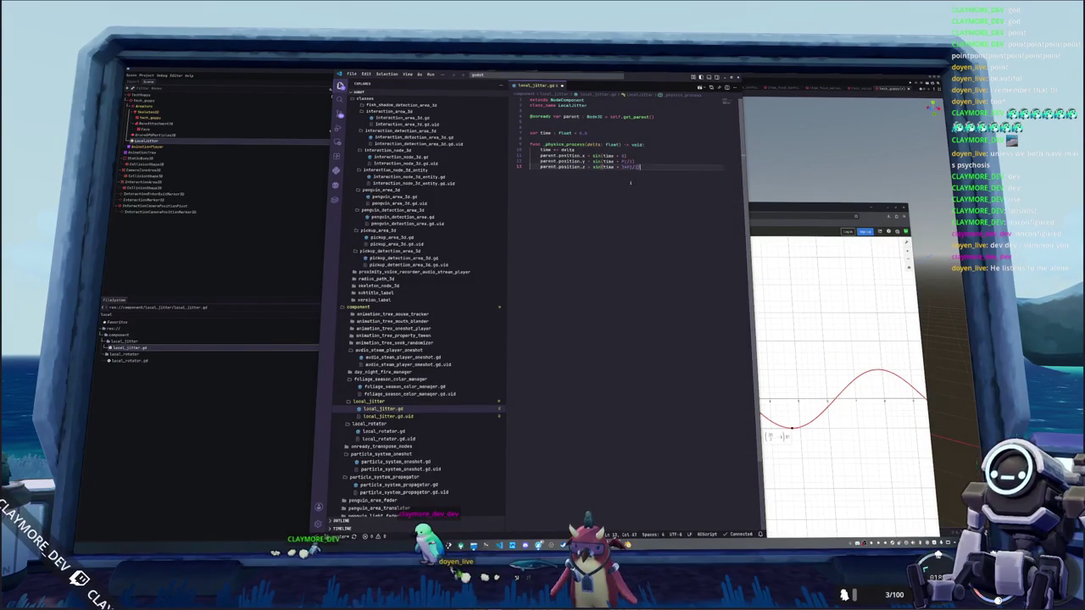
{"action": "left_click", "coordinate": [760, 225]}
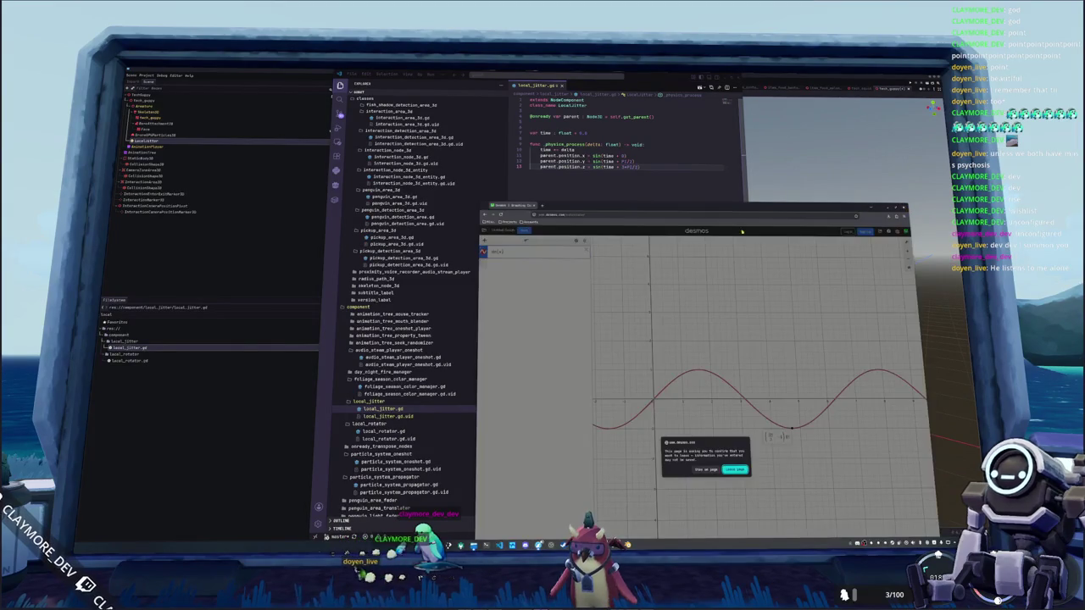
{"action": "left_click", "coordinate": [736, 469]}
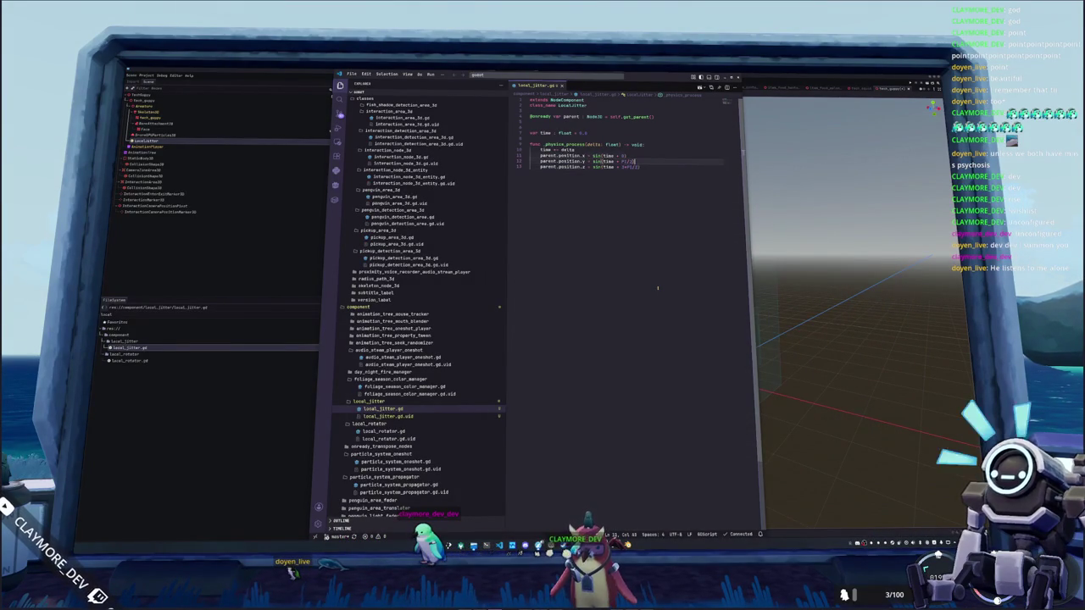
Add exported variables speed (float = 1) and magnitude (float) to local_jitter.gd
{"action": "key", "text": "Return"}
{"action": "key", "text": "Return"}
{"action": "key", "text": "Up"}
{"action": "key", "text": "Up"}
{"action": "key", "text": "Up"}
{"action": "key", "text": "Return"}
{"action": "key", "text": "Return"}
{"action": "type", "text": "@export var speed : "}
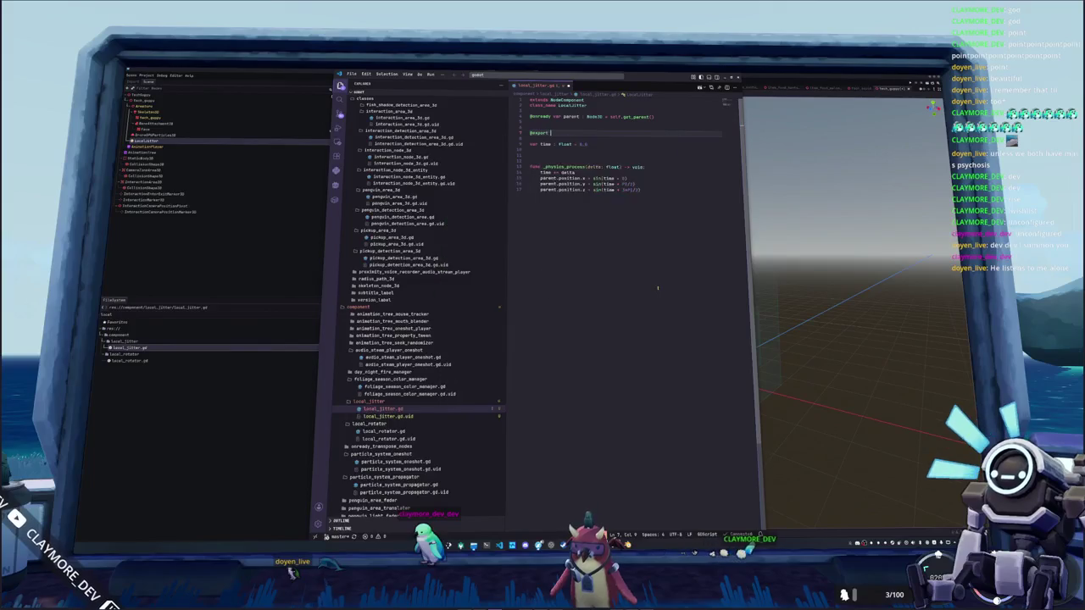
{"action": "type", "text": "float ="}
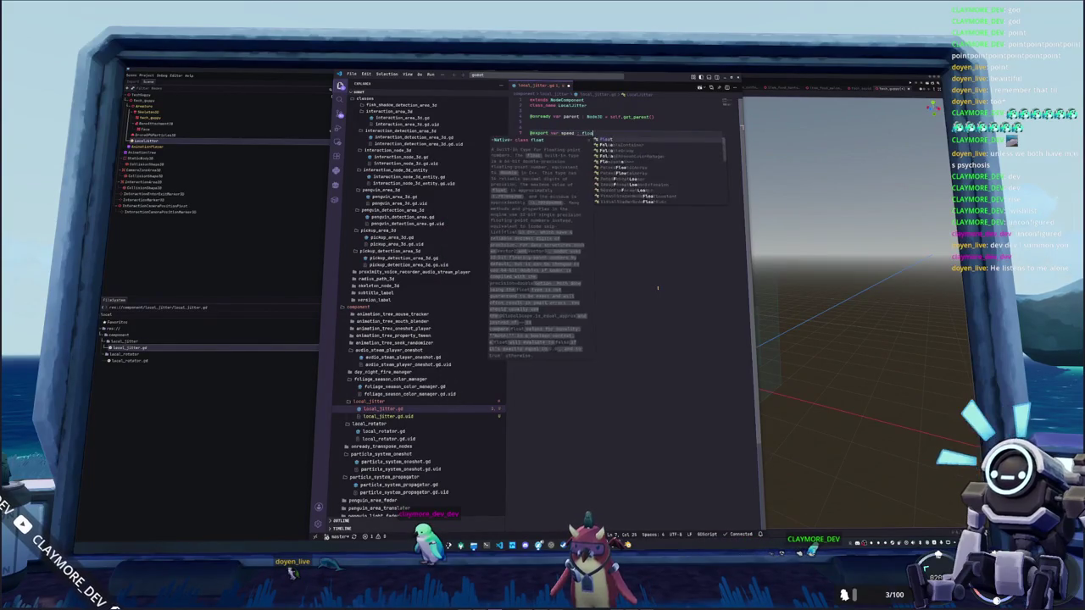
{"action": "type", "text": "1"}
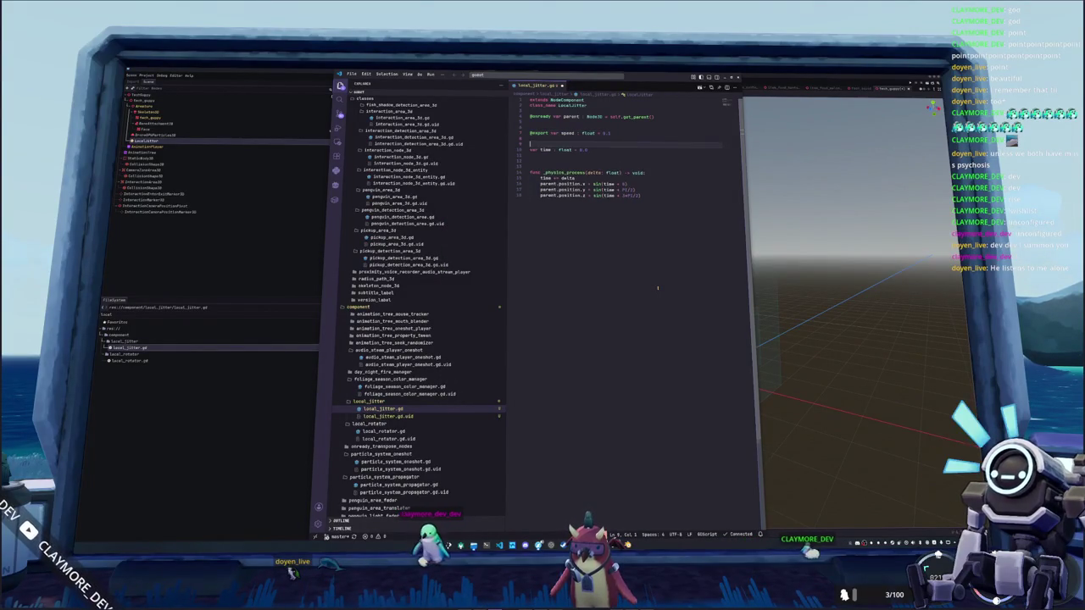
{"action": "key", "text": "Return"}
{"action": "type", "text": "@export var magnitude"}
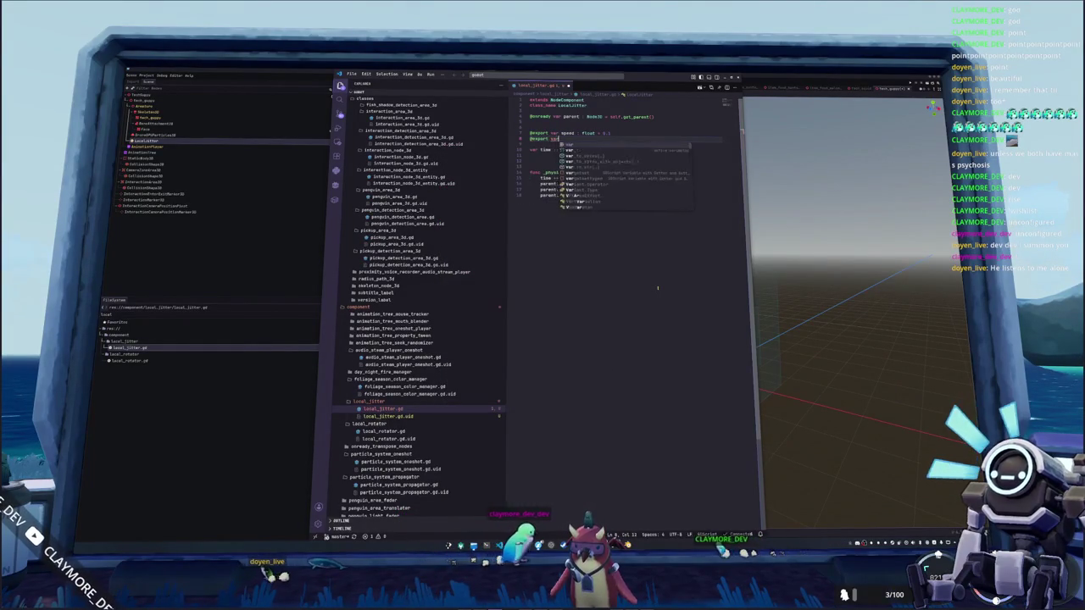
{"action": "type", "text": ": float = 1.0"}
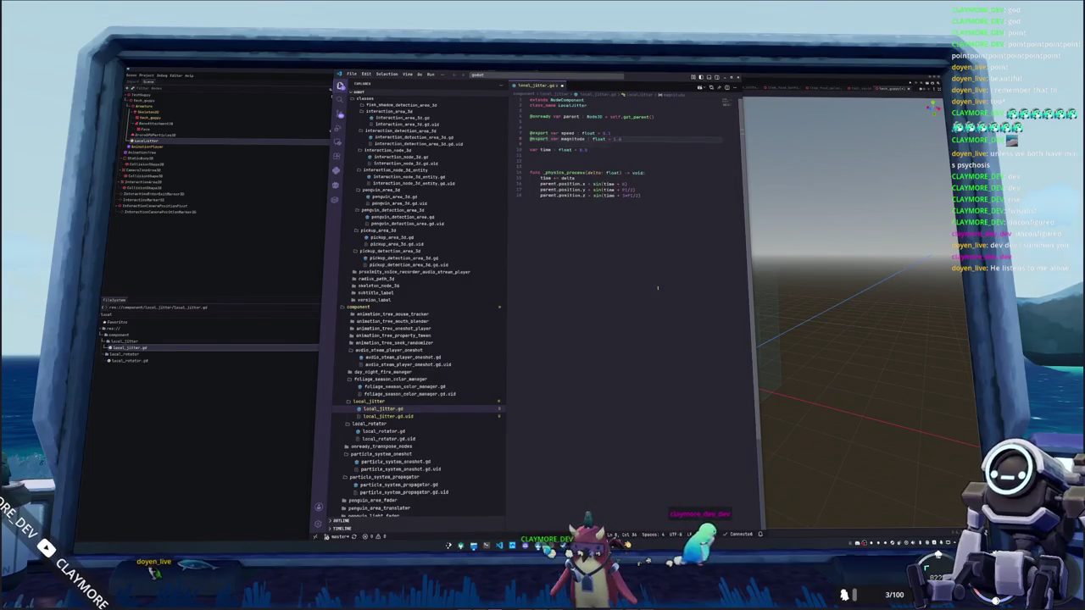
Multiply the sine by magnitude and the time increment by speed, then save in Godot
{"action": "key", "text": "Down"}
{"action": "key", "text": "Down"}
{"action": "key", "text": "Down"}
{"action": "key", "text": "End"}
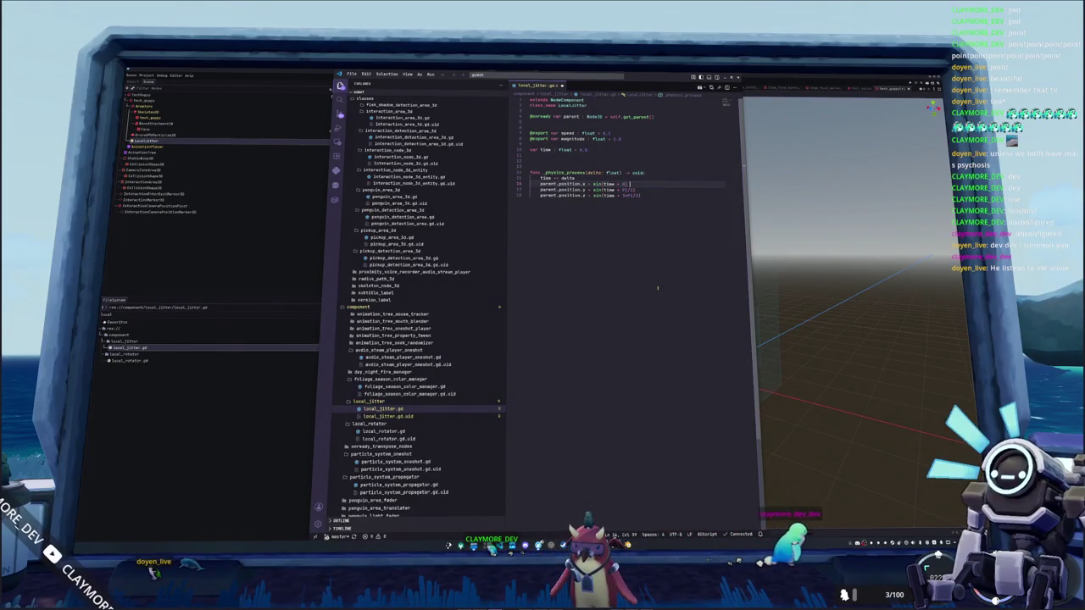
{"action": "type", "text": "* magnitude"}
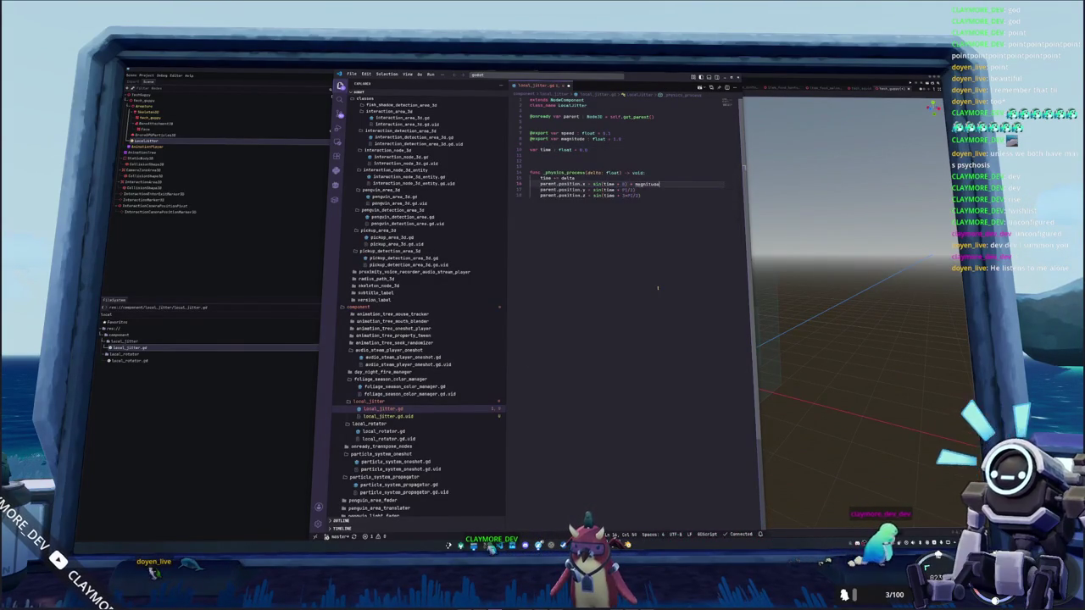
{"action": "key", "text": "ctrl+shift+Left"}
{"action": "key", "text": "ctrl+shift+Left"}
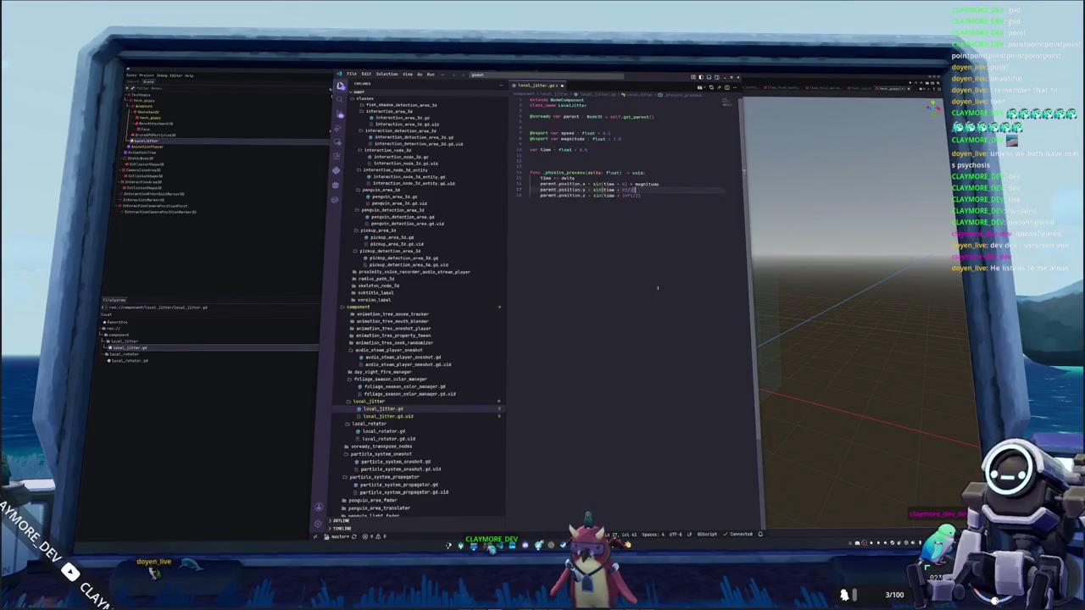
{"action": "key", "text": "Up"}
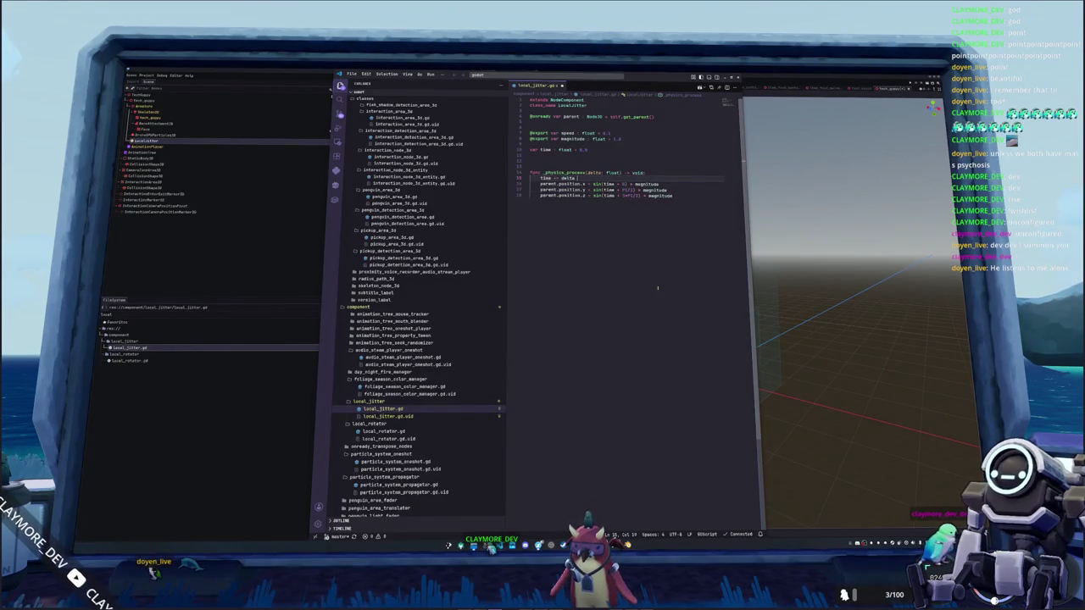
{"action": "type", "text": "* speed"}
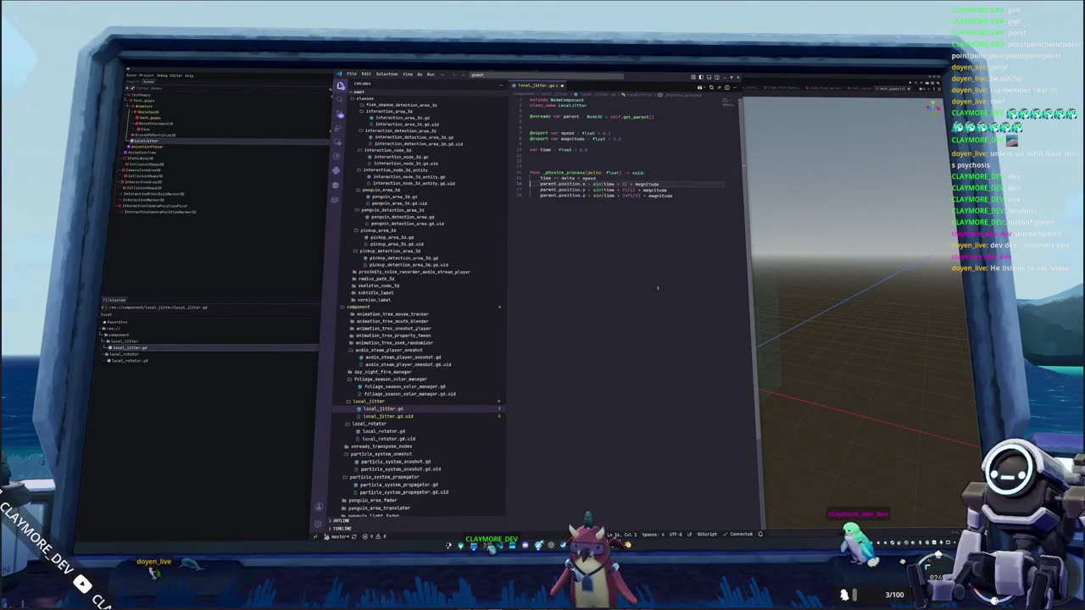
{"action": "left_click", "coordinate": [751, 225]}
{"action": "key", "text": "F5"}
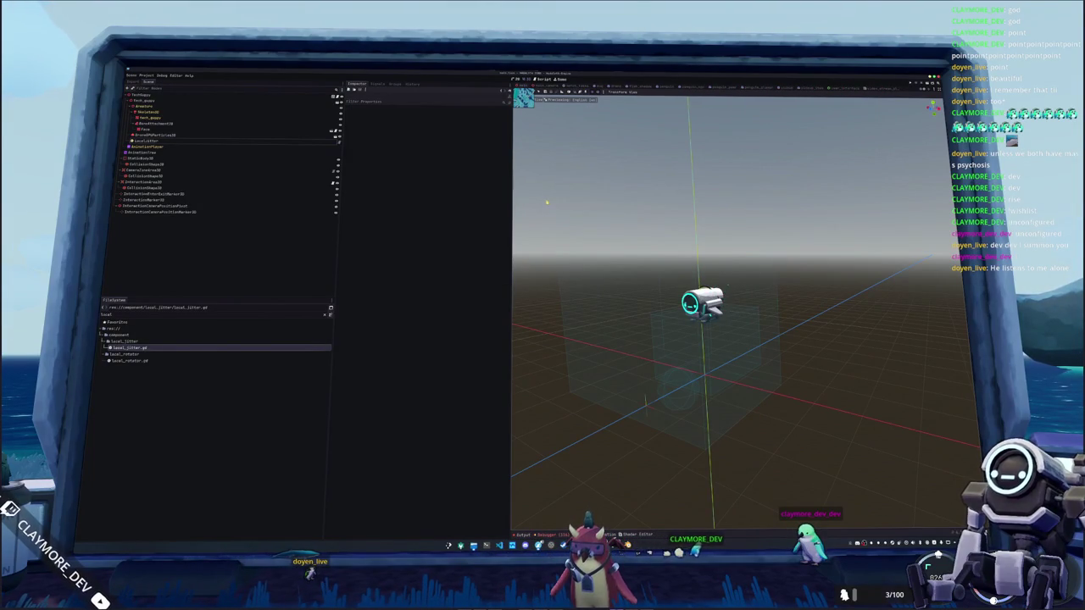
In the island level, collapse unused FileSystem folders and drop tech_puppy.tscn into the scene tree
{"action": "left_click", "coordinate": [526, 87]}
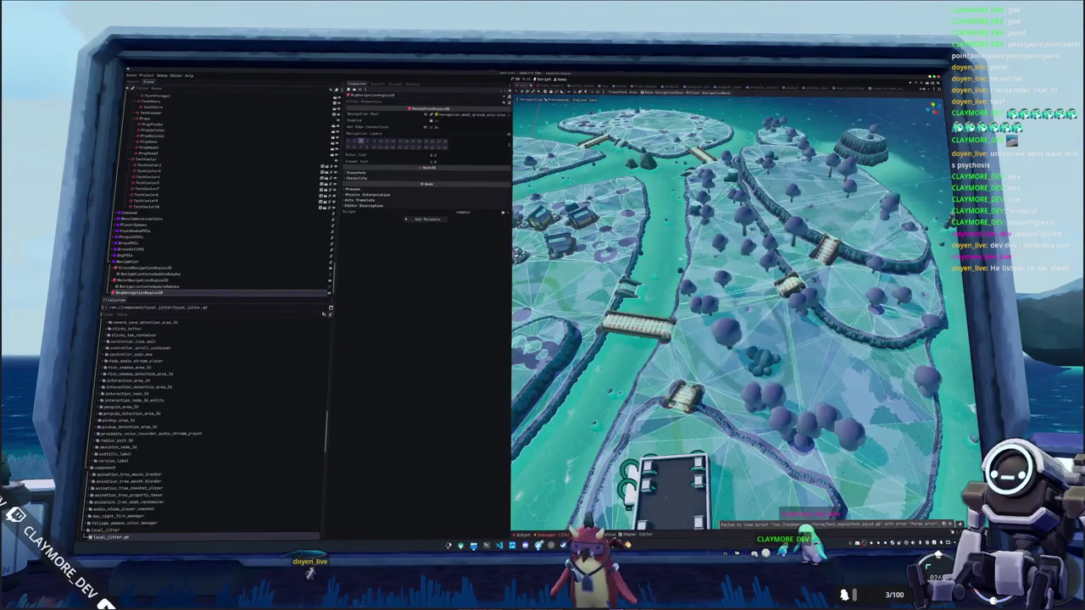
{"action": "scroll", "coordinate": [213, 403], "scroll_direction": "down", "scroll_amount": 3}
{"action": "left_click", "coordinate": [123, 417]}
{"action": "scroll", "coordinate": [123, 418], "scroll_direction": "up", "scroll_amount": 5}
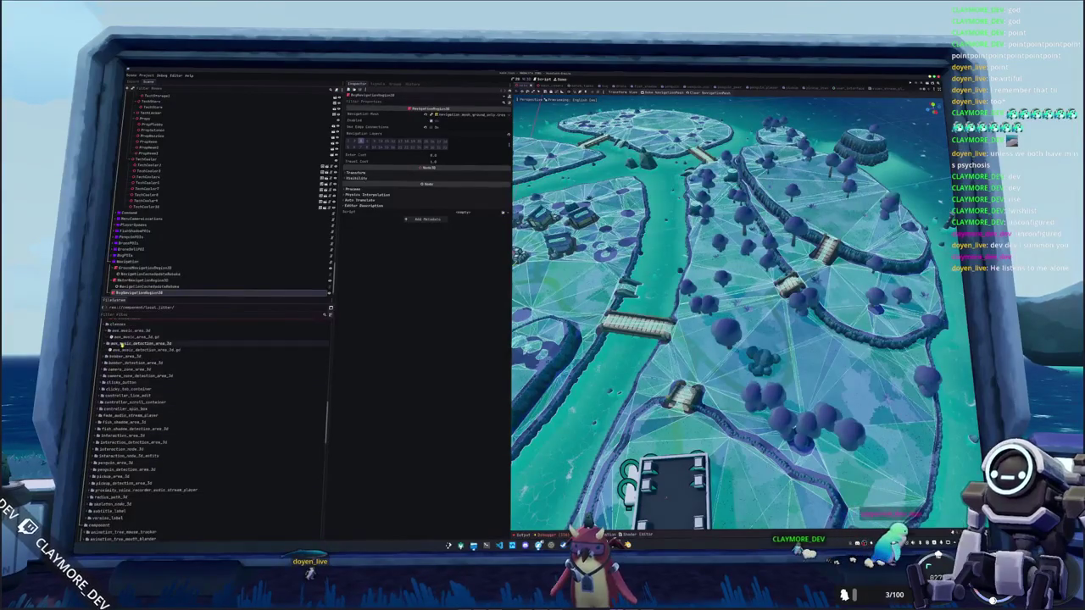
{"action": "left_click", "coordinate": [127, 342]}
{"action": "left_click", "coordinate": [108, 332]}
{"action": "scroll", "coordinate": [127, 330], "scroll_direction": "up", "scroll_amount": 3}
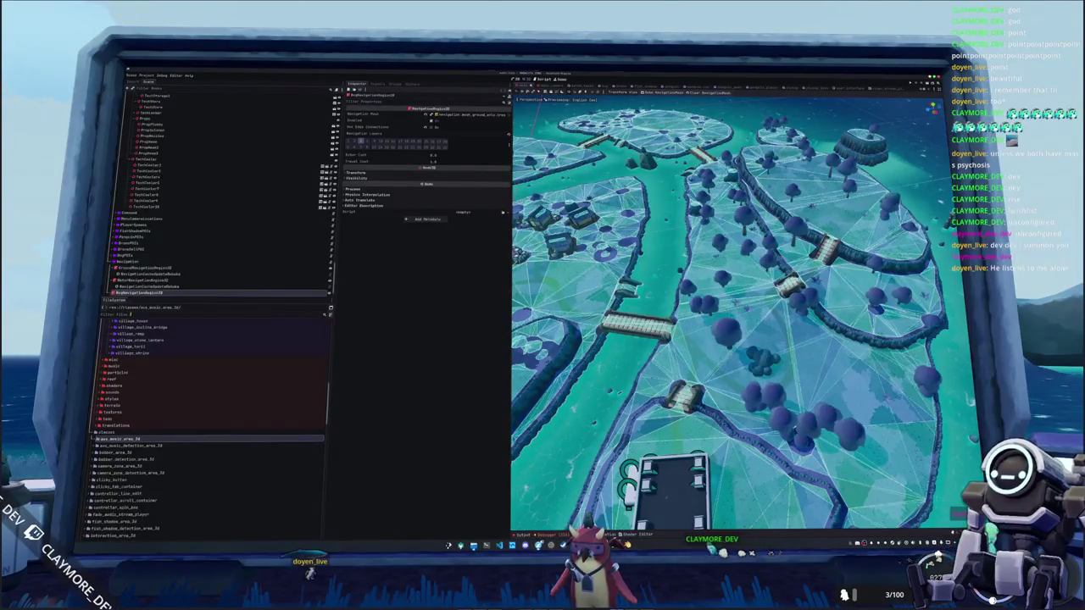
{"action": "scroll", "coordinate": [114, 472], "scroll_direction": "down", "scroll_amount": 10}
{"action": "left_click_drag", "start_coordinate": [118, 487], "coordinate": [184, 270]}
{"action": "mouse_move", "coordinate": [161, 229]}
{"action": "left_mouse_down"}
{"action": "mouse_move", "coordinate": [142, 209]}
{"action": "mouse_move", "coordinate": [140, 244]}
{"action": "mouse_move", "coordinate": [145, 200]}
{"action": "mouse_move", "coordinate": [129, 174]}
{"action": "left_mouse_up"}
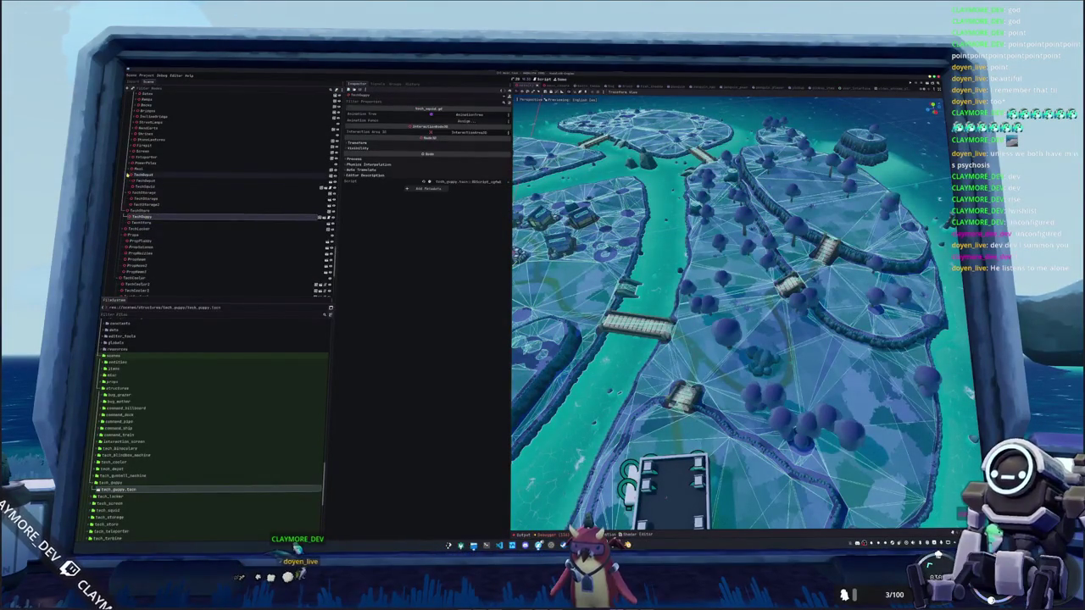
Parent the TechPuppy instance under TechStore and frame it inside the store building
{"action": "left_click", "coordinate": [126, 175]}
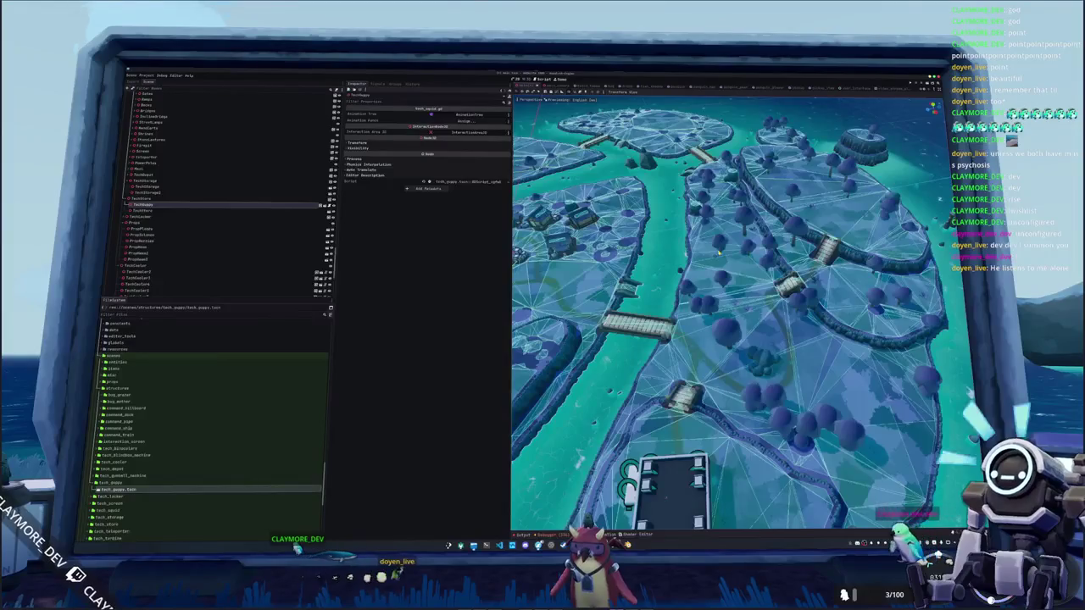
{"action": "key", "text": "f"}
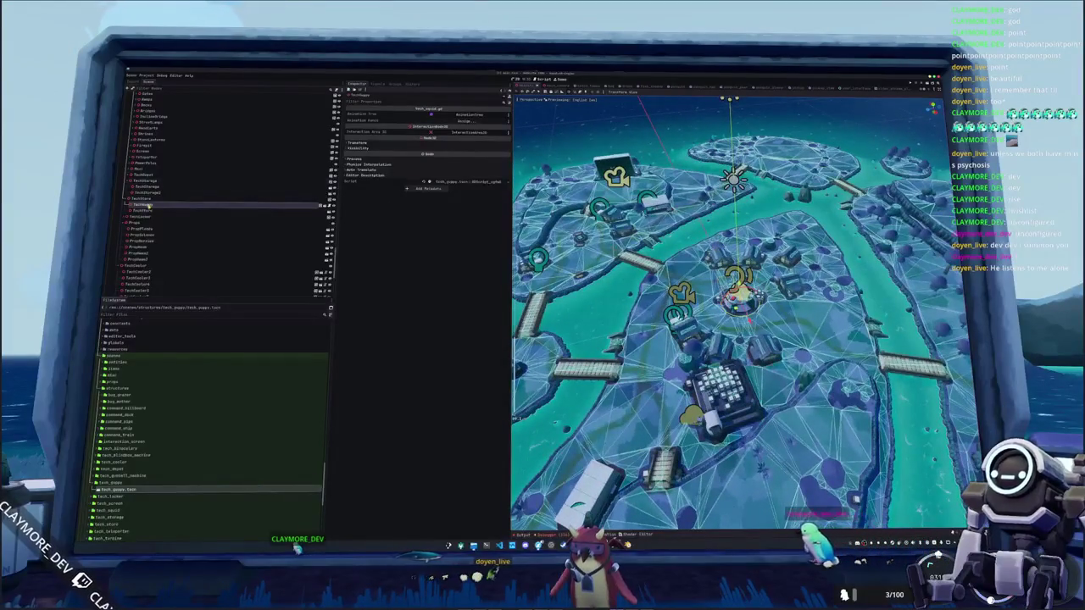
{"action": "left_click_drag", "start_coordinate": [145, 204], "coordinate": [146, 199]}
{"action": "left_click", "coordinate": [398, 146]}
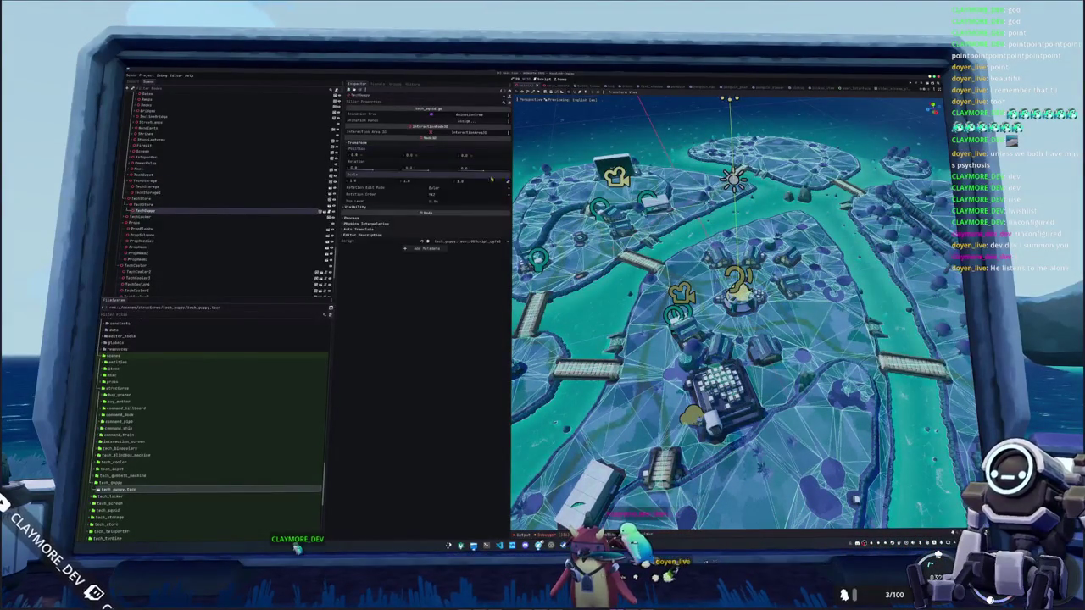
{"action": "left_click_drag", "start_coordinate": [150, 201], "coordinate": [128, 203]}
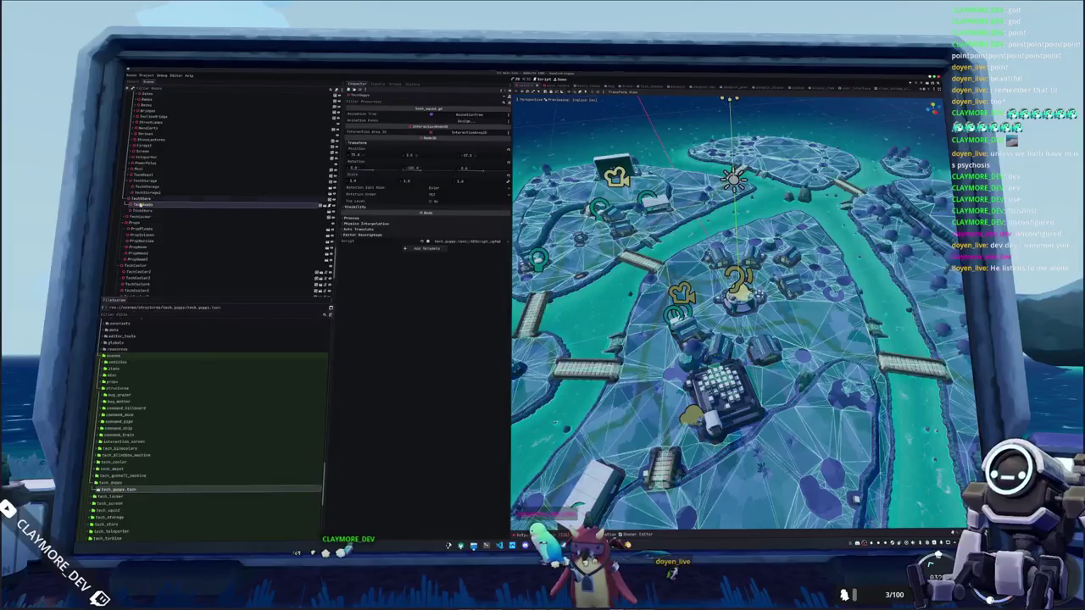
{"action": "key", "text": "f"}
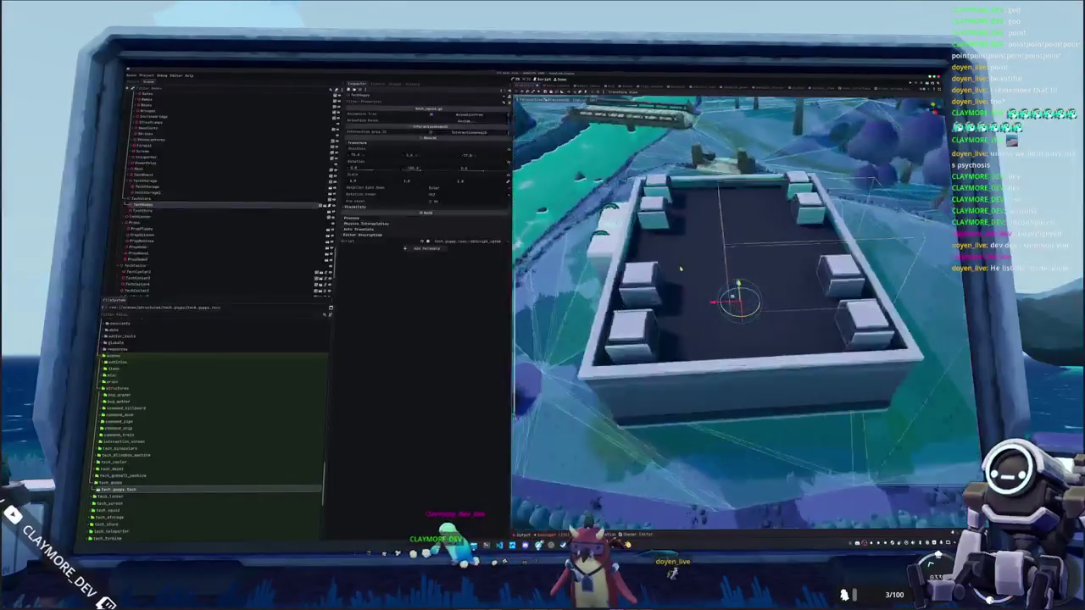
Orbit to check the placement, then run the game, which stops on a script parser error
{"action": "mouse_move", "coordinate": [718, 301]}
{"action": "left_mouse_down"}
{"action": "mouse_move", "coordinate": [637, 303]}
{"action": "mouse_move", "coordinate": [588, 283]}
{"action": "mouse_move", "coordinate": [712, 293]}
{"action": "mouse_move", "coordinate": [729, 307]}
{"action": "mouse_move", "coordinate": [709, 322]}
{"action": "mouse_move", "coordinate": [839, 267]}
{"action": "mouse_move", "coordinate": [866, 229]}
{"action": "mouse_move", "coordinate": [822, 224]}
{"action": "left_mouse_up"}
{"action": "scroll", "coordinate": [869, 136], "scroll_direction": "down", "scroll_amount": 5}
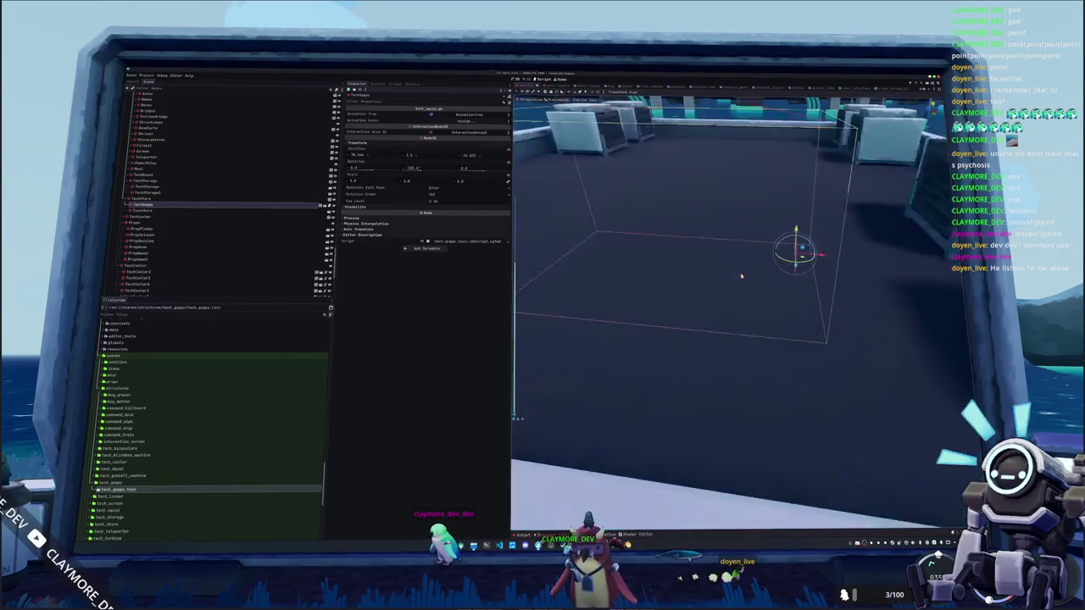
{"action": "scroll", "coordinate": [752, 270], "scroll_direction": "up", "scroll_amount": 5}
{"action": "left_click_drag", "start_coordinate": [752, 270], "coordinate": [721, 289]}
{"action": "key", "text": "F5"}
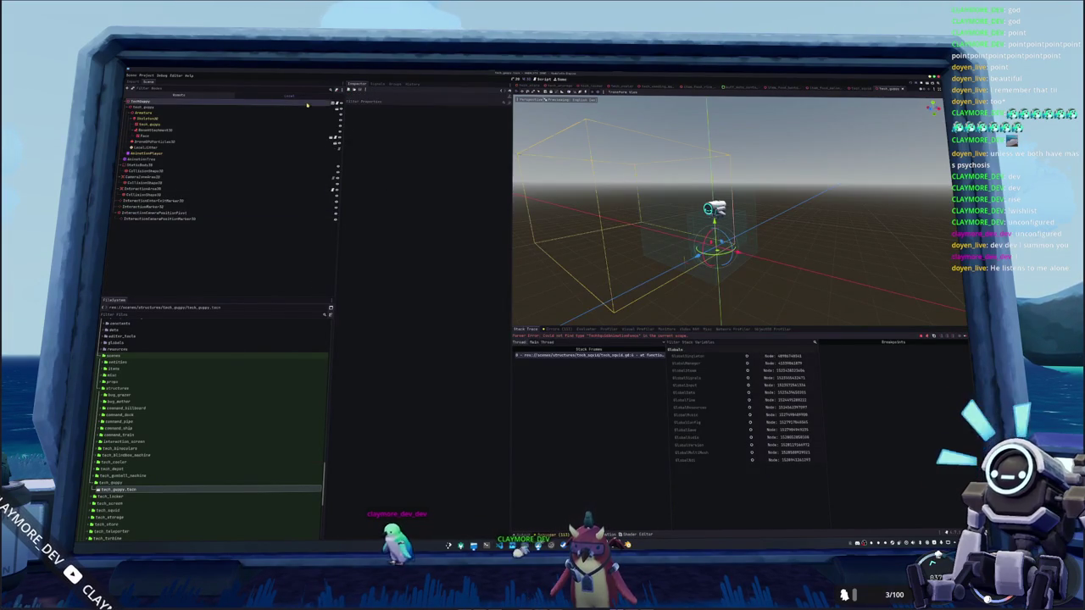
Detach the root's built-in script, set Interaction Area 3D to InteractionArea3D, and save
{"action": "left_click", "coordinate": [332, 103]}
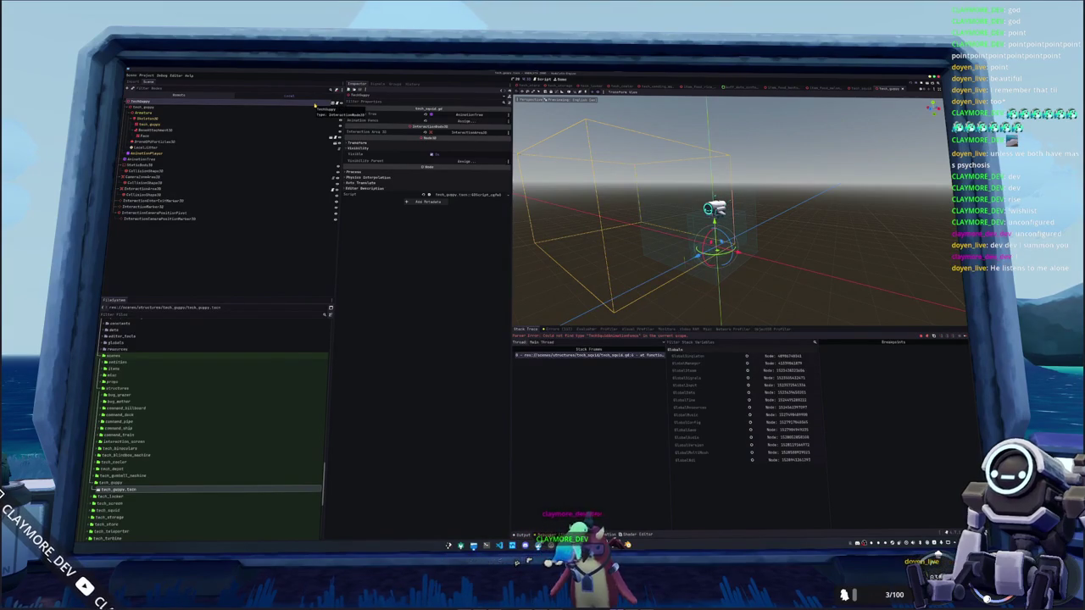
{"action": "right_click", "coordinate": [318, 104]}
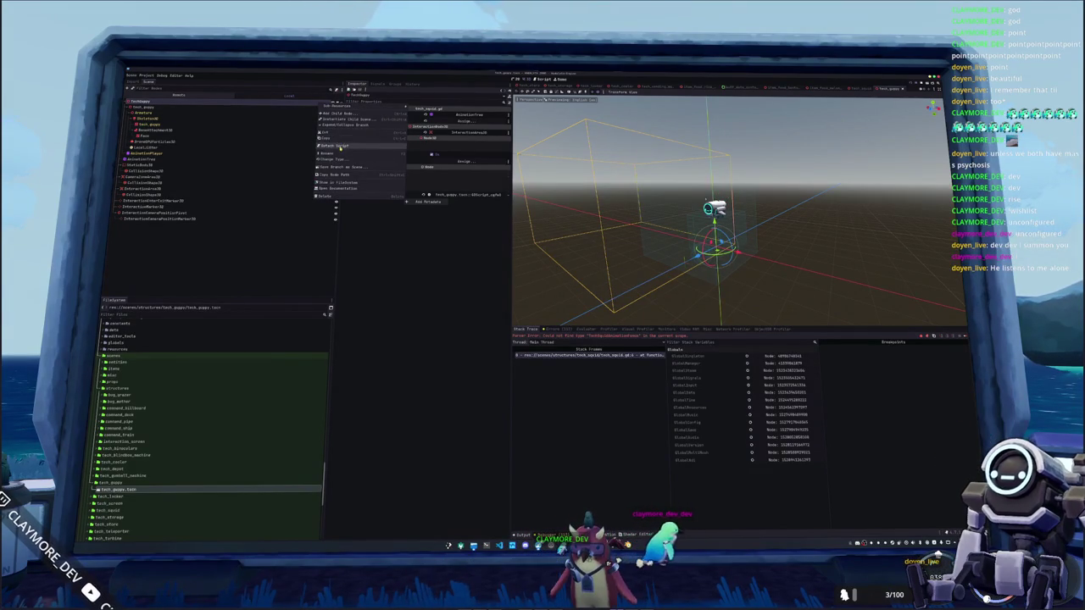
{"action": "left_click", "coordinate": [341, 147]}
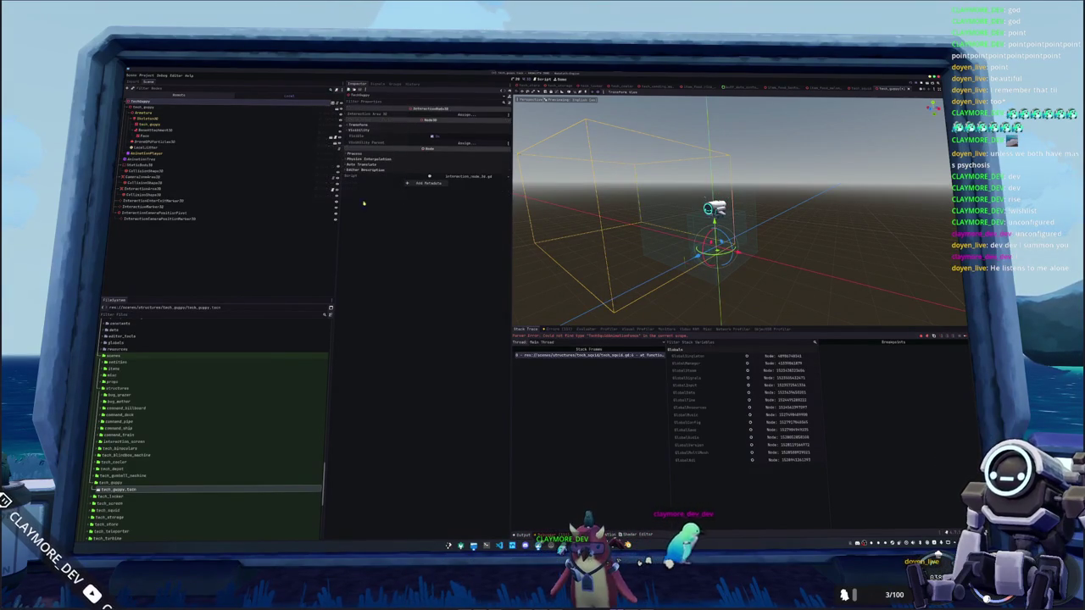
{"action": "left_click", "coordinate": [466, 116]}
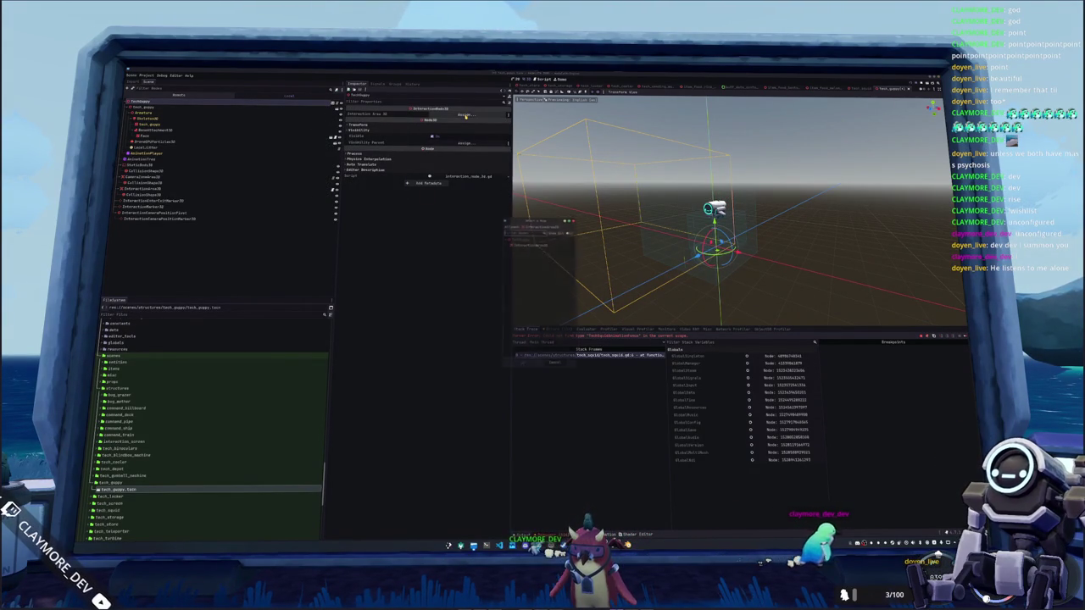
{"action": "double_click", "coordinate": [543, 242]}
{"action": "key", "text": "ctrl+s"}
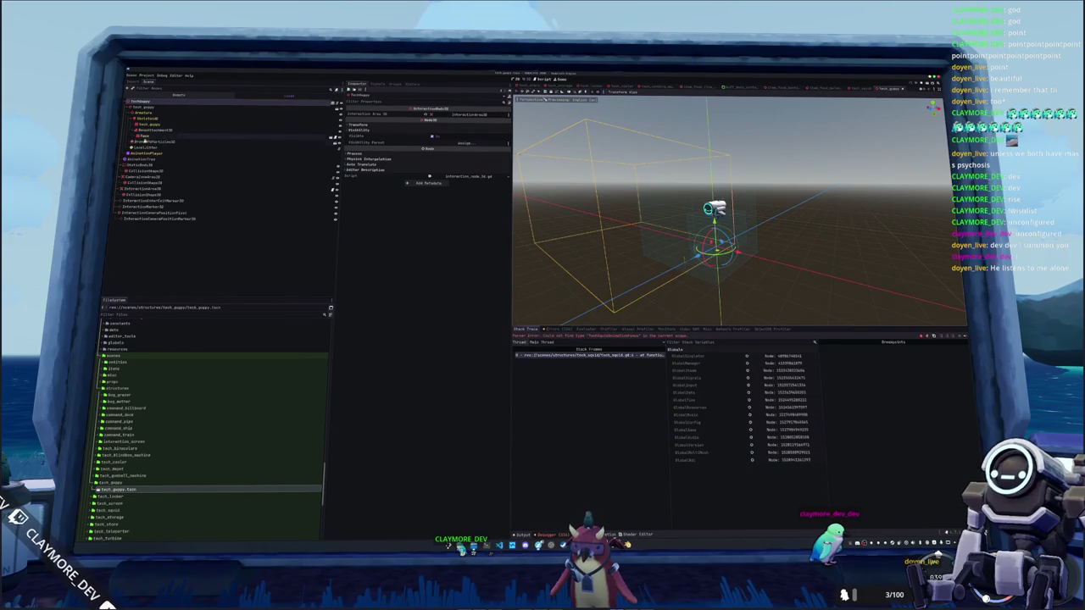
Inspect the InteractionArea3D node, stop the running game, and switch to the tech squid scene
{"action": "left_click", "coordinate": [140, 188]}
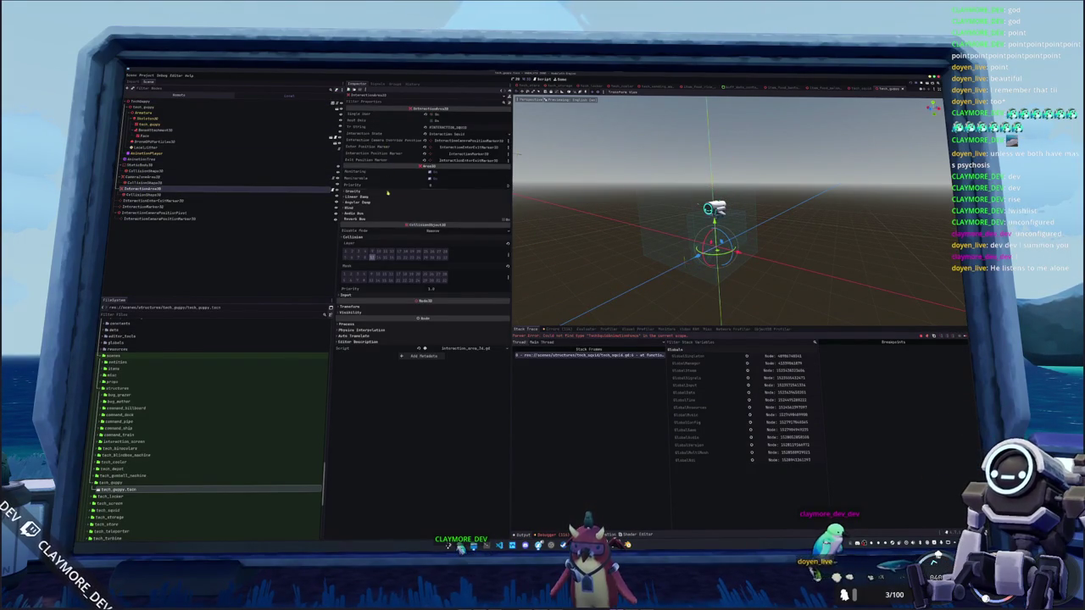
{"action": "key", "text": "F8"}
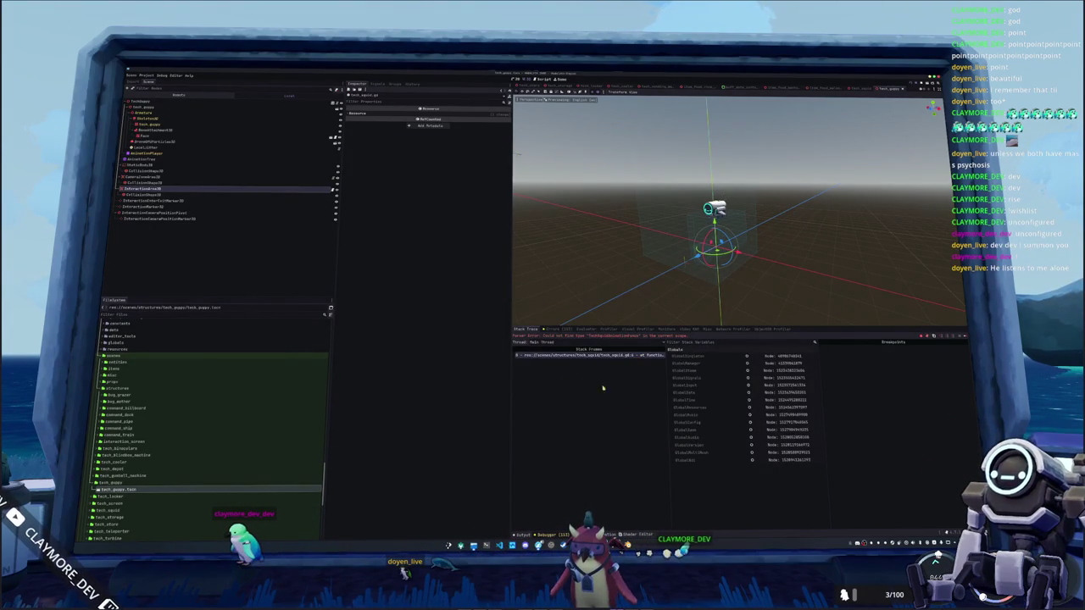
{"action": "left_click", "coordinate": [246, 188]}
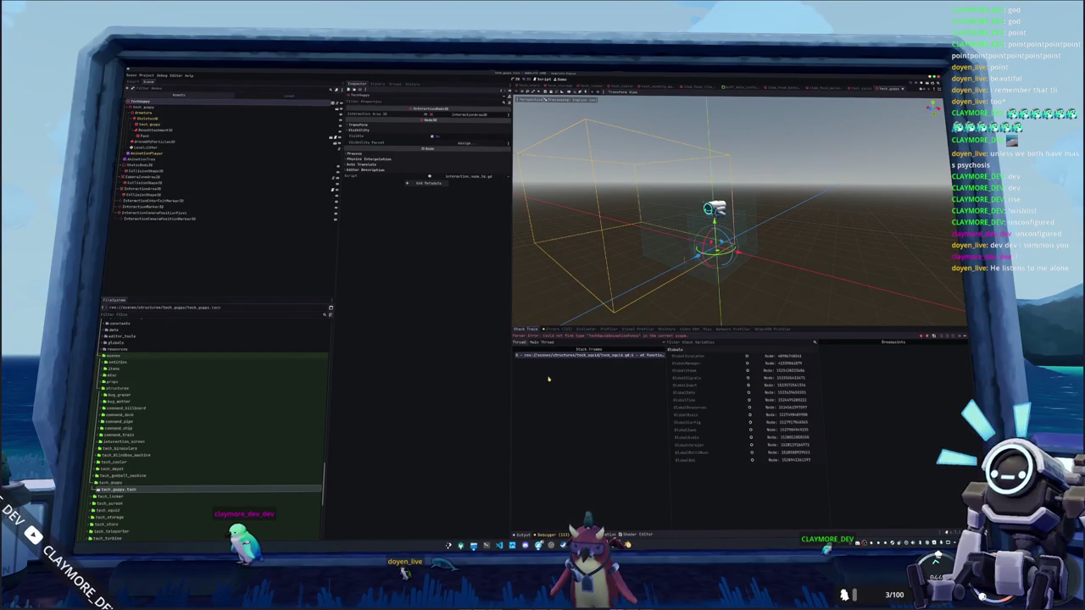
{"action": "key", "text": "ctrl+Tab"}
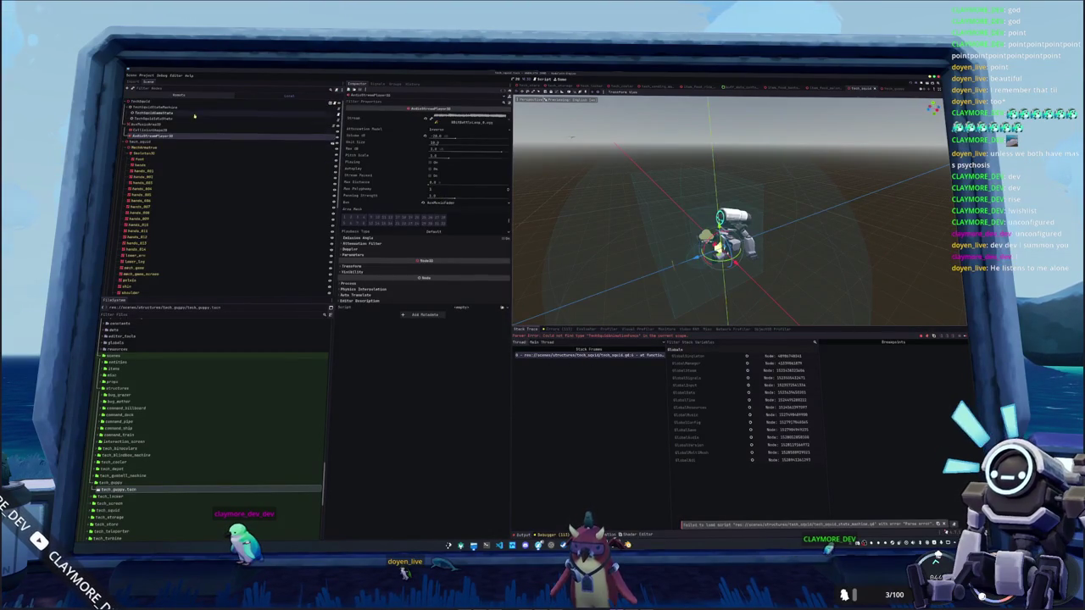
Check the TechSquid root and the nodes under TechStore in the world scene, then run with F6
{"action": "left_click", "coordinate": [144, 101]}
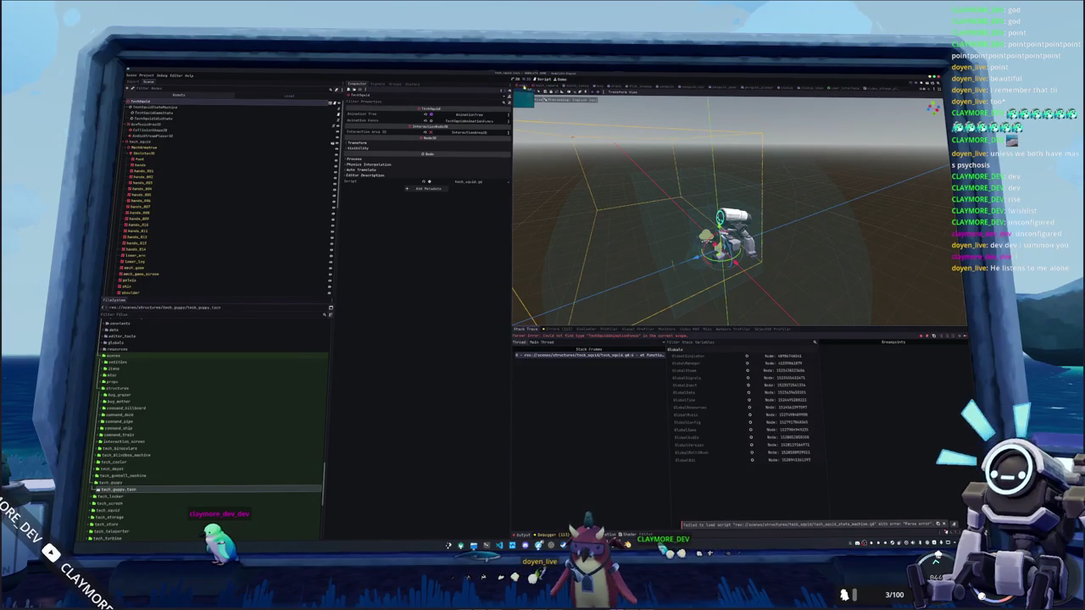
{"action": "left_click", "coordinate": [526, 87]}
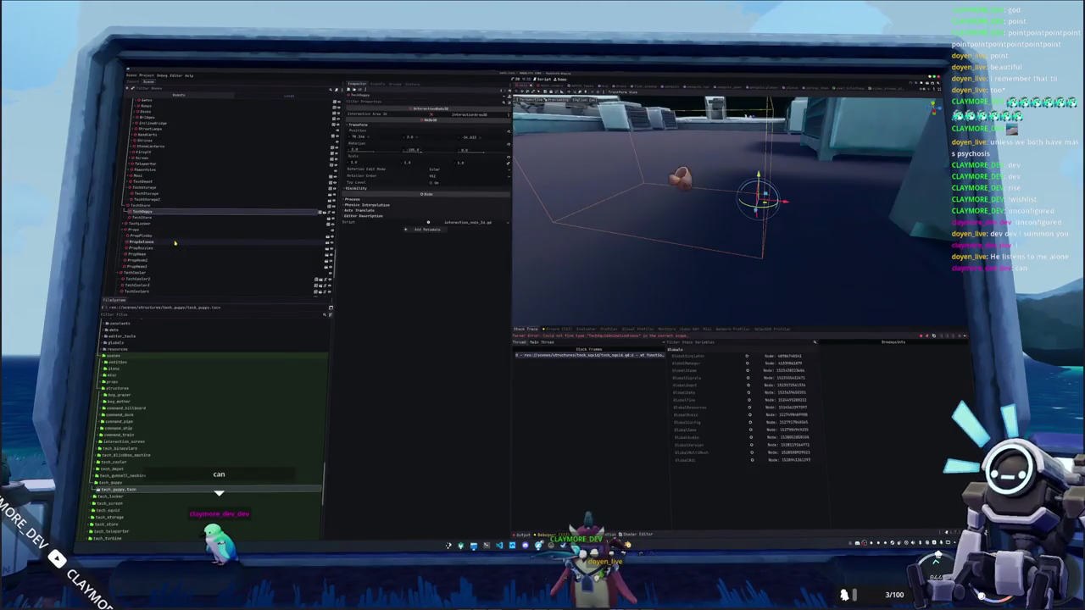
{"action": "left_click", "coordinate": [143, 218]}
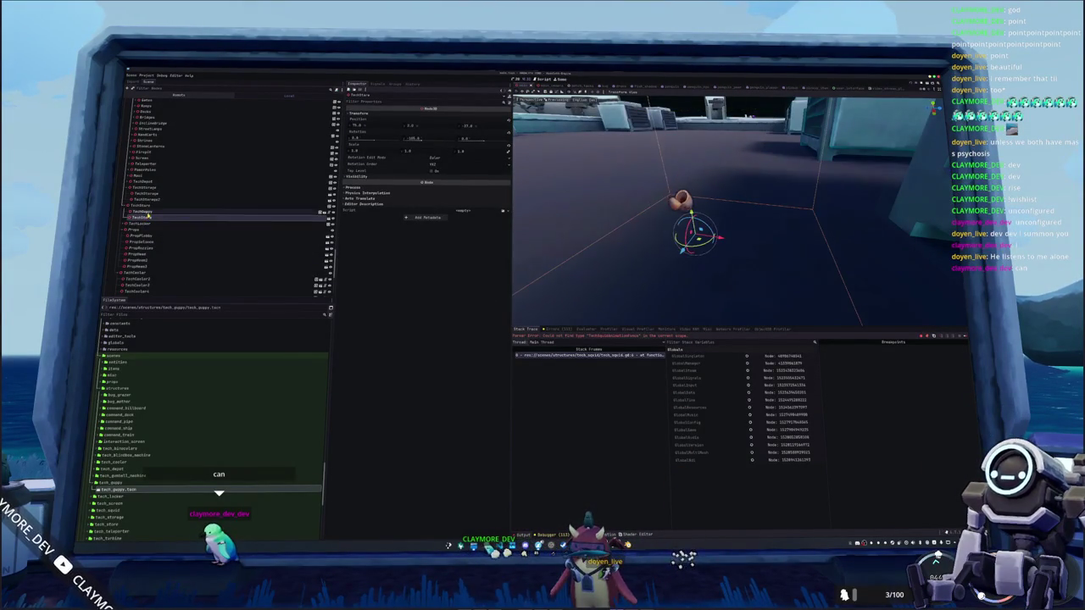
{"action": "left_click", "coordinate": [144, 223]}
{"action": "scroll", "coordinate": [148, 245], "scroll_direction": "down", "scroll_amount": 1}
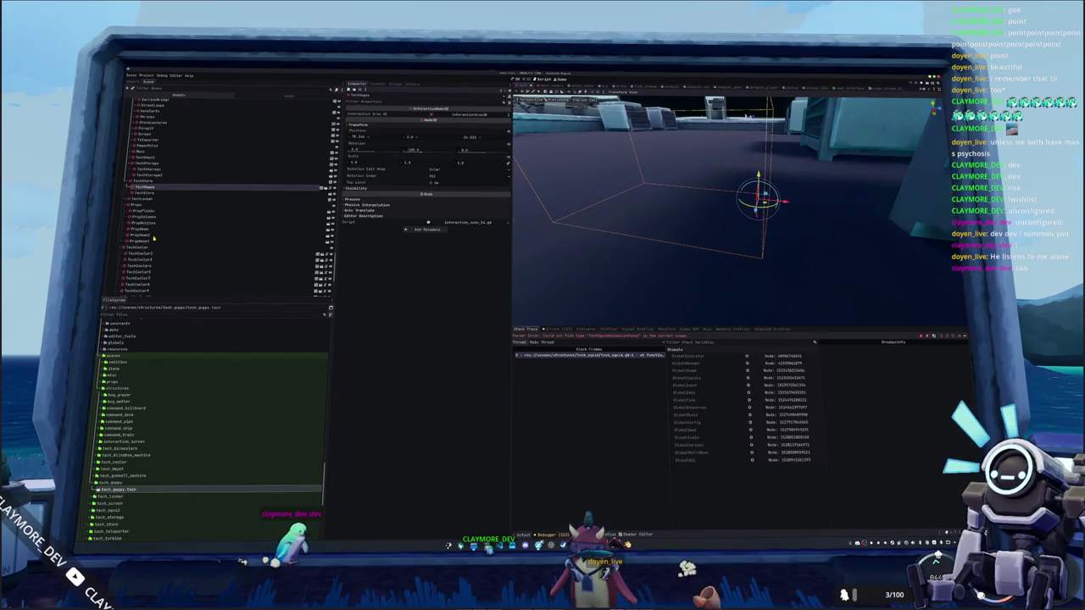
{"action": "key", "text": "F6"}
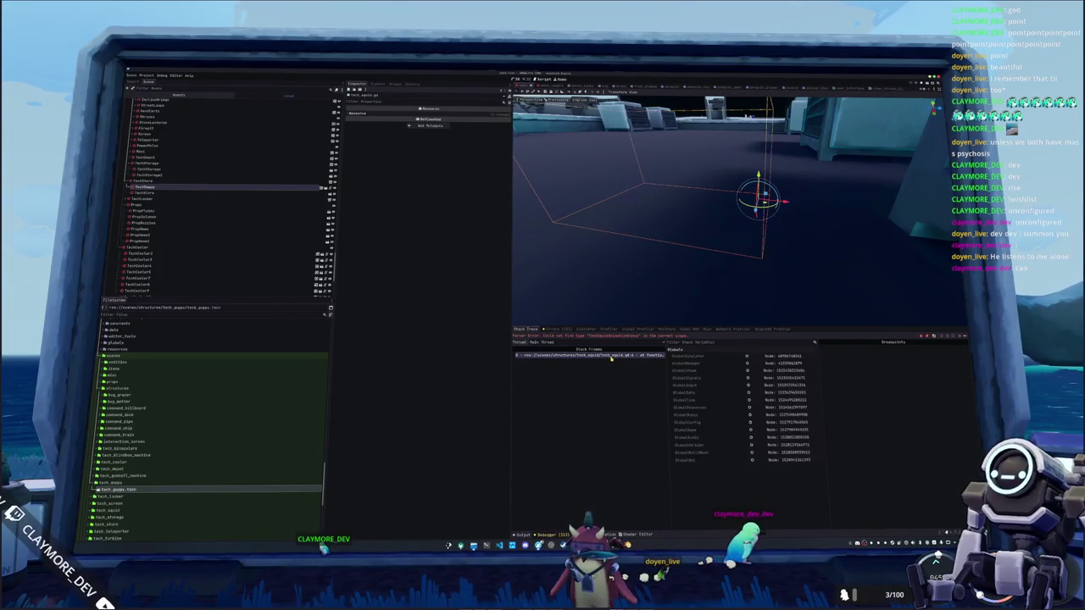
Open tech_squid.tscn from the tech_squid folder and view its tech_squid.gd script in VS Code
{"action": "mouse_move", "coordinate": [665, 363]}
{"action": "left_mouse_down"}
{"action": "mouse_move", "coordinate": [704, 361]}
{"action": "mouse_move", "coordinate": [692, 363]}
{"action": "left_mouse_up"}
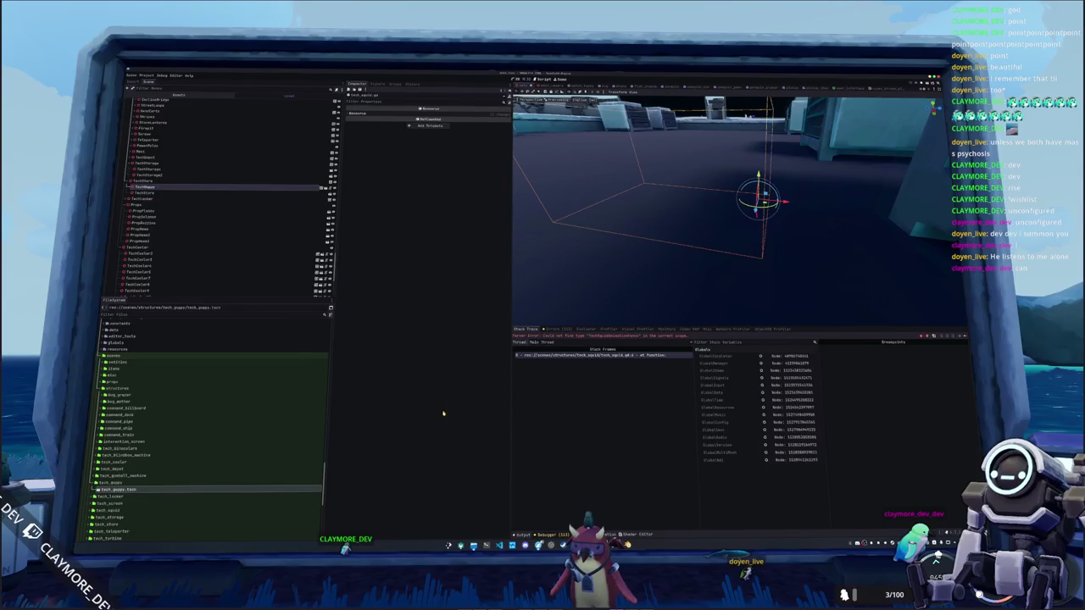
{"action": "scroll", "coordinate": [272, 438], "scroll_direction": "down", "scroll_amount": 6}
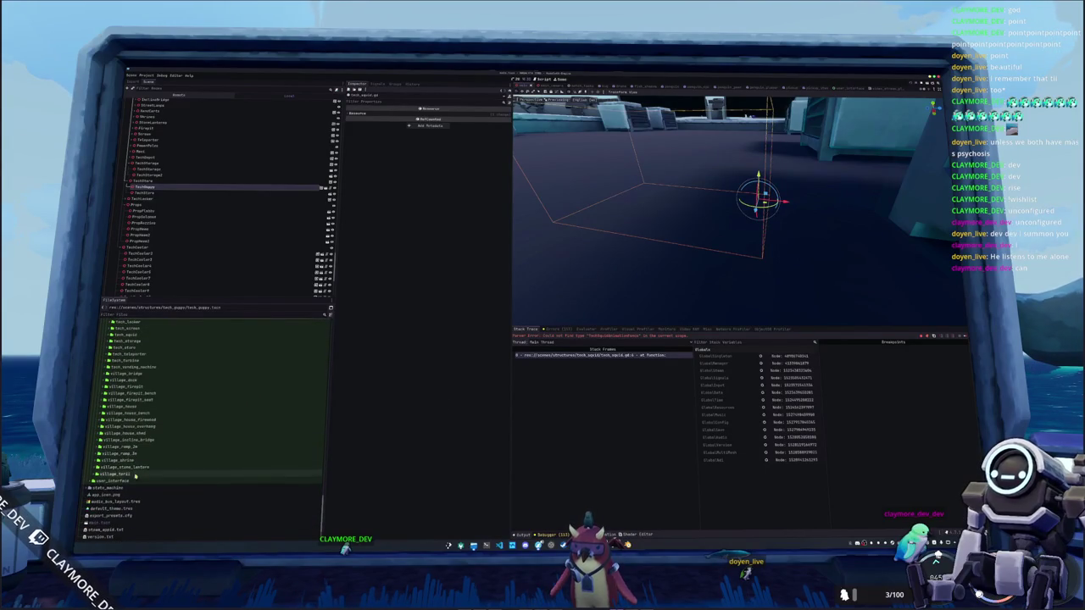
{"action": "double_click", "coordinate": [144, 365]}
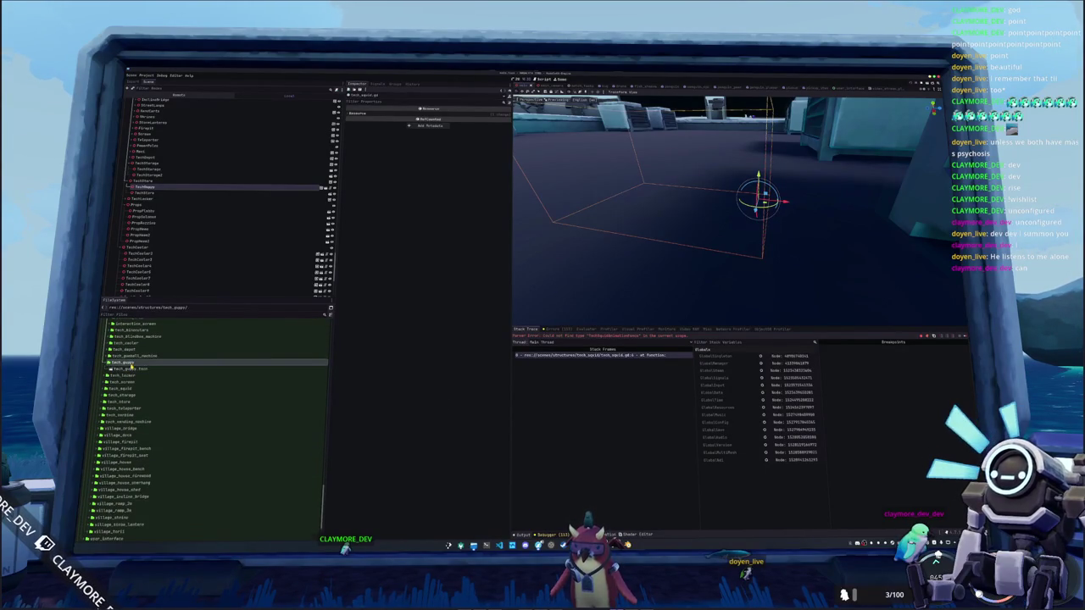
{"action": "double_click", "coordinate": [127, 383]}
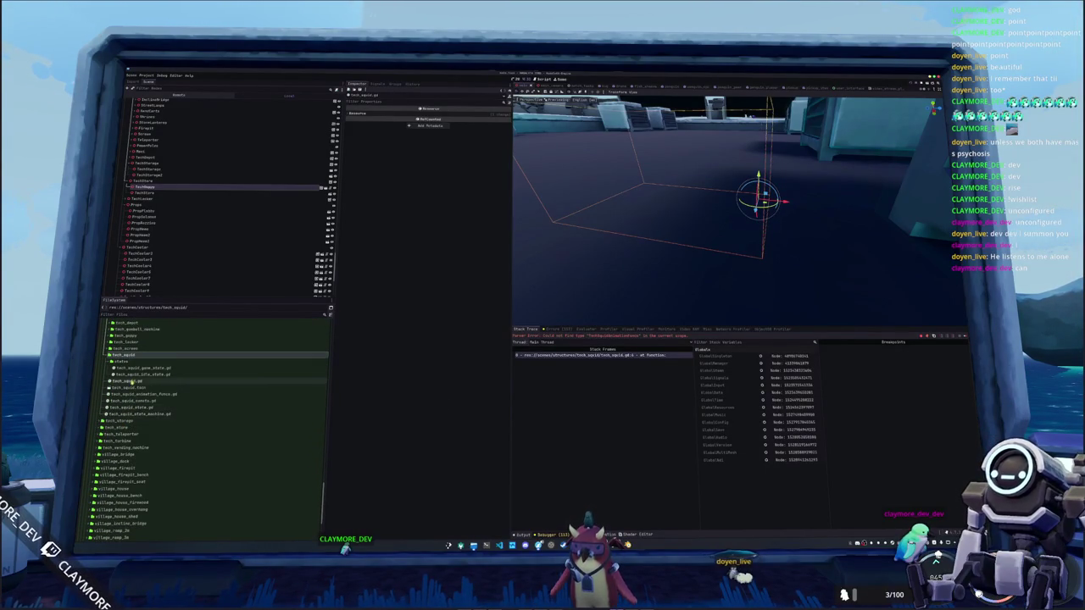
{"action": "double_click", "coordinate": [127, 387]}
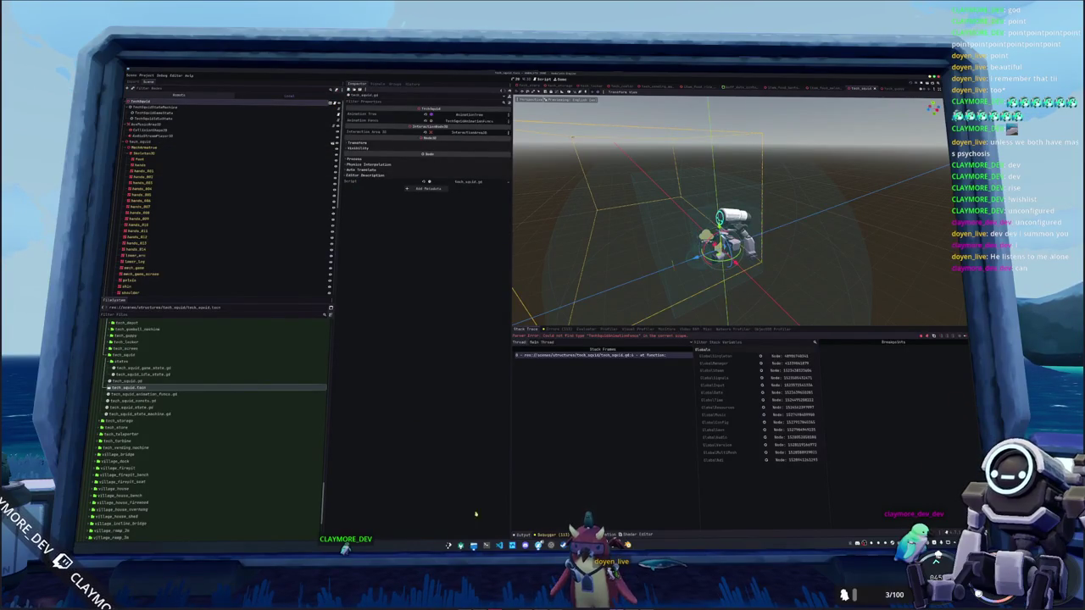
{"action": "left_click", "coordinate": [500, 545]}
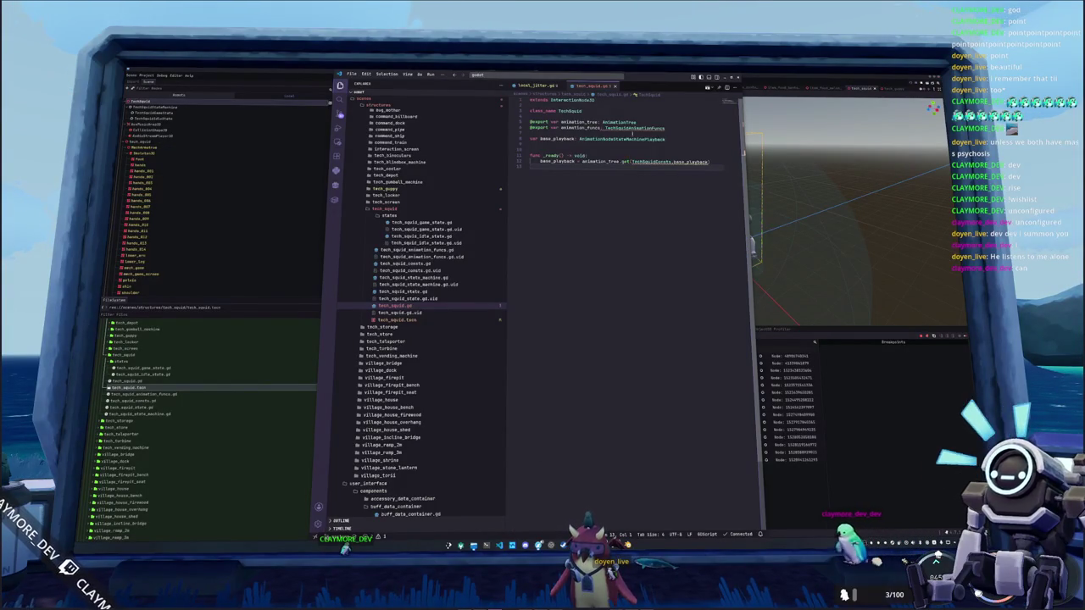
Delete the blank line above class_name TechSquidAnimationFuncs in tech_squid_animation_funcs.gd
{"action": "double_click", "coordinate": [635, 128]}
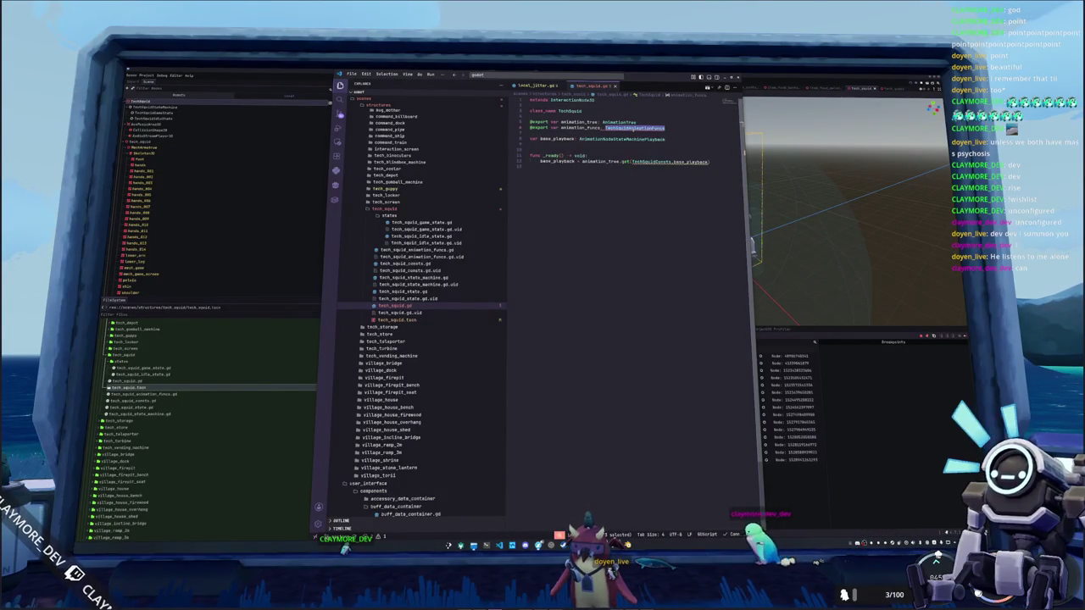
{"action": "left_click", "coordinate": [418, 251]}
{"action": "left_click", "coordinate": [588, 168]}
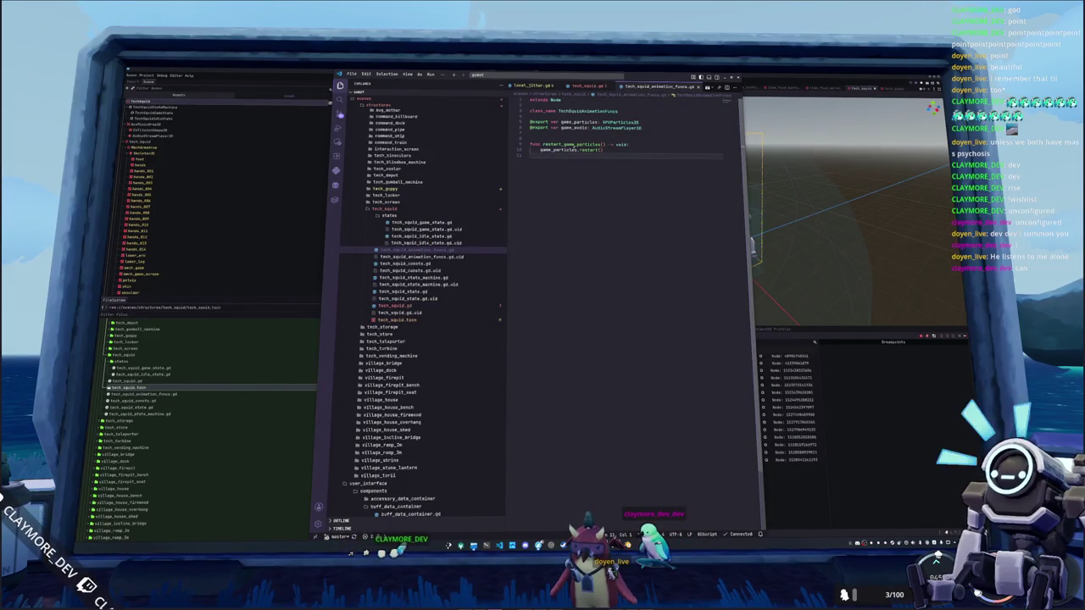
{"action": "left_click", "coordinate": [590, 111]}
{"action": "key", "text": "Home"}
{"action": "key", "text": "BackSpace"}
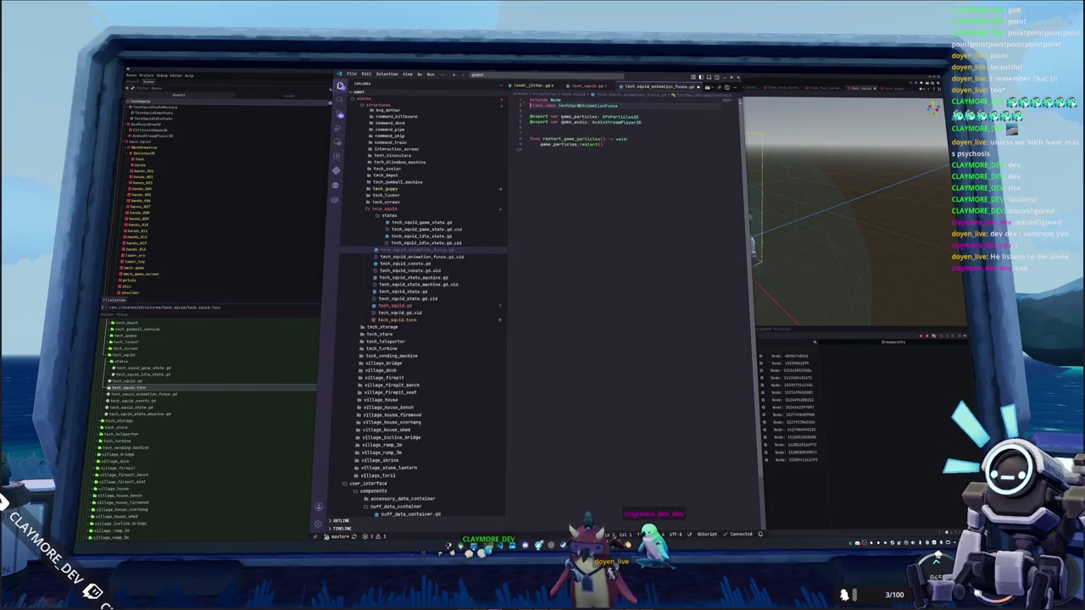
Return to tech_squid.gd and undo the accidentally typed 'Tech' and 's'
{"action": "left_click", "coordinate": [398, 305]}
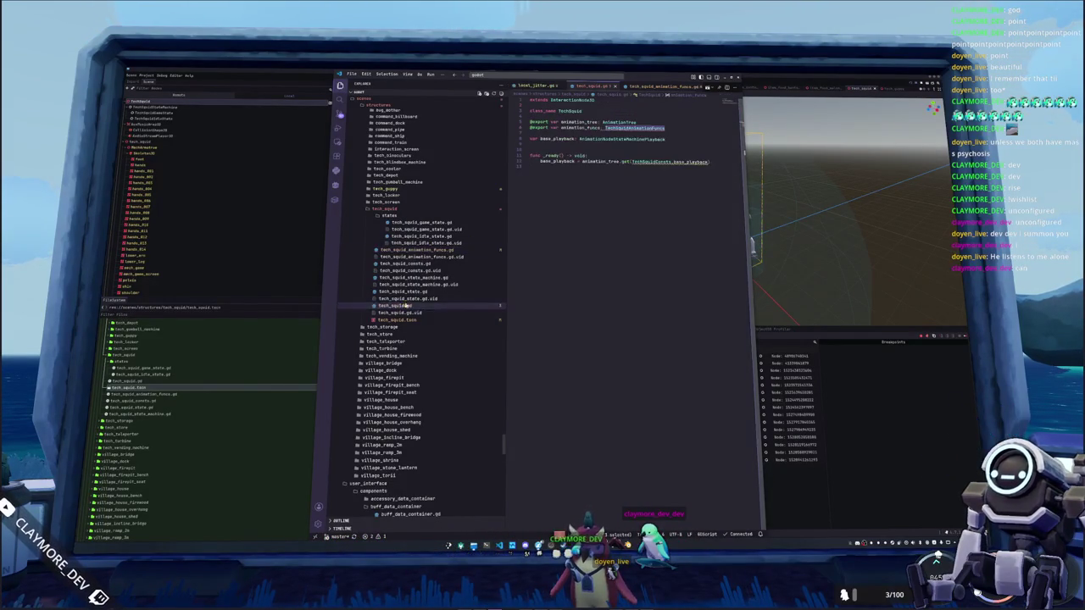
{"action": "type", "text": "Tech"}
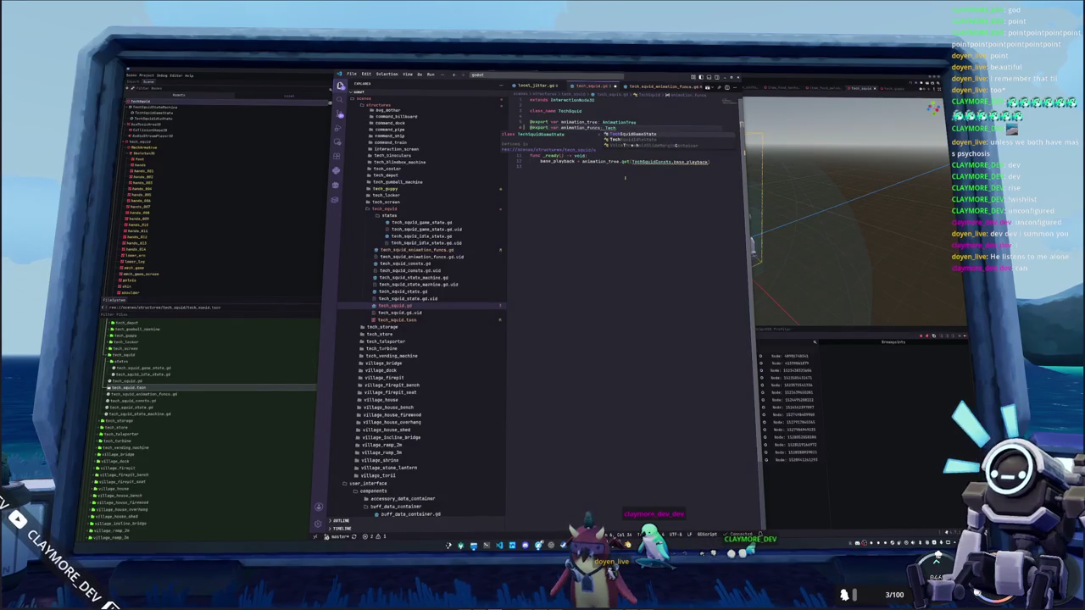
{"action": "key", "text": "ctrl+z"}
{"action": "key", "text": "alt+Tab"}
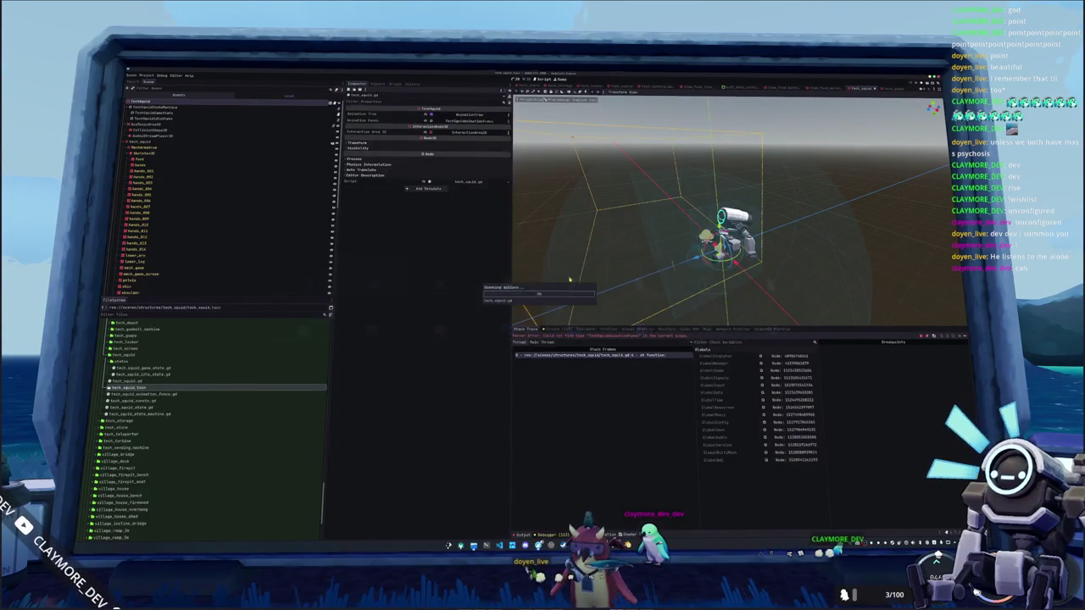
{"action": "key", "text": "alt+Tab"}
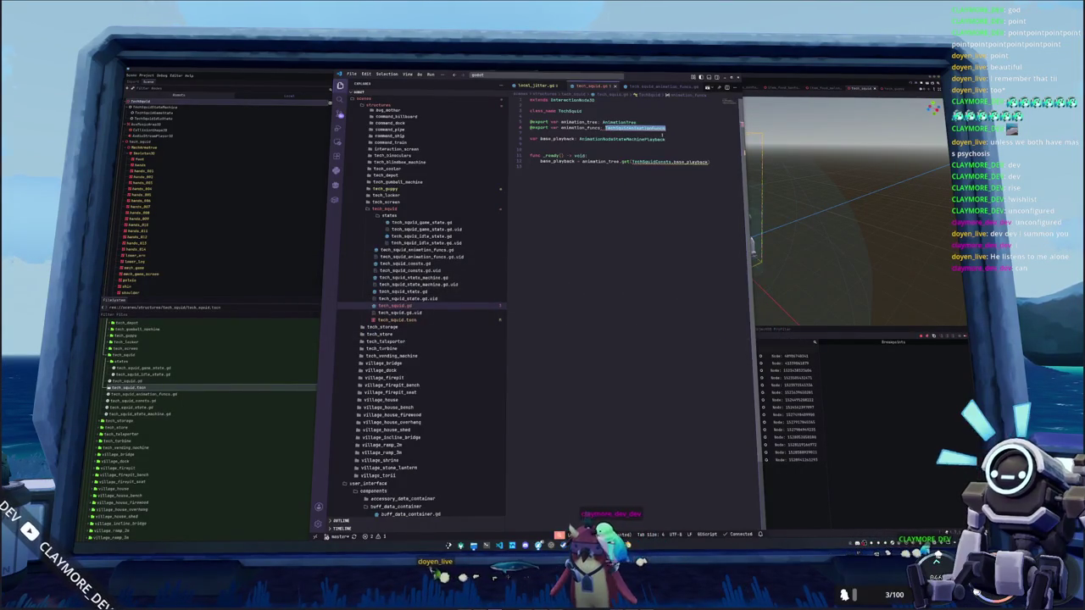
{"action": "type", "text": "s"}
{"action": "key", "text": "ctrl+z"}
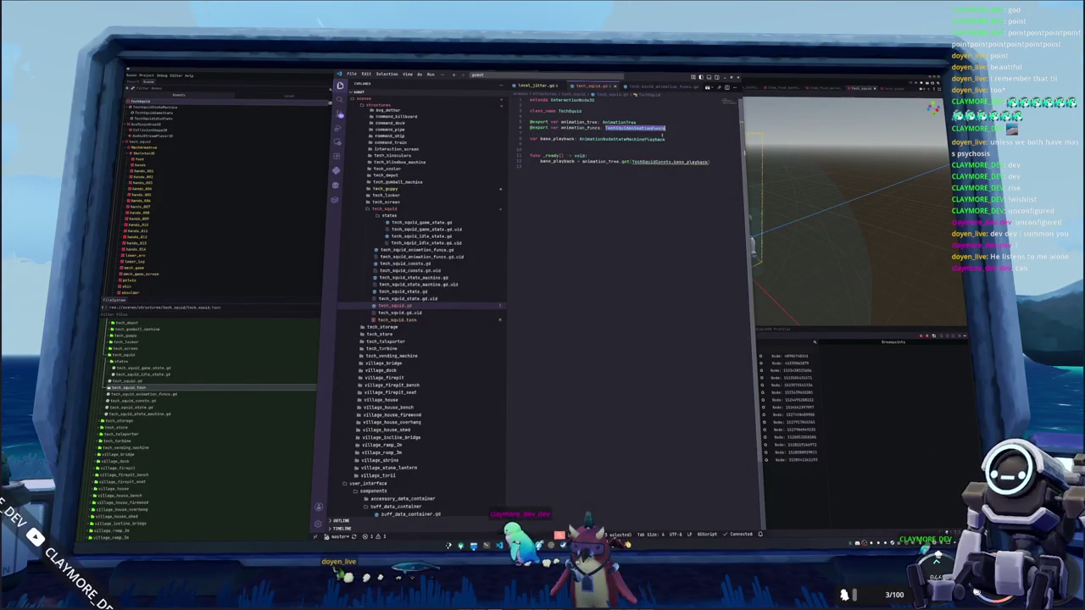
Jump to the TechSquidConsts definition with F12 and check its completion details, then return to Godot
{"action": "left_click", "coordinate": [667, 161]}
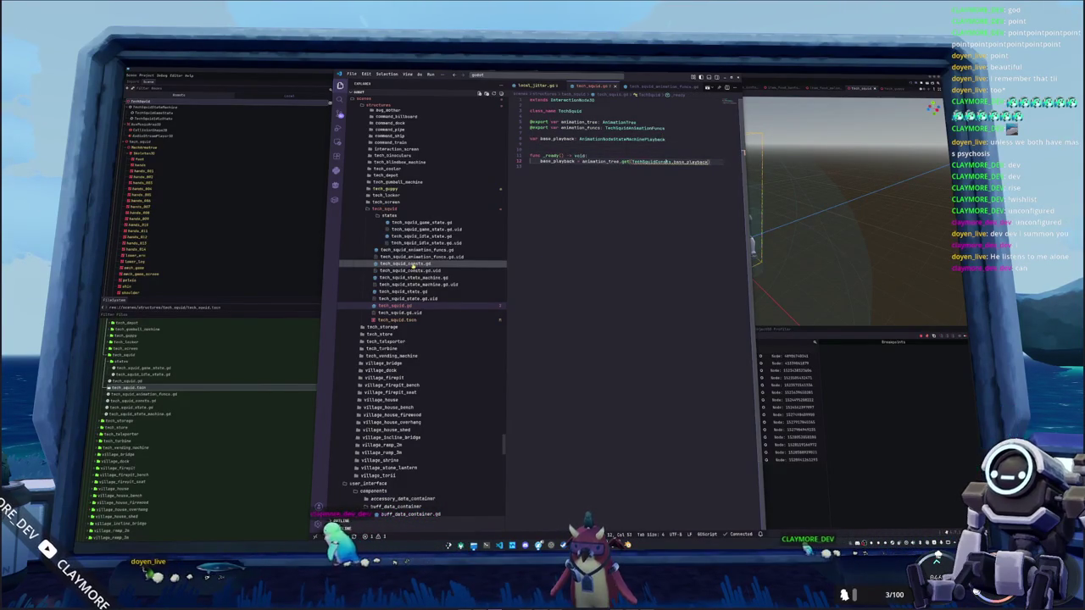
{"action": "key", "text": "F12"}
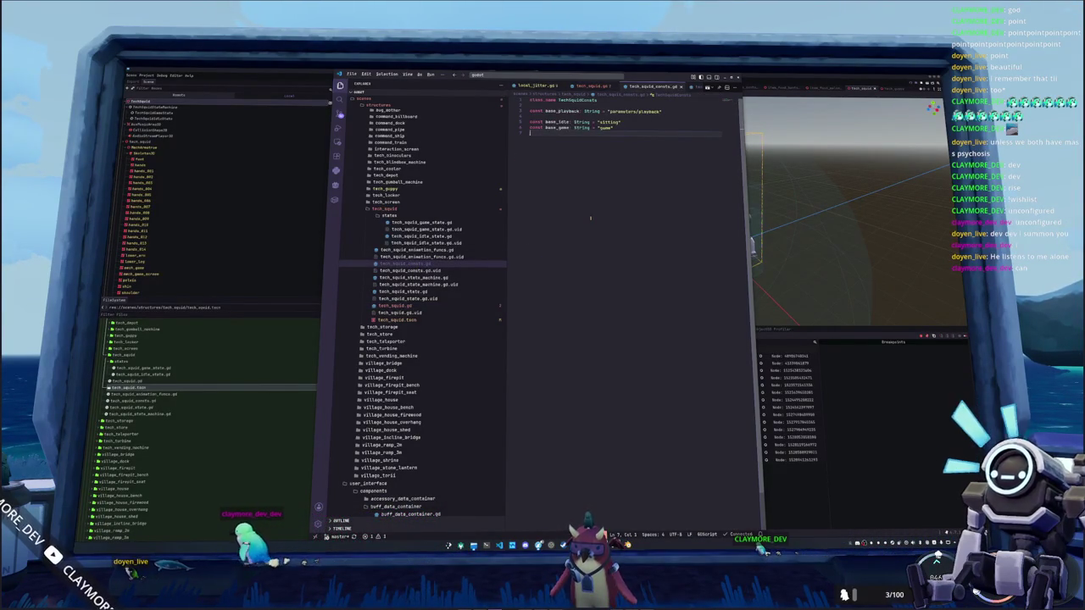
{"action": "key", "text": "alt+Tab"}
{"action": "key", "text": "alt+Tab"}
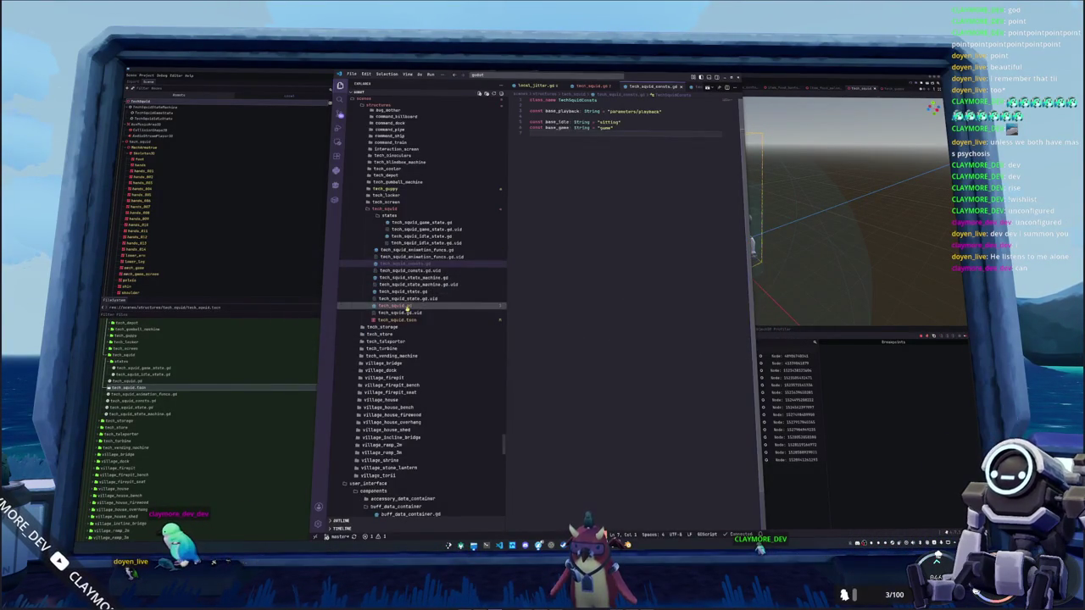
{"action": "left_click", "coordinate": [398, 305]}
{"action": "key", "text": "ctrl+space"}
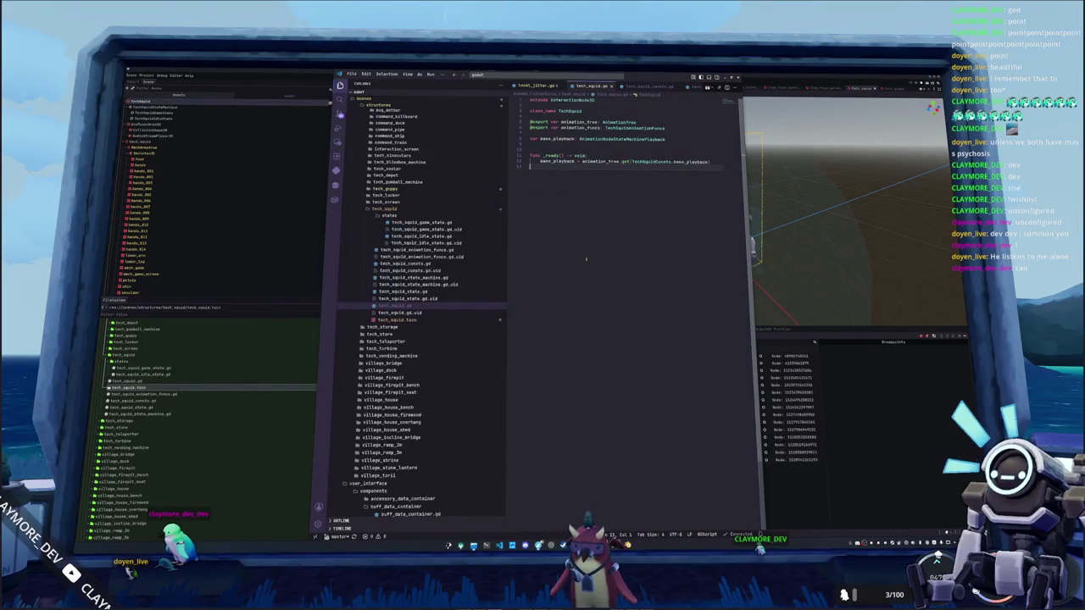
{"action": "key", "text": "alt+Tab"}
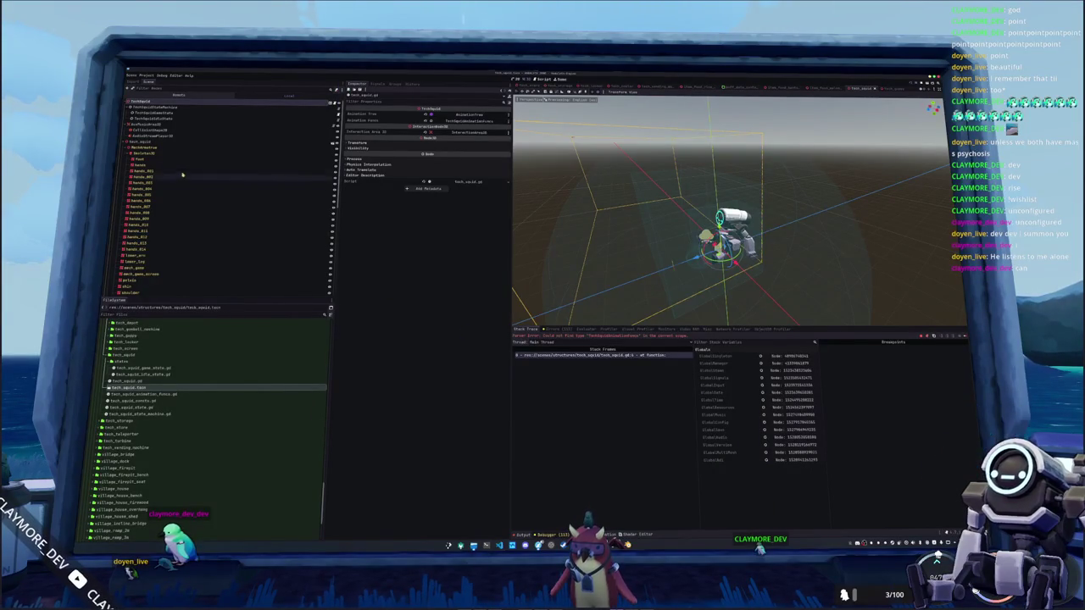
Inspect the AvsMusicArea3D and TechSquid nodes, then run the game with F5
{"action": "left_click", "coordinate": [194, 124]}
{"action": "left_click", "coordinate": [194, 105]}
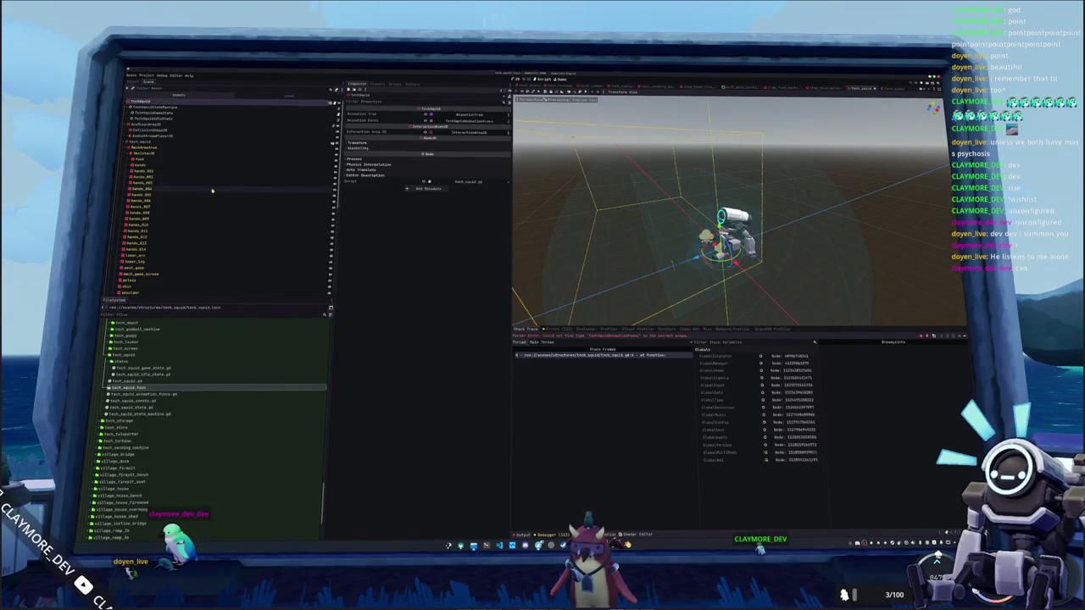
{"action": "scroll", "coordinate": [212, 191], "scroll_direction": "down", "scroll_amount": 5}
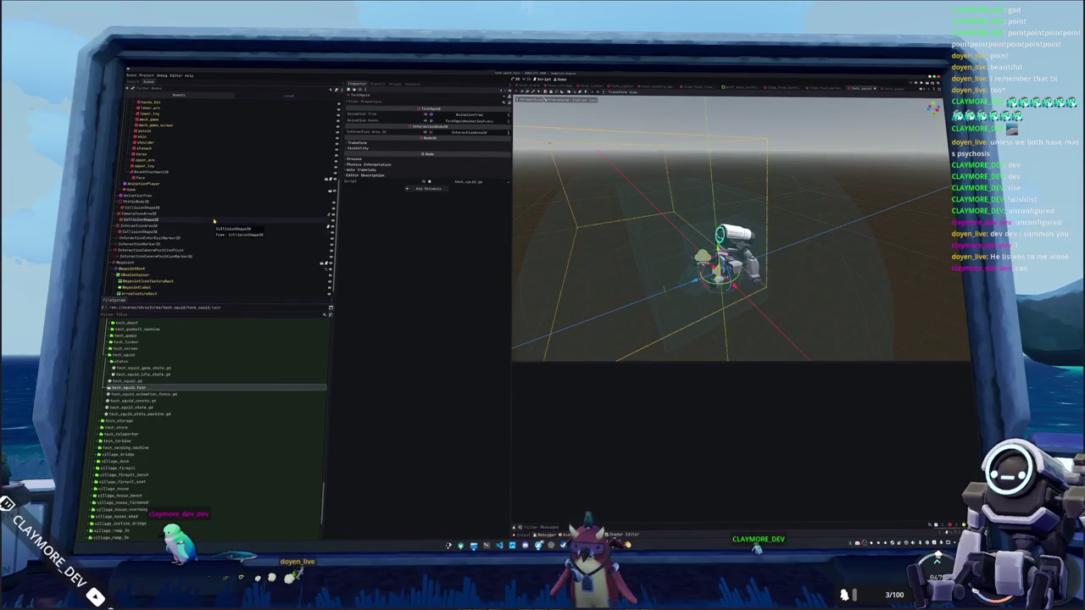
{"action": "key", "text": "F5"}
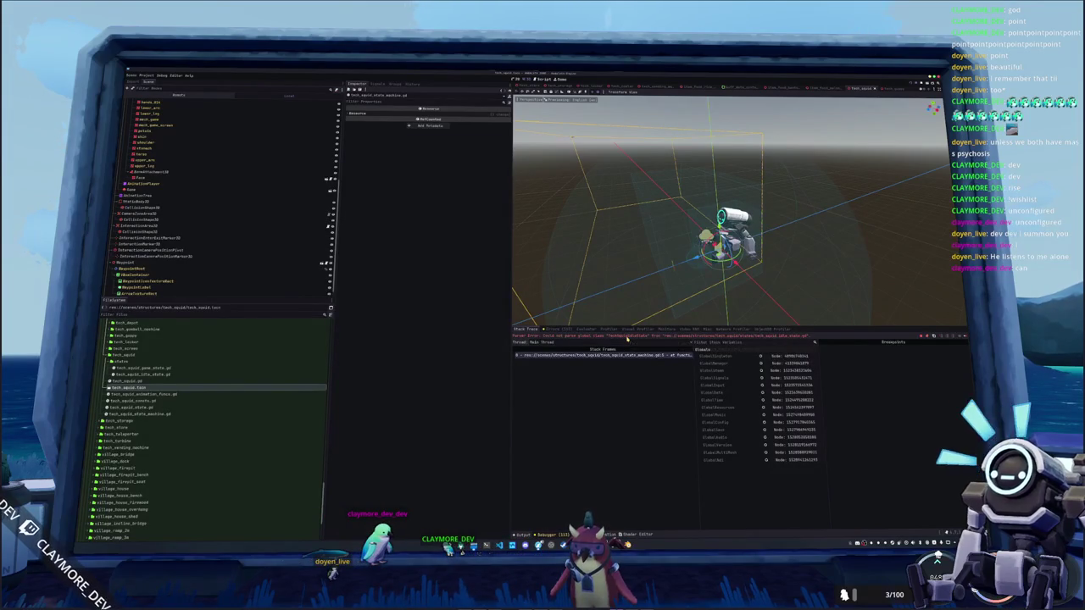
Review the tech_squid_idle_state.gd and tech_squid_state.gd scripts in VS Code
{"action": "left_click", "coordinate": [156, 375]}
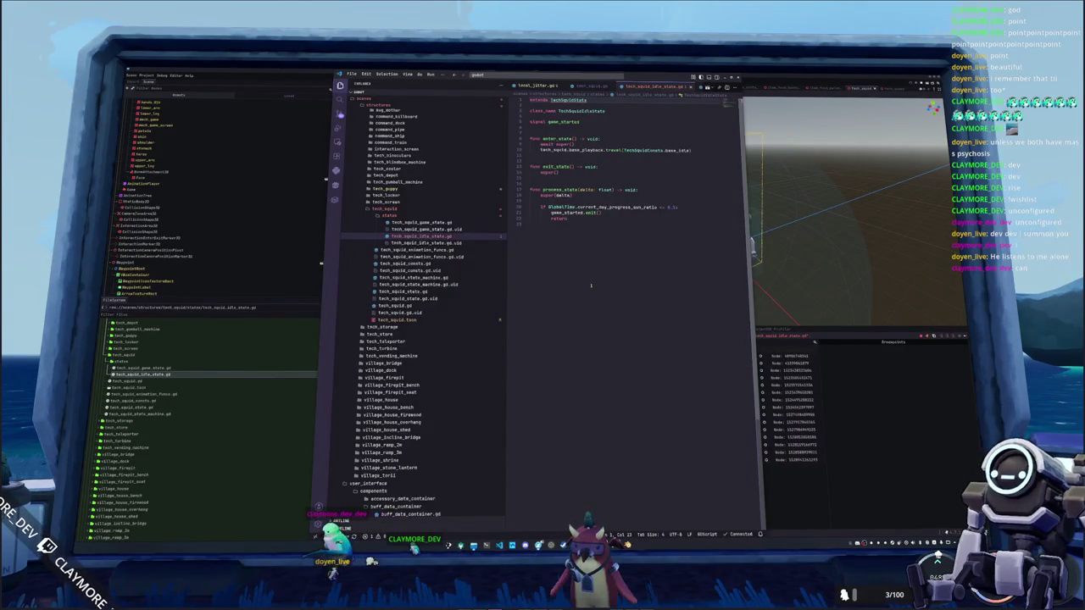
{"action": "left_click", "coordinate": [505, 291]}
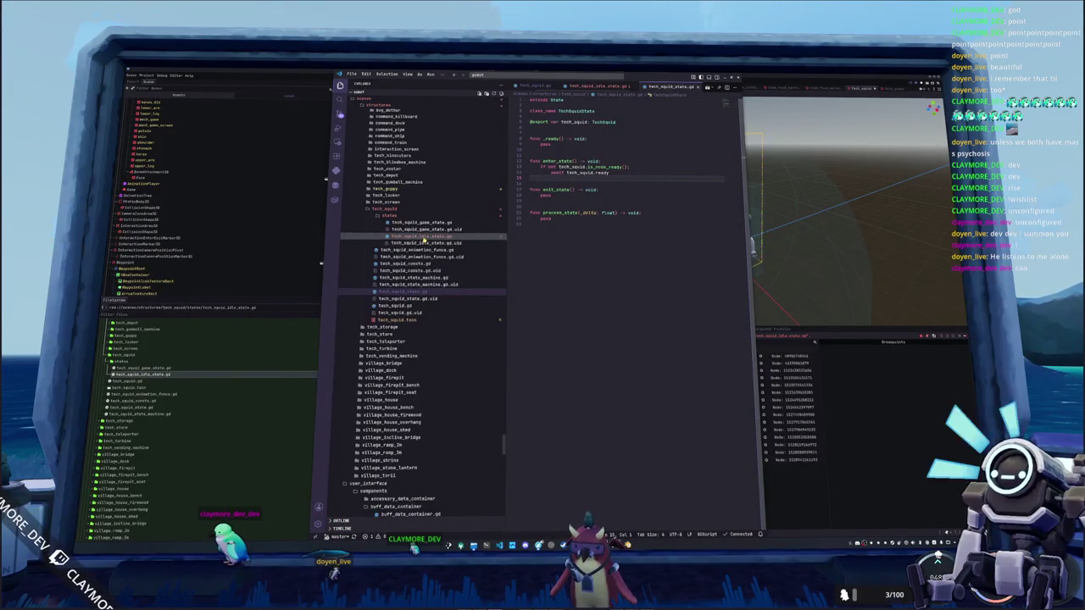
{"action": "left_click", "coordinate": [421, 237]}
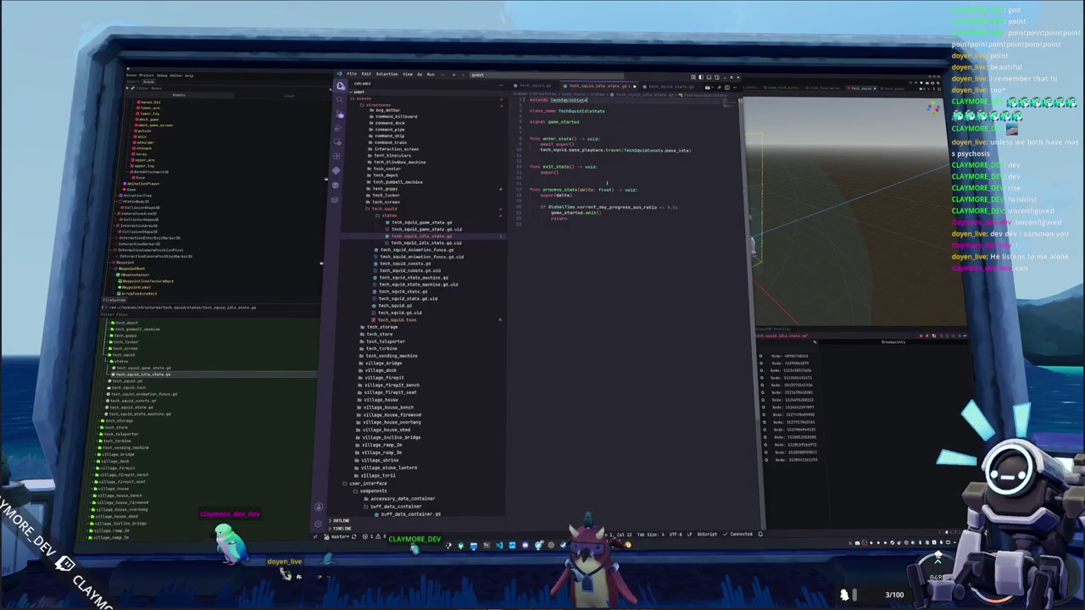
{"action": "left_click", "coordinate": [597, 259]}
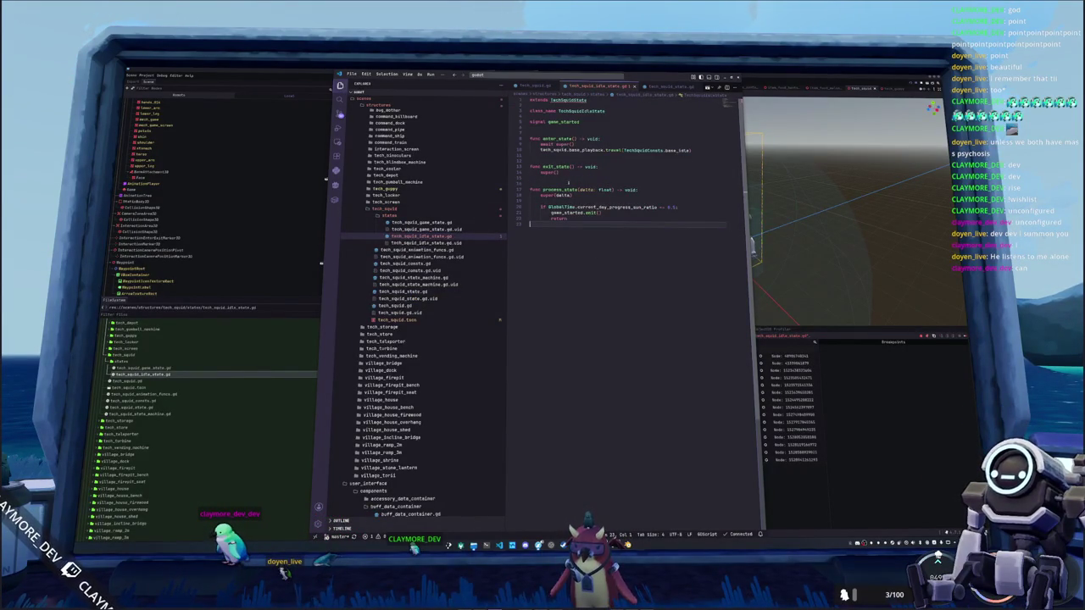
{"action": "left_click", "coordinate": [407, 292]}
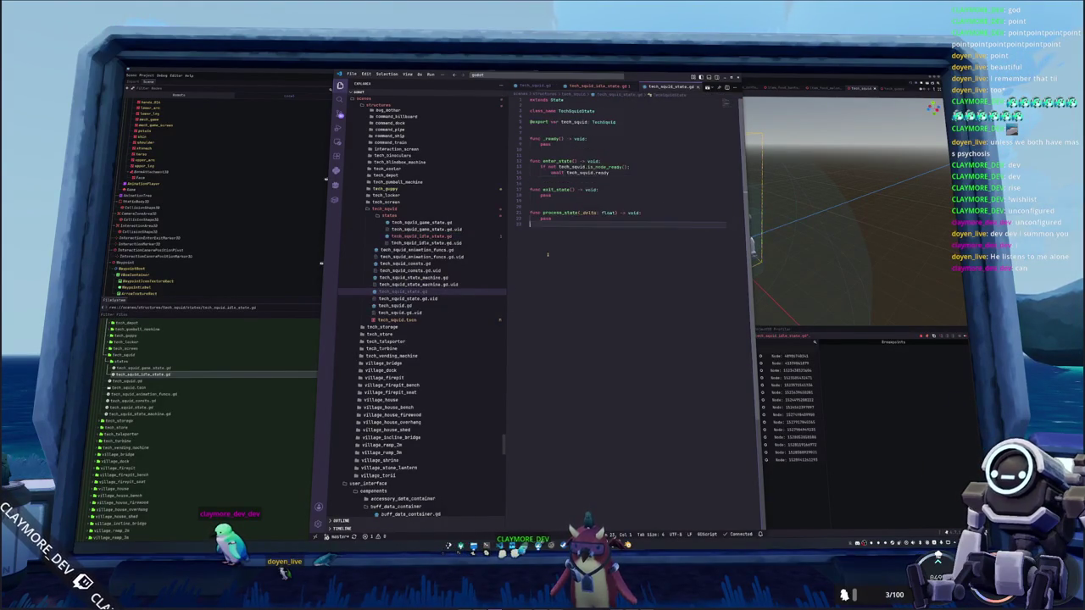
Check the extends TechSquidState line in the idle state script and open tech_squid_game_state.gd
{"action": "key", "text": "alt+Tab"}
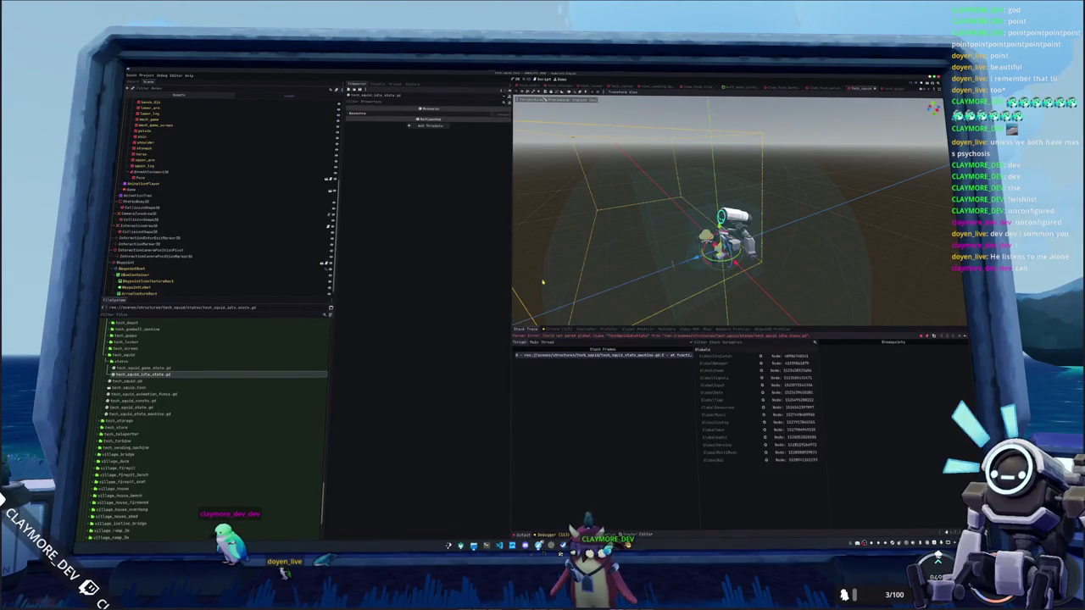
{"action": "key", "text": "alt+Tab"}
{"action": "left_click", "coordinate": [437, 236]}
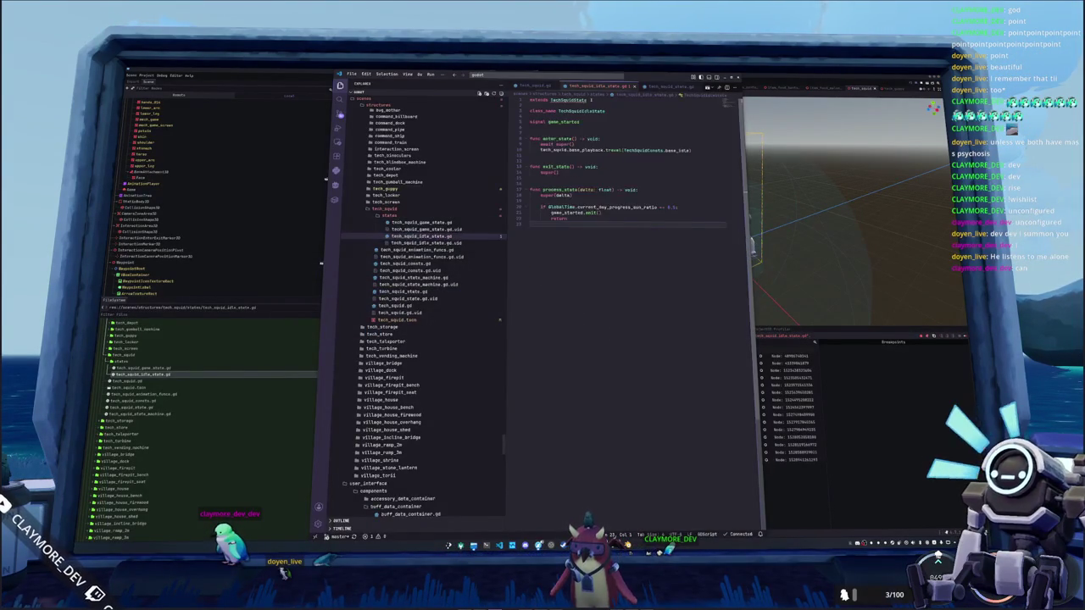
{"action": "left_click", "coordinate": [588, 100]}
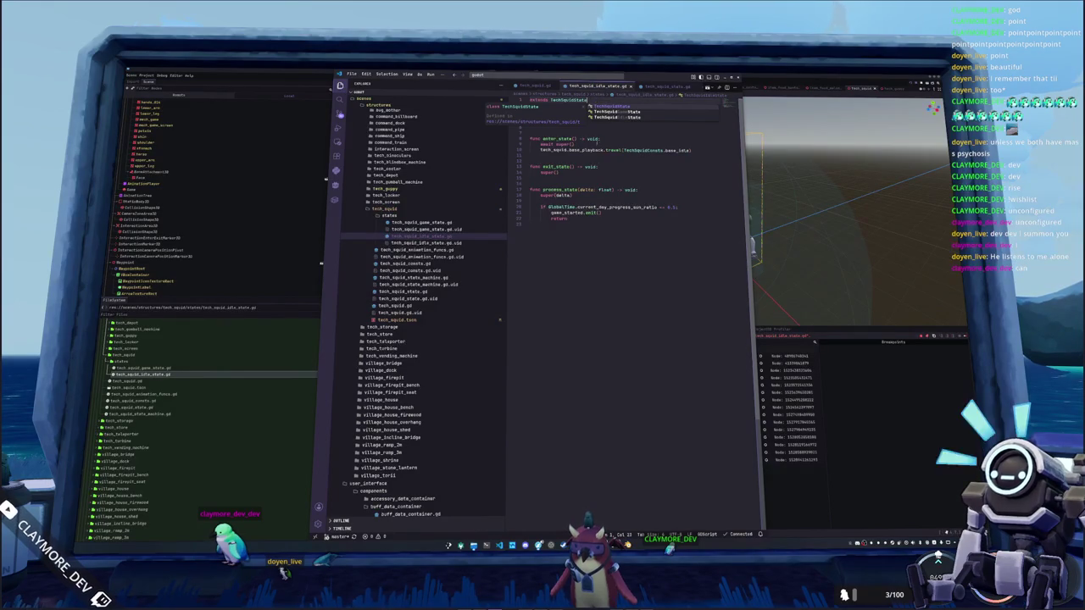
{"action": "left_click", "coordinate": [421, 222]}
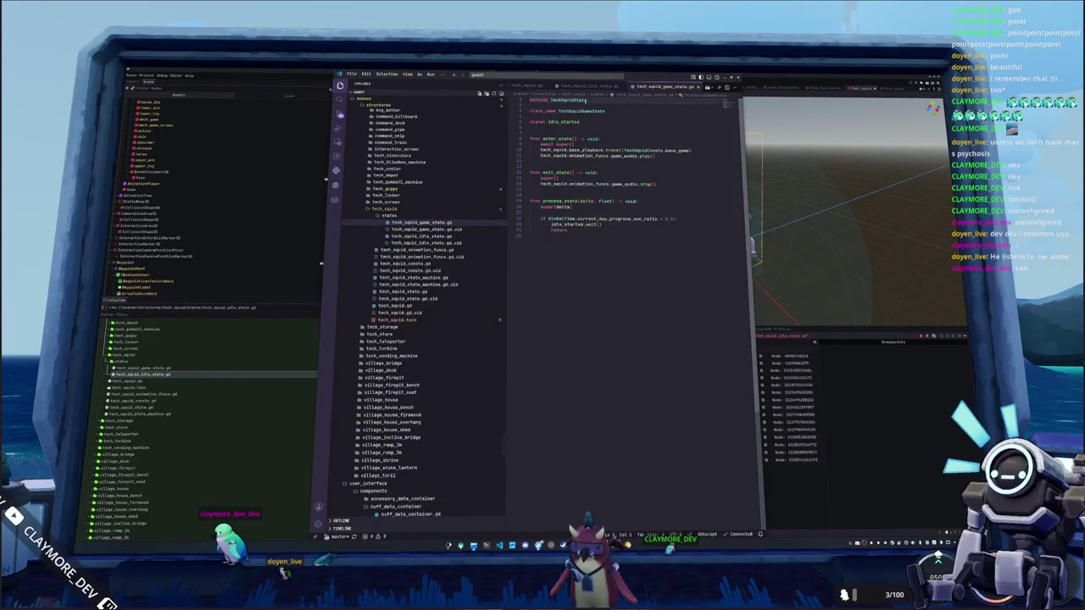
{"action": "left_click", "coordinate": [750, 244]}
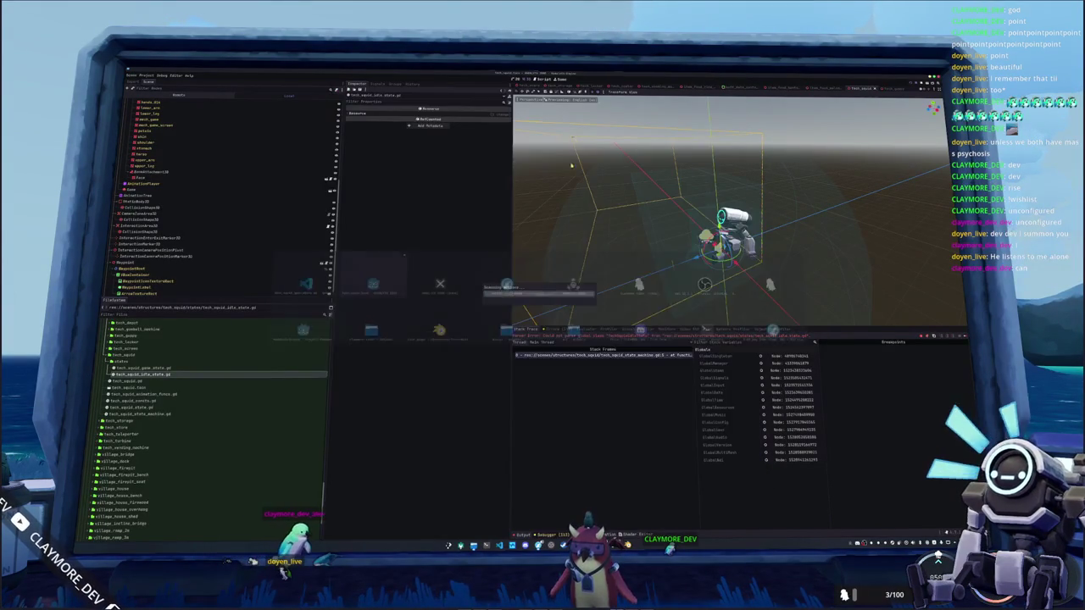
{"action": "key", "text": "alt+Tab"}
Open tech_squid_state_machine.gd, launch a singleplayer game, and walk across the bridge into the store
{"action": "left_click", "coordinate": [419, 278]}
{"action": "key", "text": "alt+Tab"}
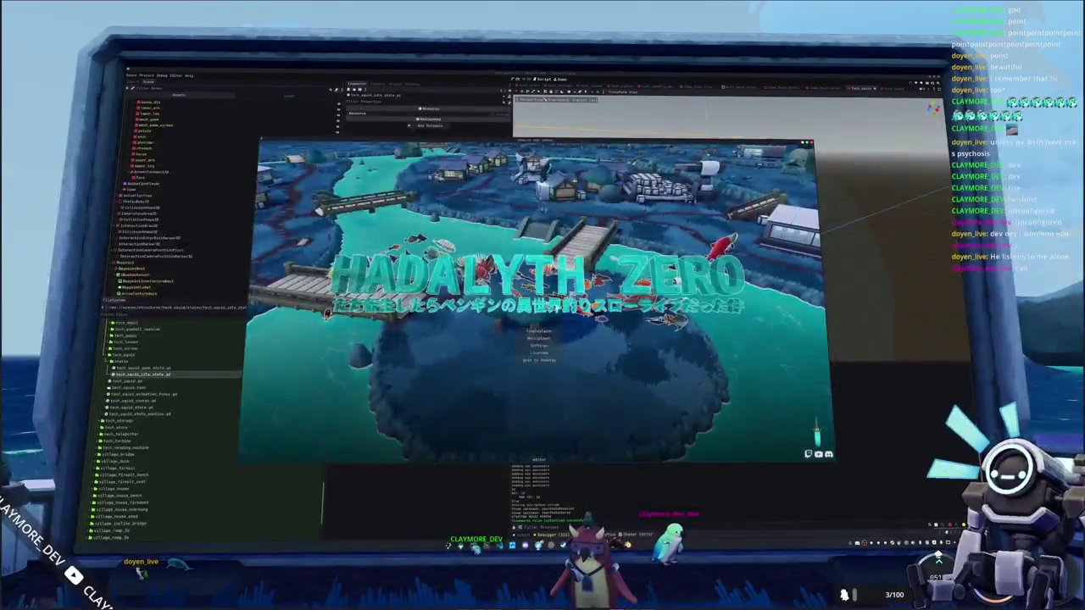
{"action": "left_click", "coordinate": [541, 331]}
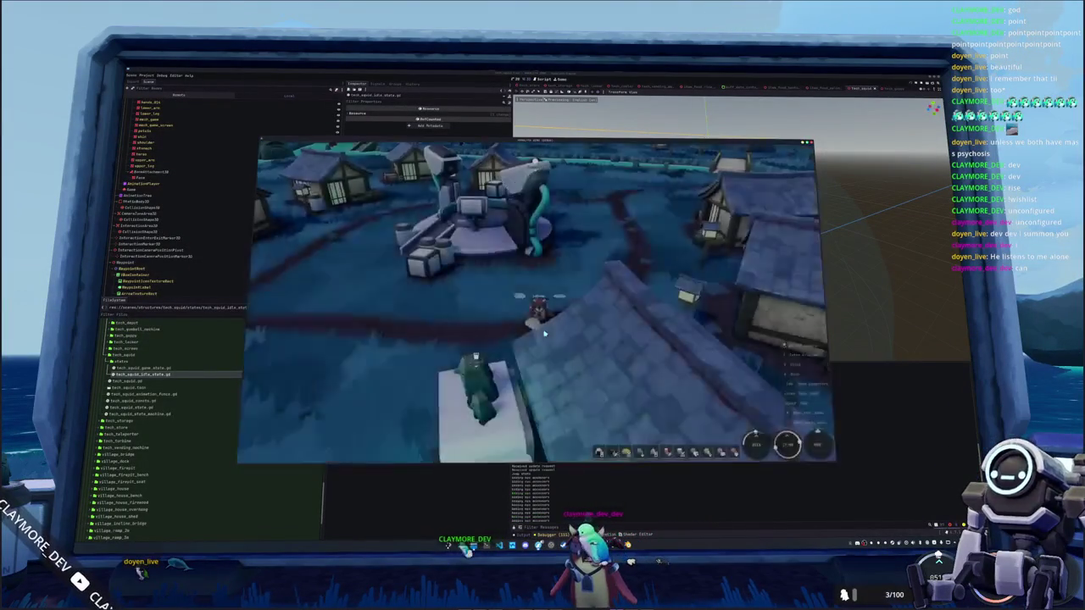
{"action": "key", "text": "w"}
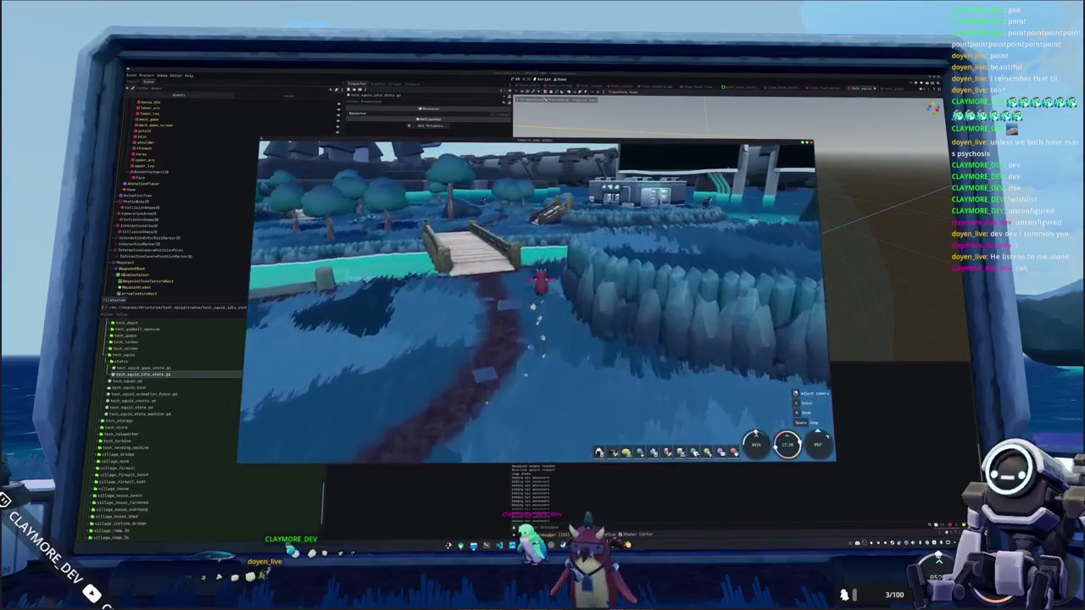
{"action": "key", "text": "w"}
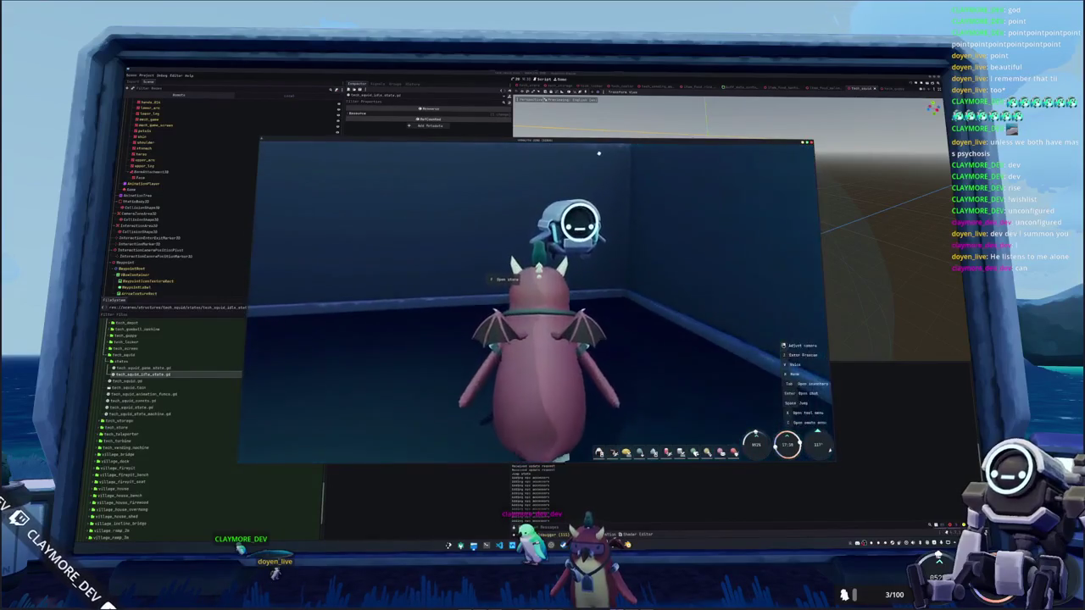
{"action": "key", "text": "s"}
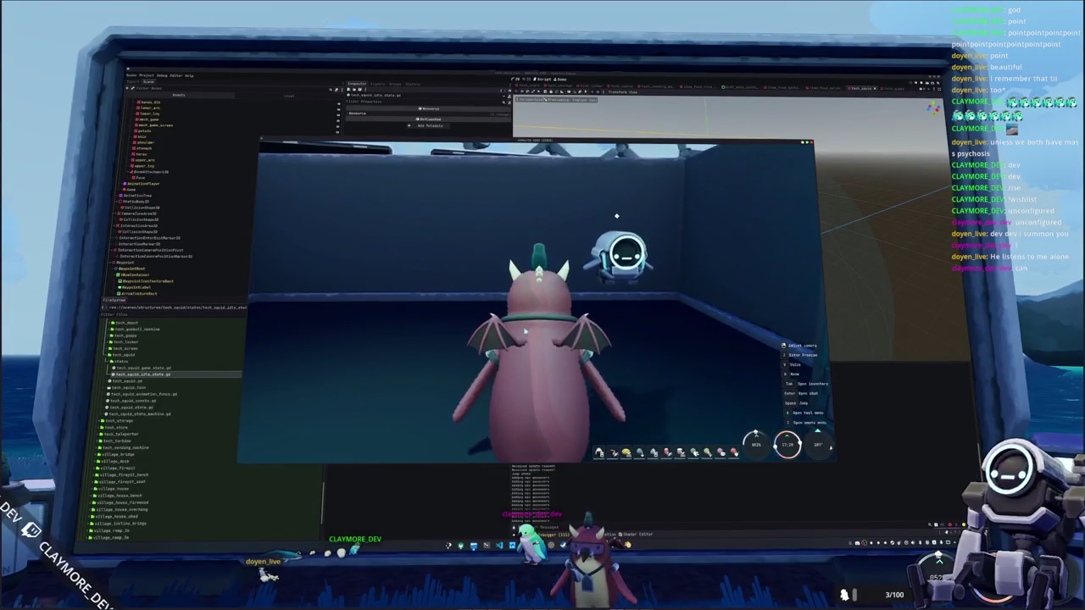
{"action": "key", "text": "w"}
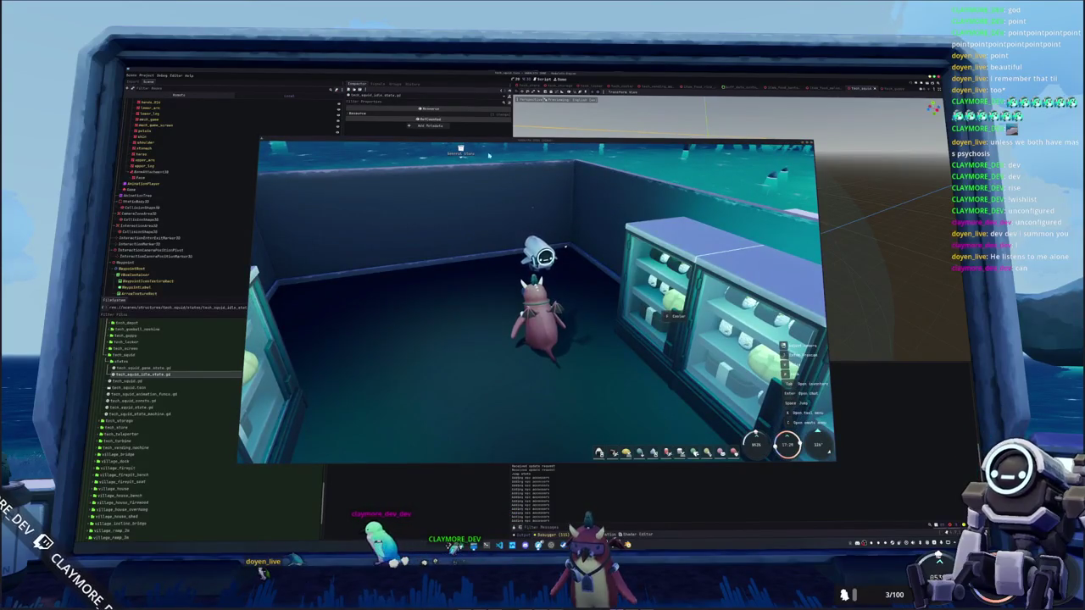
{"action": "mouse_move", "coordinate": [493, 143]}
{"action": "left_mouse_down"}
{"action": "mouse_move", "coordinate": [650, 153]}
{"action": "mouse_move", "coordinate": [606, 180]}
{"action": "mouse_move", "coordinate": [647, 150]}
{"action": "left_mouse_up"}
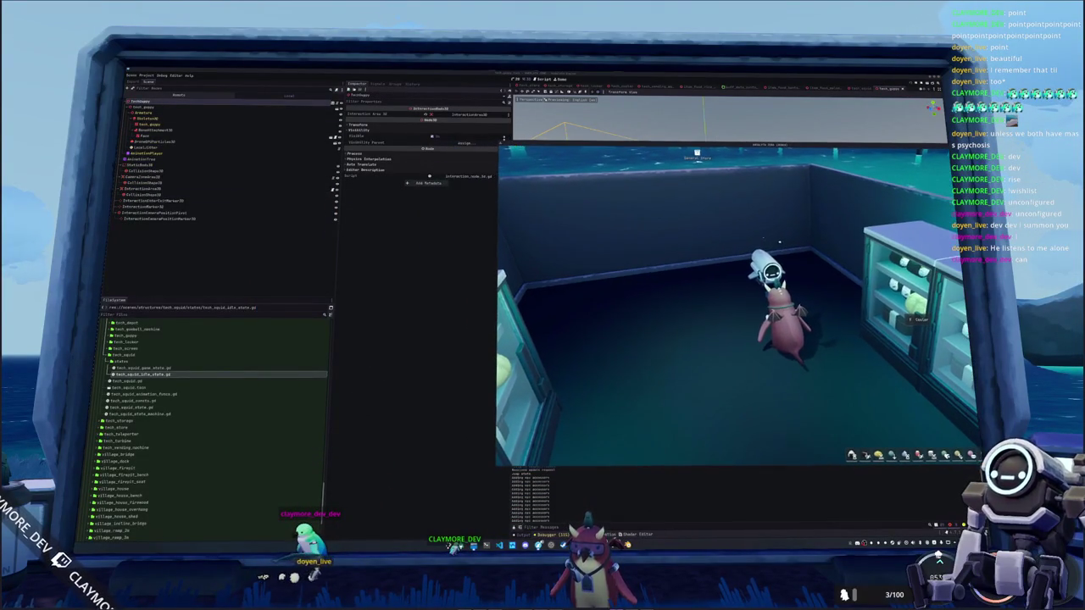
{"action": "left_click", "coordinate": [318, 146]}
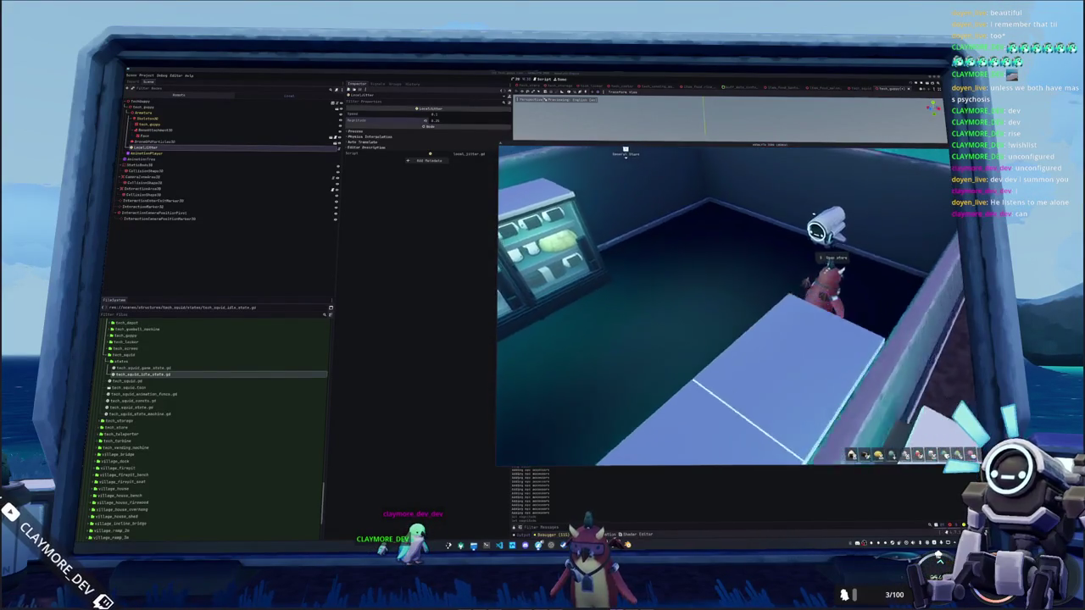
Open and close the store sell inventory at the tech squid twice
{"action": "key", "text": "e"}
{"action": "key", "text": "Escape"}
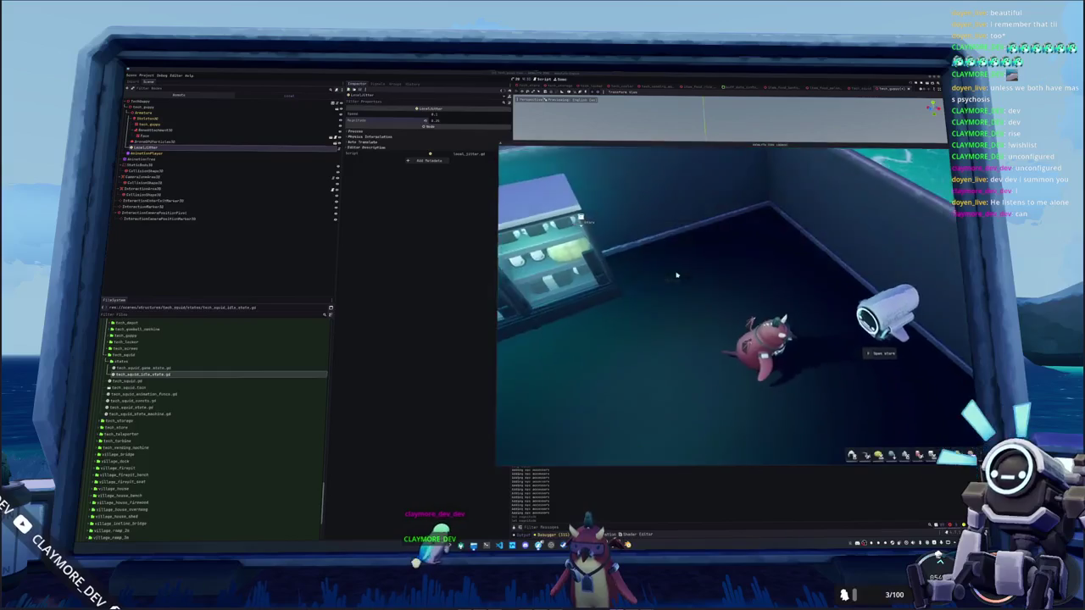
{"action": "key", "text": "e"}
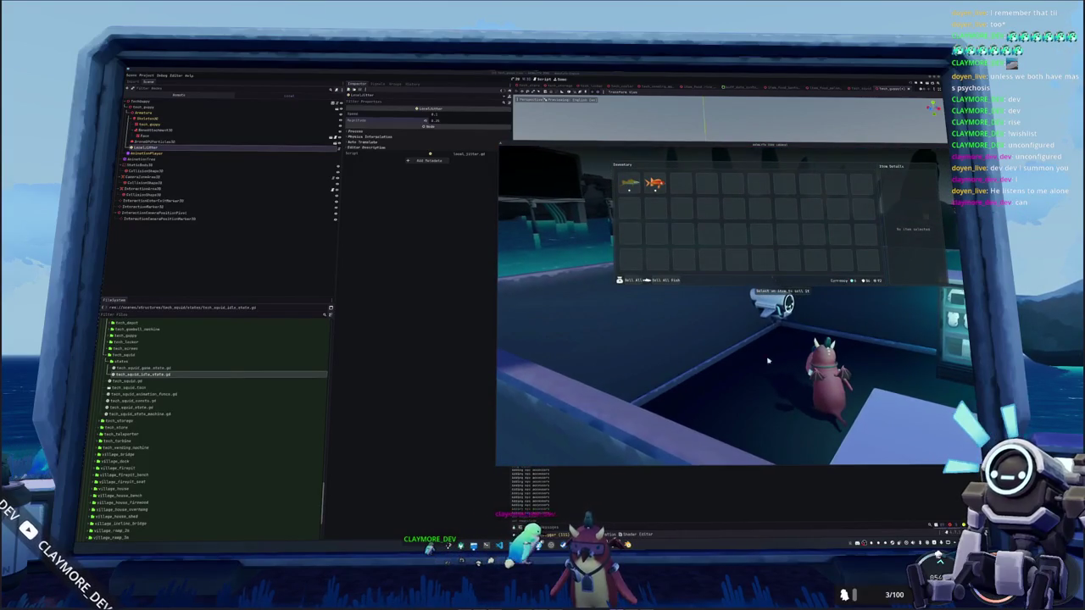
{"action": "key", "text": "Escape"}
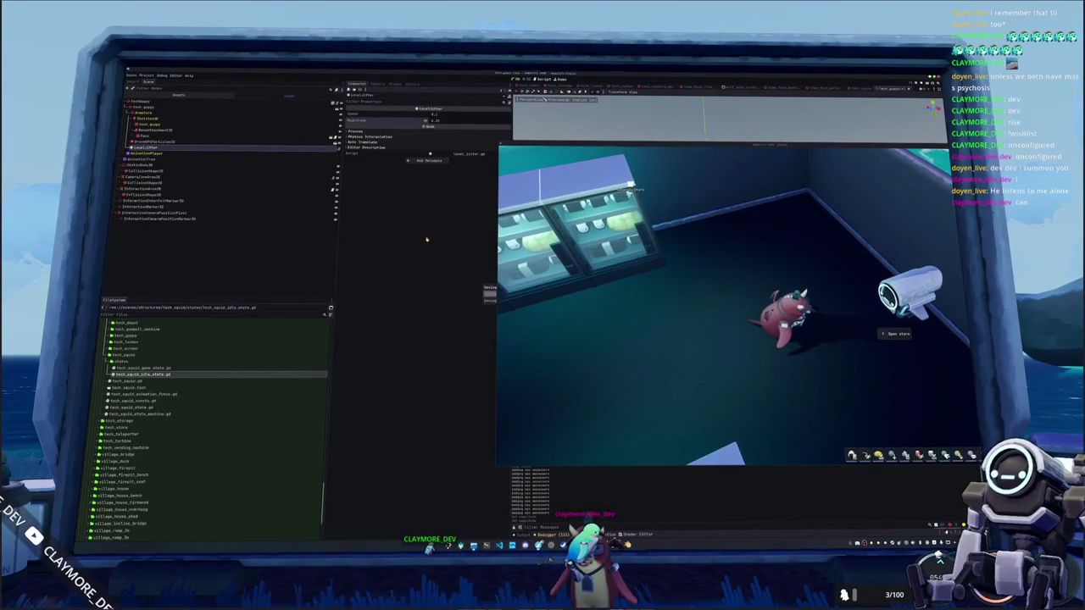
{"action": "mouse_move", "coordinate": [585, 153]}
{"action": "left_mouse_down"}
{"action": "mouse_move", "coordinate": [522, 251]}
{"action": "mouse_move", "coordinate": [465, 397]}
{"action": "left_mouse_up"}
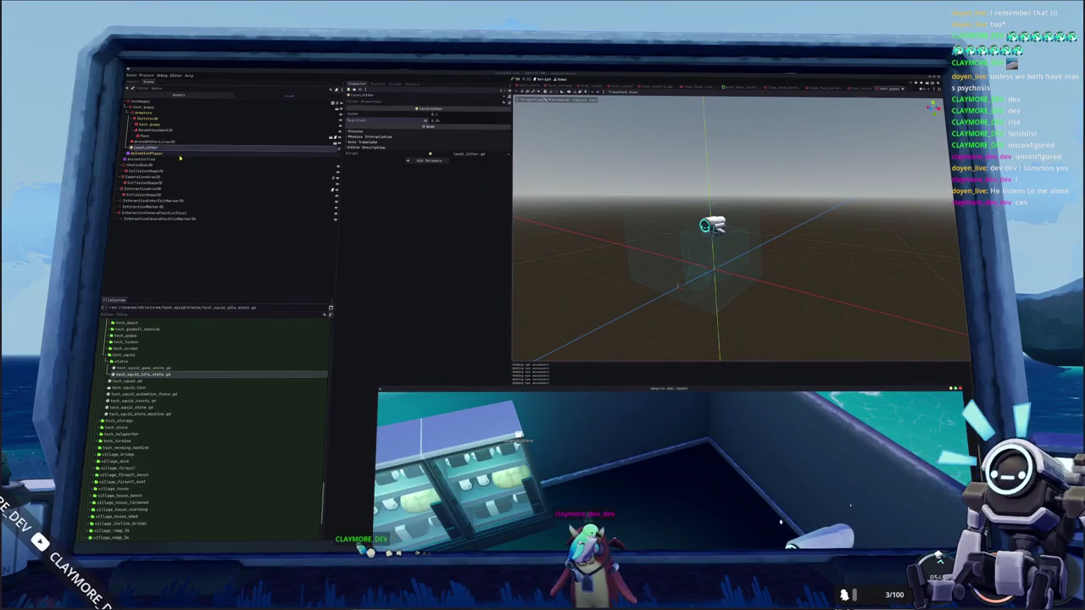
Select InteractionCameraPositionPivot and orbit the view around it
{"action": "left_click", "coordinate": [138, 213]}
{"action": "mouse_move", "coordinate": [608, 221]}
{"action": "left_mouse_down"}
{"action": "mouse_move", "coordinate": [605, 249]}
{"action": "mouse_move", "coordinate": [669, 245]}
{"action": "left_mouse_up"}
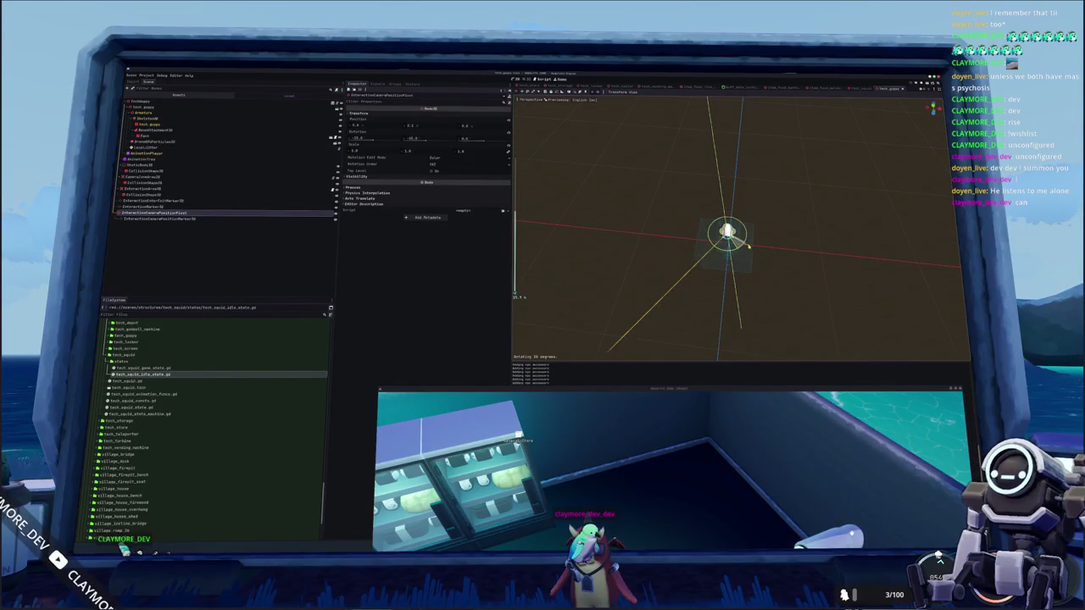
{"action": "left_click_drag", "start_coordinate": [795, 270], "coordinate": [780, 250]}
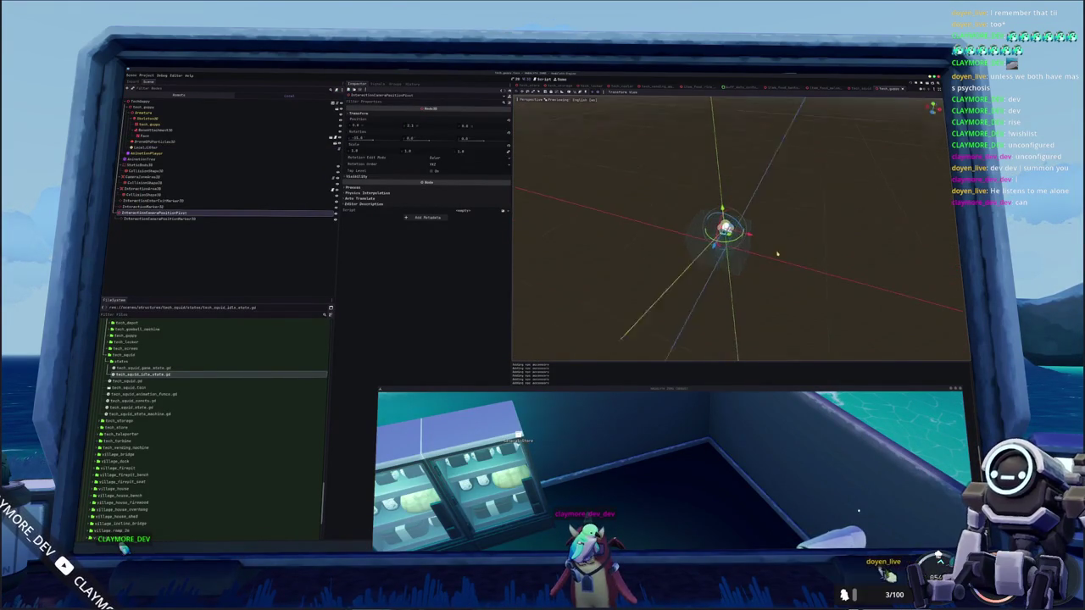
{"action": "left_click_drag", "start_coordinate": [626, 501], "coordinate": [614, 294]}
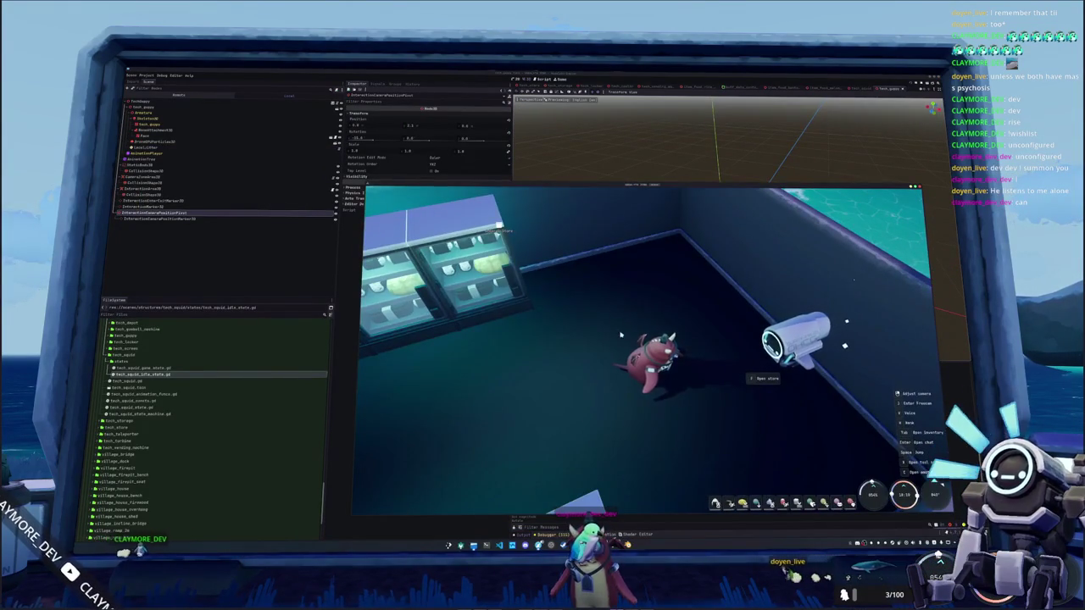
In the running game, open and close the store inventory several times with f, i and e
{"action": "key", "text": "f"}
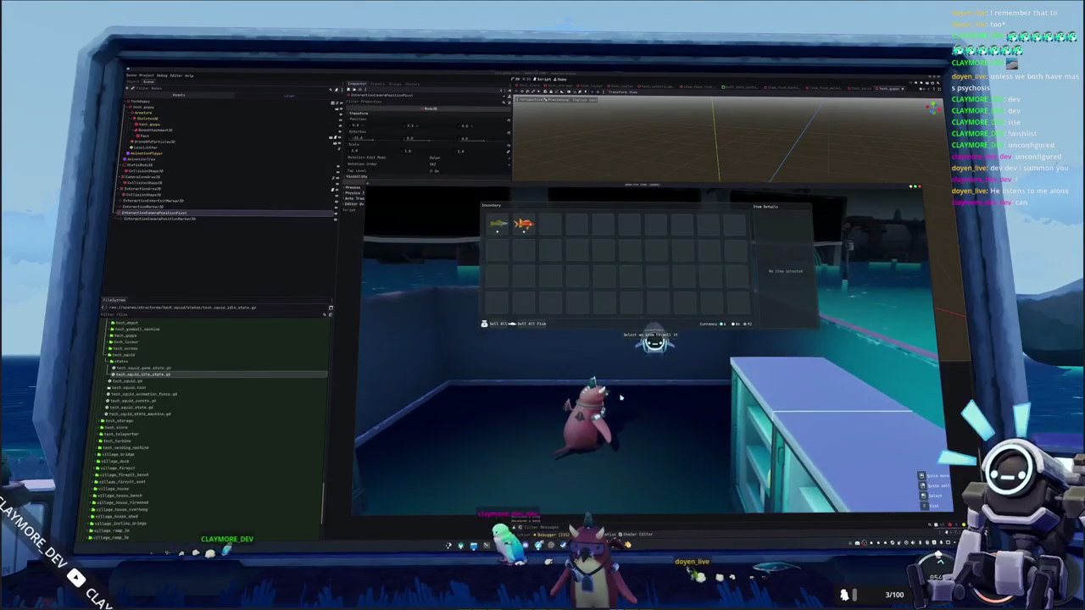
{"action": "key", "text": "Escape"}
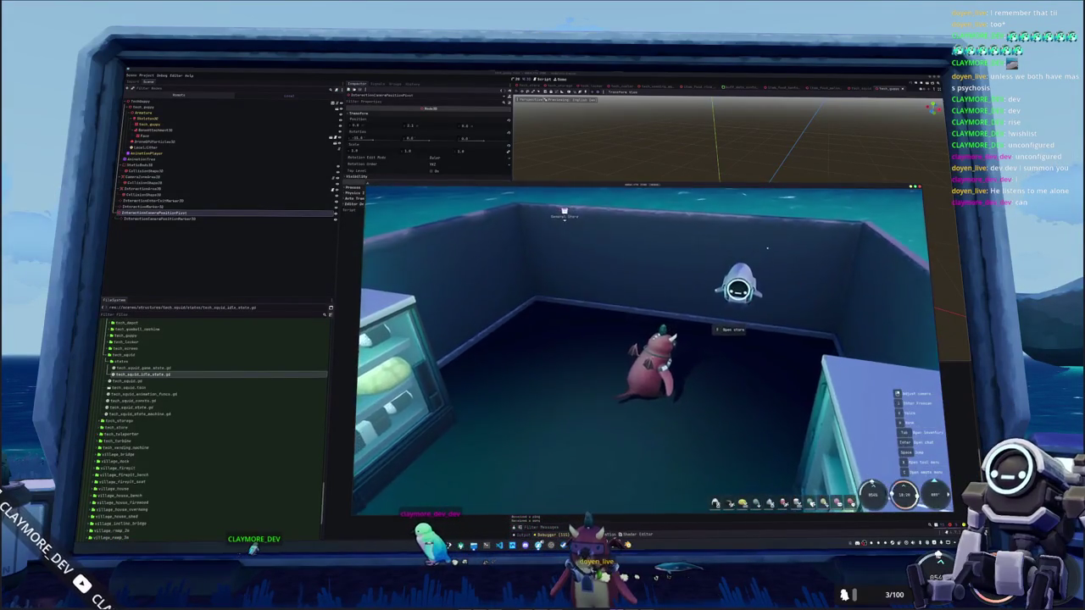
{"action": "key", "text": "f"}
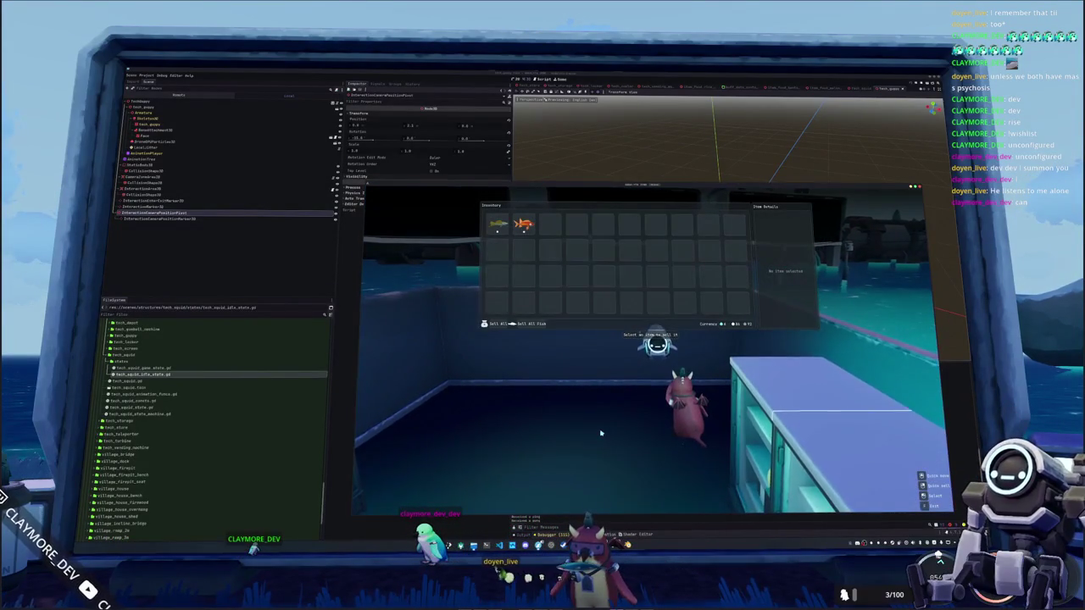
{"action": "key", "text": "Escape"}
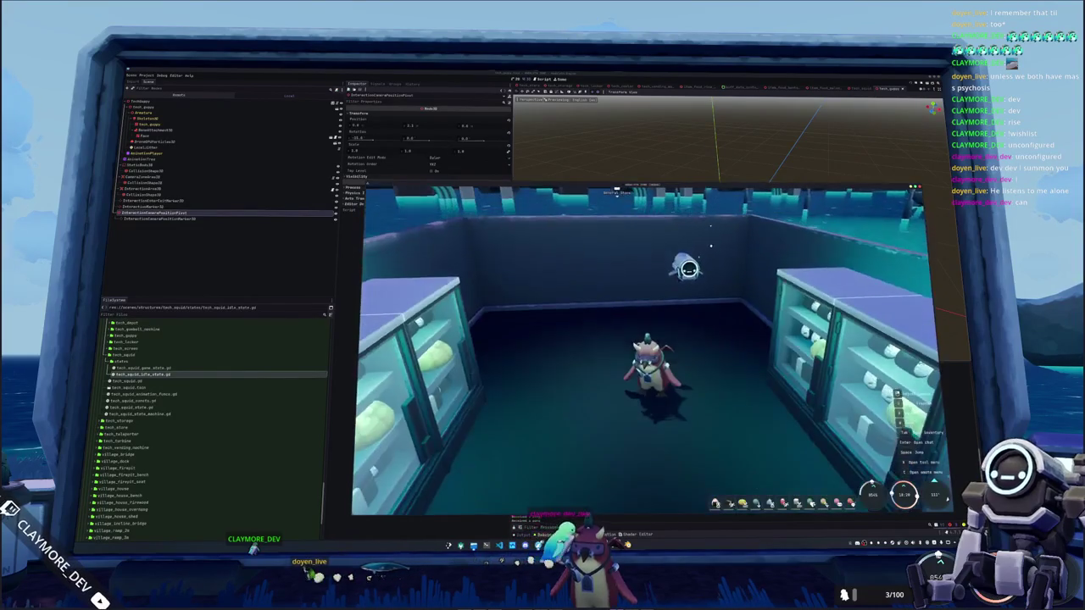
{"action": "key", "text": "i"}
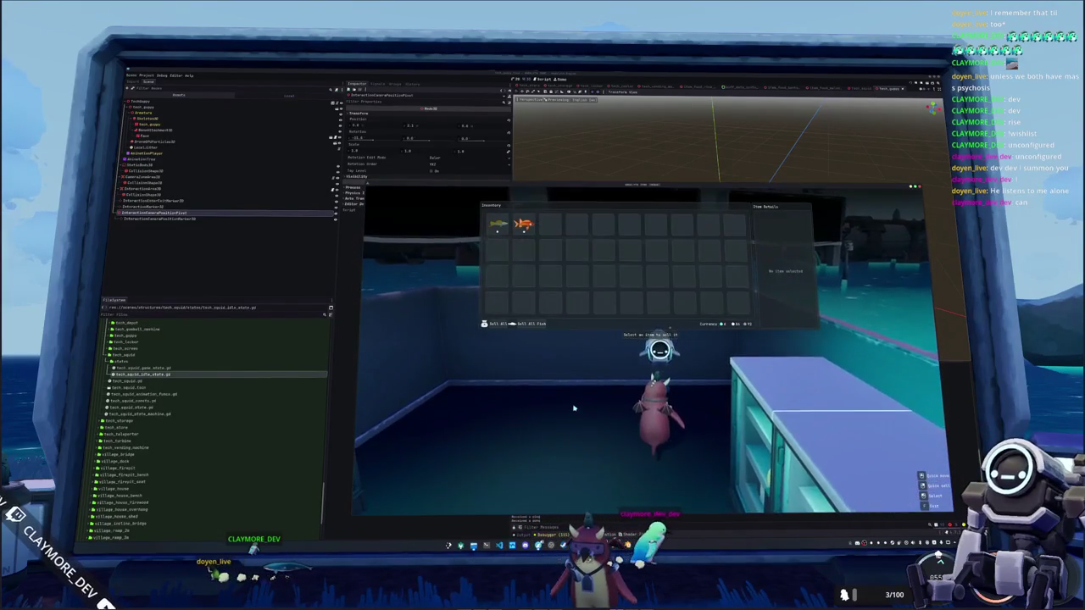
{"action": "key", "text": "Escape"}
{"action": "key", "text": "e"}
{"action": "key", "text": "Escape"}
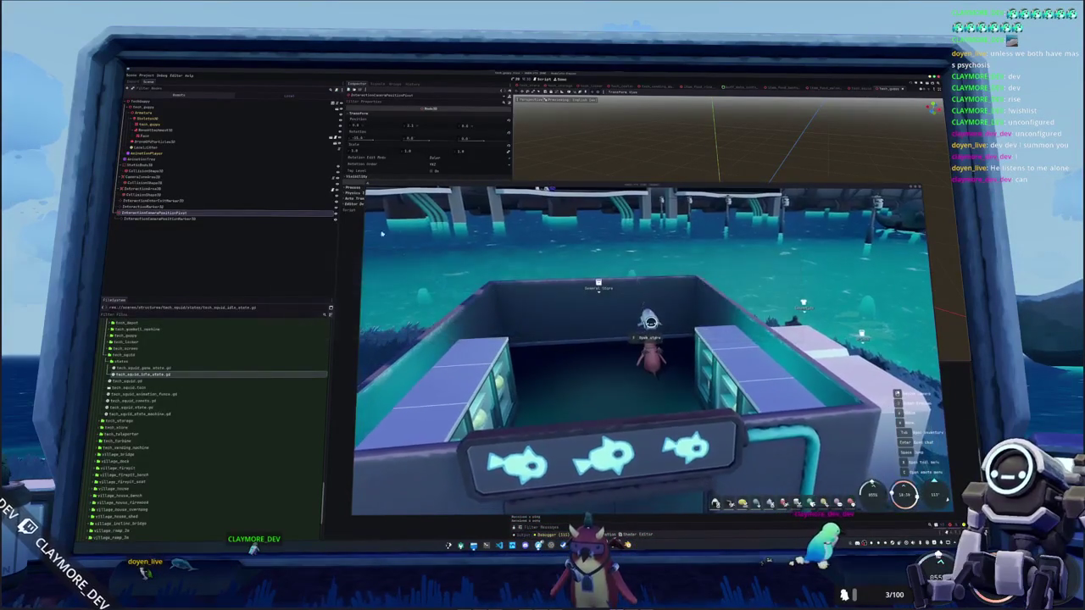
{"action": "left_click", "coordinate": [270, 254]}
Raise InteractionCameraPositionPivot slightly on Y and recheck the store inventory in the game
{"action": "left_click", "coordinate": [234, 213]}
{"action": "mouse_move", "coordinate": [644, 185]}
{"action": "left_mouse_down"}
{"action": "mouse_move", "coordinate": [590, 248]}
{"action": "mouse_move", "coordinate": [547, 410]}
{"action": "left_mouse_up"}
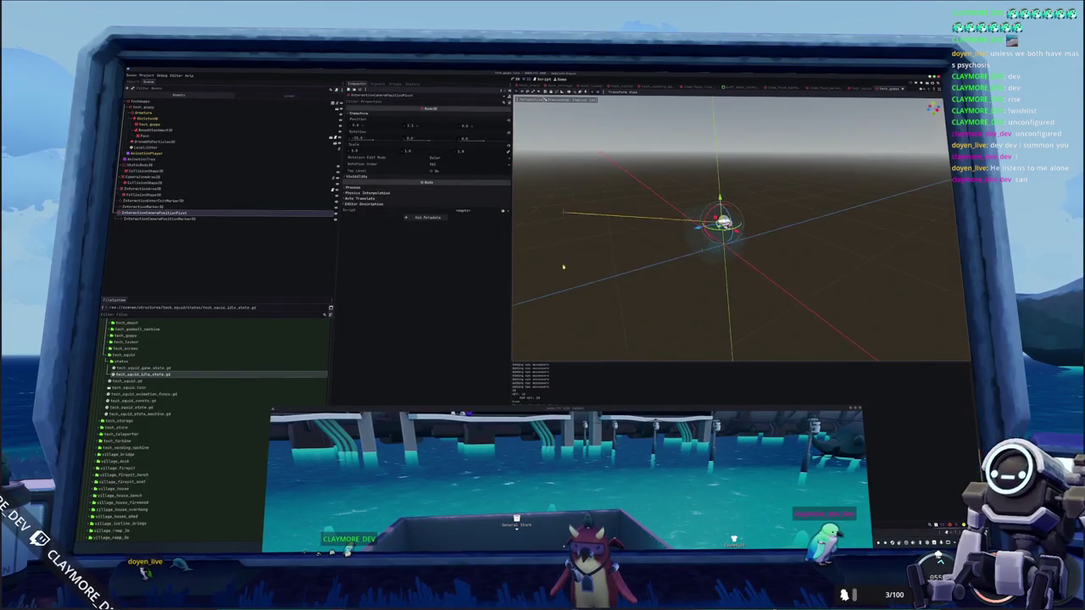
{"action": "left_click_drag", "start_coordinate": [718, 203], "coordinate": [715, 191]}
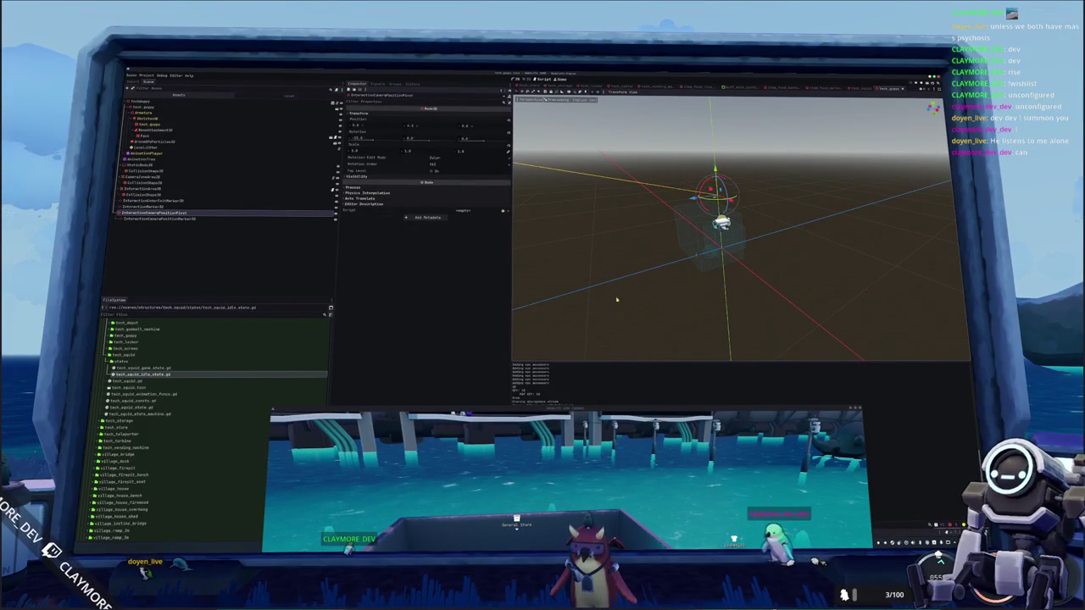
{"action": "left_click", "coordinate": [559, 411]}
{"action": "key", "text": "e"}
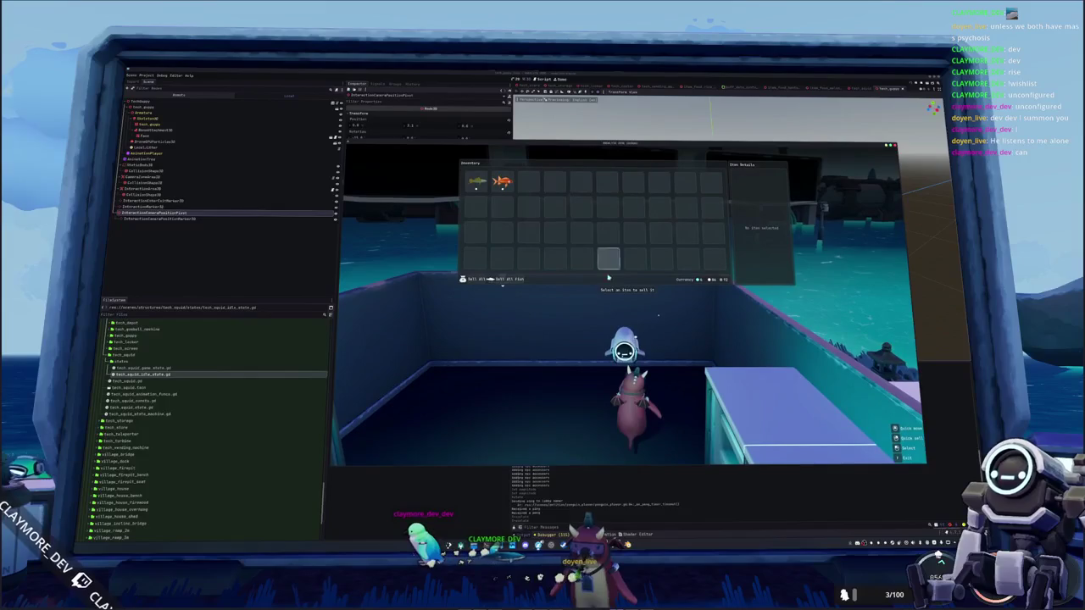
{"action": "key", "text": "Escape"}
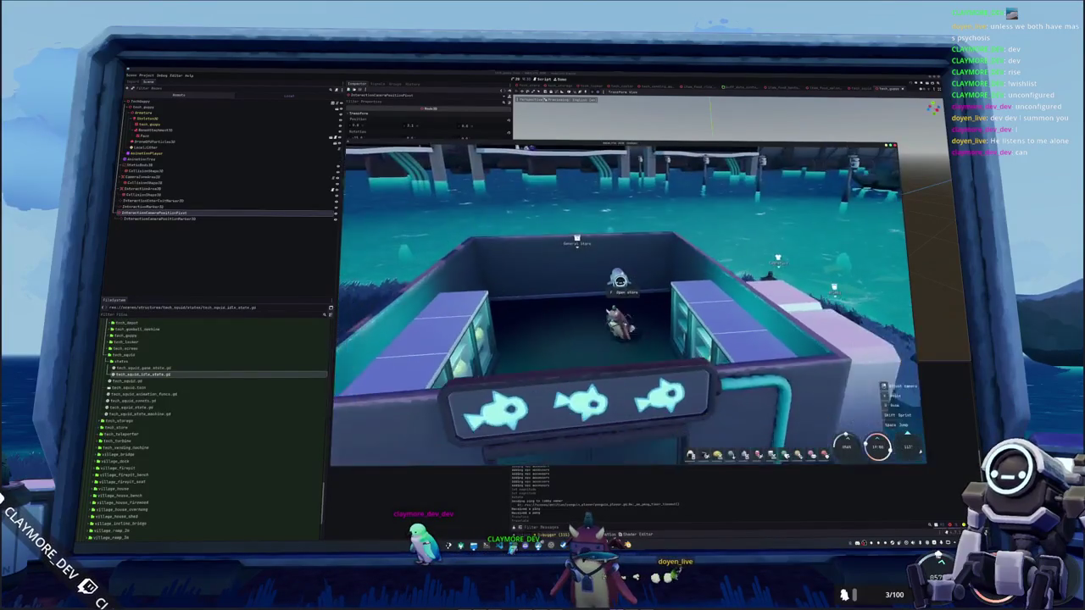
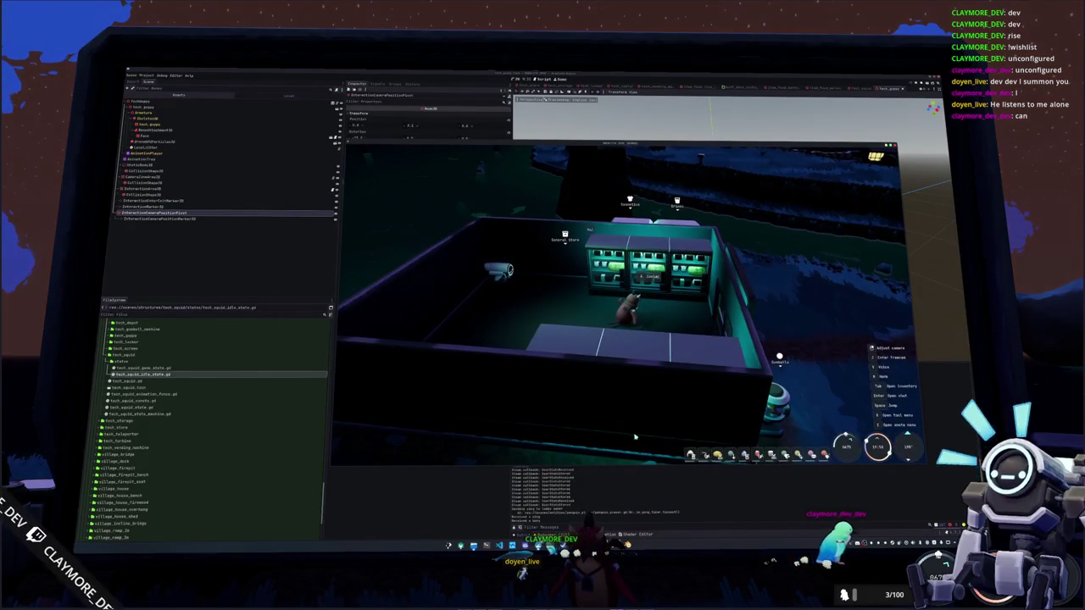
Stop the running game and frame the selected object in the viewport
{"action": "key", "text": "F8"}
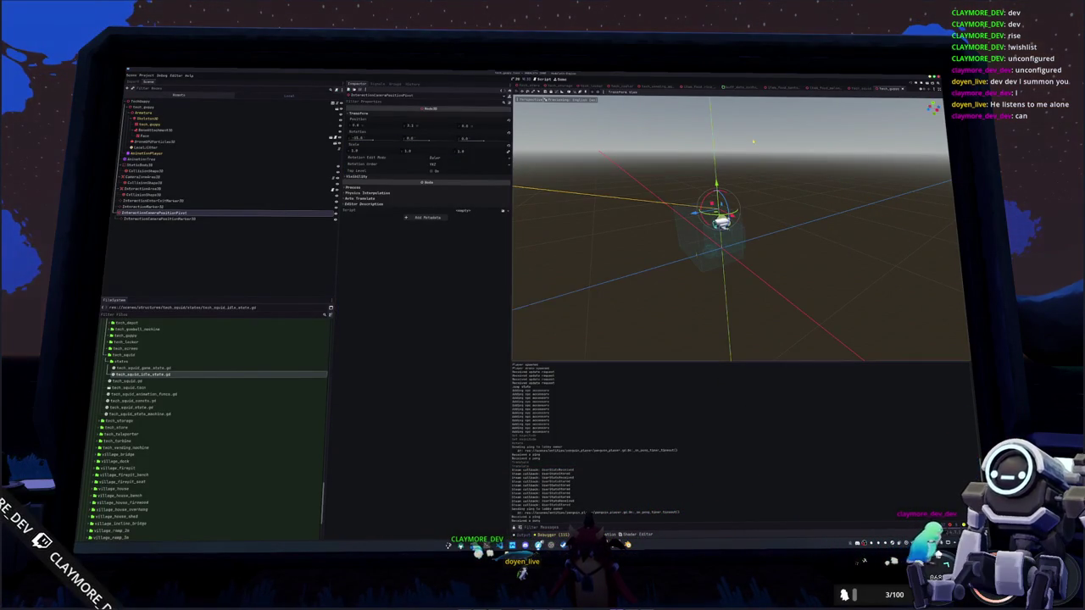
{"action": "scroll", "coordinate": [676, 163], "scroll_direction": "up", "scroll_amount": 3}
{"action": "key", "text": "f"}
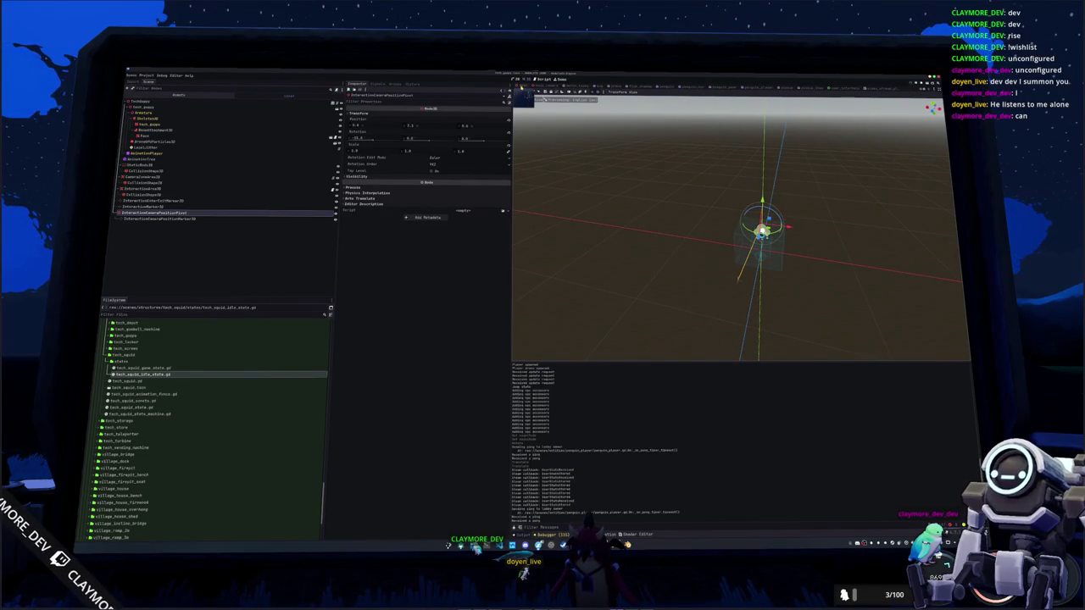
In the village scene, move the TechGuppy node directly below TechStore
{"action": "left_click", "coordinate": [523, 92]}
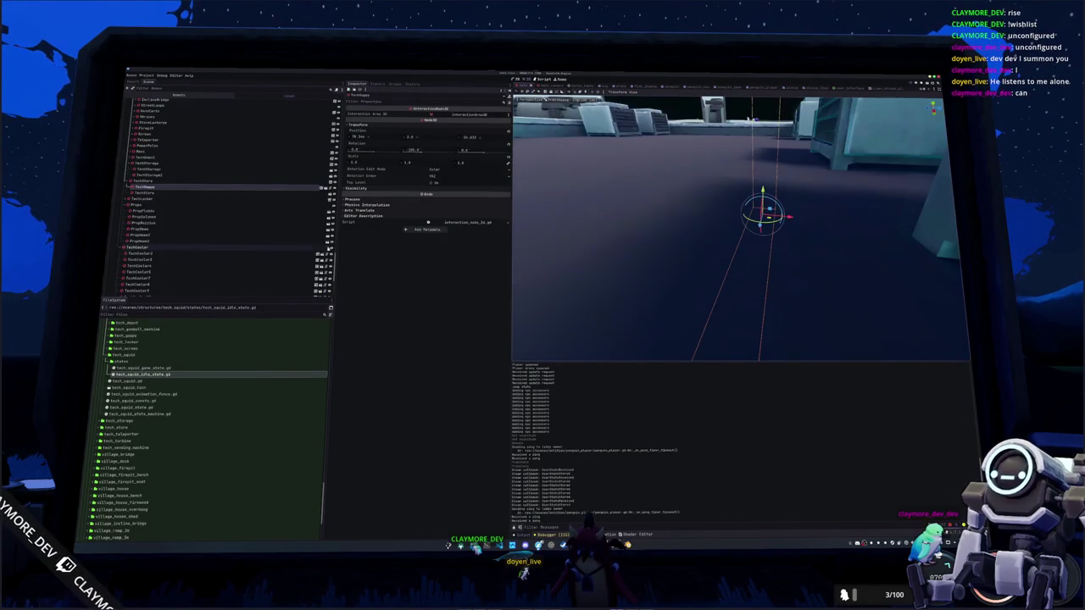
{"action": "double_click", "coordinate": [166, 193]}
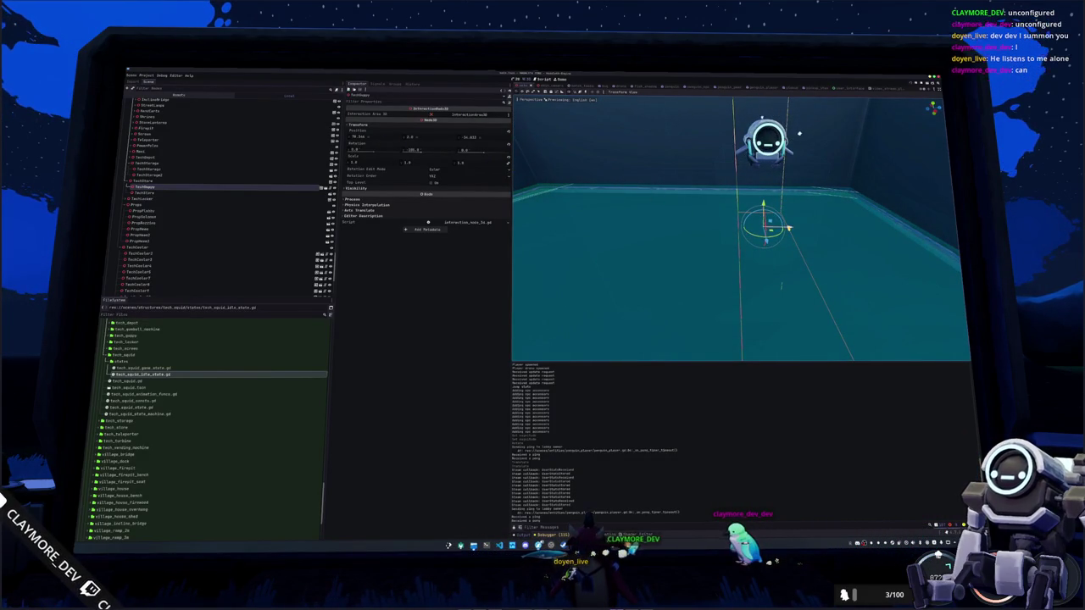
{"action": "left_click_drag", "start_coordinate": [159, 194], "coordinate": [158, 192]}
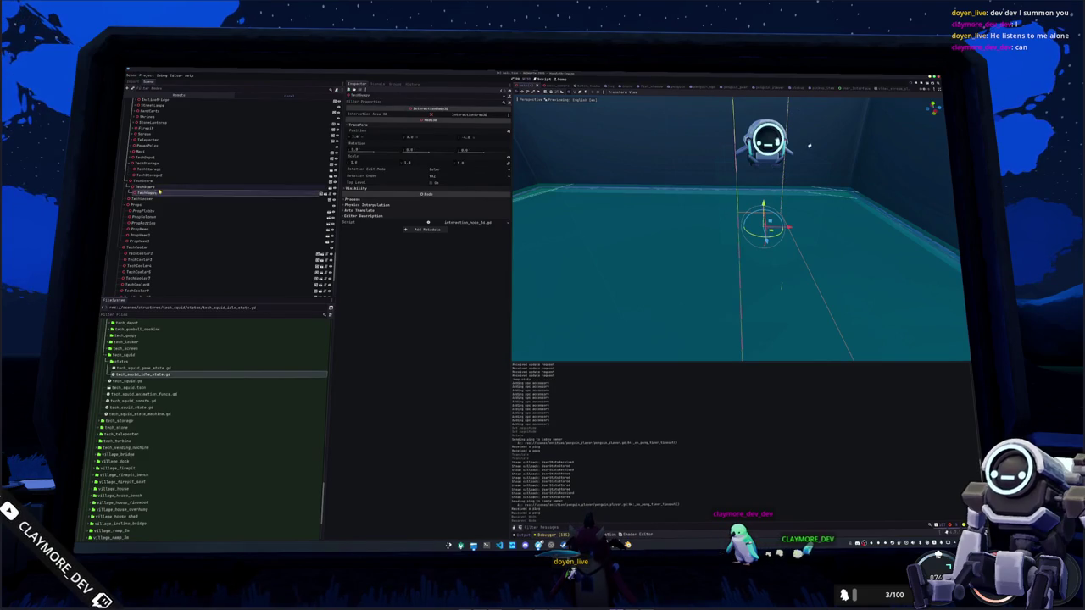
{"action": "mouse_move", "coordinate": [800, 133]}
{"action": "left_mouse_down"}
{"action": "mouse_move", "coordinate": [518, 170]}
{"action": "mouse_move", "coordinate": [496, 184]}
{"action": "mouse_move", "coordinate": [584, 213]}
{"action": "mouse_move", "coordinate": [642, 206]}
{"action": "mouse_move", "coordinate": [487, 288]}
{"action": "mouse_move", "coordinate": [204, 183]}
{"action": "mouse_move", "coordinate": [146, 183]}
{"action": "left_mouse_up"}
In the TechGuppy scene, add a PenguinLookAtManager child to the root and begin picking its target
{"action": "left_click", "coordinate": [330, 192]}
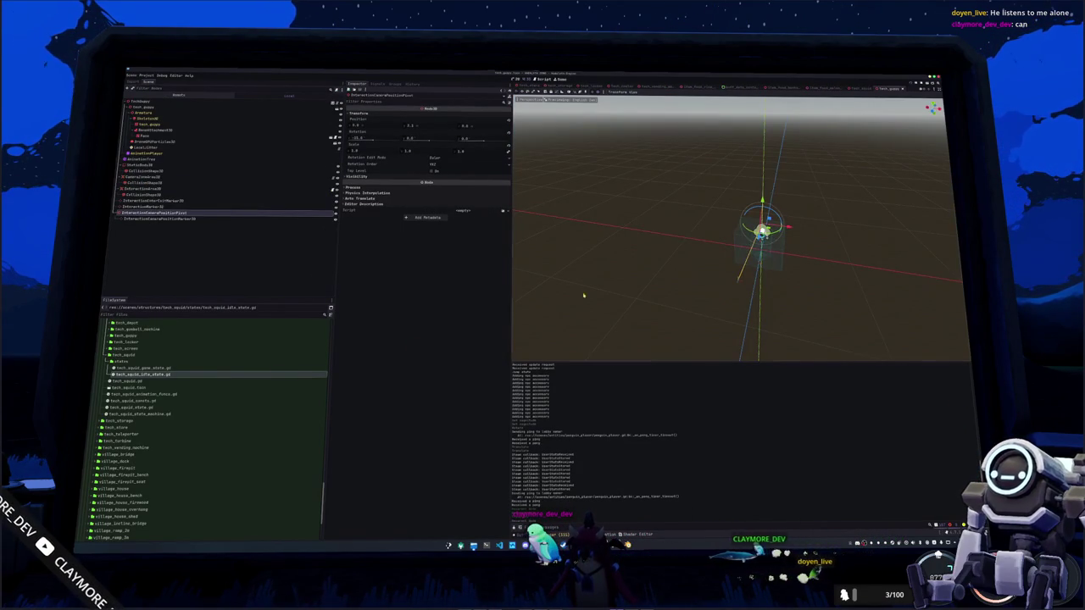
{"action": "mouse_move", "coordinate": [644, 241]}
{"action": "left_mouse_down"}
{"action": "mouse_move", "coordinate": [623, 235]}
{"action": "mouse_move", "coordinate": [642, 221]}
{"action": "left_mouse_up"}
{"action": "left_click", "coordinate": [145, 94]}
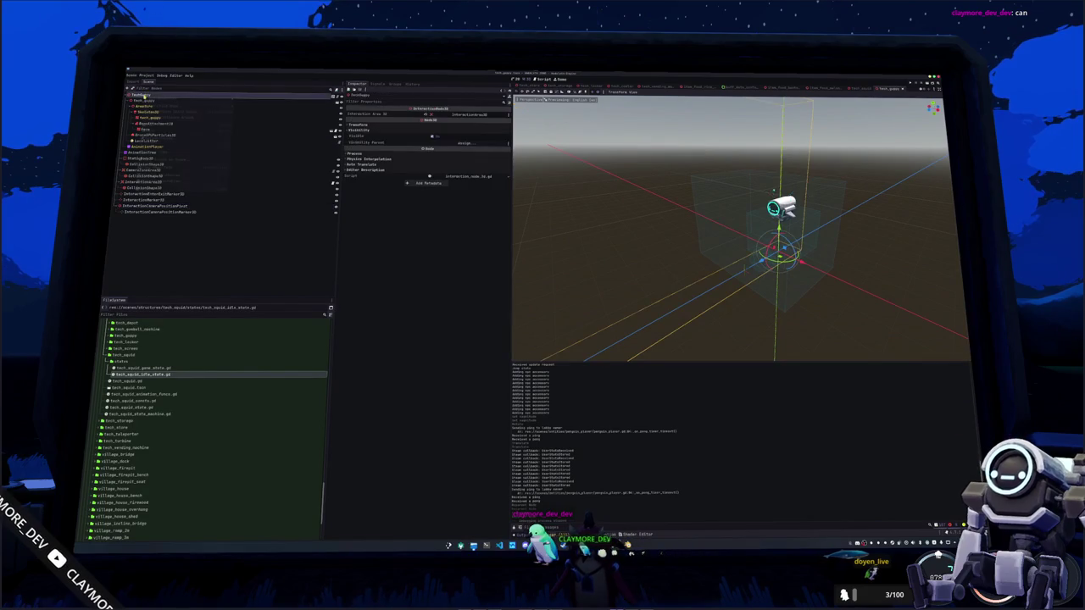
{"action": "right_click", "coordinate": [146, 96]}
{"action": "left_click", "coordinate": [158, 105]}
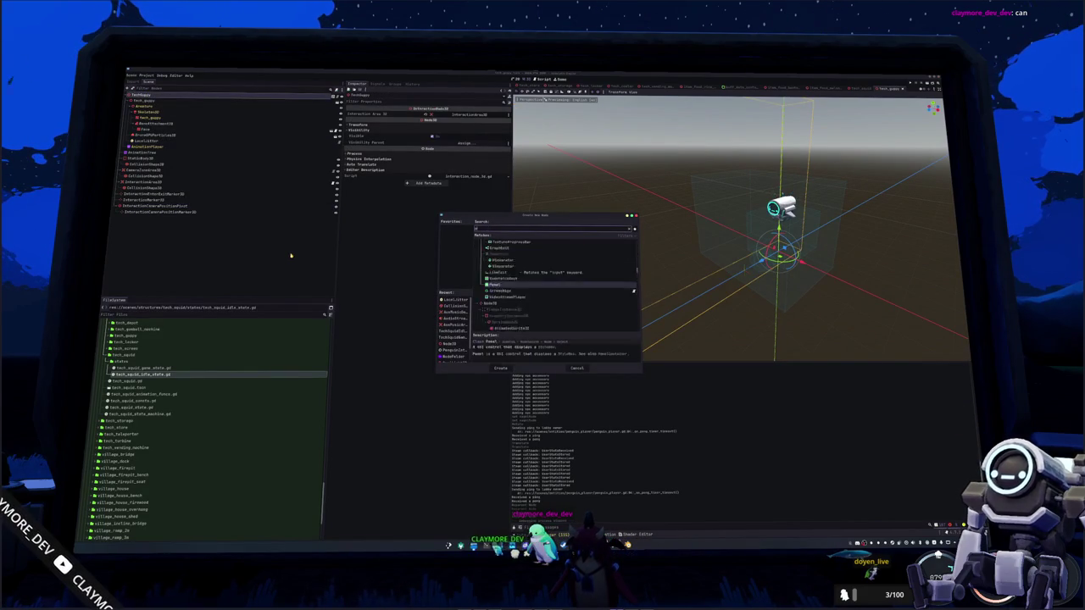
{"action": "type", "text": "penguinlo"}
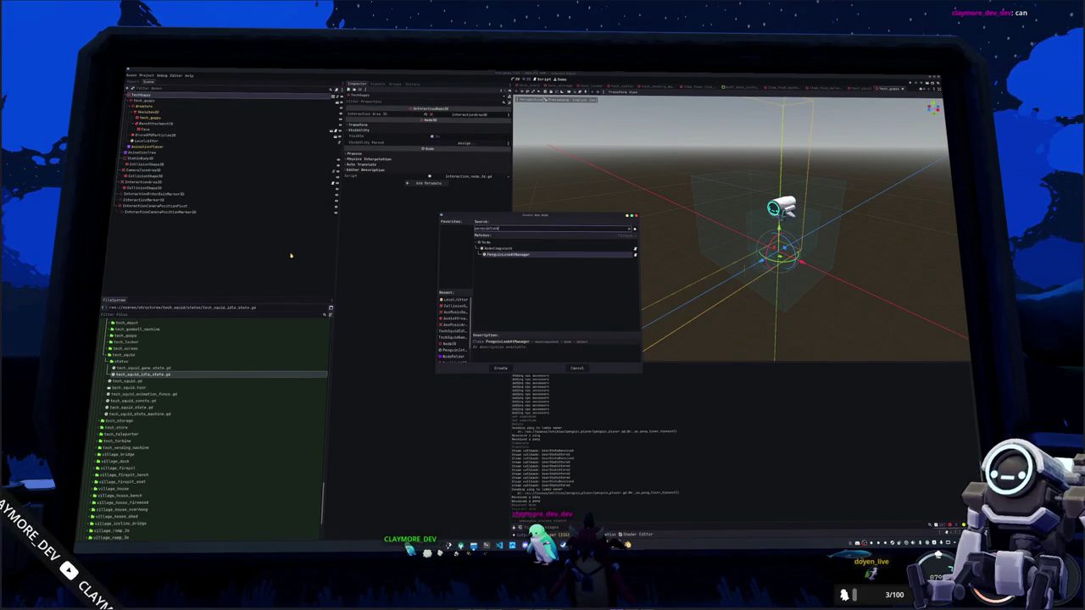
{"action": "key", "text": "Return"}
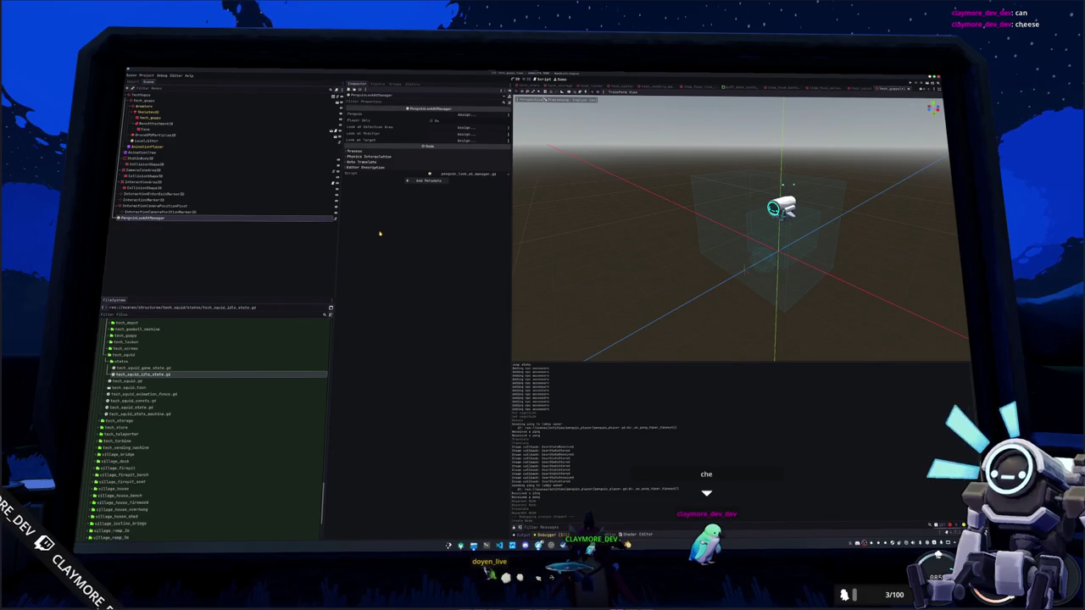
{"action": "left_click", "coordinate": [418, 140]}
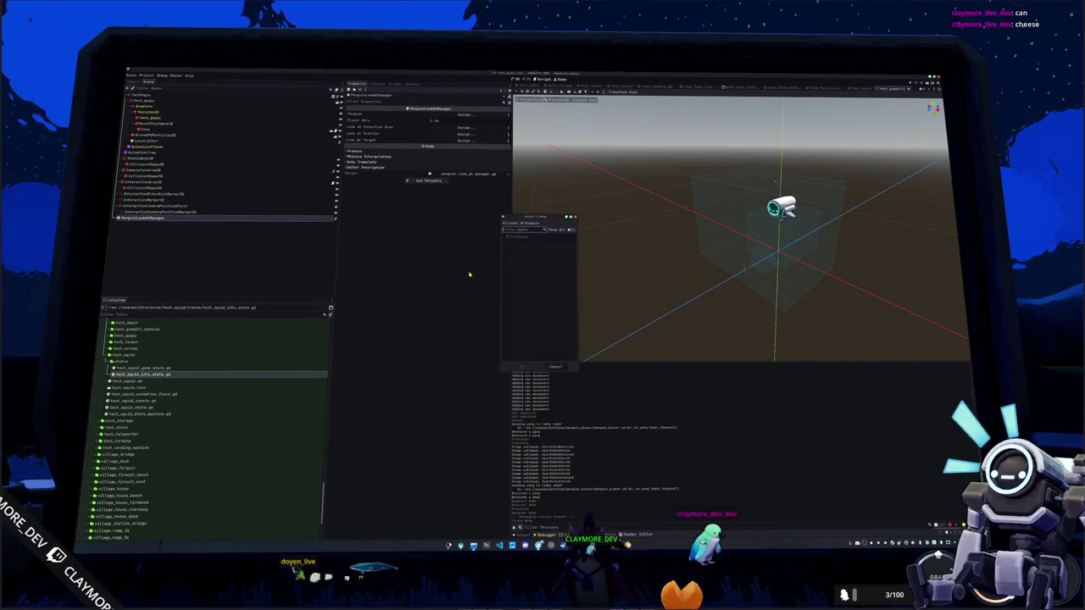
Delete PenguinLookAtManager and add a PenguinDetectionArea3D child to the TechGuppy root
{"action": "key", "text": "Escape"}
{"action": "key", "text": "Delete"}
{"action": "key", "text": "Return"}
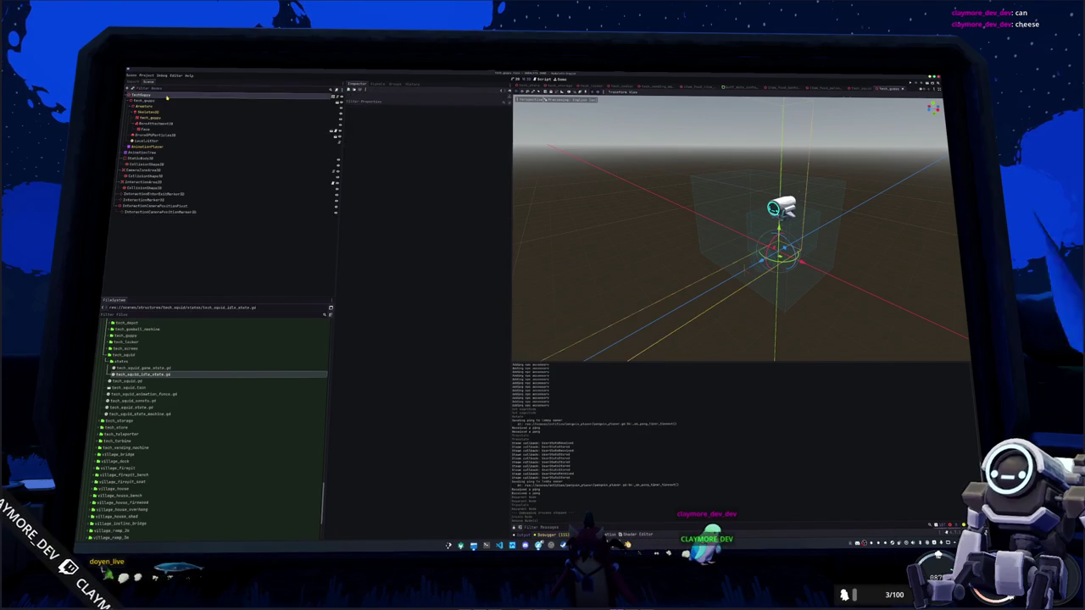
{"action": "right_click", "coordinate": [167, 99]}
{"action": "left_click", "coordinate": [182, 108]}
{"action": "type", "text": "penguin"}
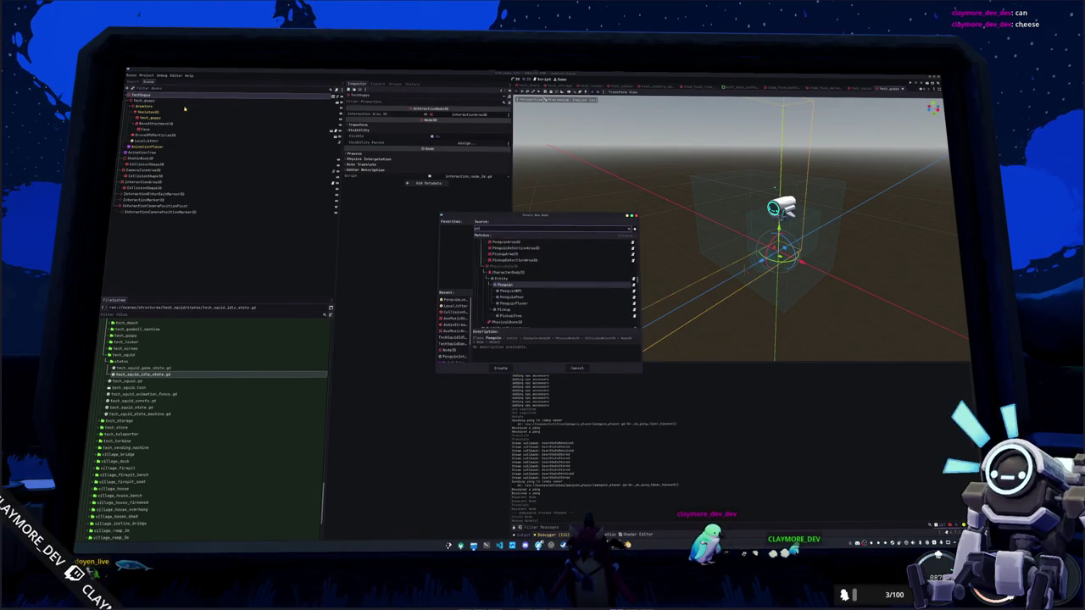
{"action": "type", "text": "detection"}
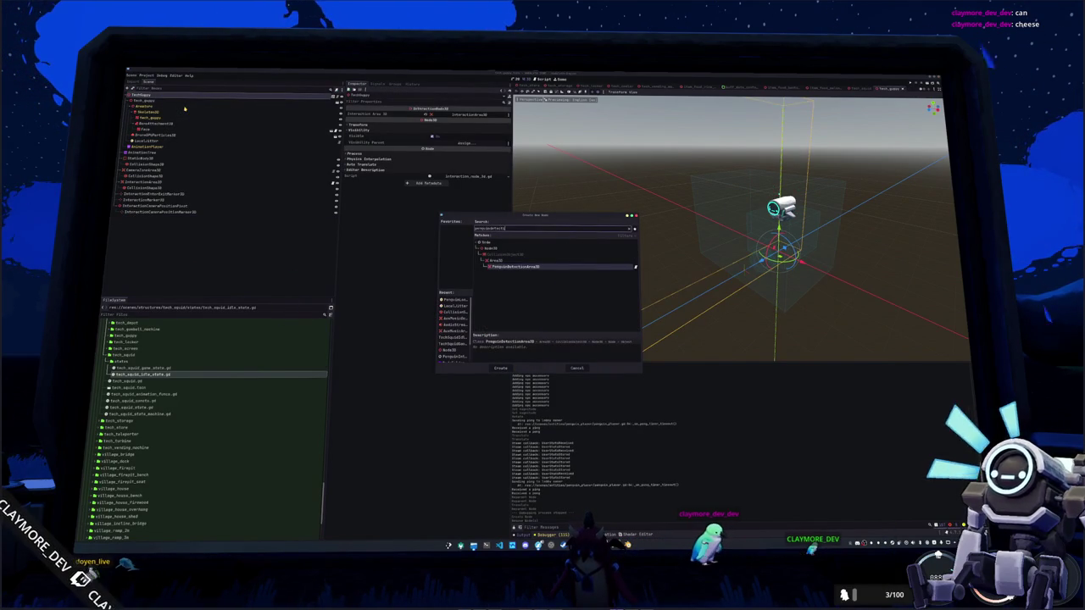
{"action": "key", "text": "Return"}
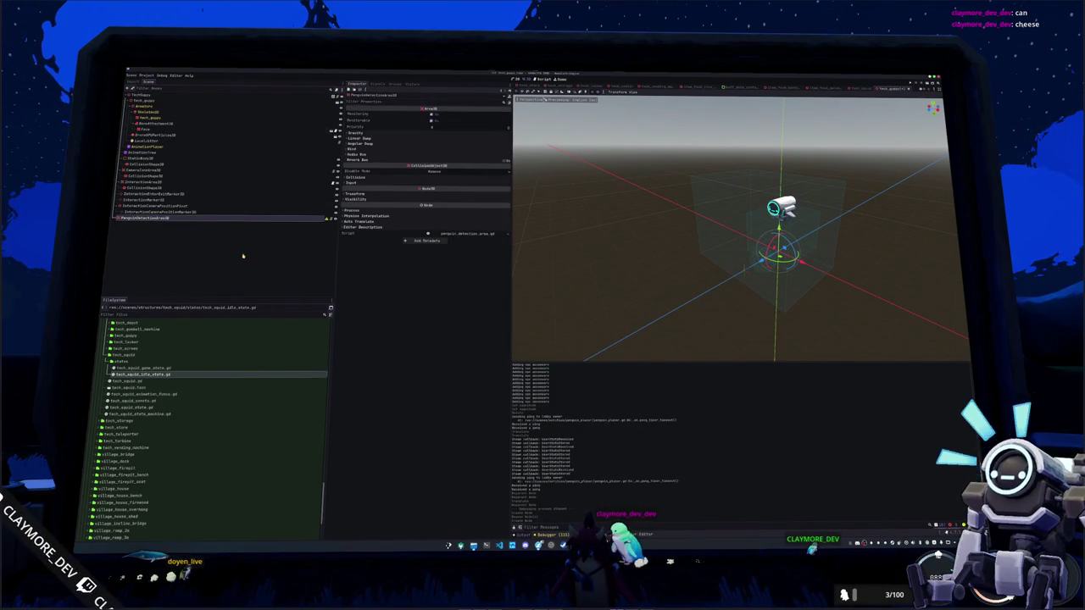
Give the detection area a CollisionShape3D with a SphereShape3D and a much larger radius
{"action": "right_click", "coordinate": [182, 223]}
{"action": "left_click", "coordinate": [208, 227]}
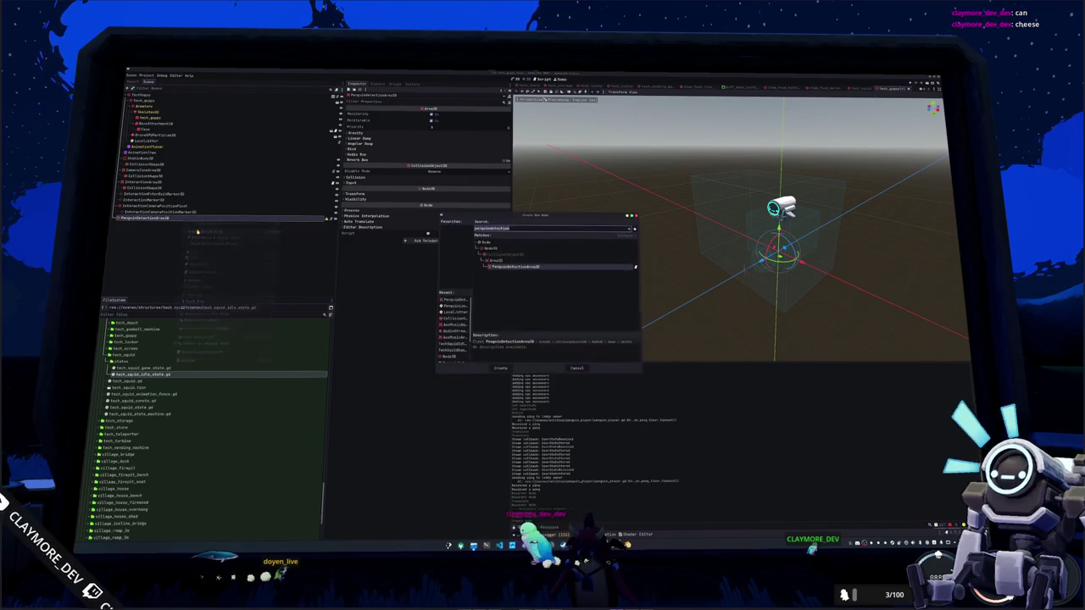
{"action": "type", "text": "collis"}
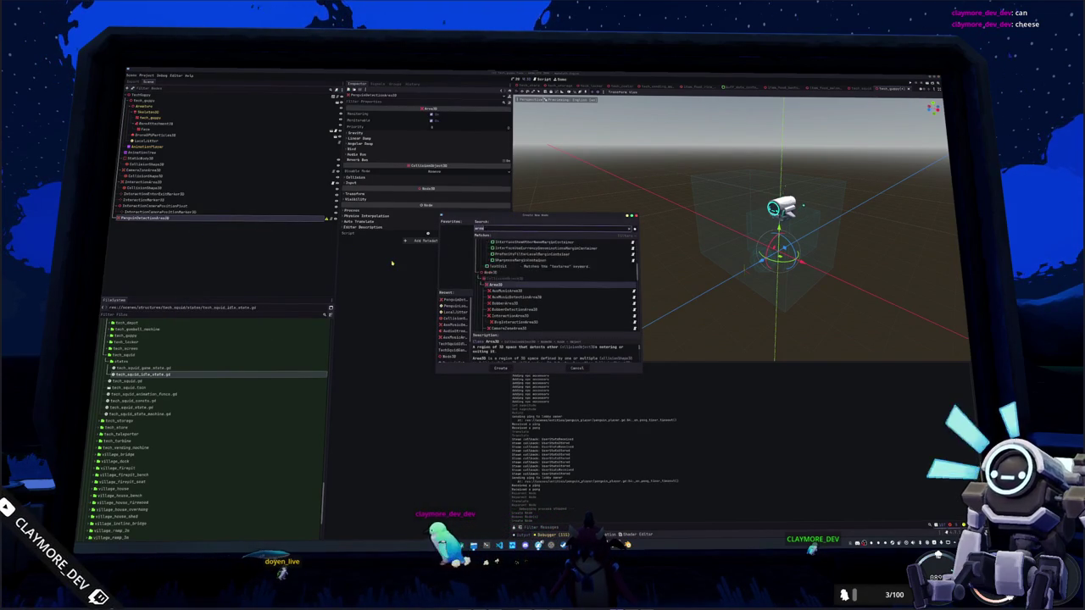
{"action": "type", "text": "ion"}
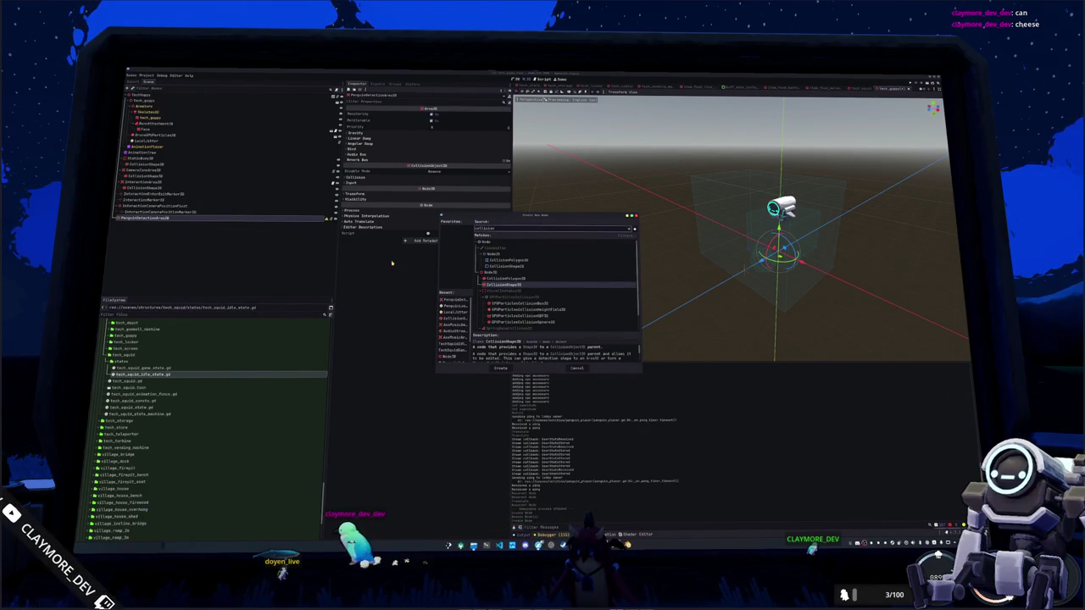
{"action": "key", "text": "Return"}
{"action": "left_click", "coordinate": [462, 114]}
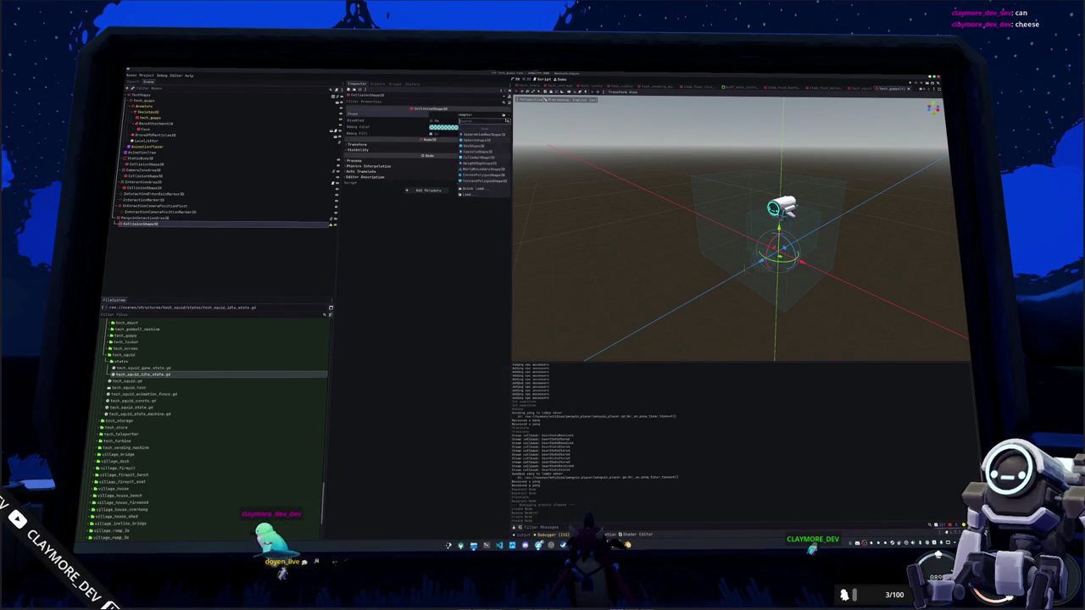
{"action": "left_click", "coordinate": [489, 141]}
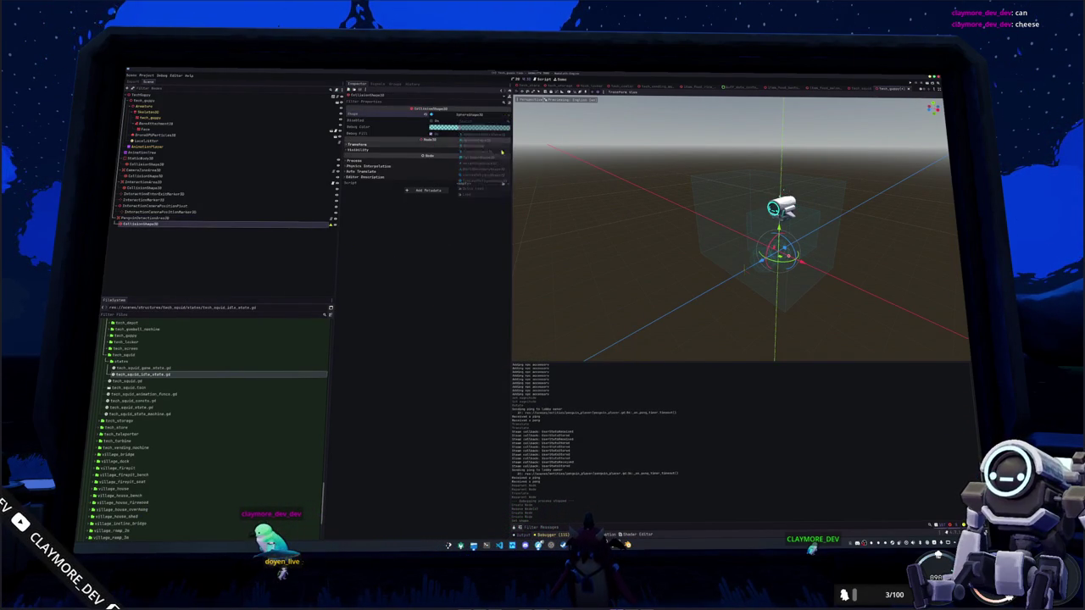
{"action": "left_click", "coordinate": [465, 116]}
{"action": "left_click_drag", "start_coordinate": [458, 118], "coordinate": [492, 119]}
{"action": "mouse_move", "coordinate": [670, 254]}
{"action": "left_mouse_down"}
{"action": "mouse_move", "coordinate": [688, 264]}
{"action": "mouse_move", "coordinate": [666, 282]}
{"action": "mouse_move", "coordinate": [691, 251]}
{"action": "left_mouse_up"}
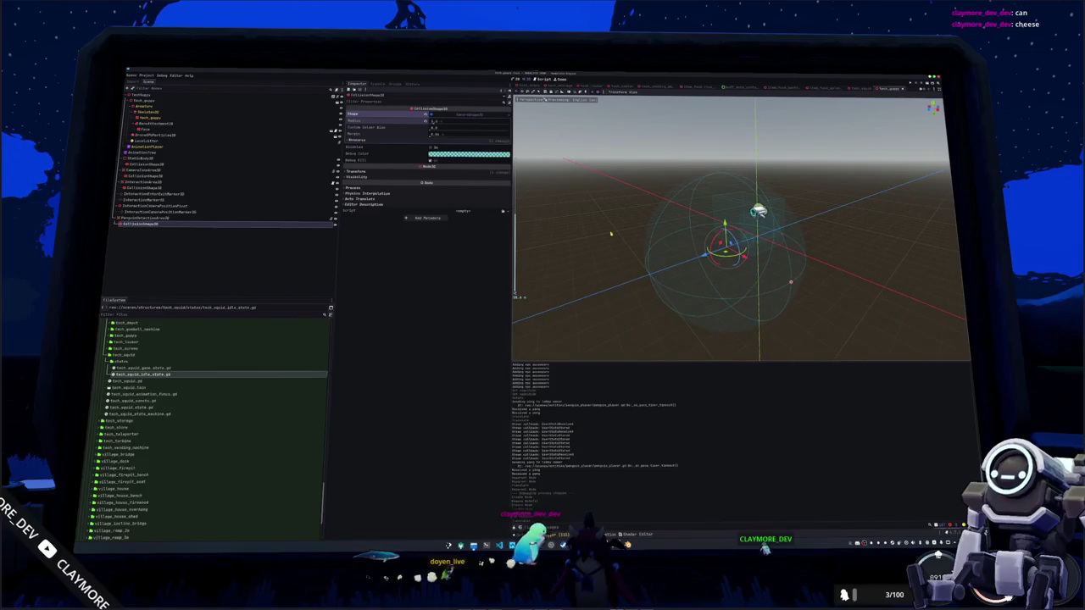
{"action": "left_click", "coordinate": [167, 219]}
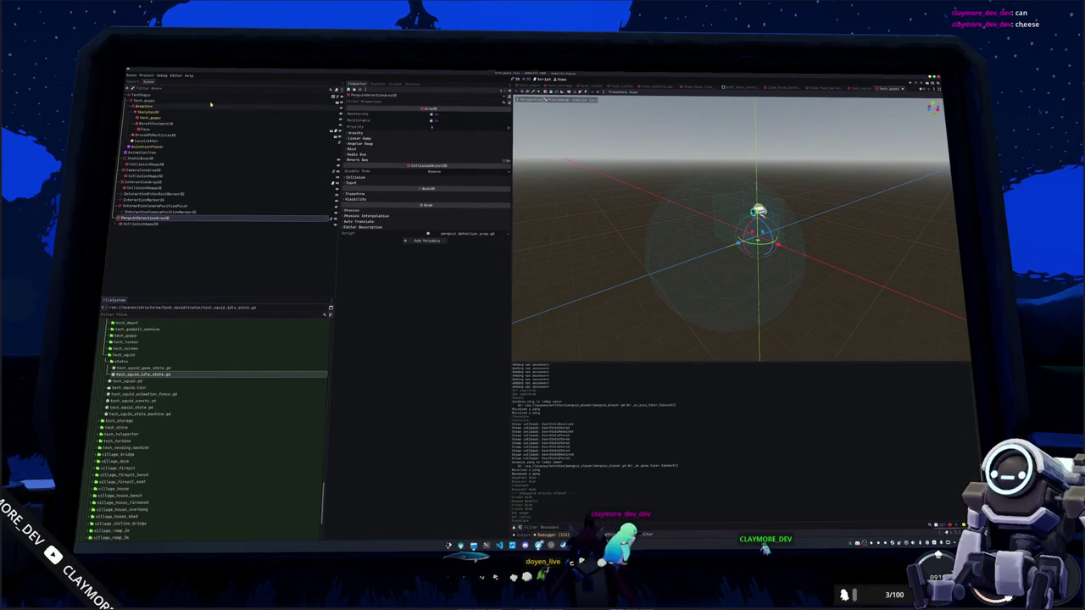
{"action": "left_click", "coordinate": [140, 94]}
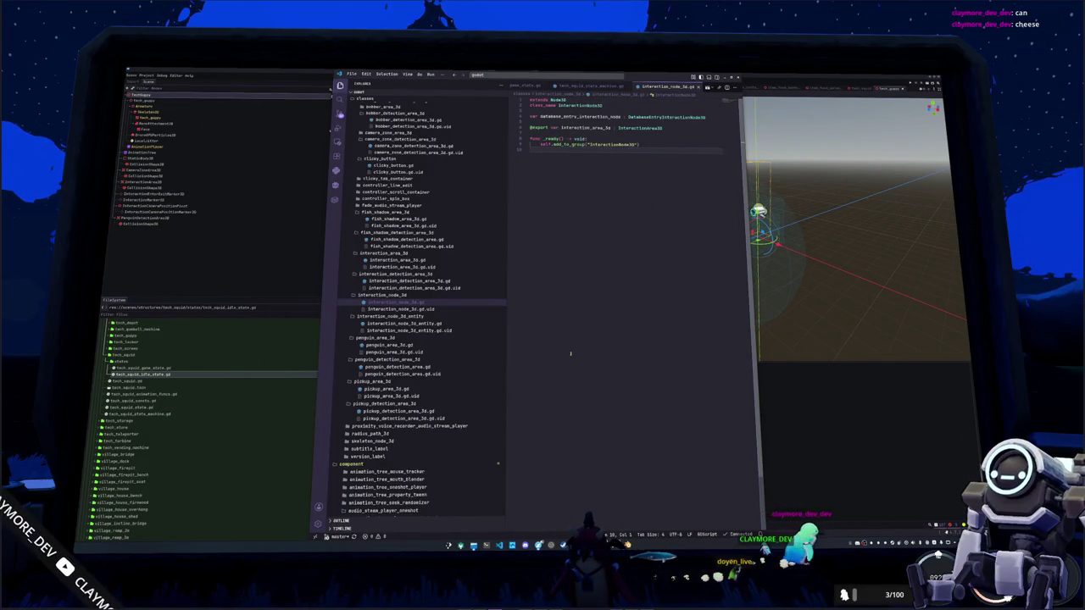
Attach a new tech_guppy.gd script to the TechGuppy root node
{"action": "key", "text": "Return"}
{"action": "key", "text": "BackSpace"}
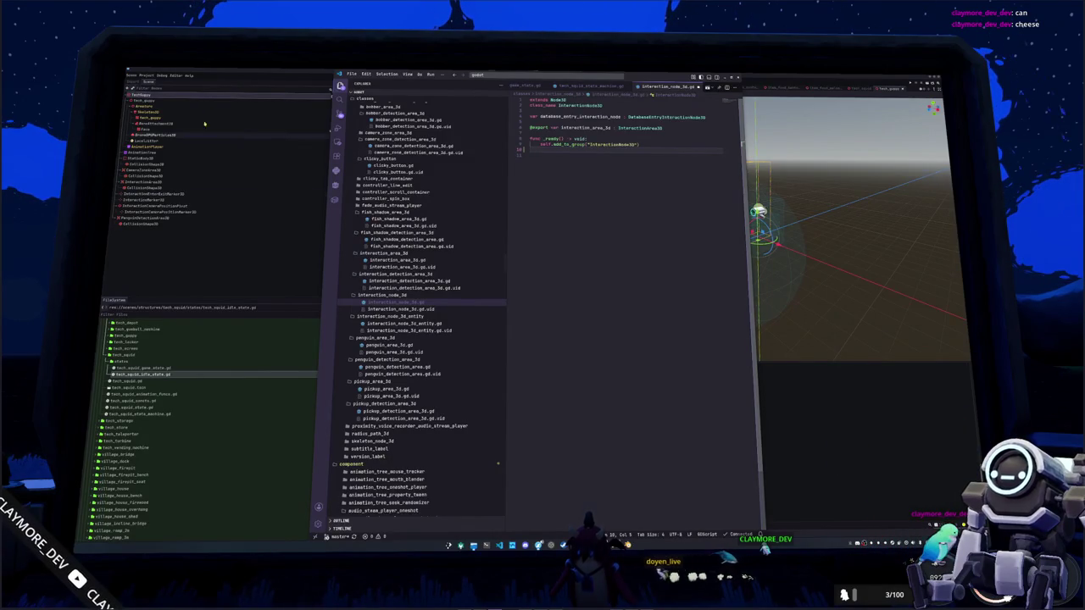
{"action": "right_click", "coordinate": [214, 96]}
{"action": "left_click", "coordinate": [233, 138]}
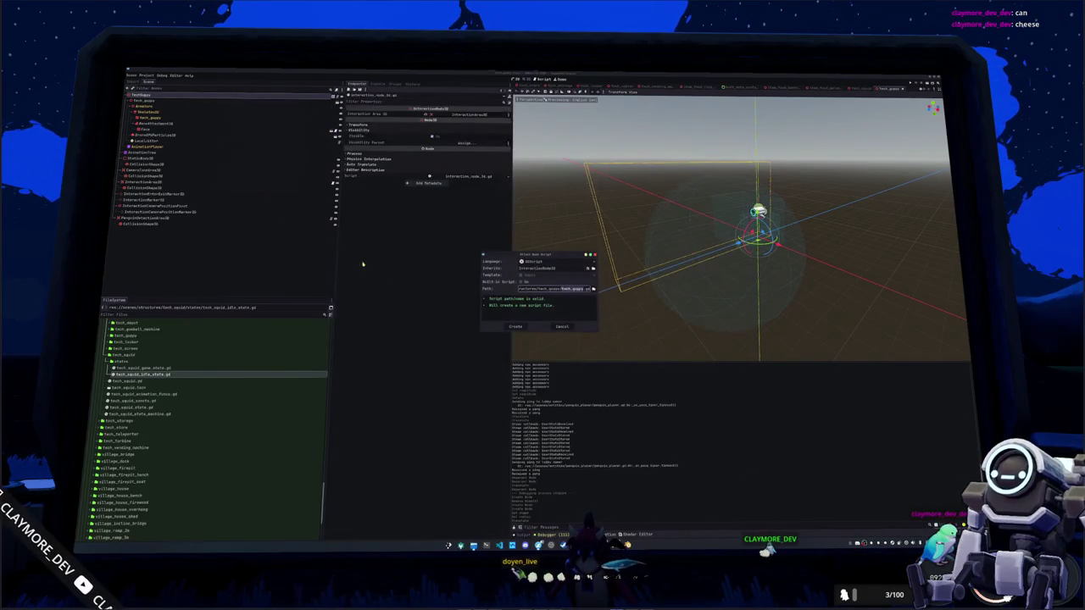
{"action": "left_click", "coordinate": [516, 325]}
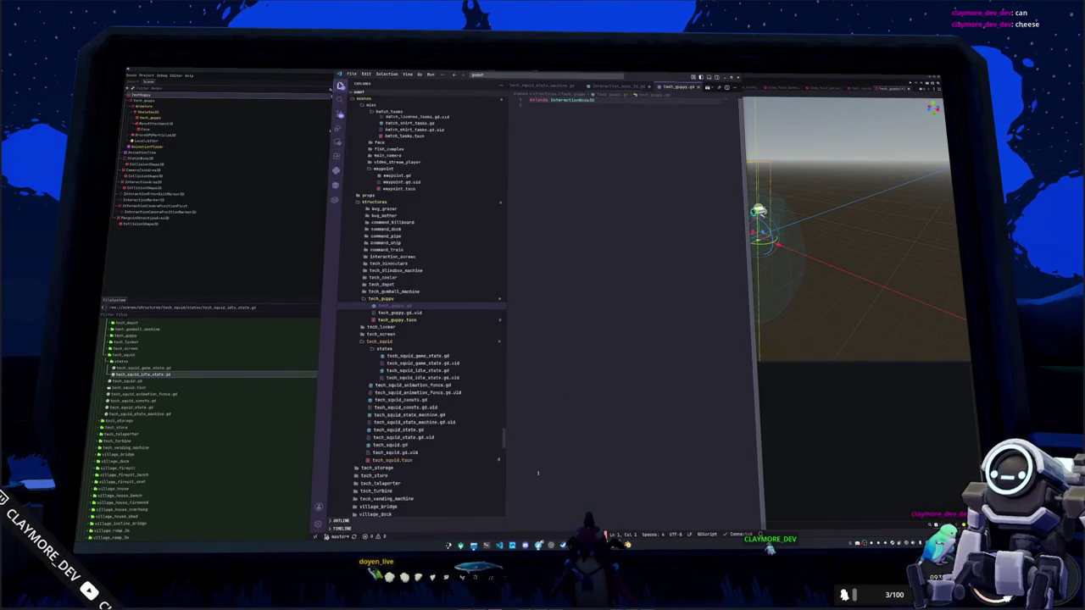
{"action": "type", "text": "class_name "}
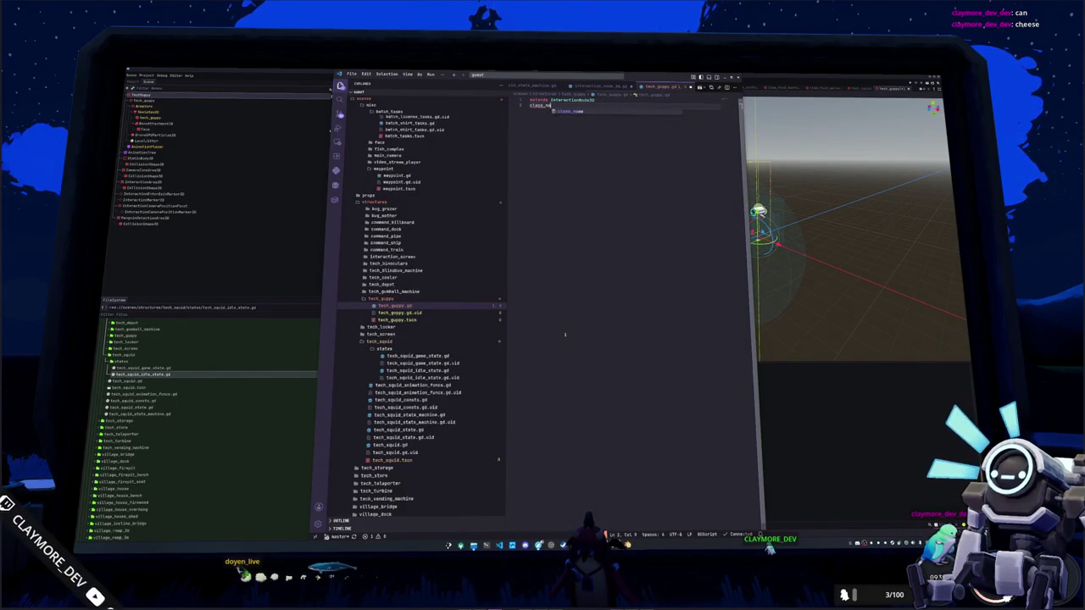
{"action": "type", "text": "TechGuppy"}
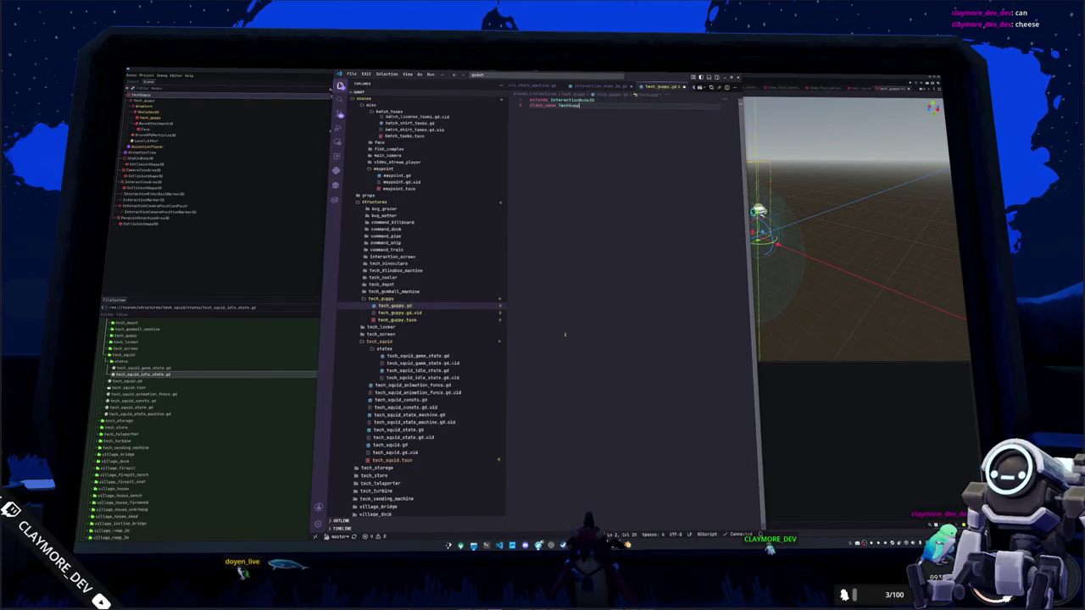
{"action": "key", "text": "Return"}
{"action": "key", "text": "Return"}
{"action": "type", "text": "@export var penguin_"}
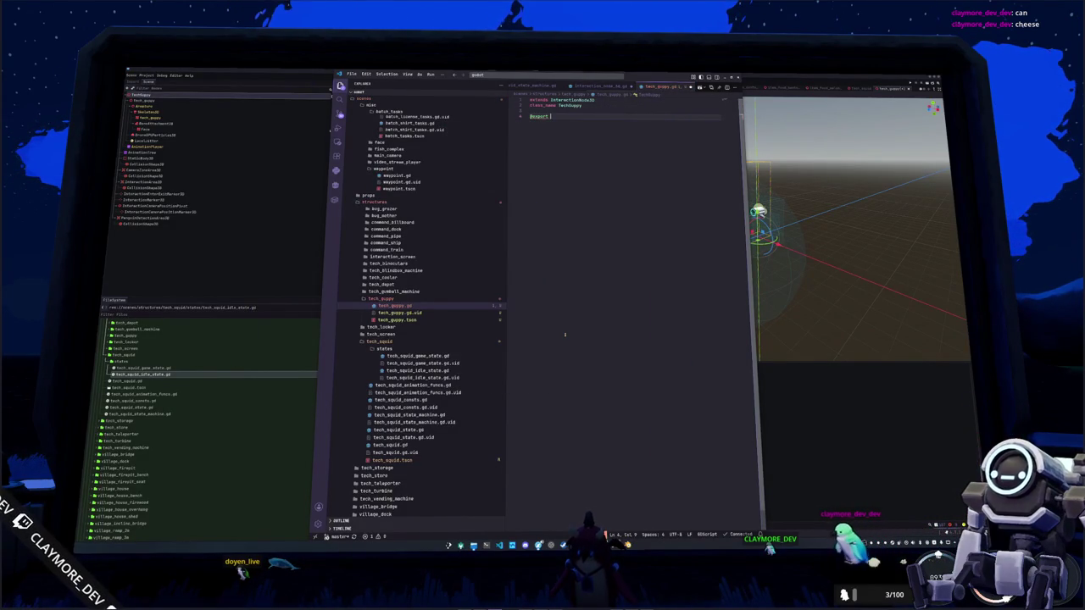
{"action": "type", "text": "detection_area"}
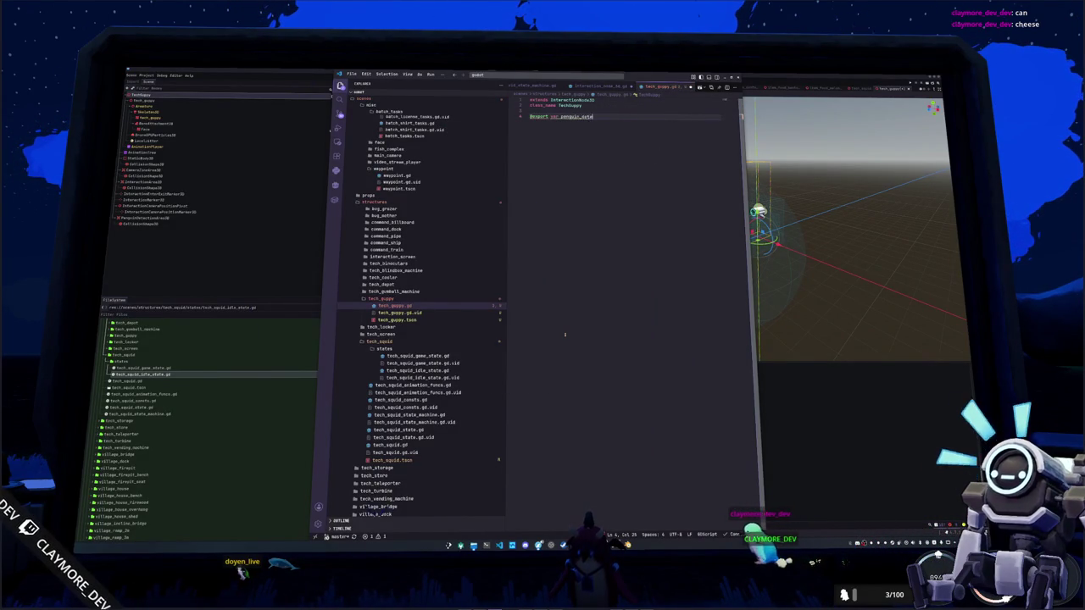
{"action": "type", "text": ": Penguin"}
{"action": "key", "text": "Return"}
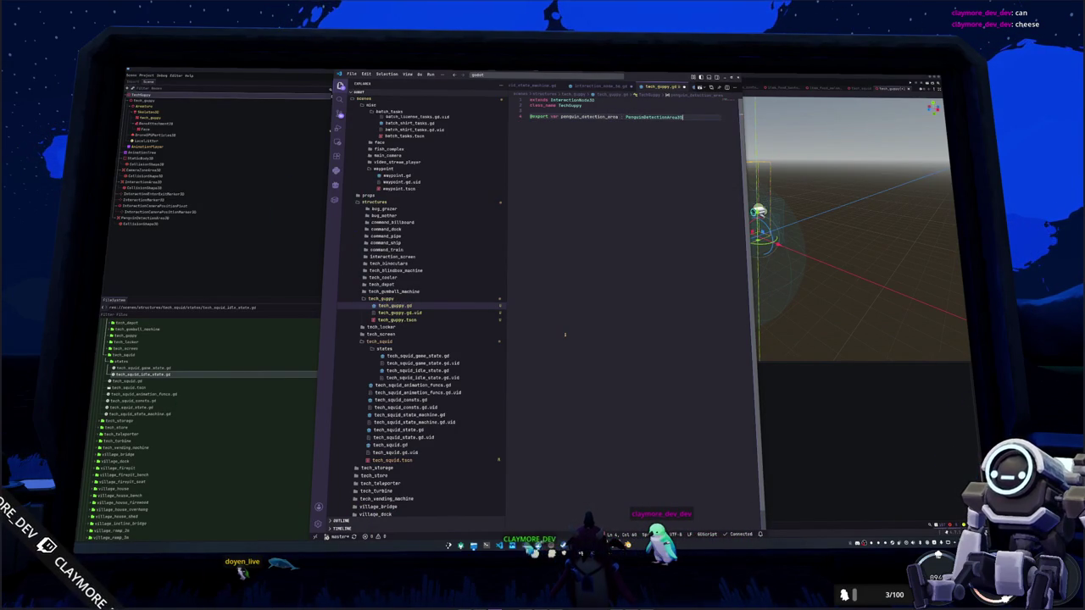
{"action": "key", "text": "Return"}
{"action": "key", "text": "alt+Tab"}
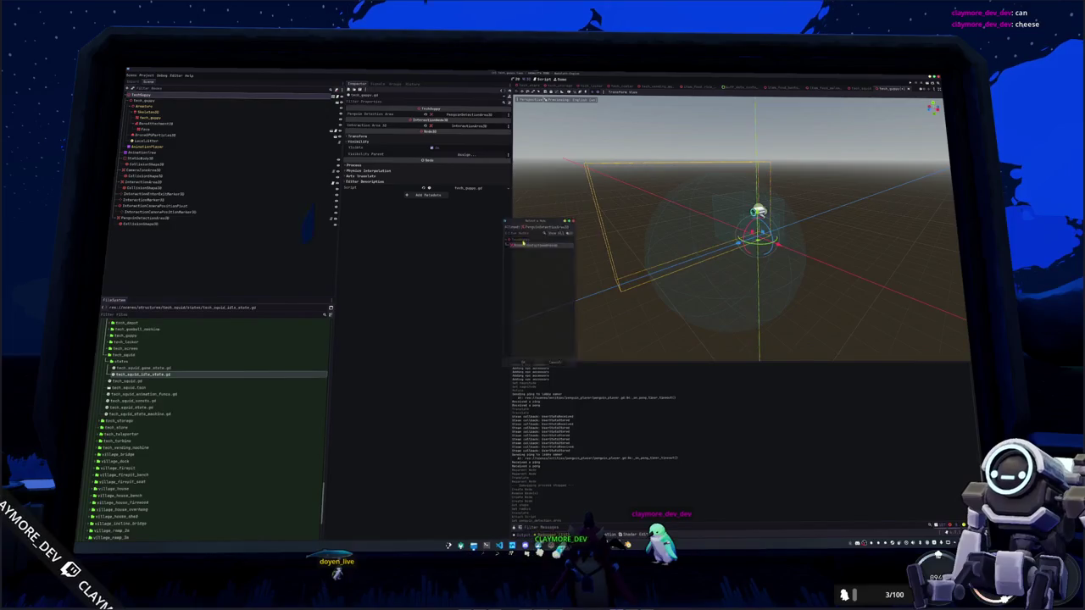
{"action": "left_click", "coordinate": [181, 219]}
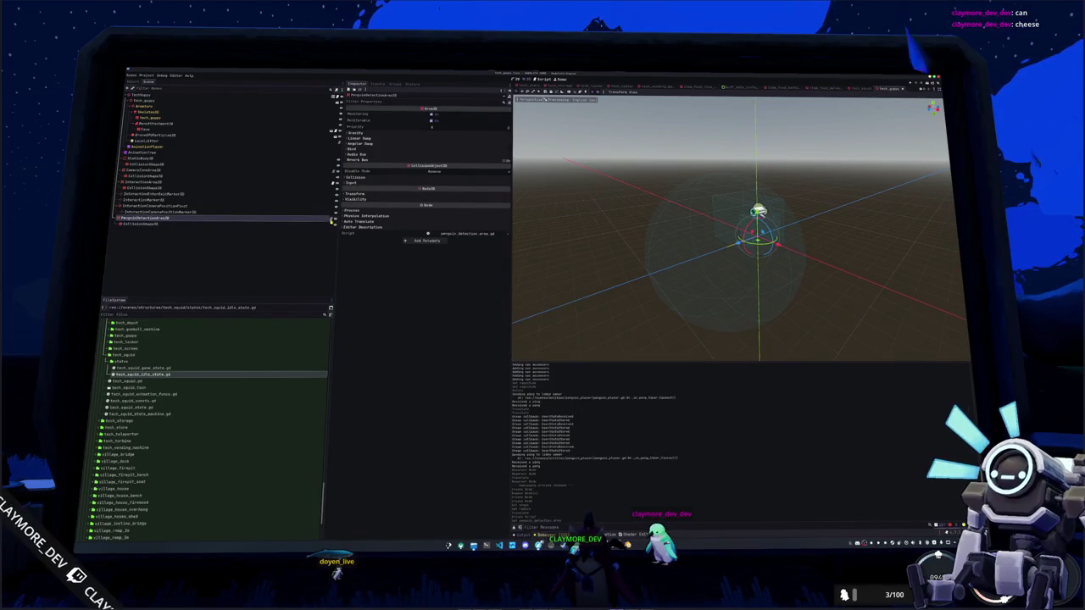
Check the PenguinDetectionArea3D collision settings, then select the TechGuppy root to review its Penguin Detection Area
{"action": "key", "text": "alt+Tab"}
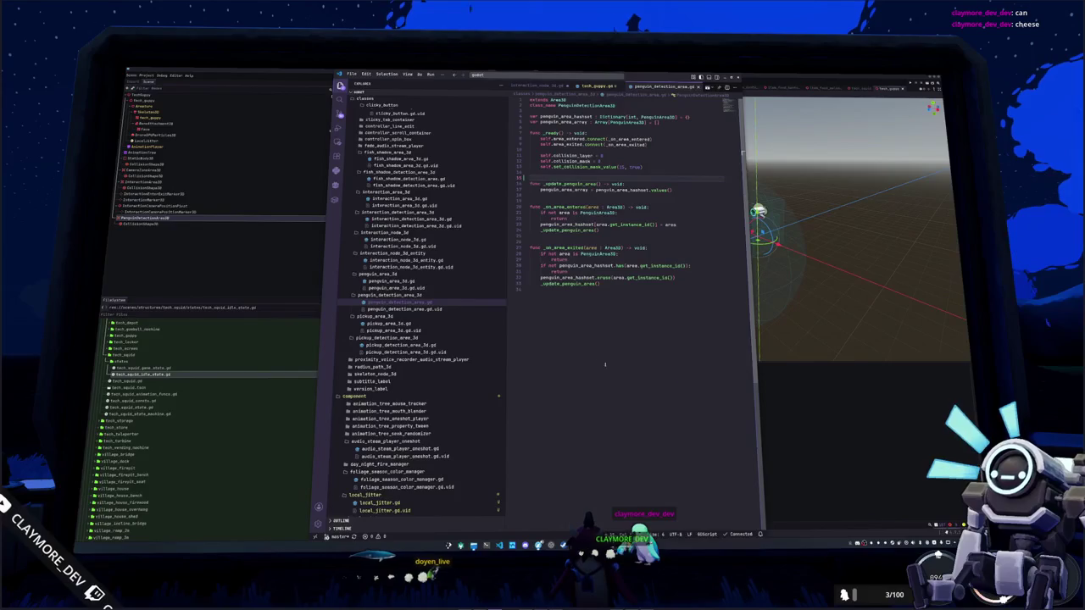
{"action": "left_click", "coordinate": [301, 251]}
{"action": "left_click", "coordinate": [306, 219]}
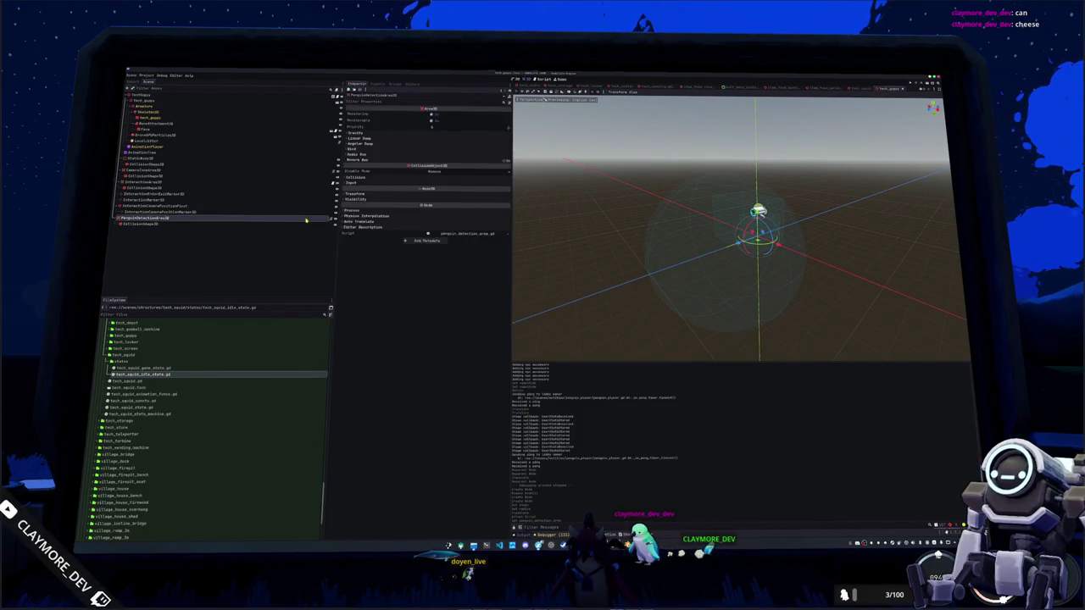
{"action": "left_click", "coordinate": [351, 177]}
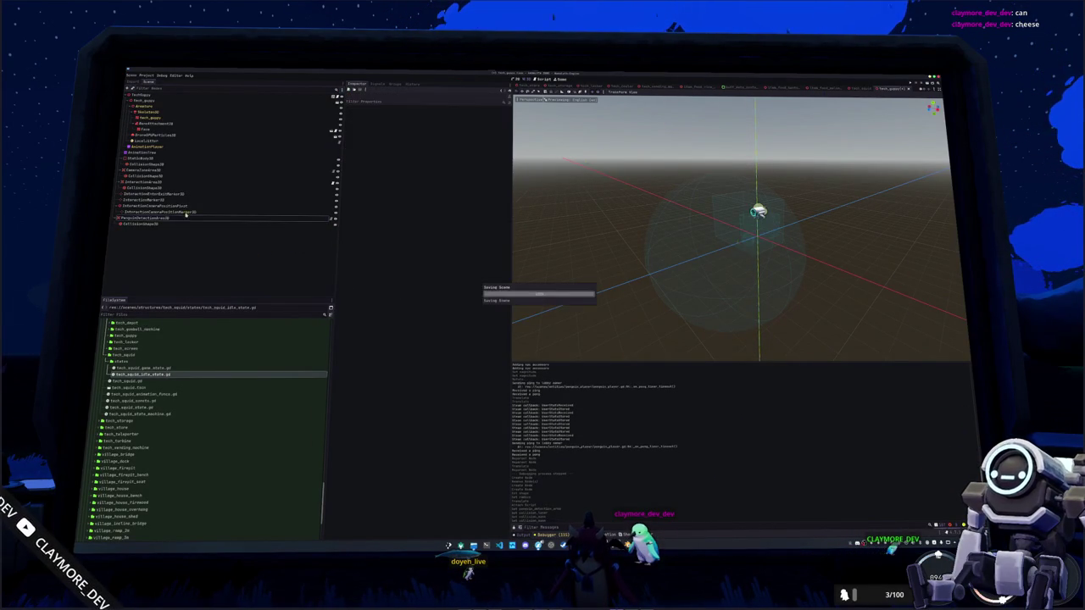
{"action": "left_click", "coordinate": [297, 100]}
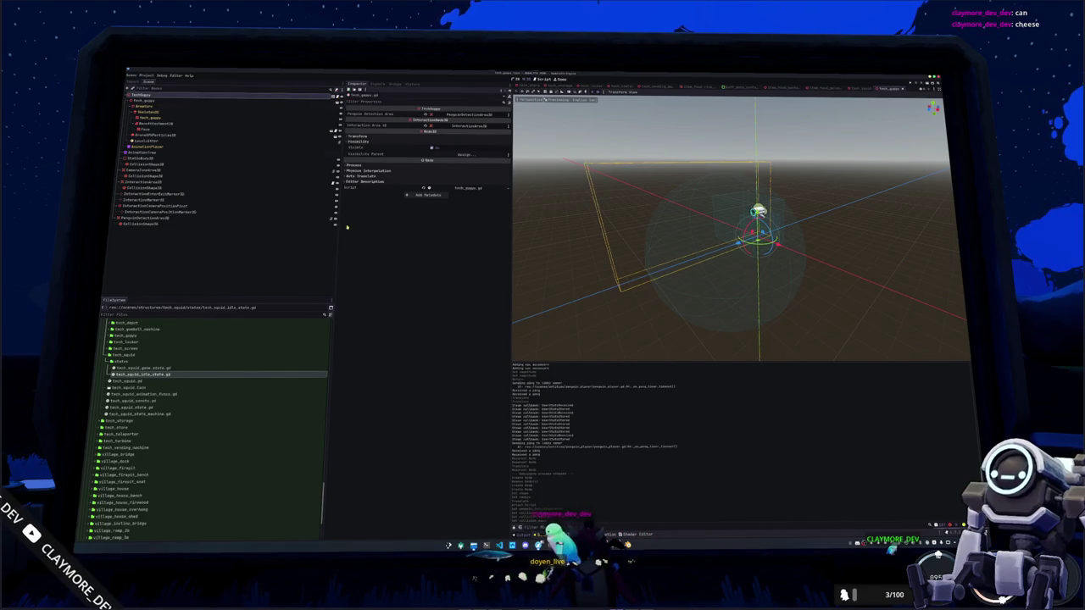
In _ready, start lines for penguin_detection_area.body_entered and penguin_detection_area.body_exited
{"action": "left_click", "coordinate": [490, 544]}
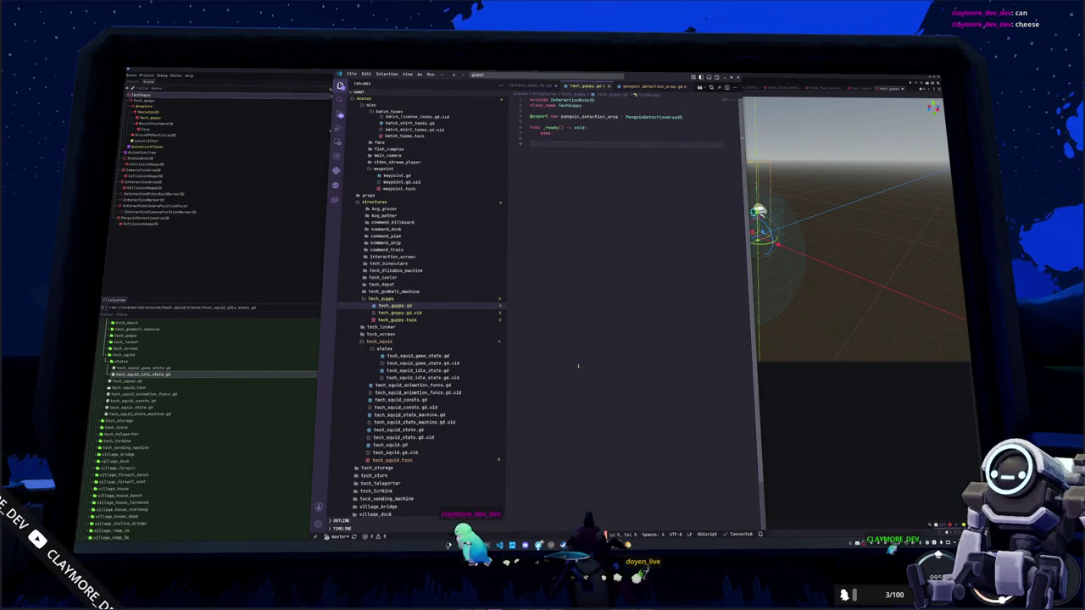
{"action": "key", "text": "Tab"}
{"action": "type", "text": "penguin_detection_area."}
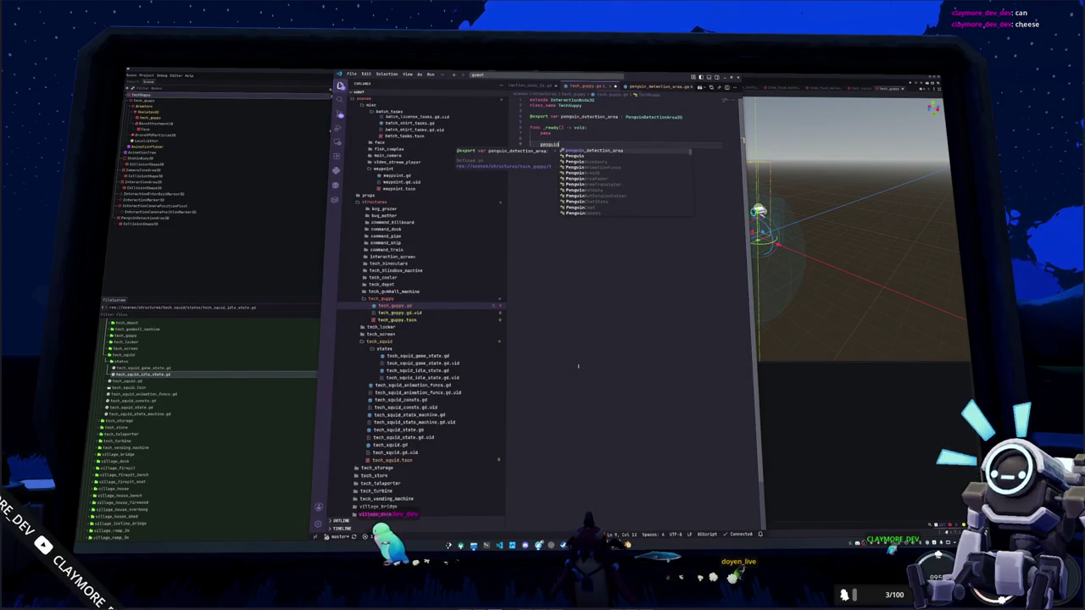
{"action": "type", "text": "area"}
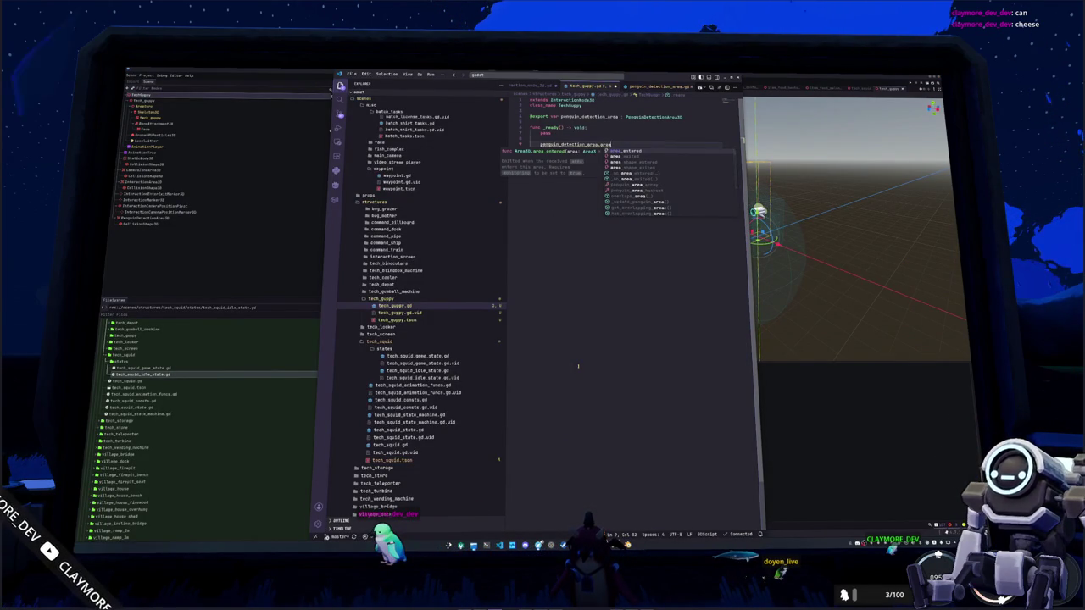
{"action": "key", "text": "BackSpace"}
{"action": "key", "text": "BackSpace"}
{"action": "key", "text": "BackSpace"}
{"action": "type", "text": "body"}
{"action": "key", "text": "Return"}
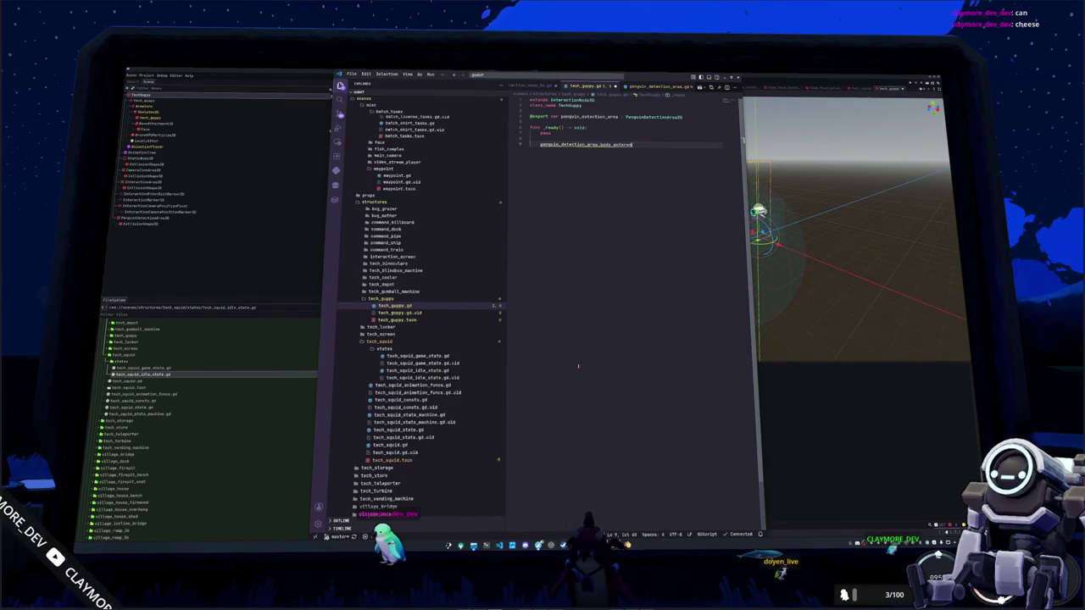
{"action": "type", "text": "penguin_detection_area.b"}
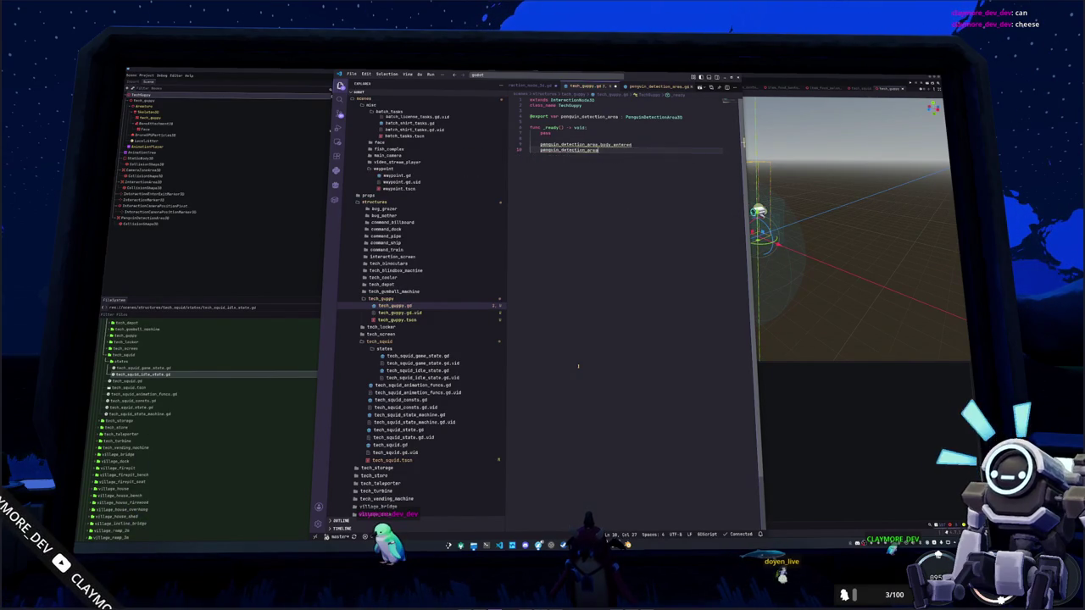
{"action": "type", "text": "ody_exi"}
{"action": "key", "text": "Return"}
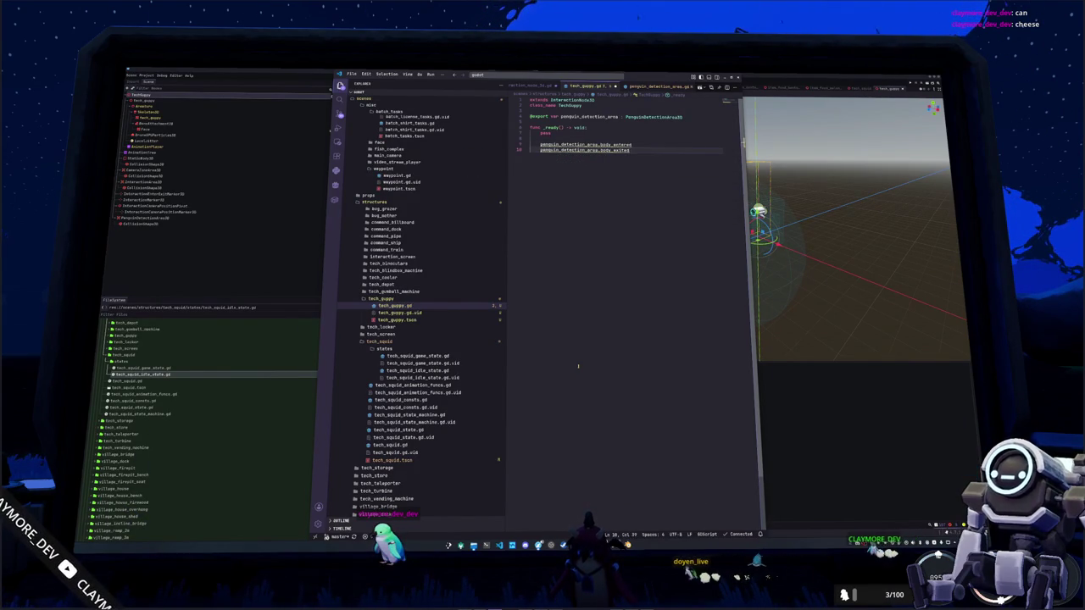
Declare a look_at_target Penguin variable defaulting to null above _ready
{"action": "key", "text": "Up"}
{"action": "key", "text": "Up"}
{"action": "key", "text": "Up"}
{"action": "key", "text": "Return"}
{"action": "key", "text": "Return"}
{"action": "type", "text": "var las"}
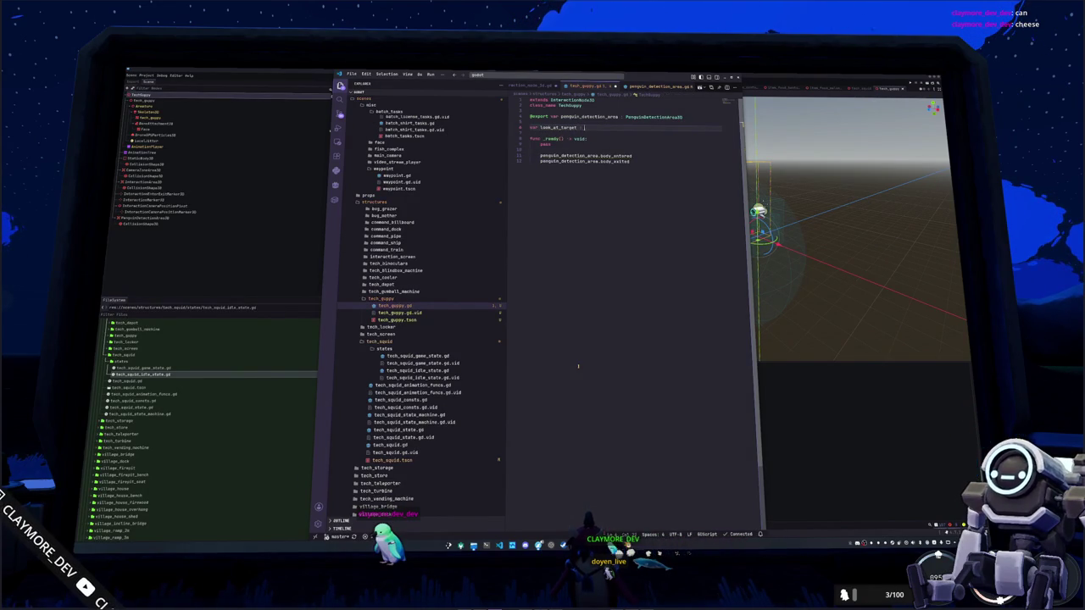
{"action": "type", "text": "Penguin = nu"}
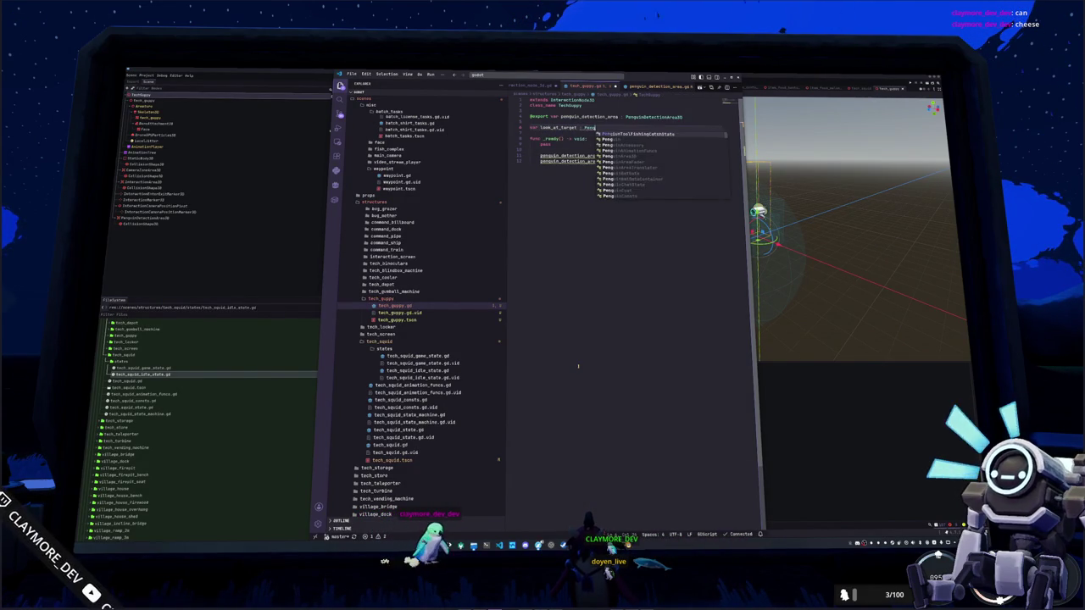
{"action": "type", "text": "ll"}
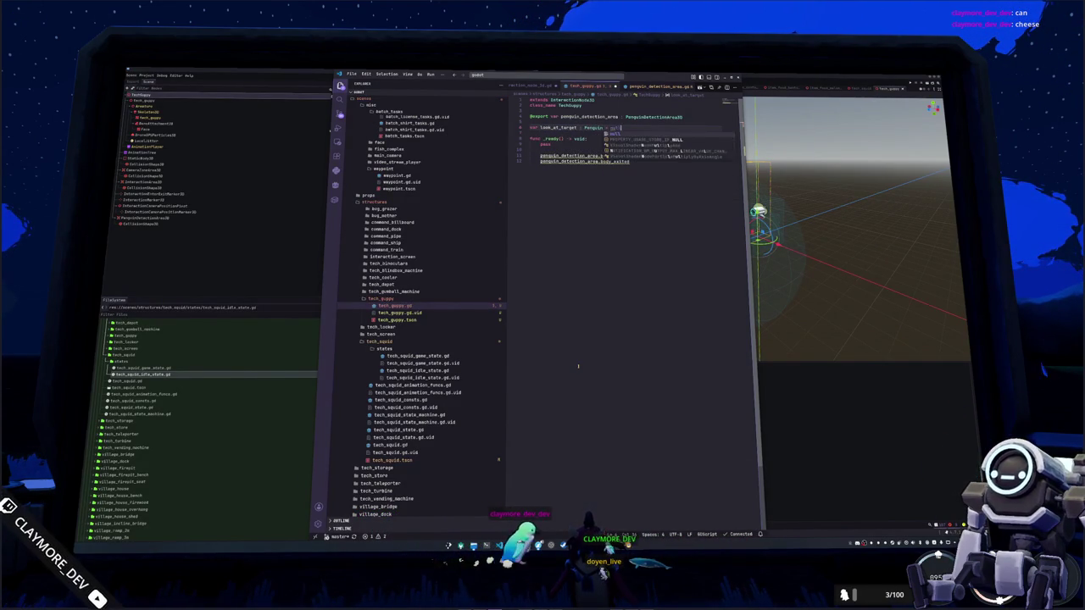
{"action": "key", "text": "Down"}
{"action": "key", "text": "Down"}
{"action": "key", "text": "Down"}
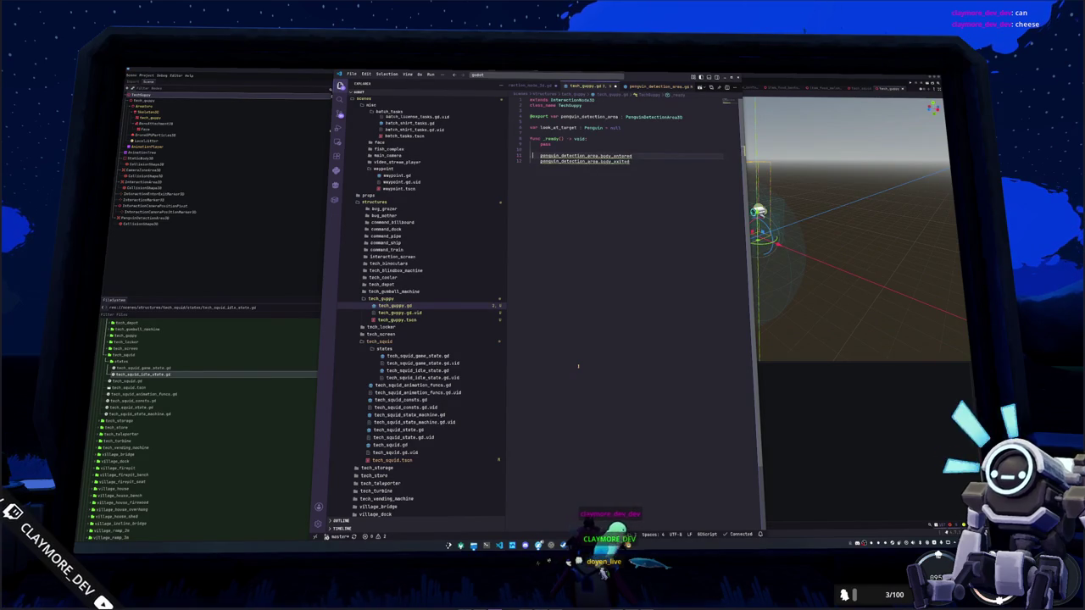
Connect both signals to _on_penguin_detection_area_body_entered and _on_penguin_detection_area_body_exited handlers
{"action": "type", "text": ".conne"}
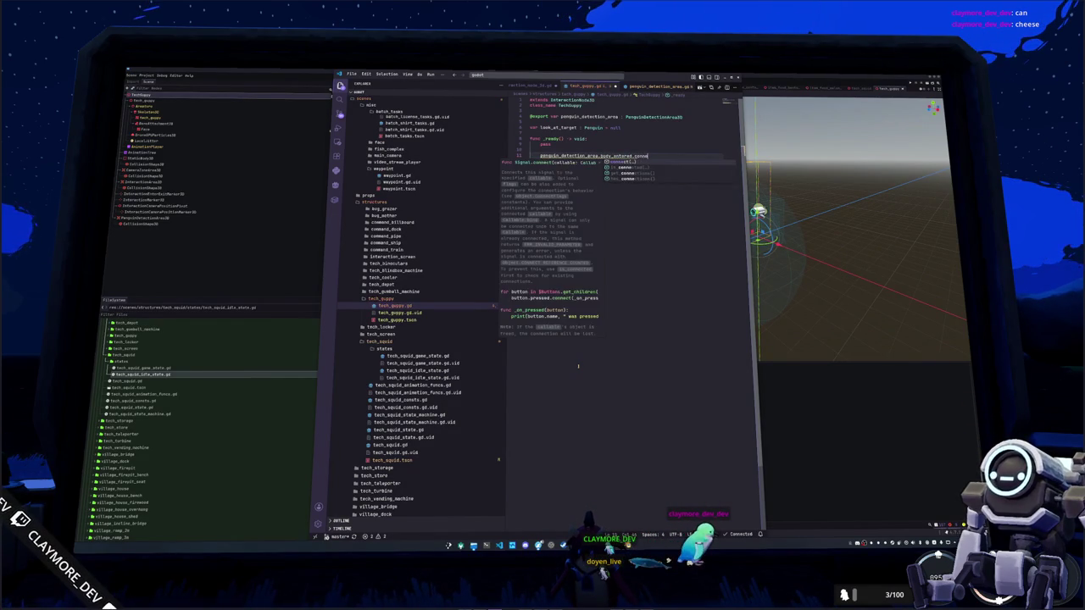
{"action": "key", "text": "Return"}
{"action": "key", "text": "ctrl+space"}
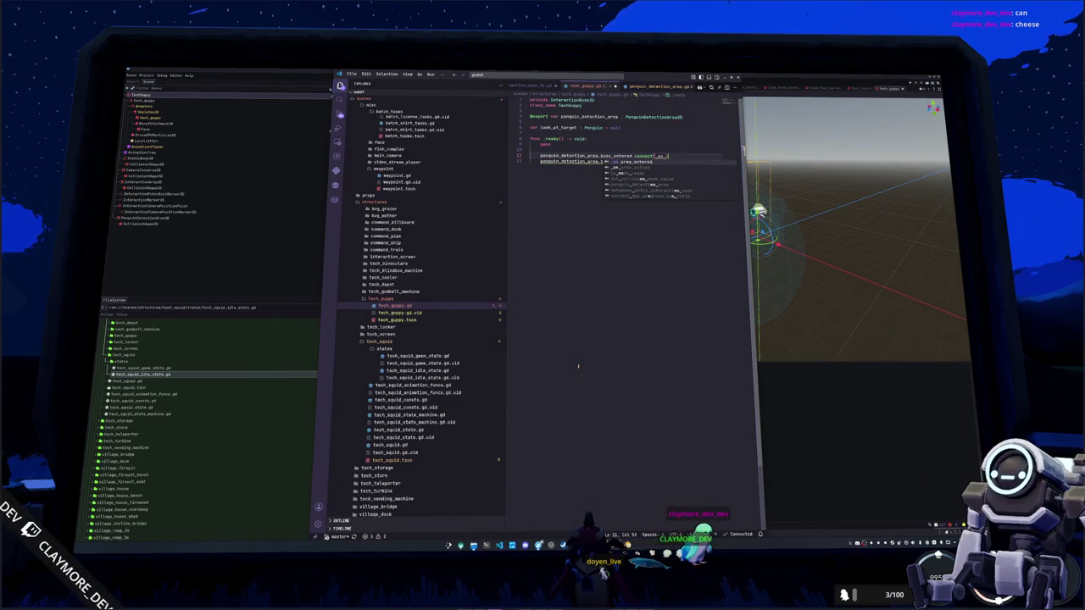
{"action": "type", "text": "bod"}
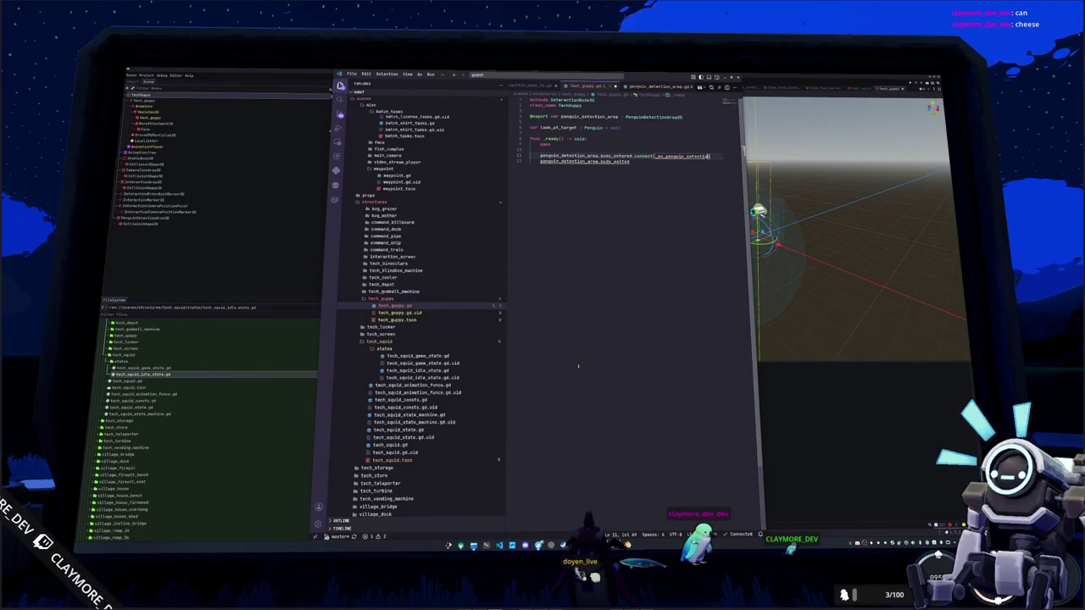
{"action": "type", "text": "ea_body_ente"}
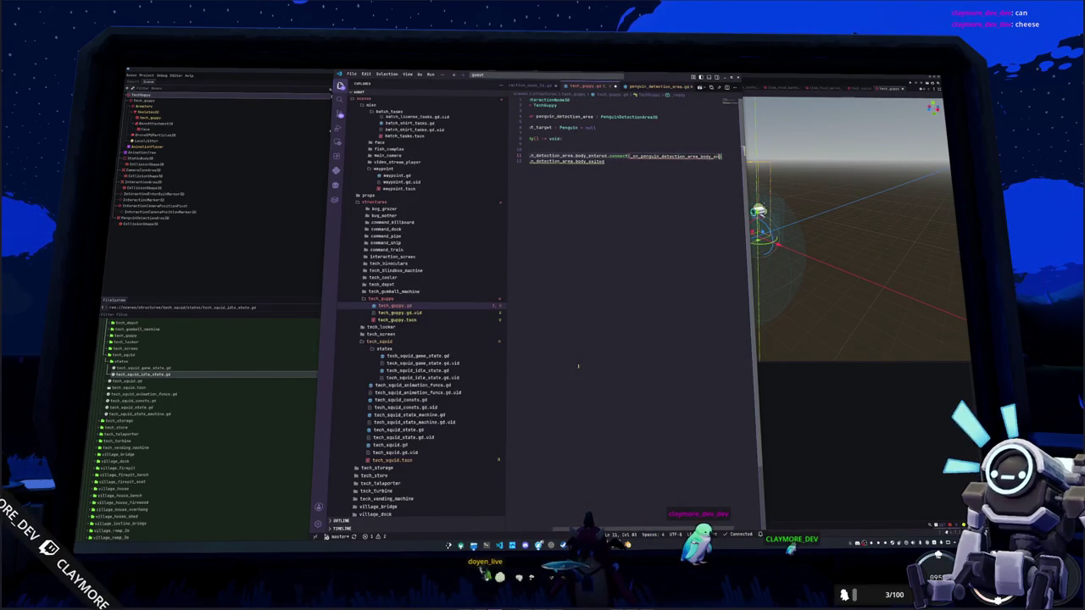
{"action": "type", "text": "red"}
{"action": "key", "text": "ctrl+shift+Left"}
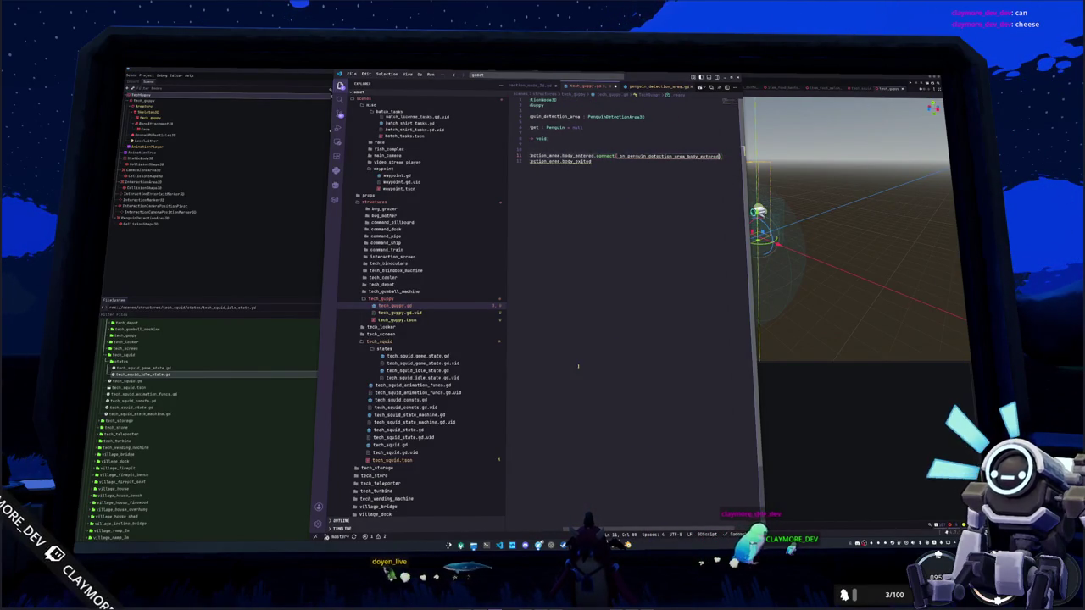
{"action": "key", "text": "Right"}
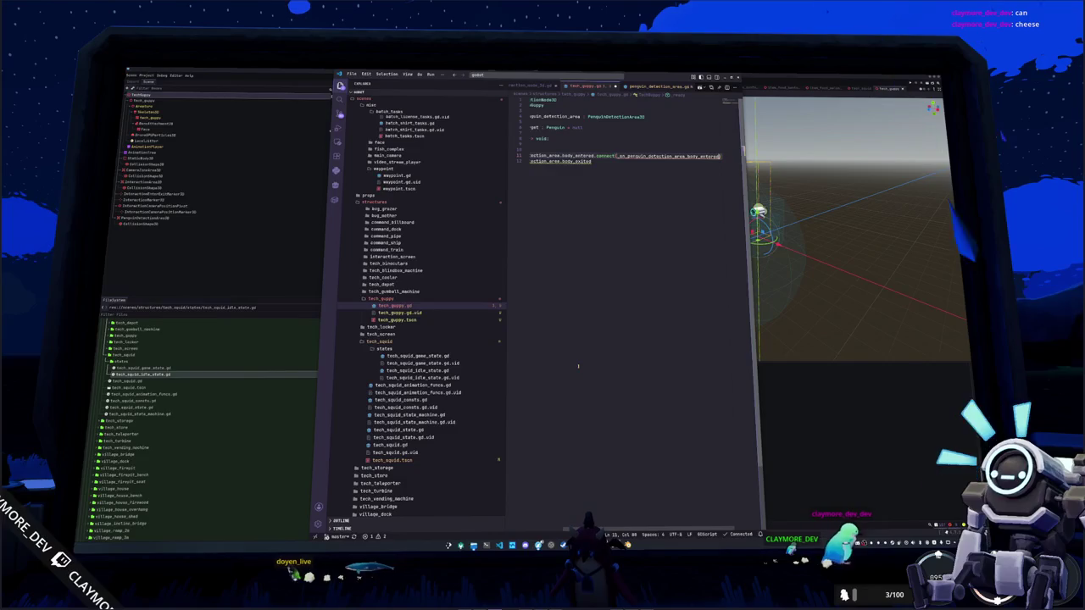
{"action": "key", "text": "Down"}
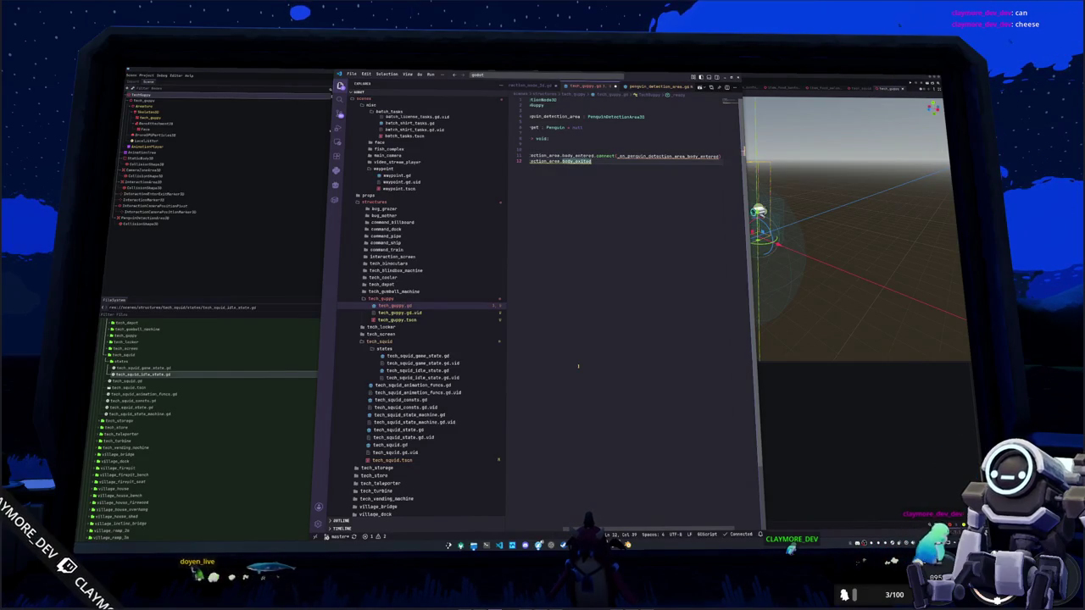
{"action": "type", "text": ".connect(_on_penguin_"}
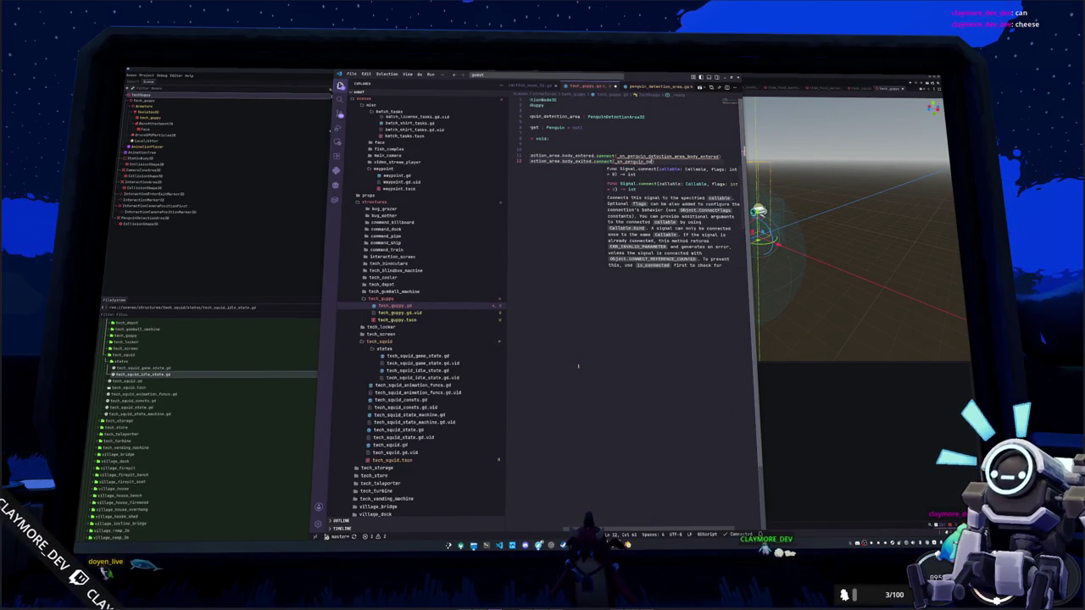
{"action": "type", "text": "body_exited"}
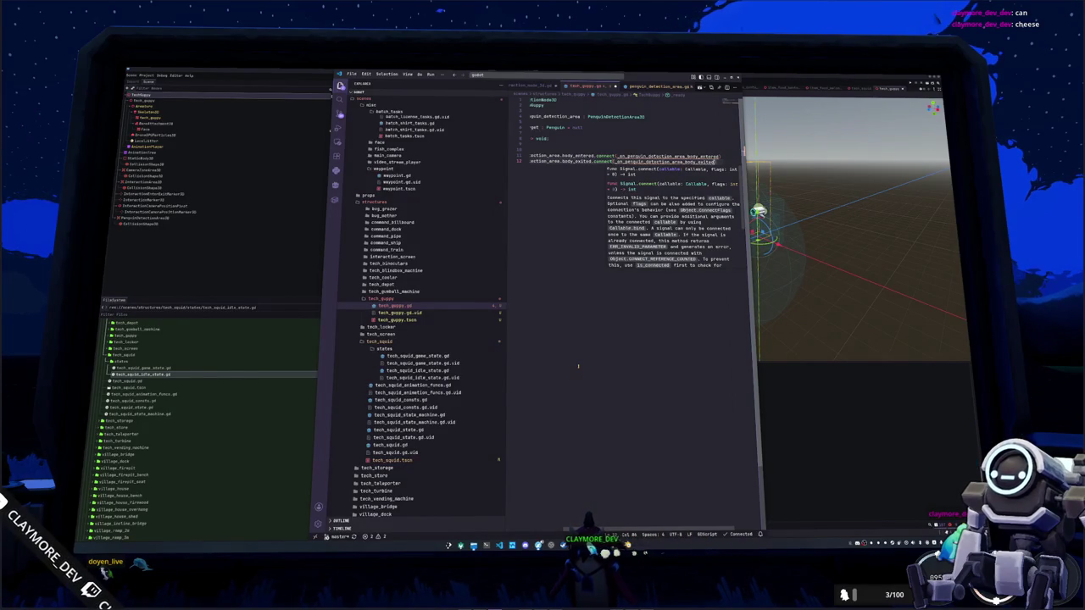
{"action": "key", "text": "Return"}
{"action": "key", "text": "Return"}
Define the body_entered and body_exited handler functions, each returning void with a pass body
{"action": "type", "text": "func"}
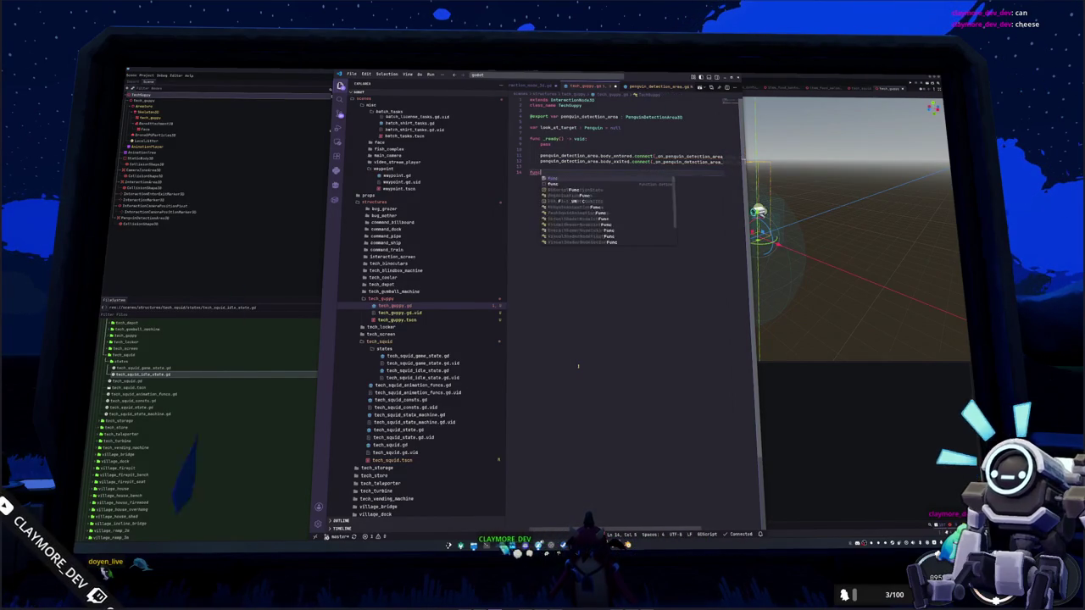
{"action": "key", "text": "Return"}
{"action": "type", "text": "void:"}
{"action": "key", "text": "Return"}
{"action": "type", "text": "pass"}
{"action": "key", "text": "Return"}
{"action": "key", "text": "Return"}
{"action": "type", "text": "func _on_penguin_detection_area_"}
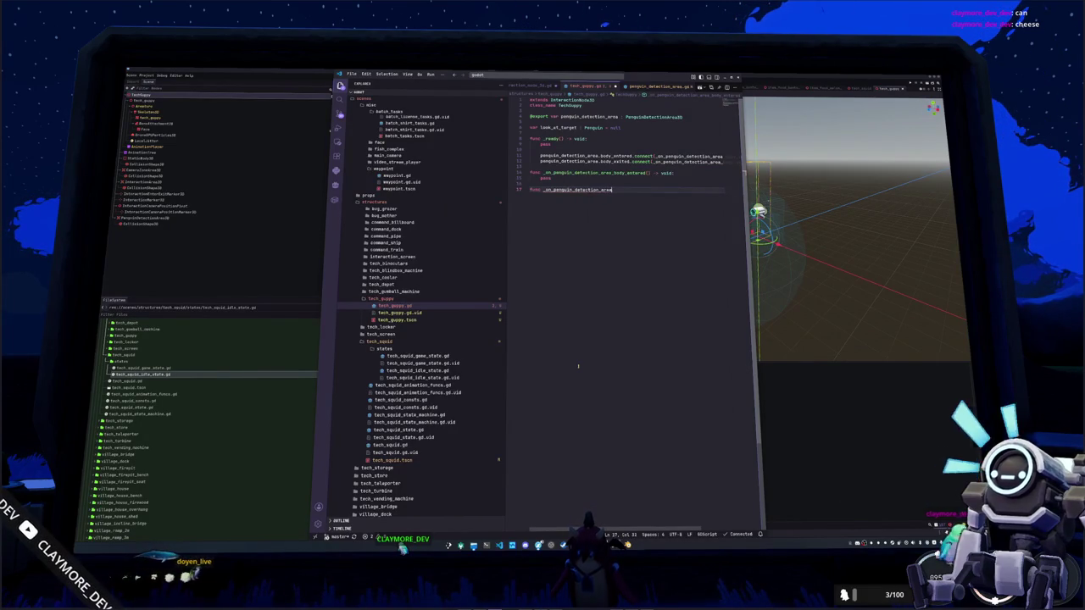
{"action": "type", "text": "body_exite"}
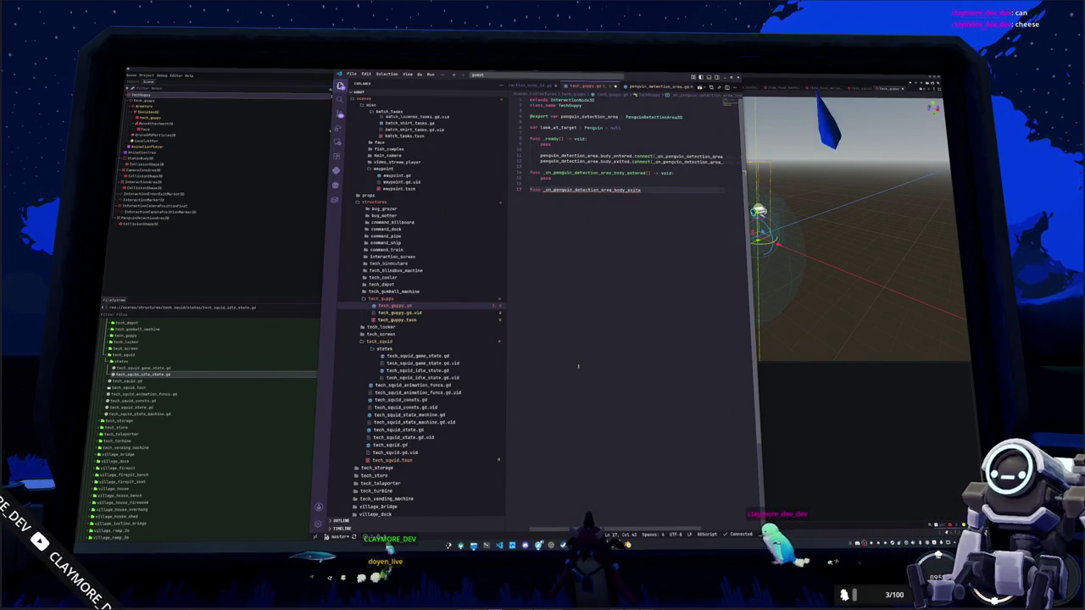
{"action": "type", "text": "d"}
{"action": "key", "text": "Return"}
{"action": "type", "text": "pas"}
{"action": "key", "text": "Return"}
Give both handlers an underscored _body: Node3D parameter and open a blank line in the entered handler
{"action": "key", "text": "Up"}
{"action": "key", "text": "Up"}
{"action": "key", "text": "Up"}
{"action": "type", "text": "body: Node"}
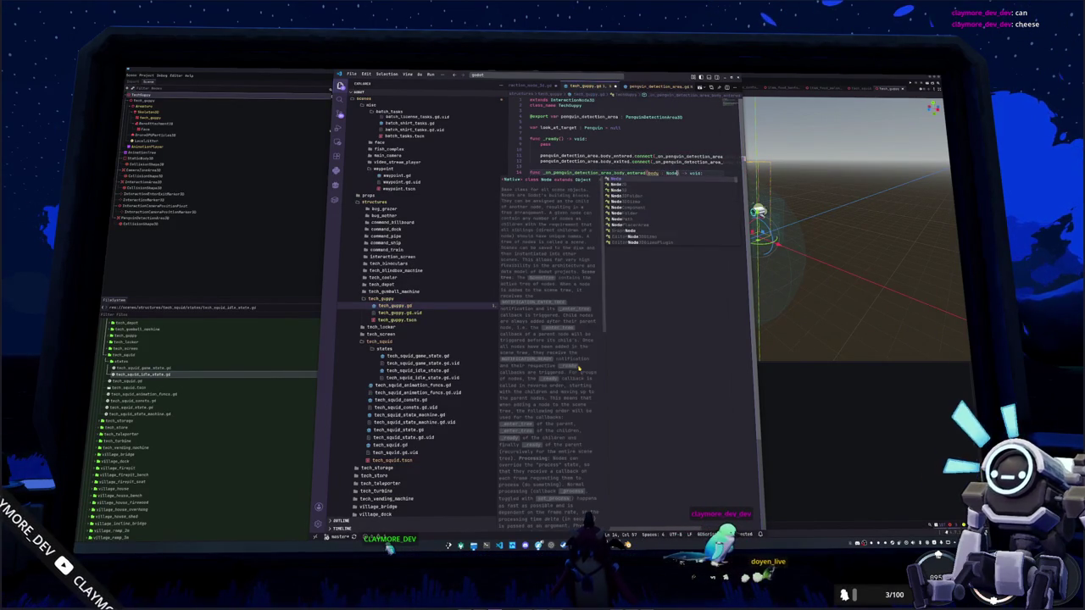
{"action": "type", "text": "3D"}
{"action": "key", "text": "Down"}
{"action": "key", "text": "Down"}
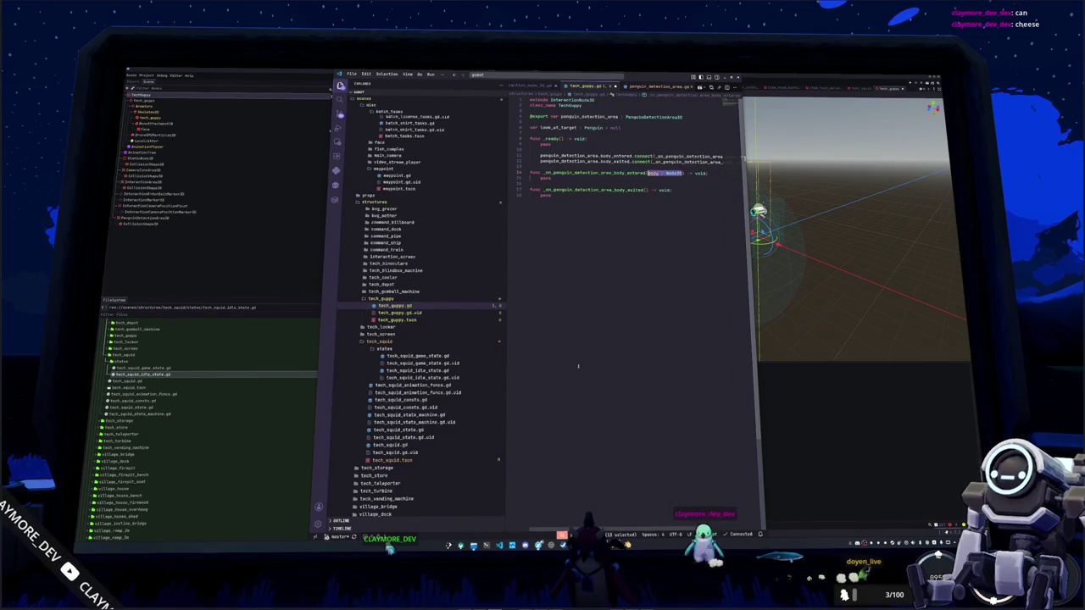
{"action": "key", "text": "Down"}
{"action": "key", "text": "End"}
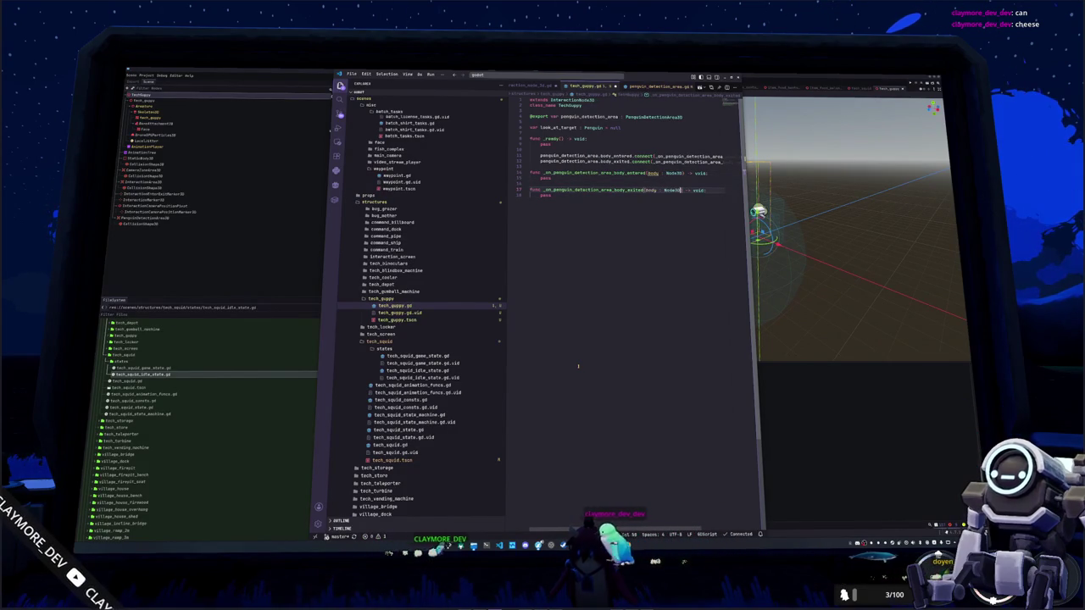
{"action": "key", "text": "ctrl+shift+Left"}
{"action": "type", "text": "_"}
{"action": "key", "text": "Up"}
{"action": "key", "text": "Up"}
{"action": "key", "text": "Up"}
{"action": "key", "text": "End"}
{"action": "key", "text": "Return"}
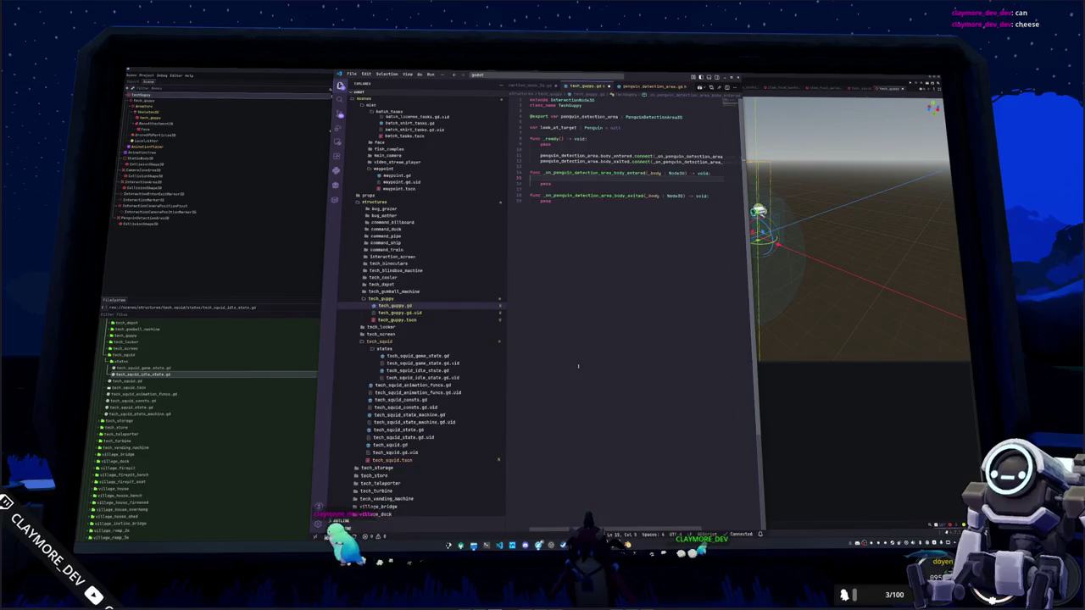
Begin a penguin_detection_area. line in the entered handler after checking PenguinDetectionArea3D's definition
{"action": "key", "text": "Return"}
{"action": "key", "text": "Return"}
{"action": "key", "text": "Up"}
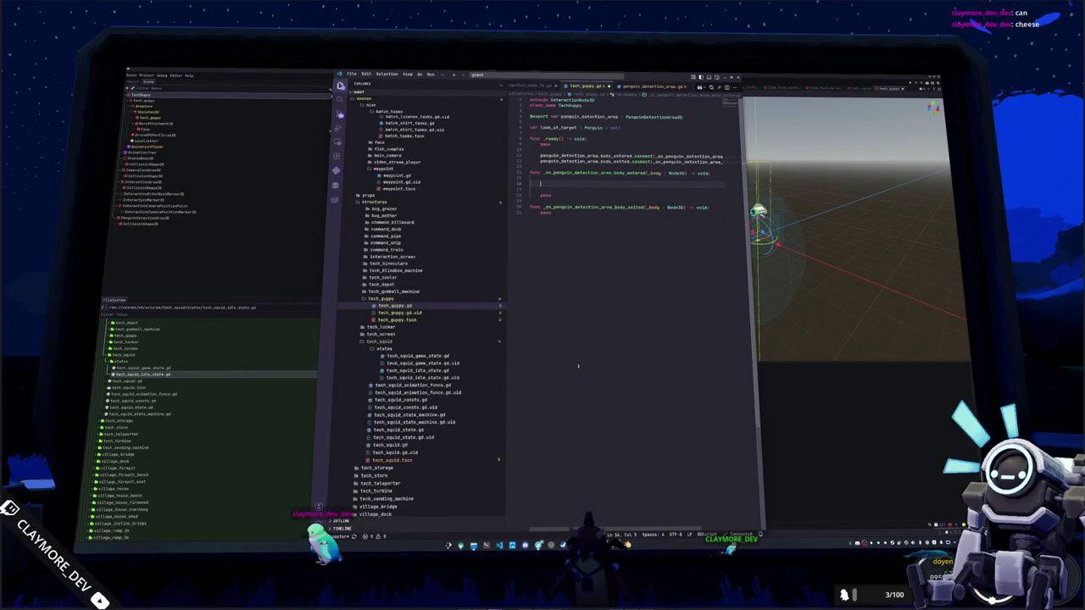
{"action": "type", "text": "penguin_detection_area."}
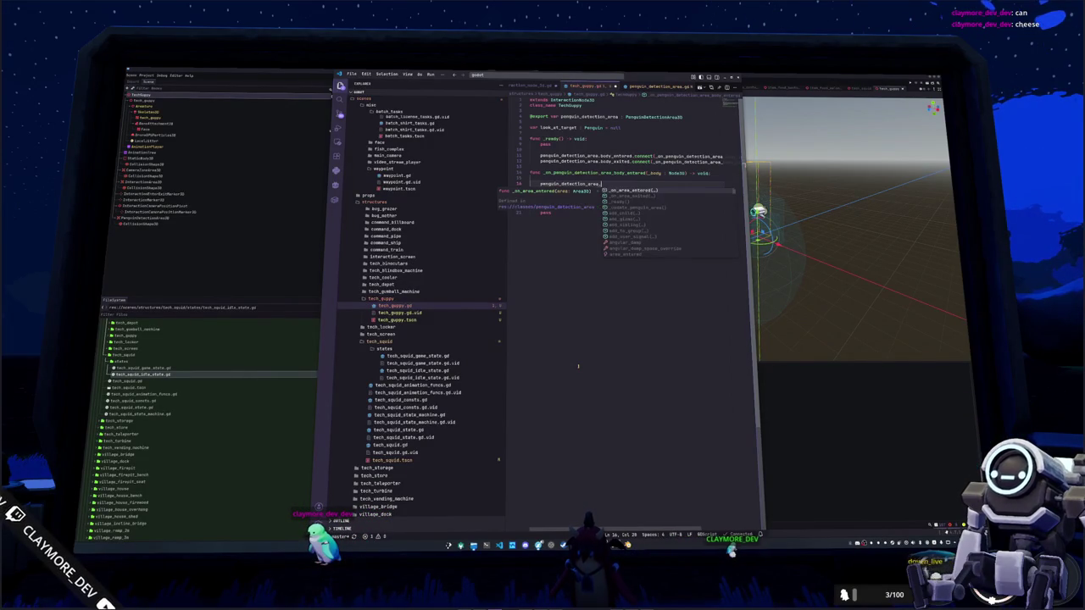
{"action": "type", "text": "get"}
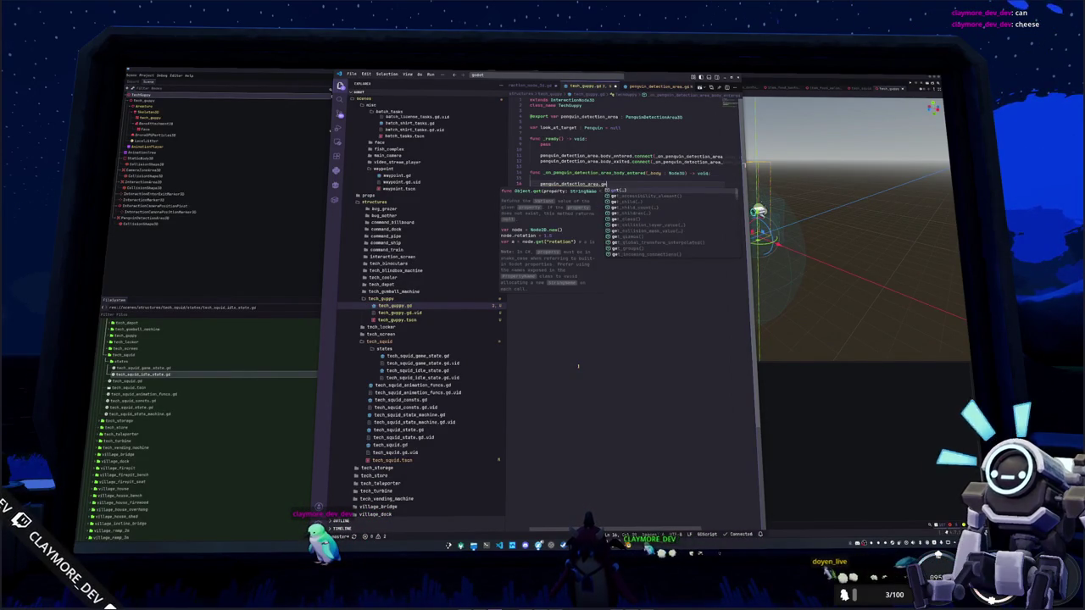
{"action": "key", "text": "BackSpace"}
{"action": "key", "text": "BackSpace"}
{"action": "key", "text": "BackSpace"}
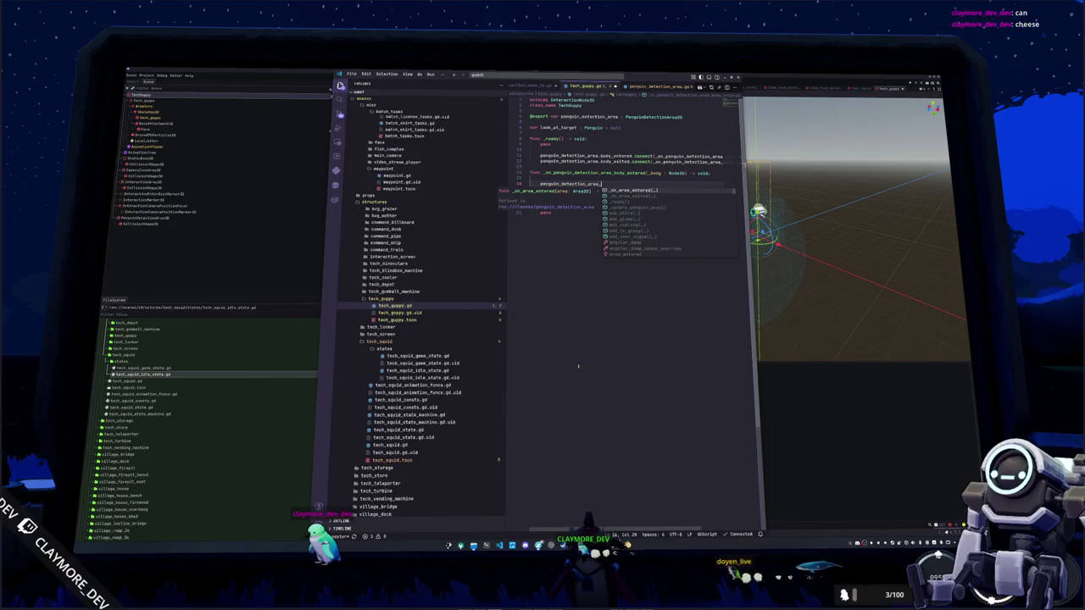
{"action": "key", "text": "Escape"}
{"action": "left_click", "coordinate": [653, 117], "text": "ctrl"}
{"action": "key", "text": "alt+Left"}
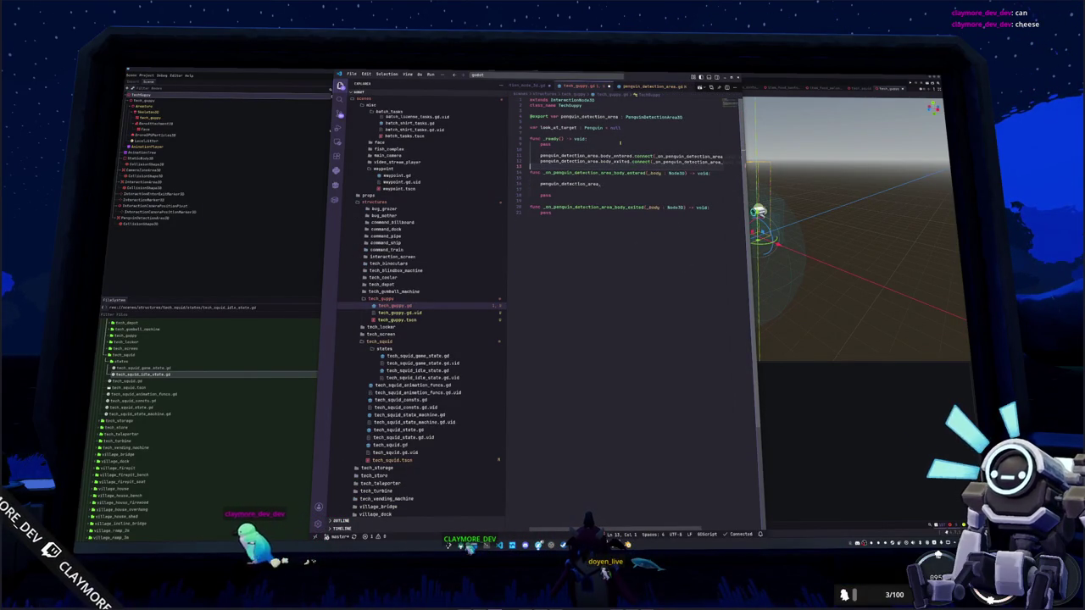
{"action": "left_click", "coordinate": [601, 183]}
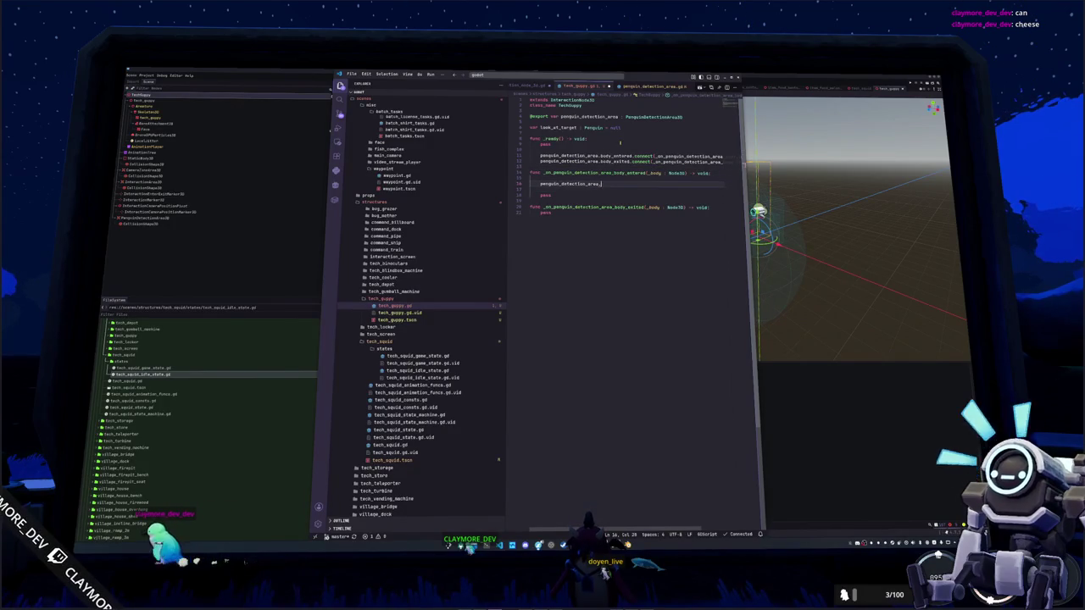
{"action": "left_click", "coordinate": [663, 116], "text": "ctrl"}
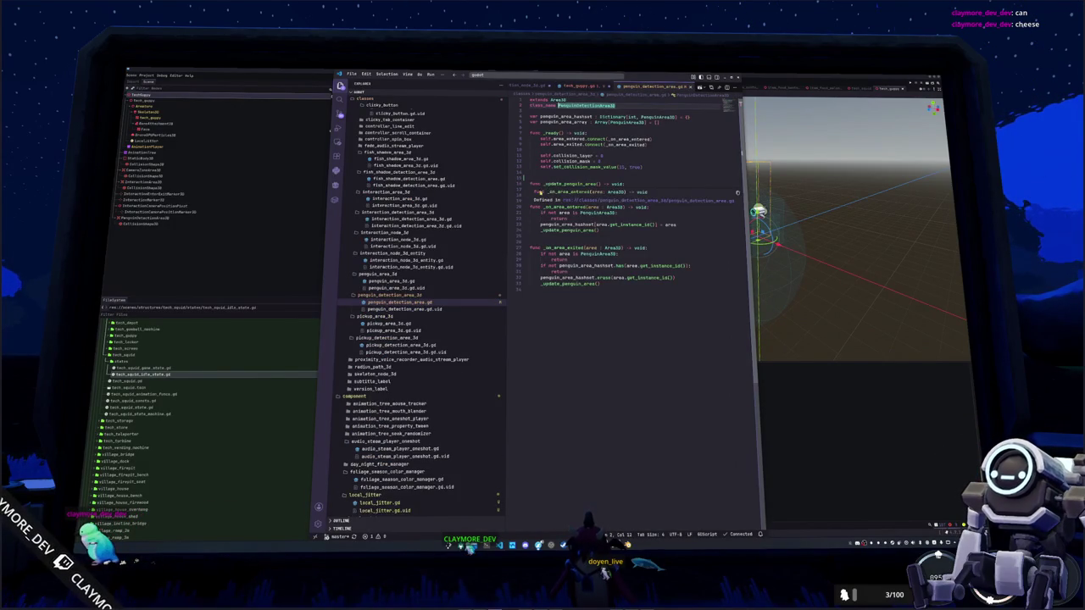
{"action": "left_click", "coordinate": [543, 128]}
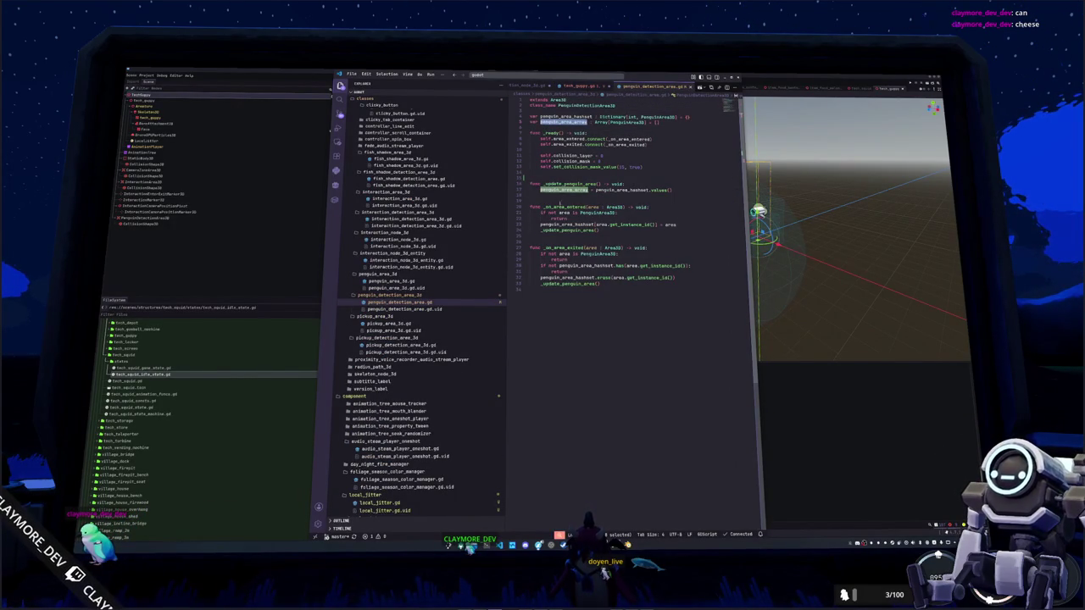
{"action": "key", "text": "alt+Left"}
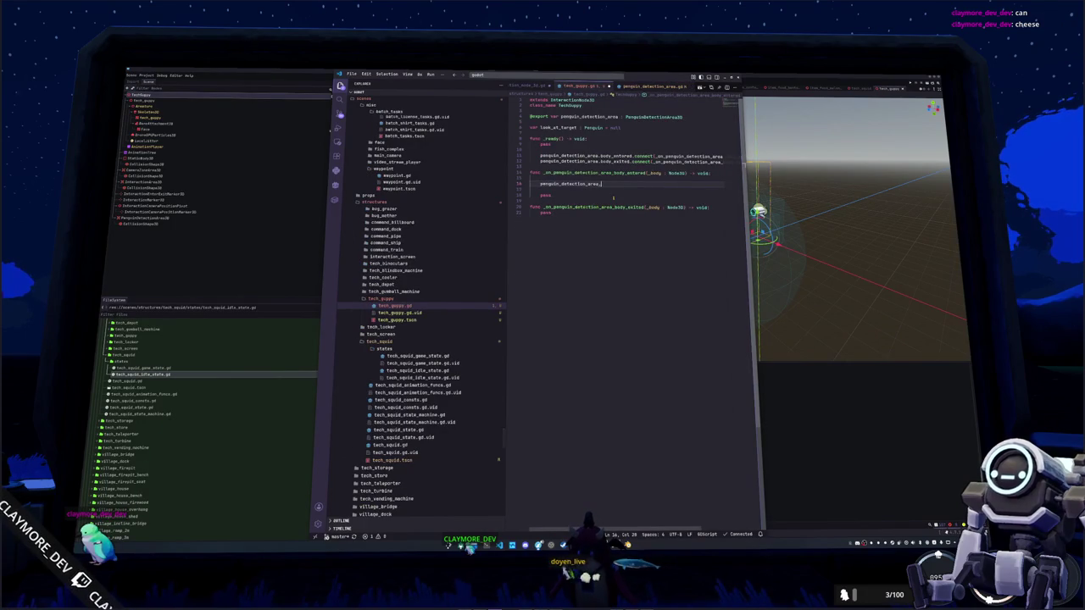
Extend the line to penguin_detection_area.penguin_area_array.filter( in the entered handler
{"action": "type", "text": "area.ar"}
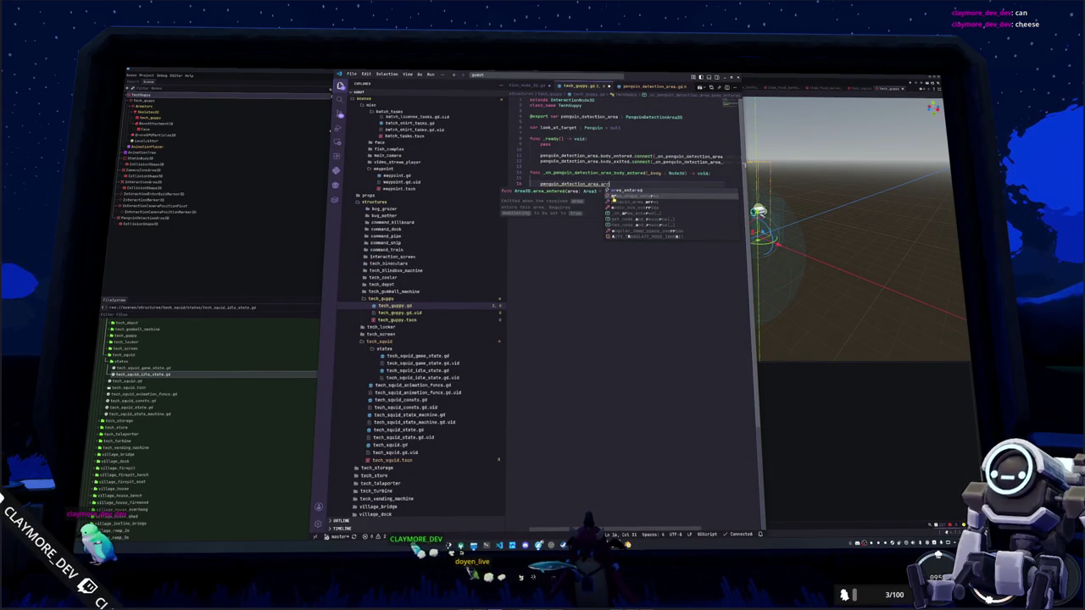
{"action": "type", "text": "ea_"}
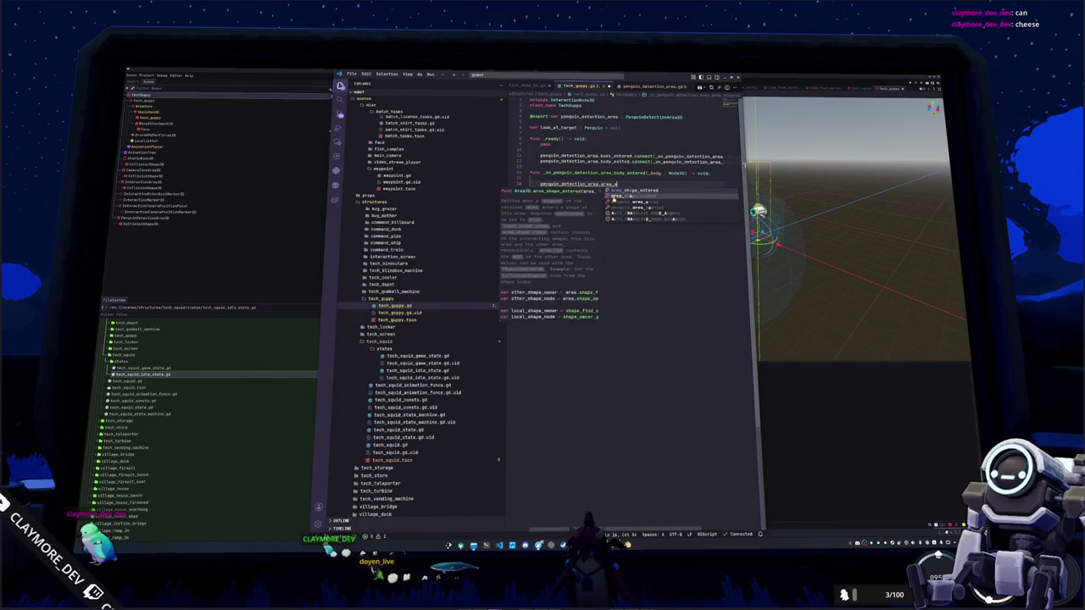
{"action": "key", "text": "BackSpace"}
{"action": "key", "text": "BackSpace"}
{"action": "key", "text": "BackSpace"}
{"action": "type", "text": "pen"}
{"action": "key", "text": "Return"}
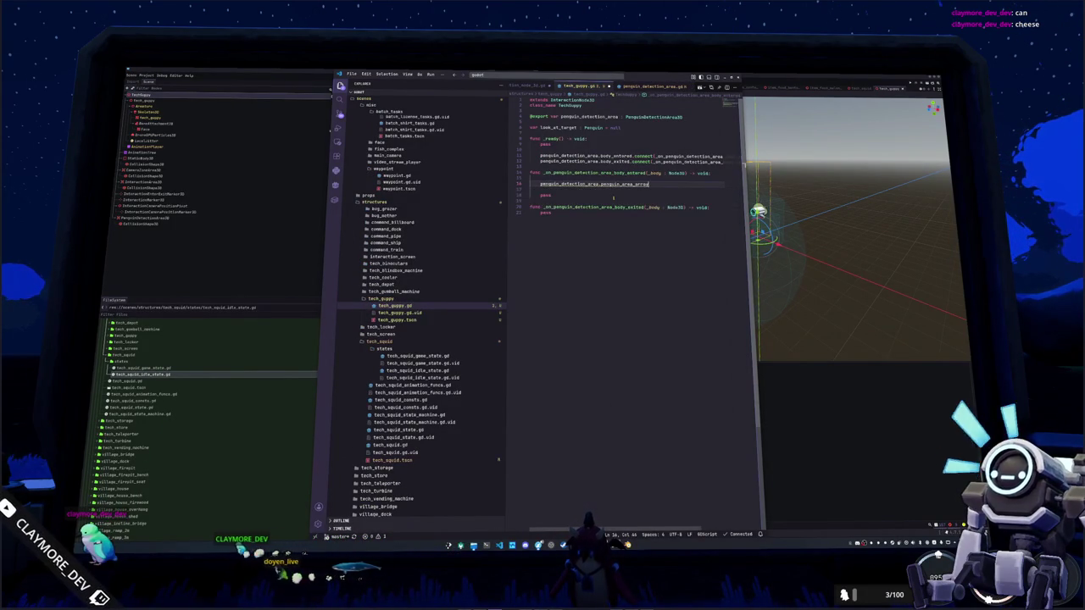
{"action": "type", "text": "."}
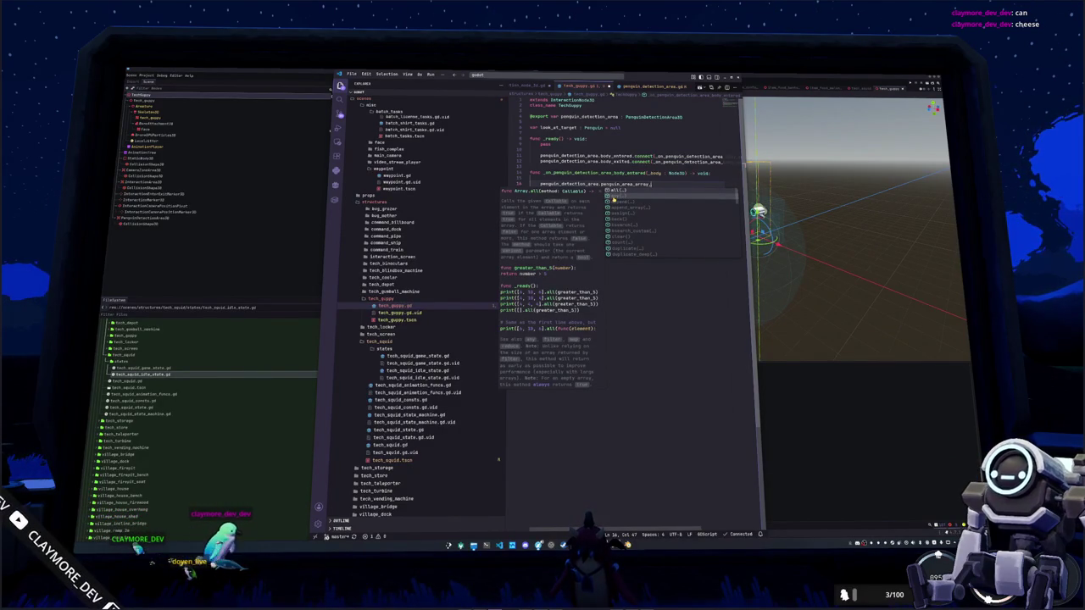
{"action": "type", "text": "filter("}
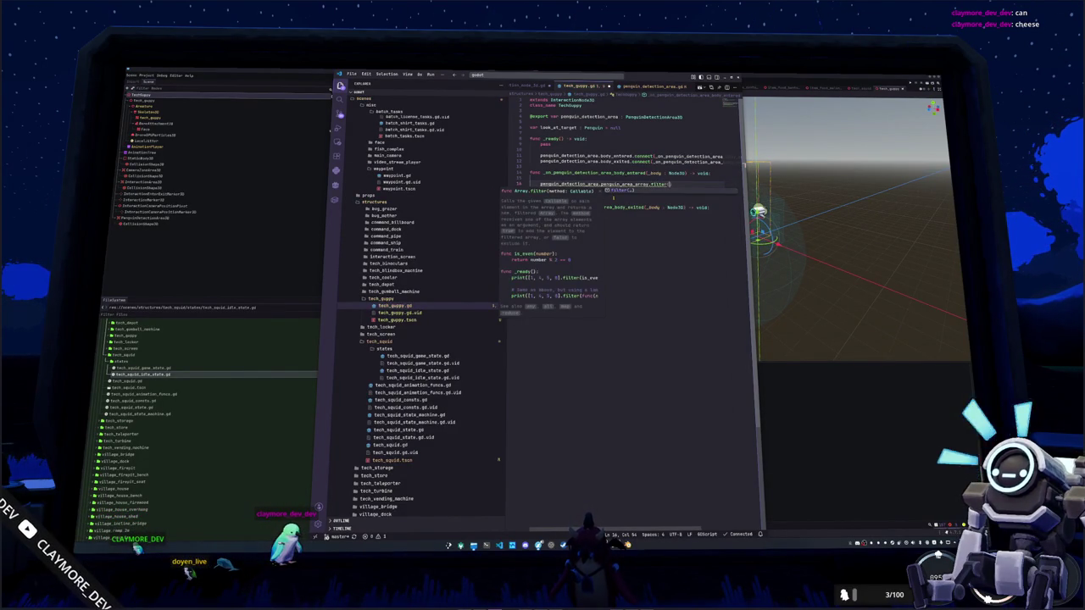
{"action": "key", "text": "Return"}
{"action": "key", "text": "Return"}
{"action": "key", "text": "Return"}
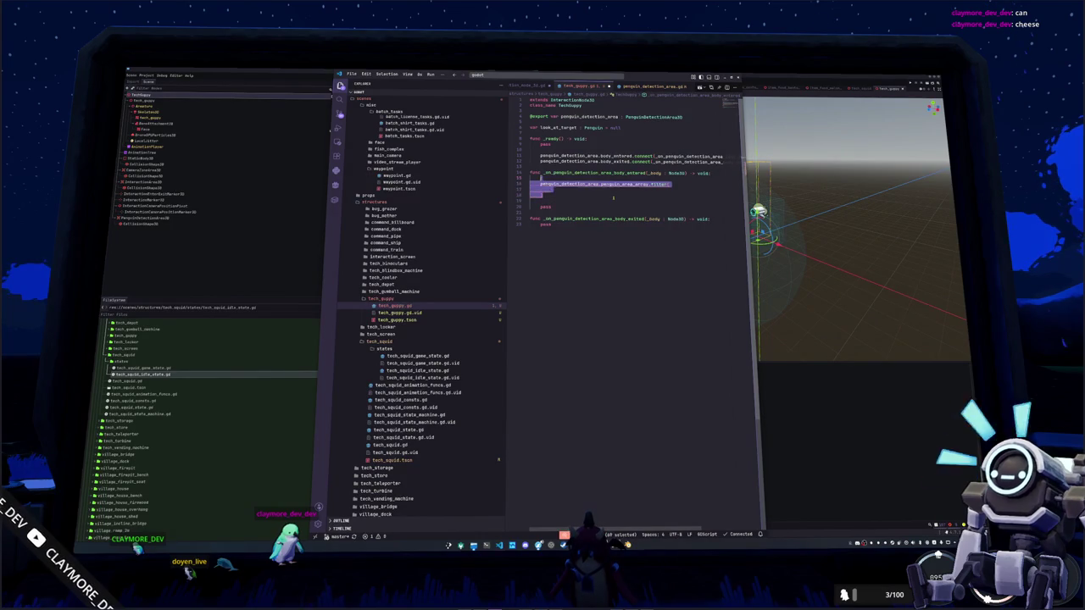
Paste the filter call into the exited handler and draft a func(n: Penguin) -> bool lambda
{"action": "key", "text": "Down"}
{"action": "key", "text": "Down"}
{"action": "key", "text": "Down"}
{"action": "key", "text": "End"}
{"action": "key", "text": "Return"}
{"action": "key", "text": "ctrl+v"}
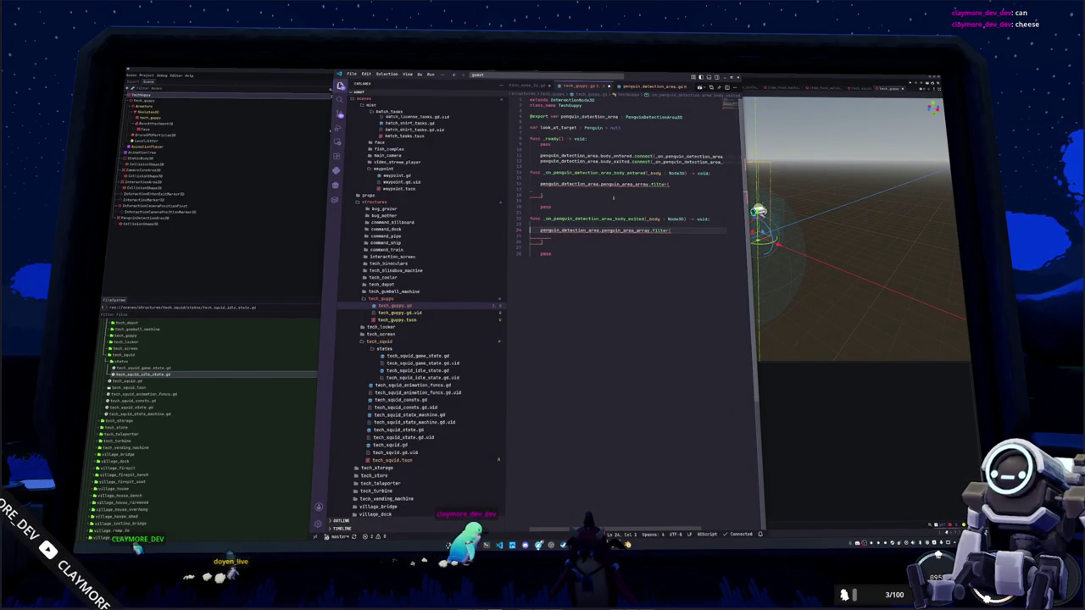
{"action": "key", "text": "Down"}
{"action": "type", "text": "fu"}
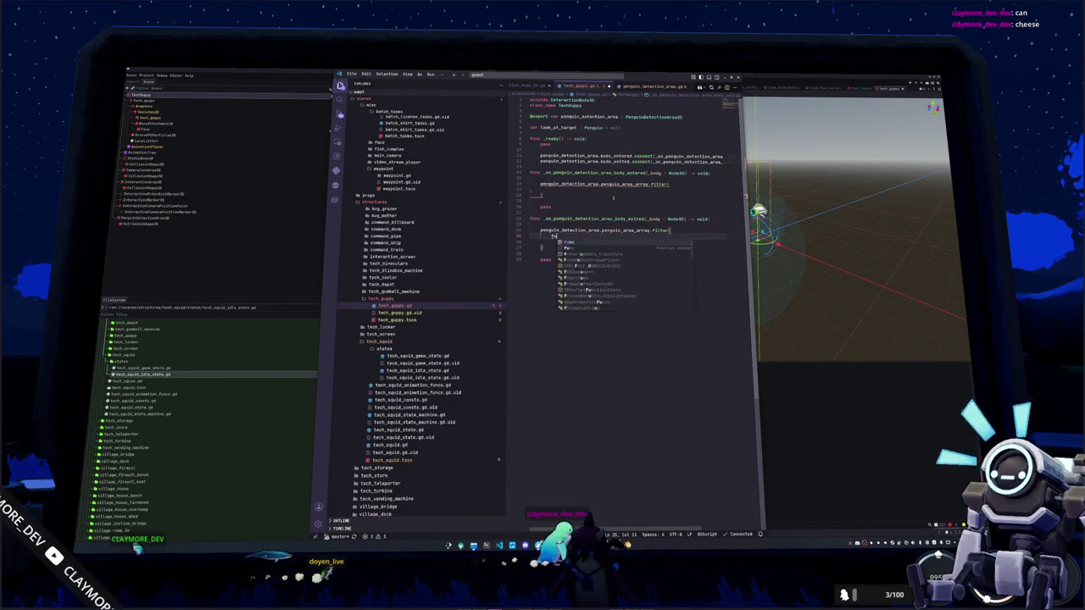
{"action": "type", "text": "nc(n: Node3D"}
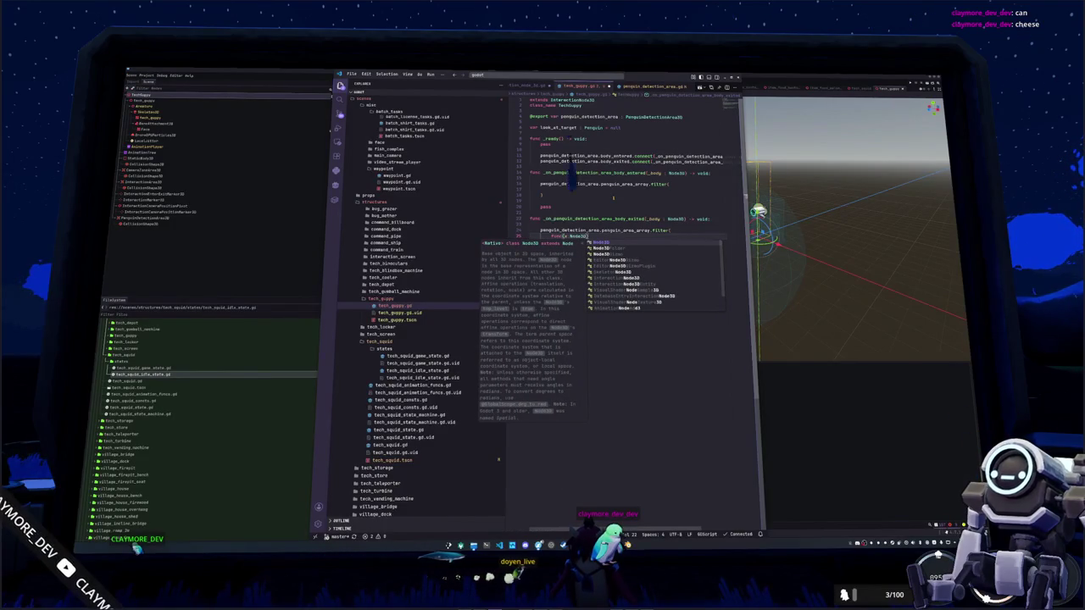
{"action": "key", "text": "Escape"}
{"action": "type", "text": "enguin) -> "}
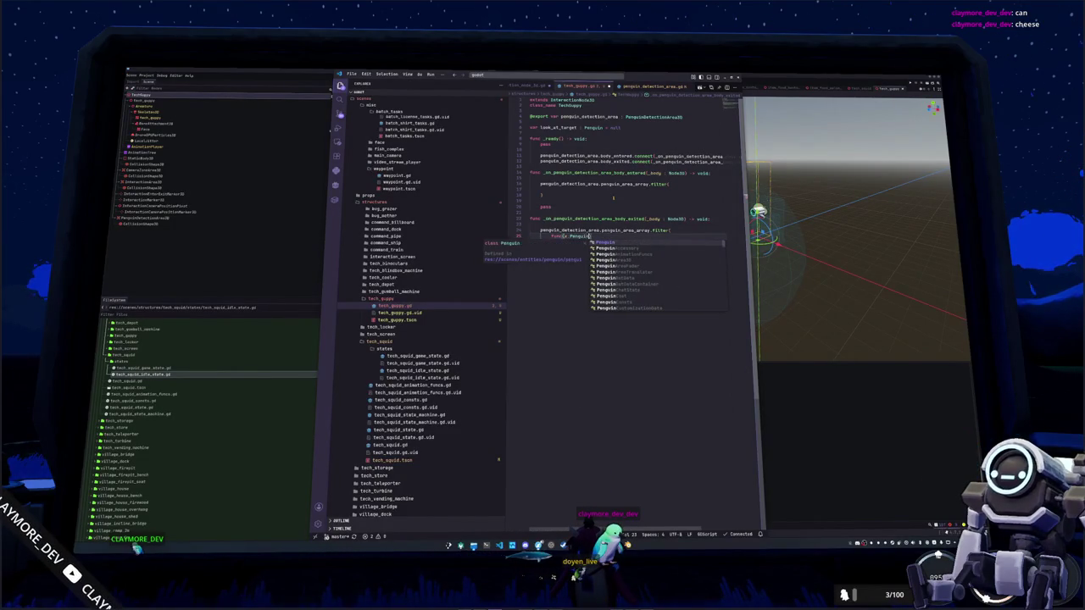
{"action": "type", "text": "bool"}
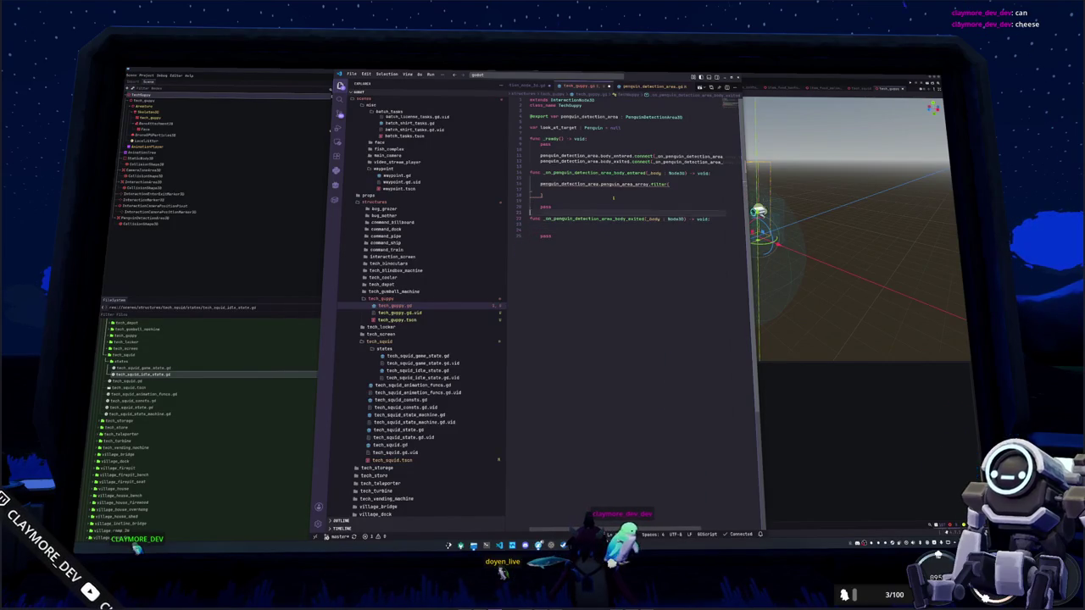
{"action": "key", "text": "Up"}
{"action": "key", "text": "Up"}
{"action": "key", "text": "Up"}
{"action": "key", "text": "Return"}
{"action": "key", "text": "Return"}
Create a new _update_nearest_penguin() -> void function with a placeholder pass body
{"action": "type", "text": "func update"}
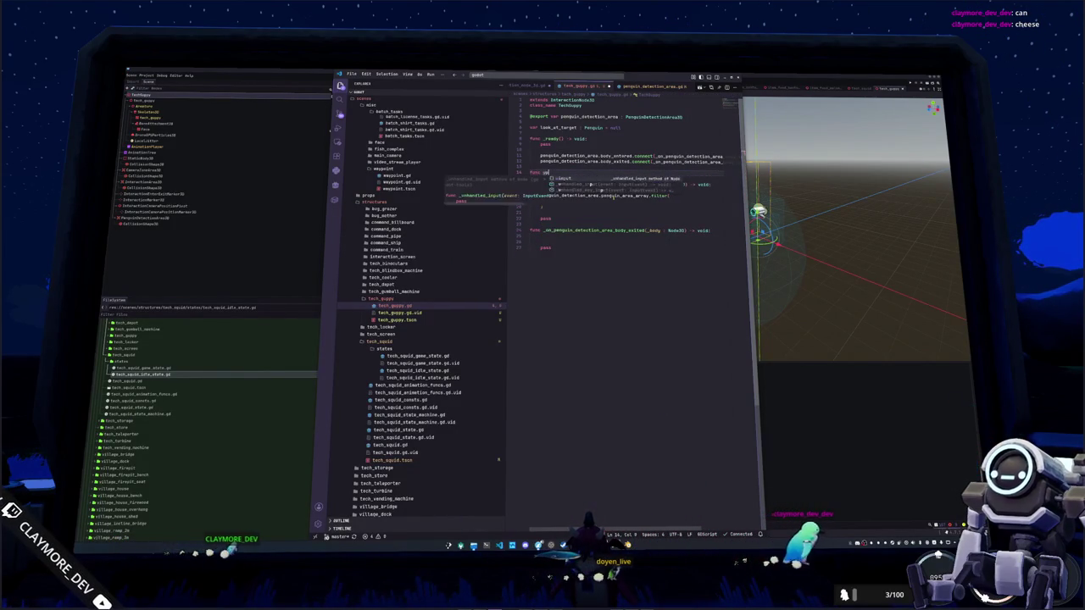
{"action": "type", "text": "_neare"}
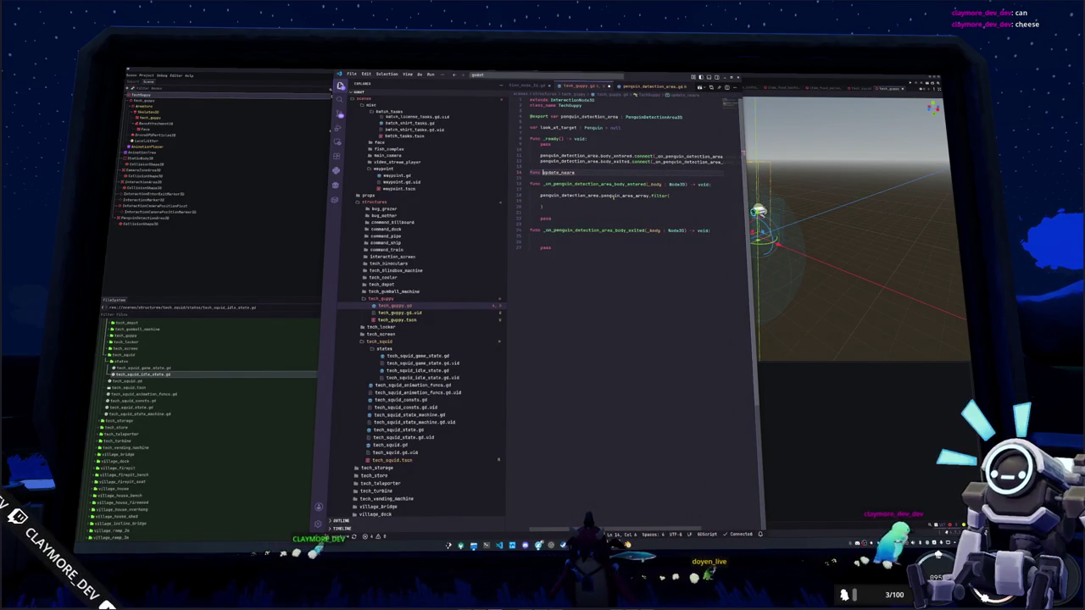
{"action": "type", "text": "_update_"}
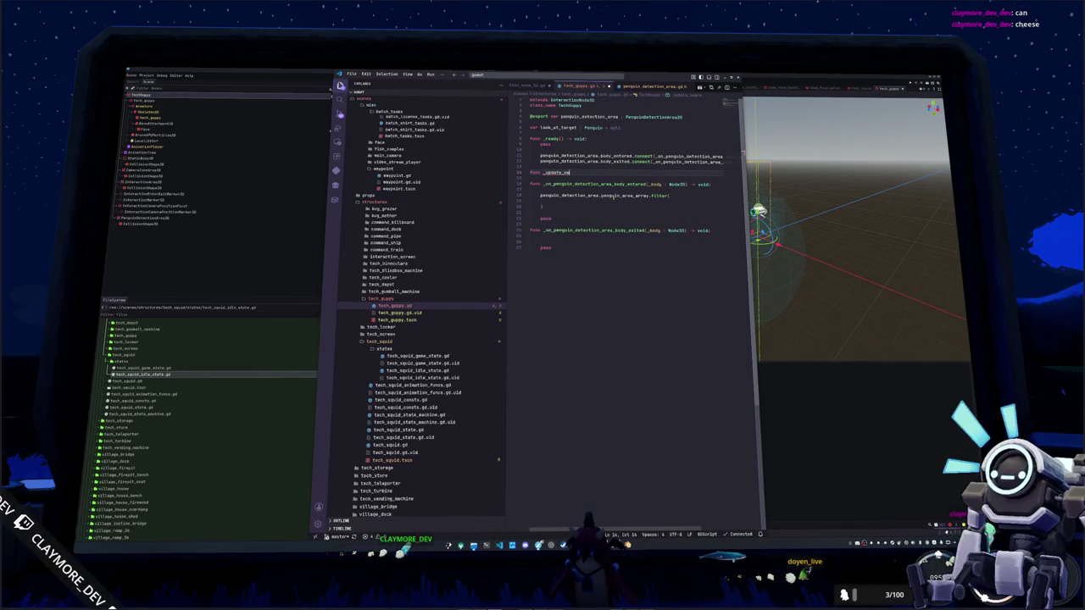
{"action": "type", "text": "nearest"}
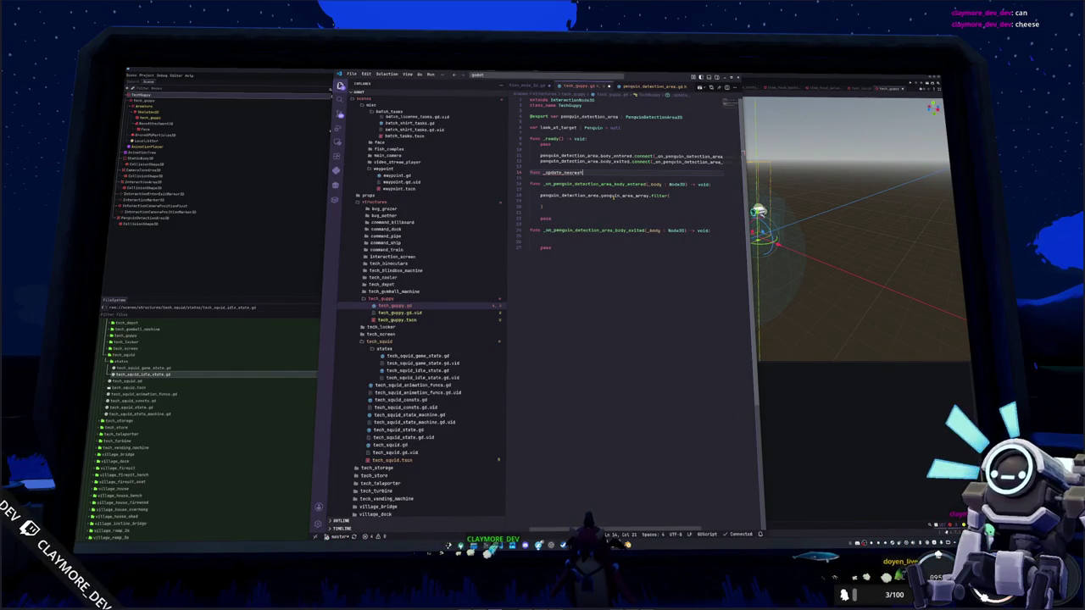
{"action": "type", "text": "("}
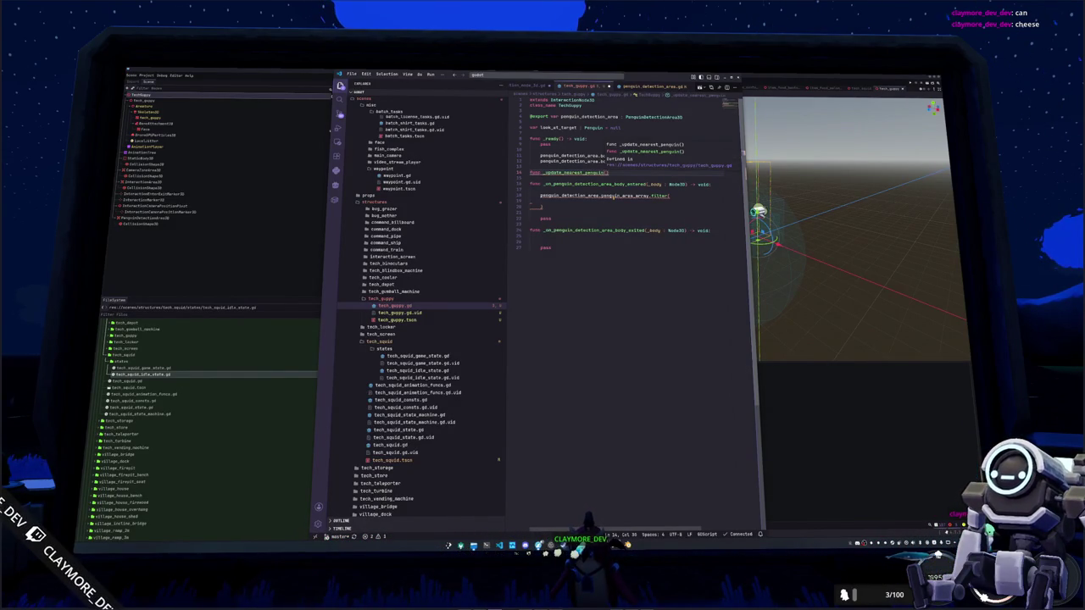
{"action": "type", "text": "penguin_"}
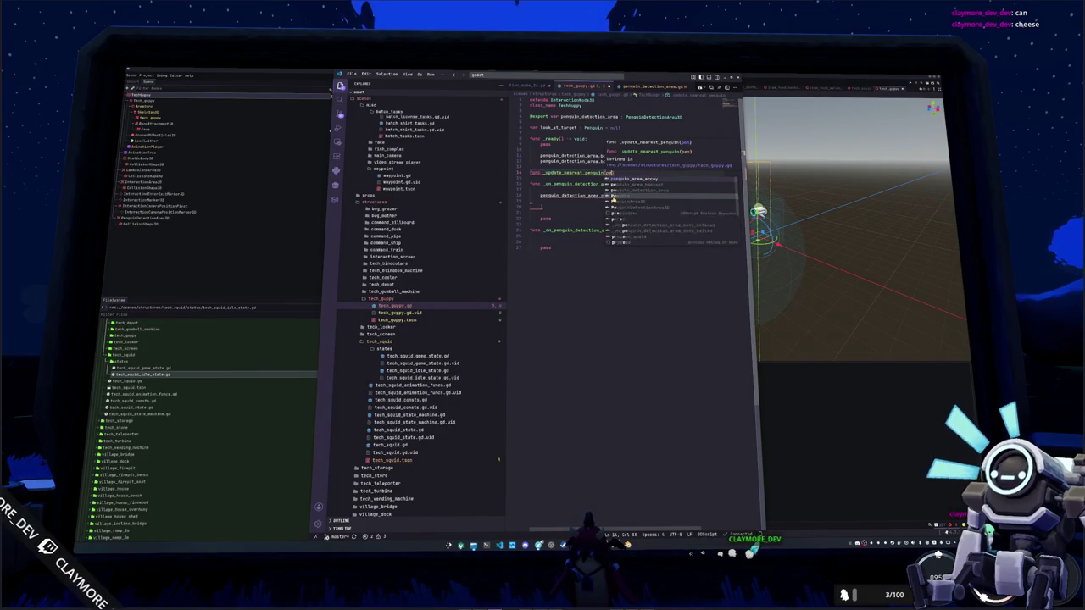
{"action": "key", "text": "BackSpace"}
{"action": "key", "text": "BackSpace"}
{"action": "key", "text": "BackSpace"}
{"action": "left_click", "coordinate": [612, 198]}
{"action": "type", "text": ") ->"}
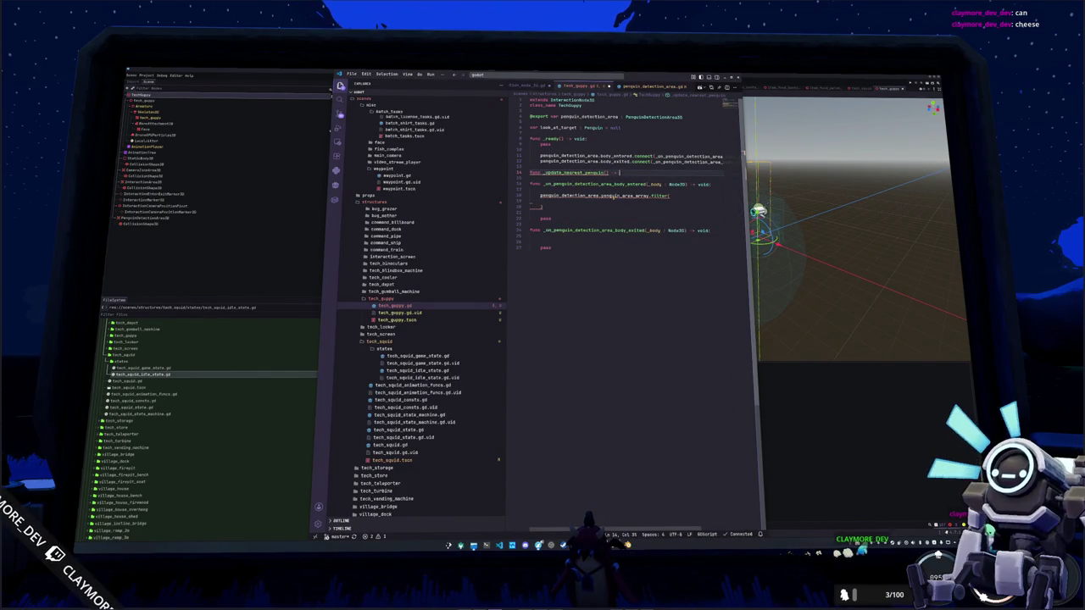
{"action": "type", "text": "void:"}
{"action": "key", "text": "Return"}
{"action": "type", "text": "pass"}
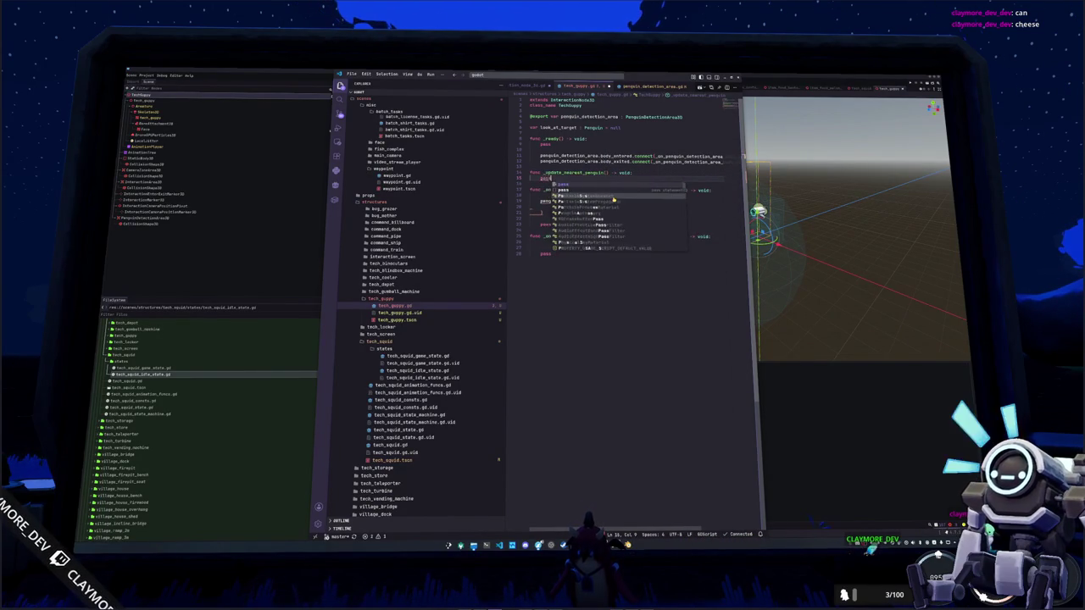
Replace the handlers' leftover code with _update_nearest_penguin() calls and delete the pass lines
{"action": "left_click", "coordinate": [613, 196]}
{"action": "key", "text": "BackSpace"}
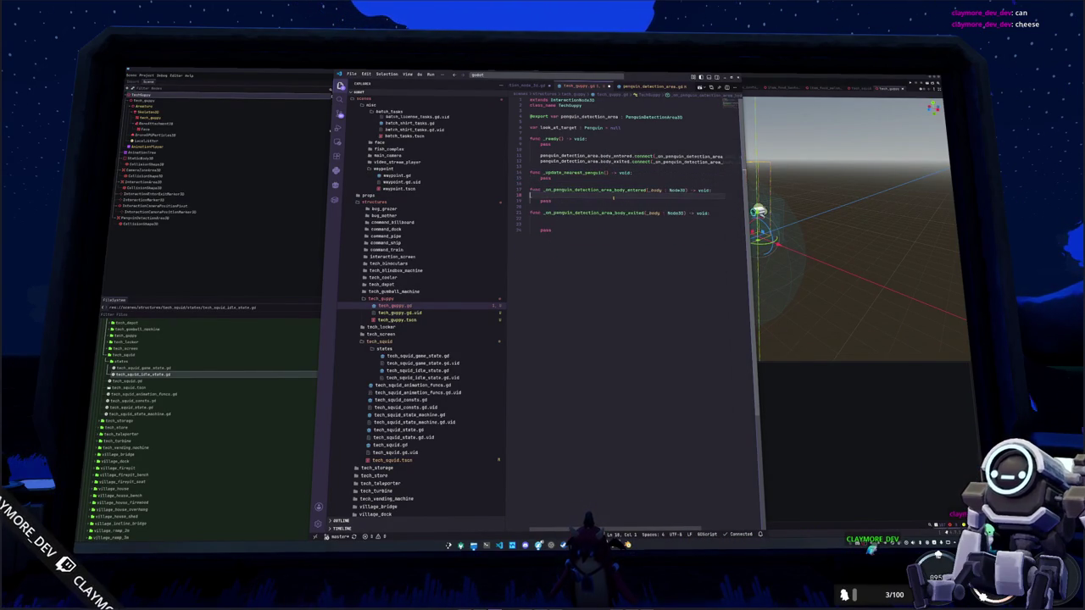
{"action": "type", "text": "_upd"}
{"action": "key", "text": "Return"}
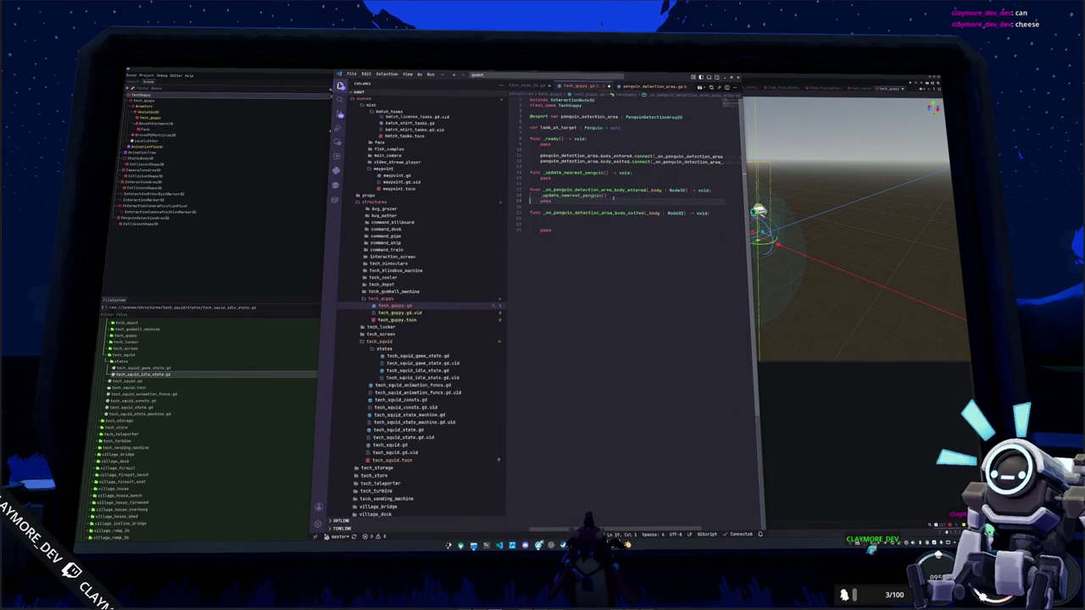
{"action": "key", "text": "shift+Down"}
{"action": "key", "text": "shift+Down"}
{"action": "key", "text": "shift+End"}
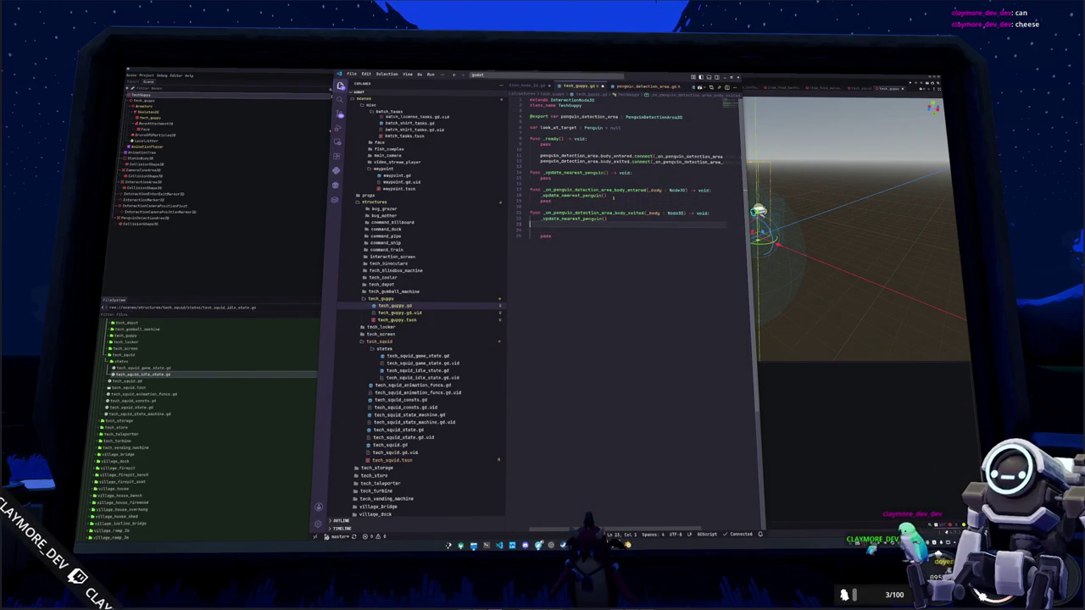
{"action": "key", "text": "BackSpace"}
{"action": "key", "text": "Up"}
{"action": "key", "text": "Up"}
{"action": "key", "text": "Up"}
{"action": "key", "text": "shift+Up"}
{"action": "key", "text": "BackSpace"}
{"action": "key", "text": "Up"}
{"action": "key", "text": "Up"}
{"action": "key", "text": "Up"}
{"action": "key", "text": "shift+End"}
{"action": "key", "text": "BackSpace"}
Declare nearest_penguin : Penguin = null and nearest_penguin_distance : float = inf, then begin the penguin loop
{"action": "key", "text": "Tab"}
{"action": "type", "text": "for penguin"}
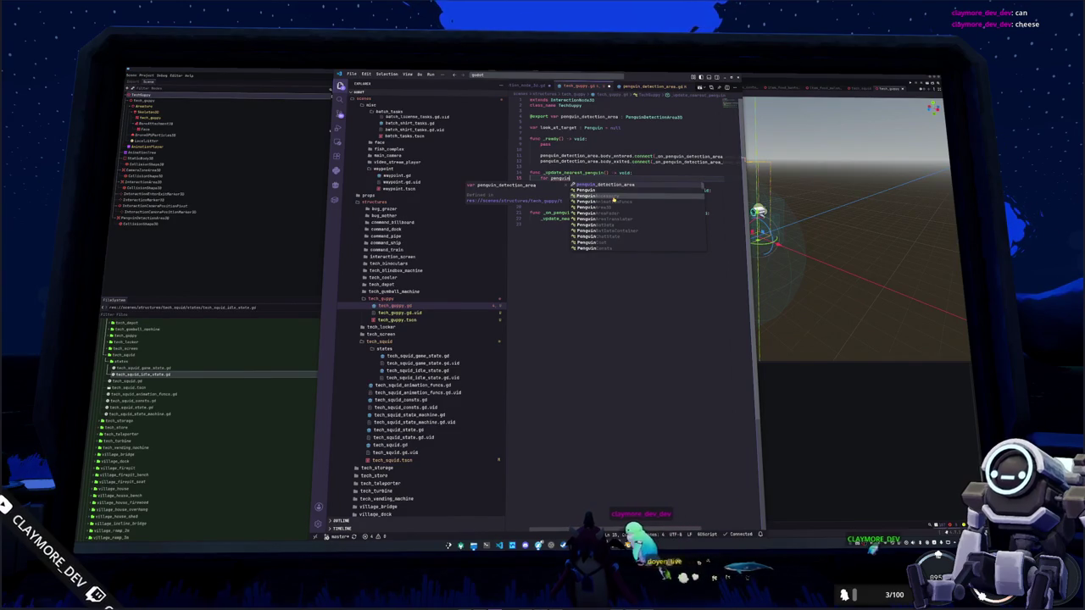
{"action": "key", "text": "ctrl+BackSpace"}
{"action": "key", "text": "ctrl+BackSpace"}
{"action": "type", "text": "var nearest_penguin : "}
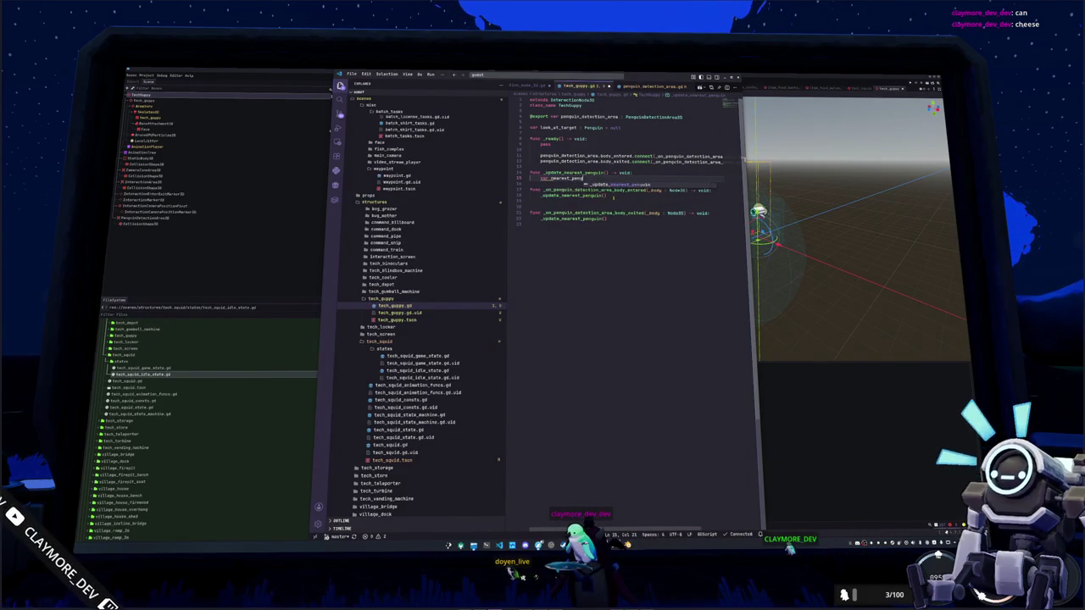
{"action": "type", "text": "Penguin = null"}
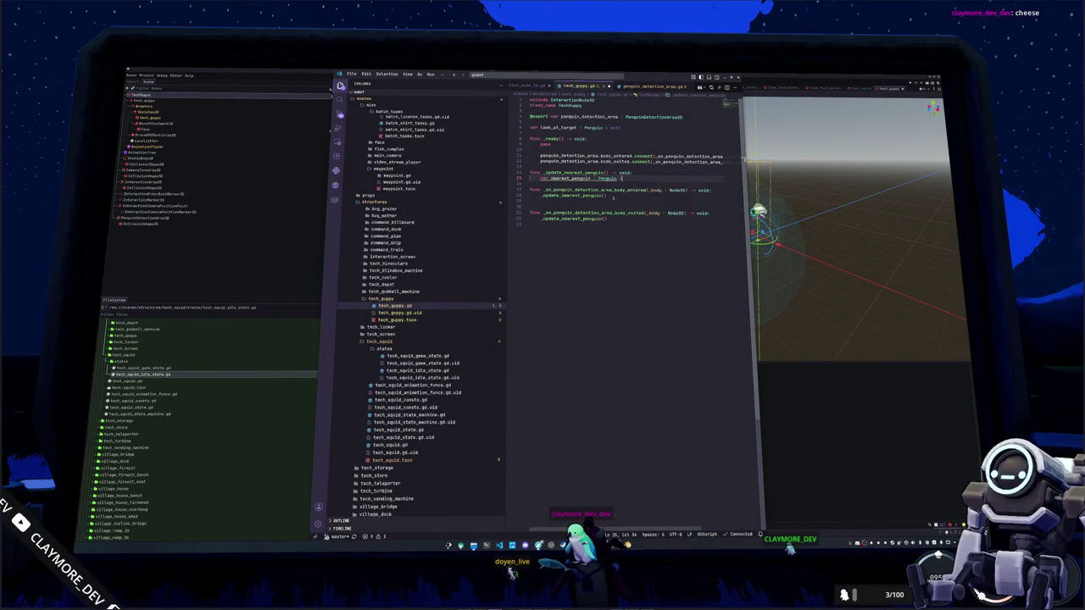
{"action": "key", "text": "Return"}
{"action": "type", "text": "var nearest_"}
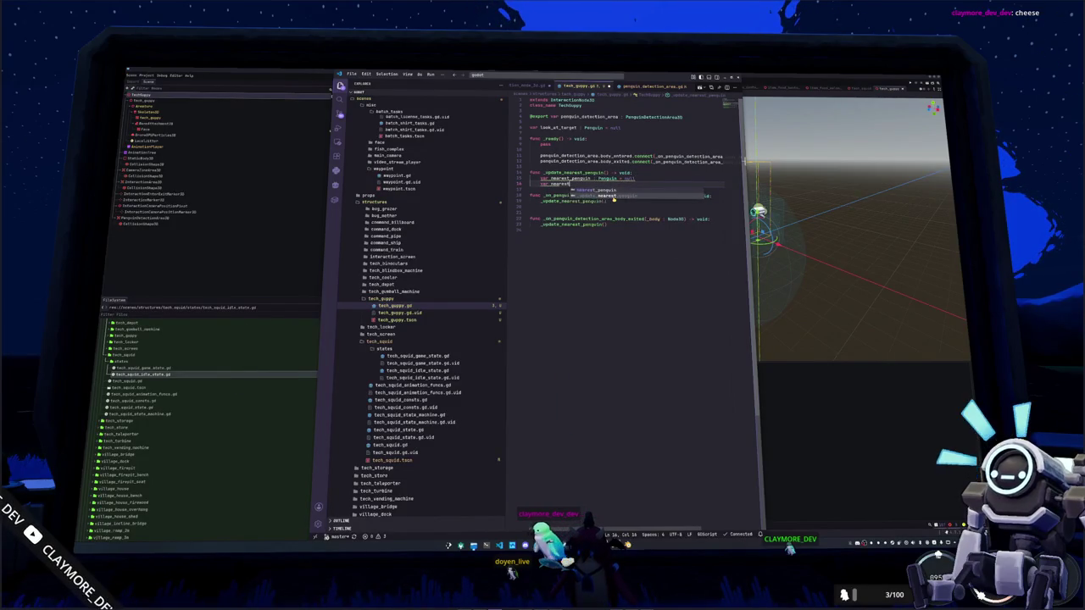
{"action": "type", "text": "penguin_distance : "}
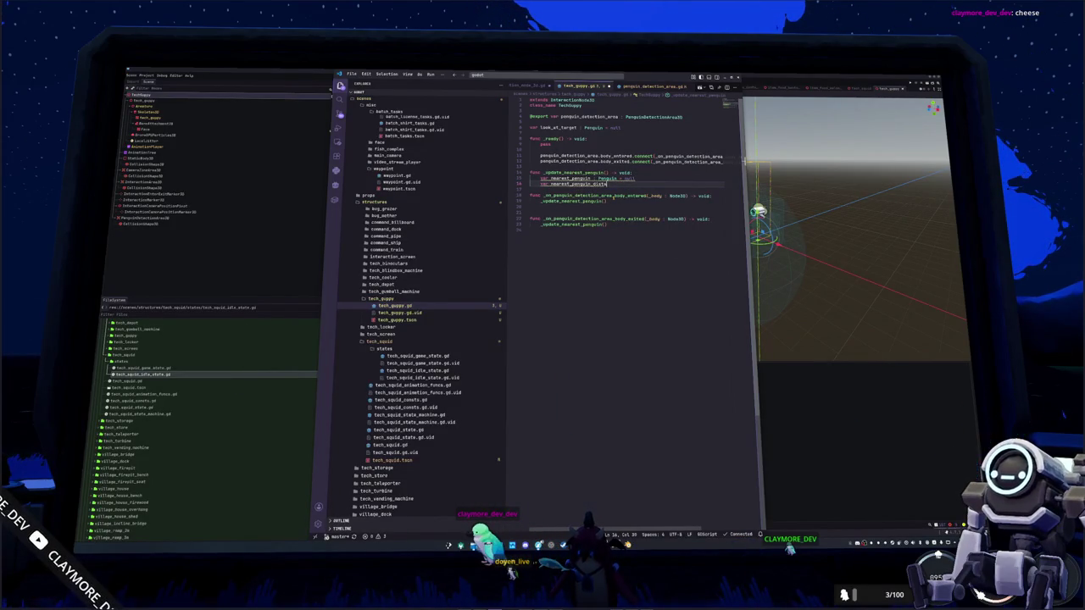
{"action": "type", "text": "float = i"}
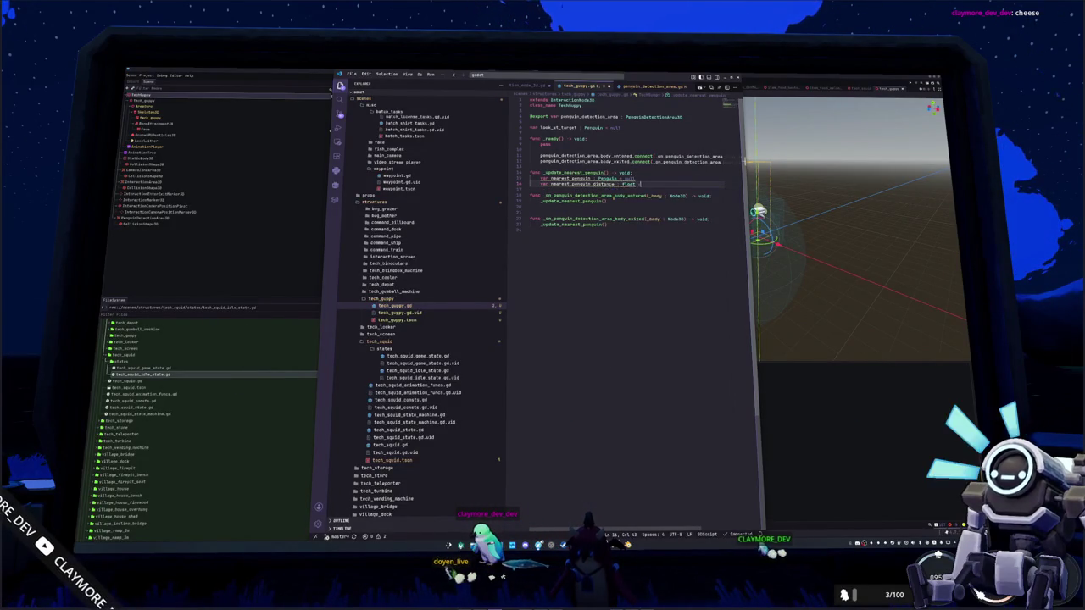
{"action": "type", "text": "nf"}
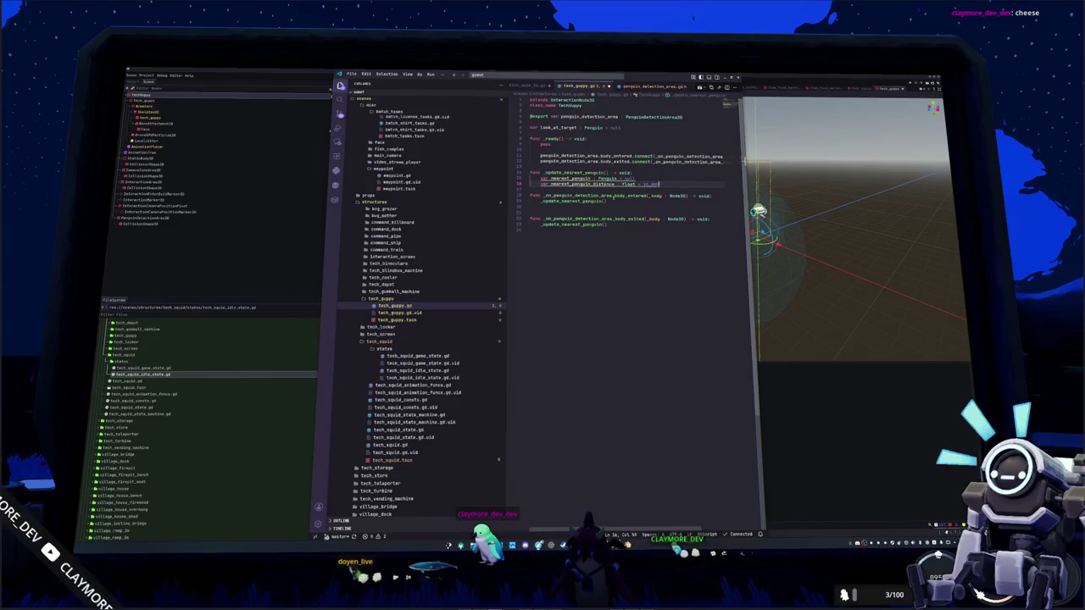
{"action": "key", "text": "Return"}
{"action": "type", "text": "for penguin i"}
{"action": "type", "text": "Penguin in"}
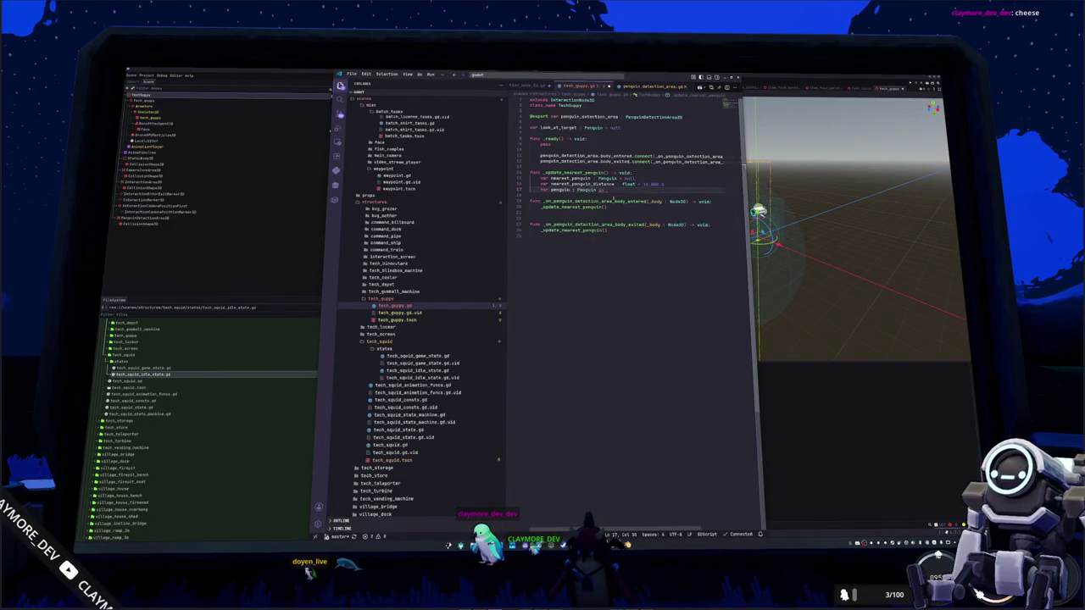
{"action": "type", "text": "enguin_detection_area.penguin"}
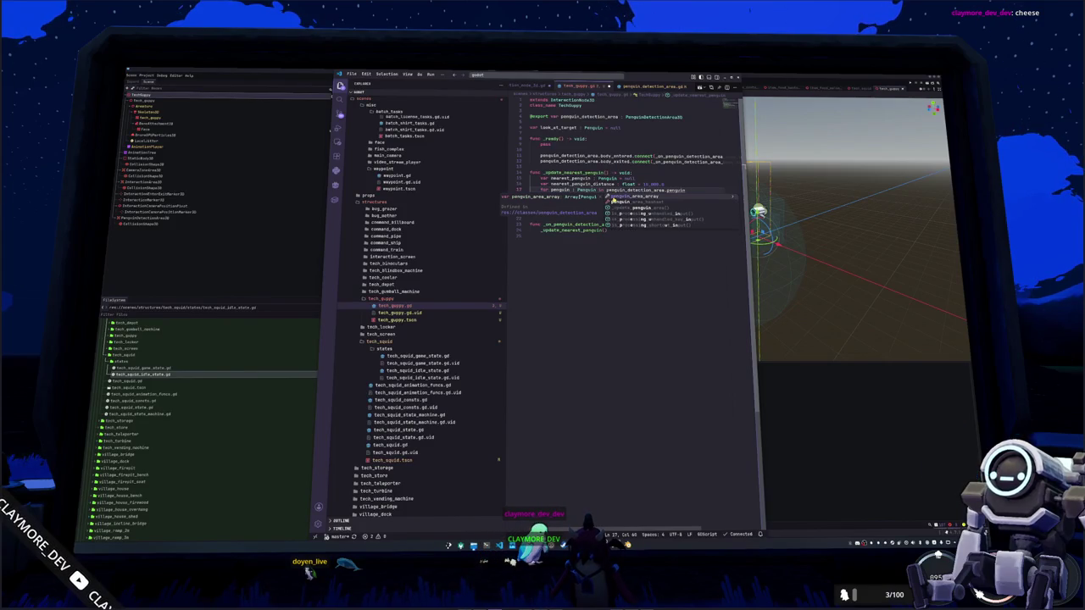
Loop over penguin_area_array, setting distance to penguin.global_position.distance_squared_to(self.global_position)
{"action": "key", "text": "Return"}
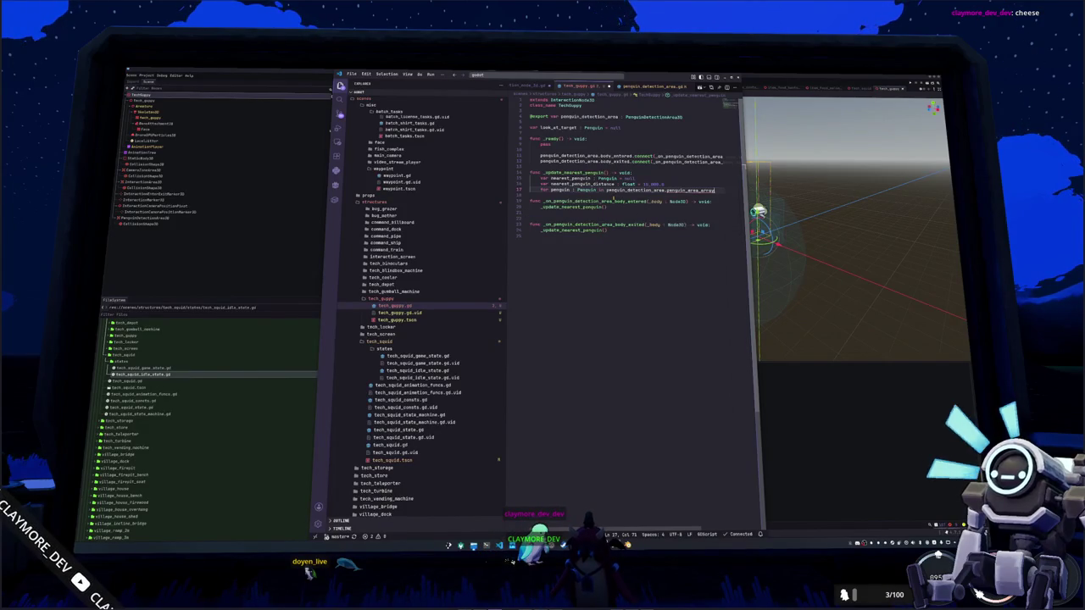
{"action": "type", "text": ":"}
{"action": "key", "text": "Return"}
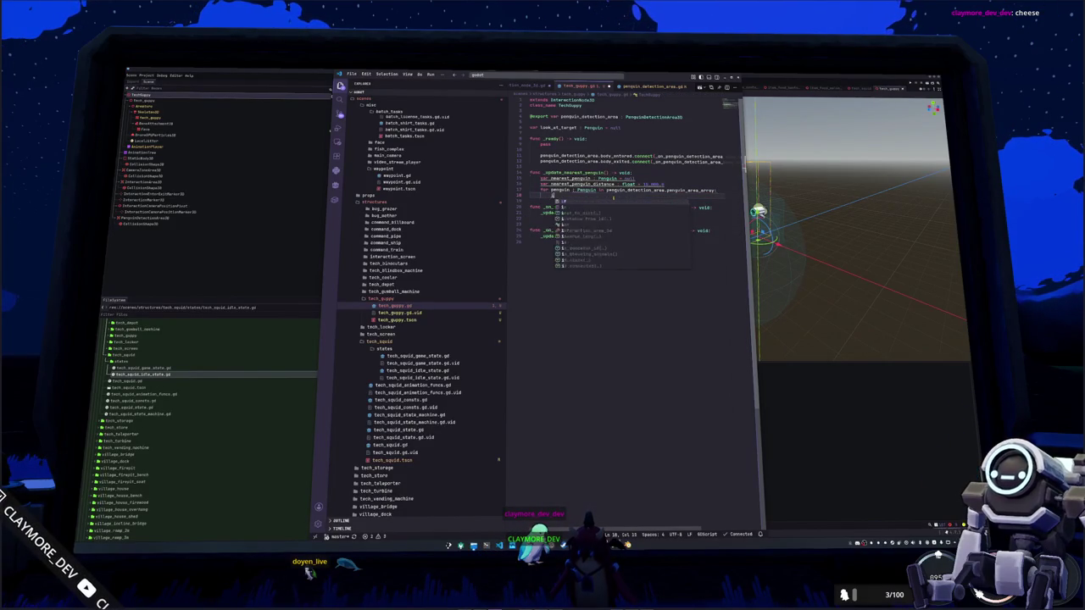
{"action": "type", "text": "var distance : "}
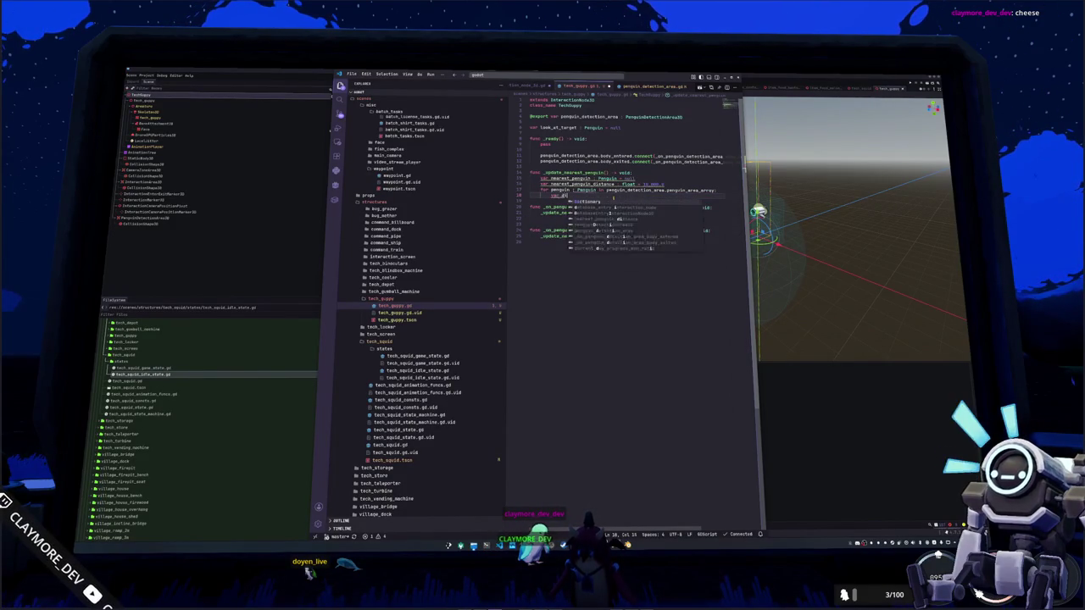
{"action": "type", "text": "float"}
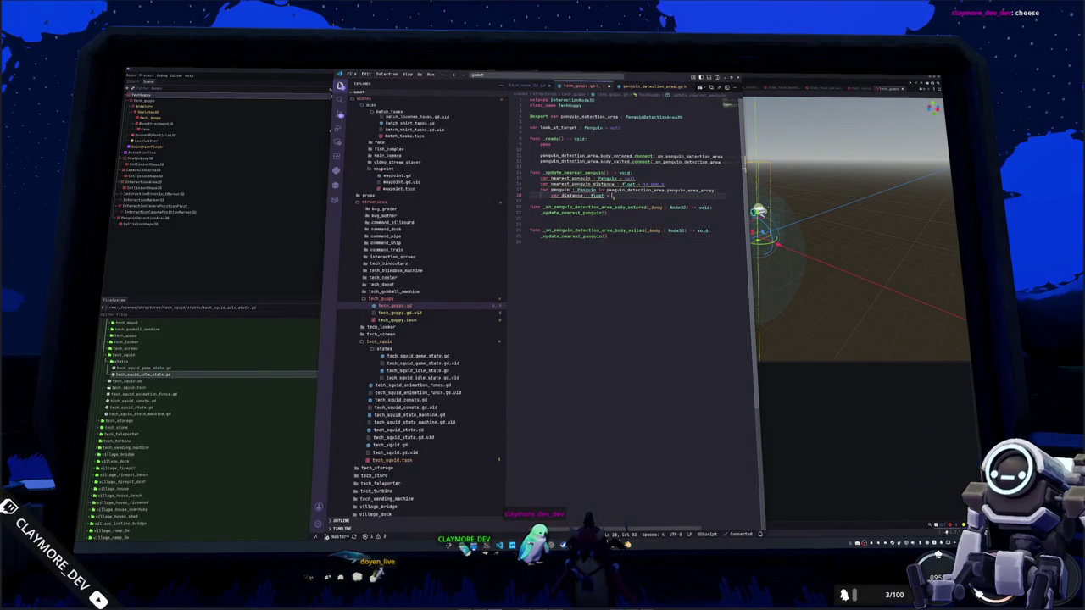
{"action": "type", "text": " = nearest_pe"}
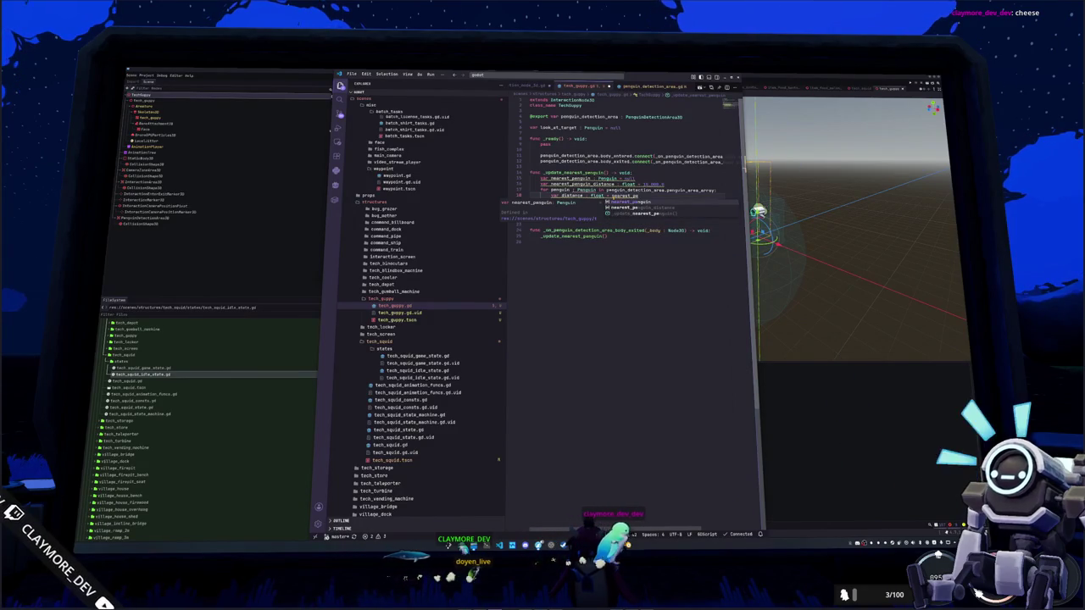
{"action": "type", "text": "nguin.distance"}
{"action": "key", "text": "Escape"}
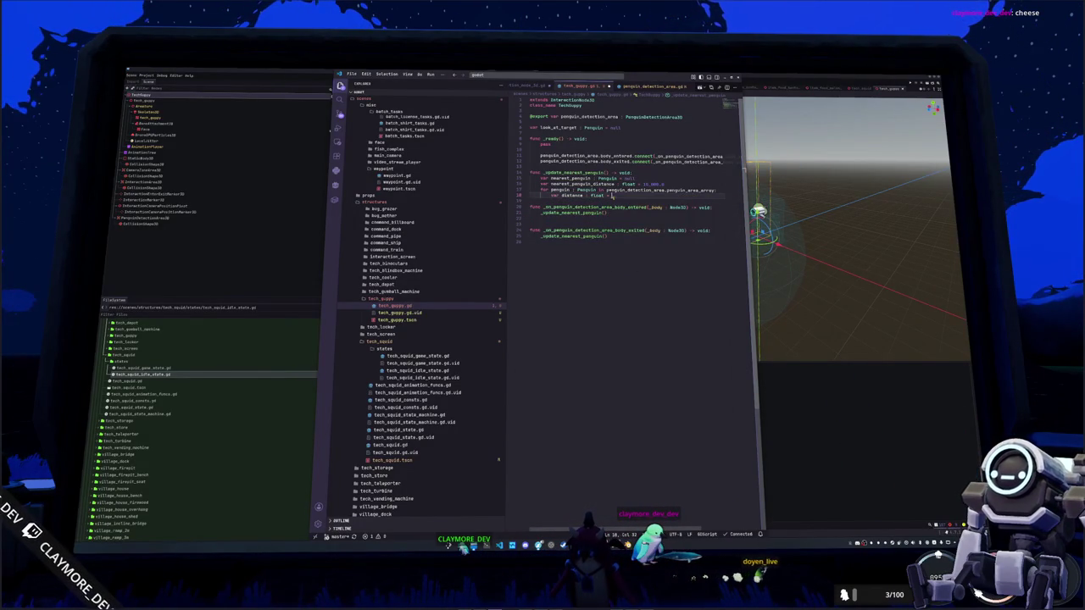
{"action": "type", "text": "pengu"}
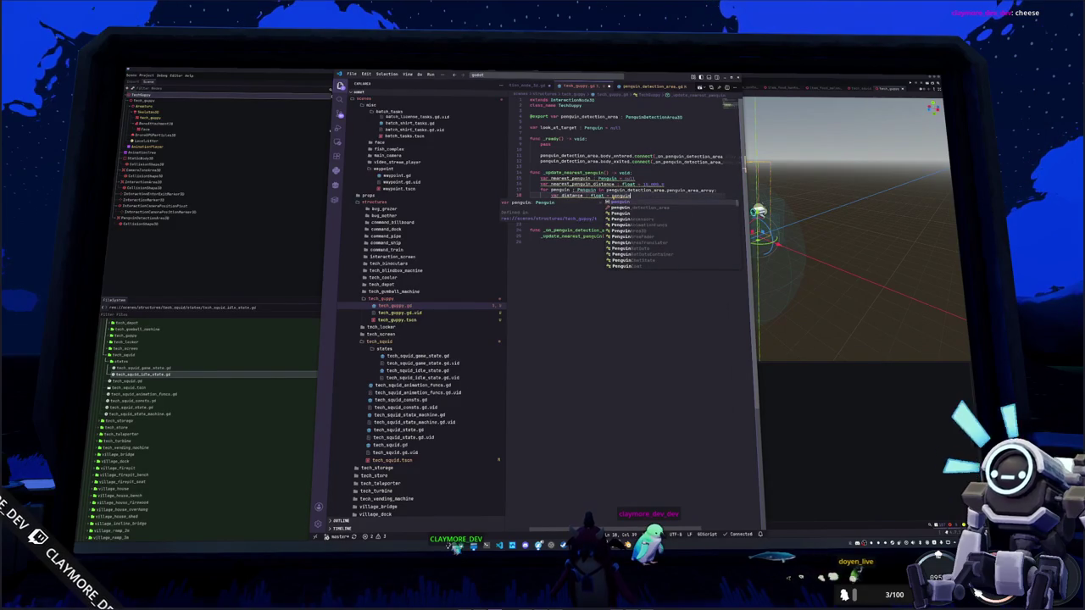
{"action": "type", "text": "in.d"}
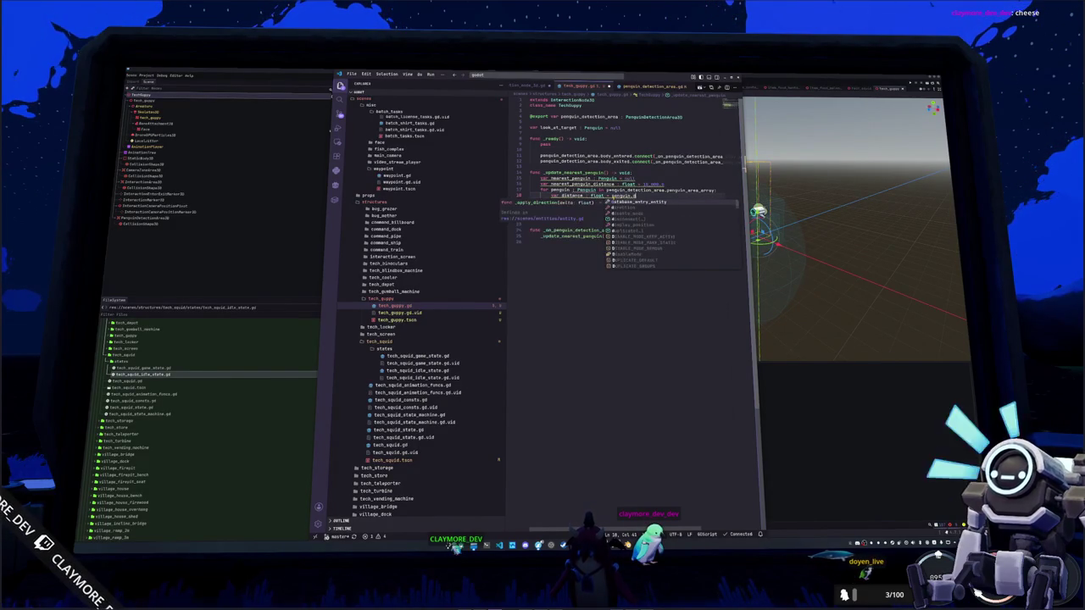
{"action": "key", "text": "BackSpace"}
{"action": "type", "text": "global_"}
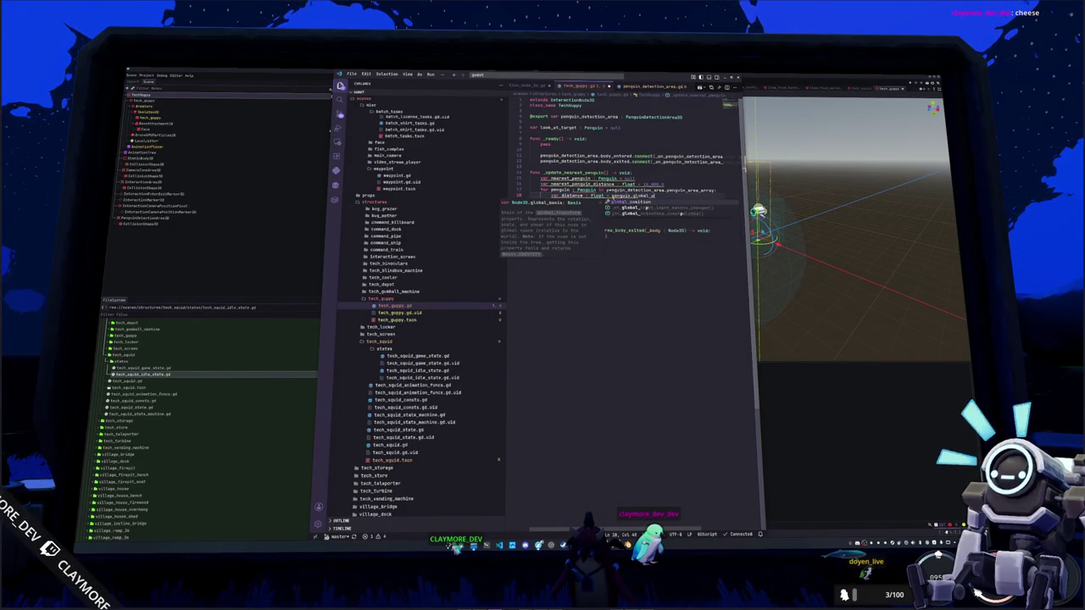
{"action": "key", "text": "Return"}
{"action": "type", "text": ".dis"}
{"action": "key", "text": "Return"}
{"action": "type", "text": "self.global_"}
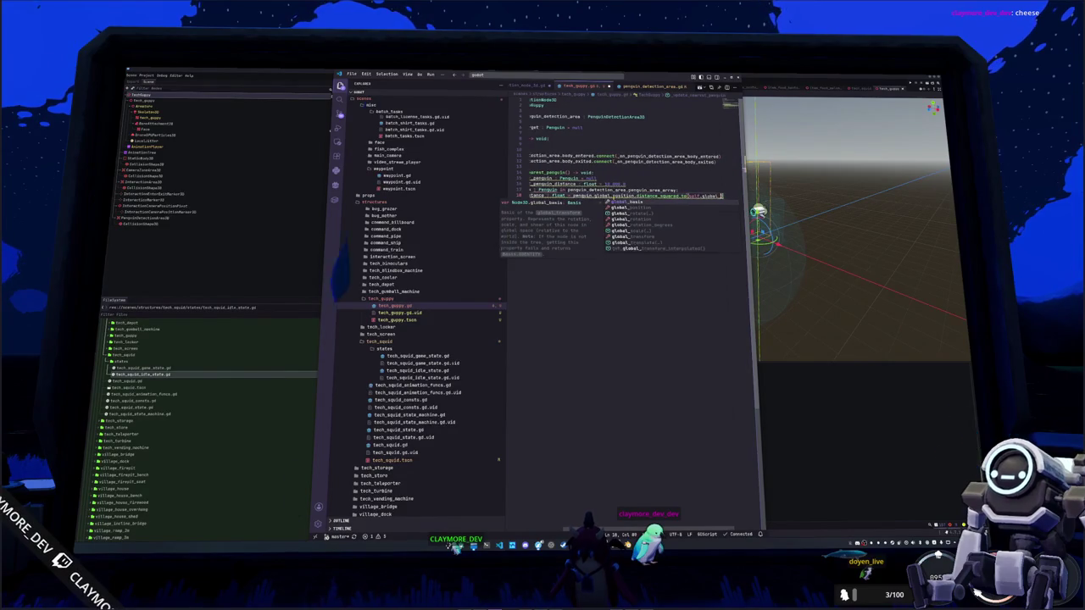
{"action": "type", "text": "p"}
{"action": "key", "text": "Return"}
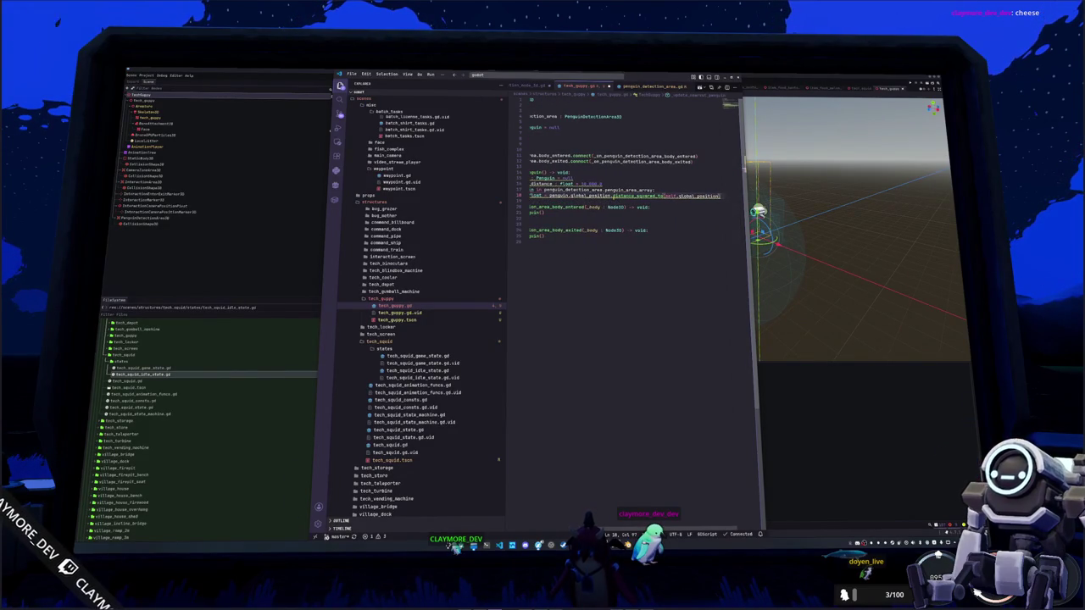
Add 'if distance < nearest_penguin_distance:' that stores nearest_penguin = penguin and nearest_penguin_distance = distance
{"action": "key", "text": "Return"}
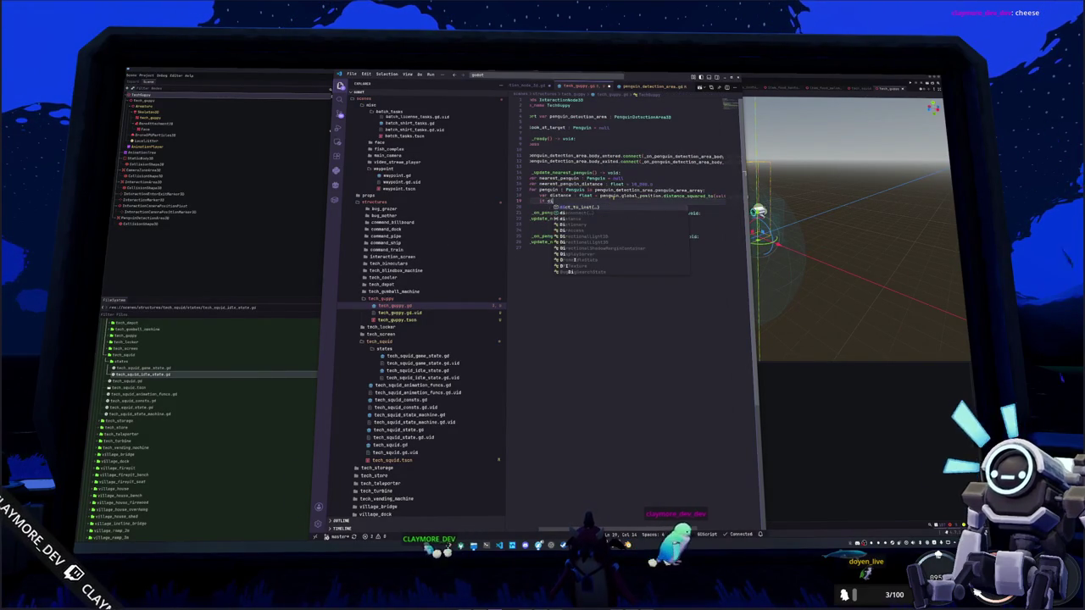
{"action": "type", "text": "if distanc"}
{"action": "key", "text": "BackSpace"}
{"action": "key", "text": "BackSpace"}
{"action": "key", "text": "BackSpace"}
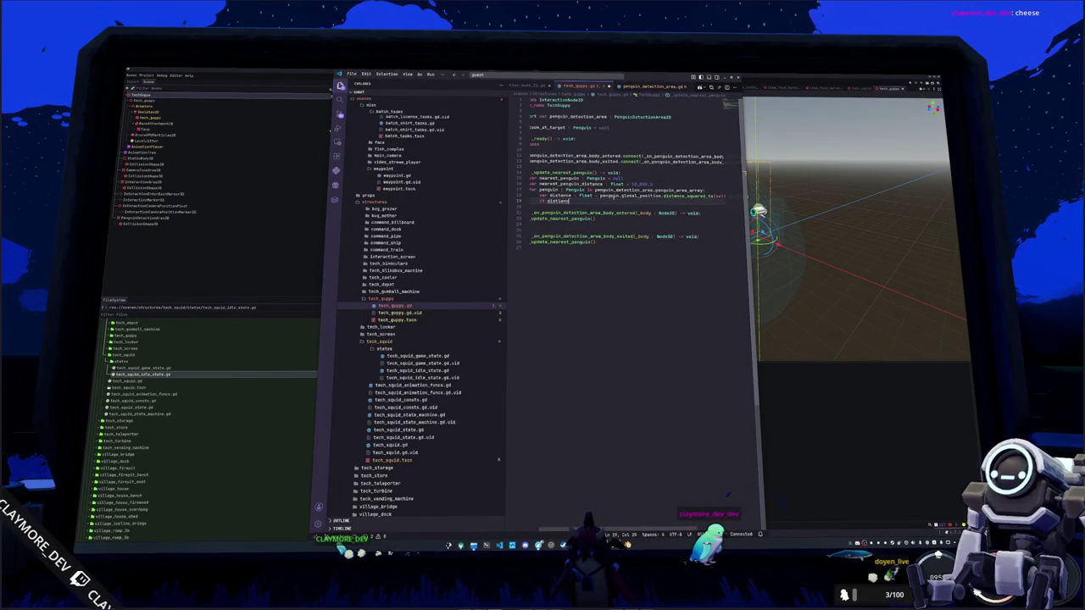
{"action": "type", "text": "tance < n"}
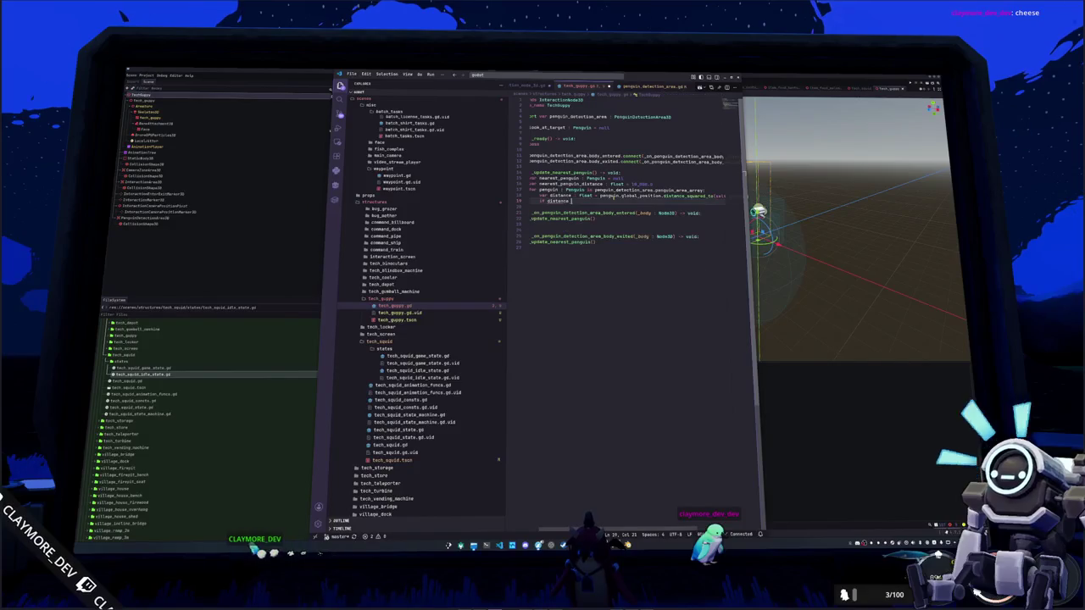
{"action": "type", "text": "ear"}
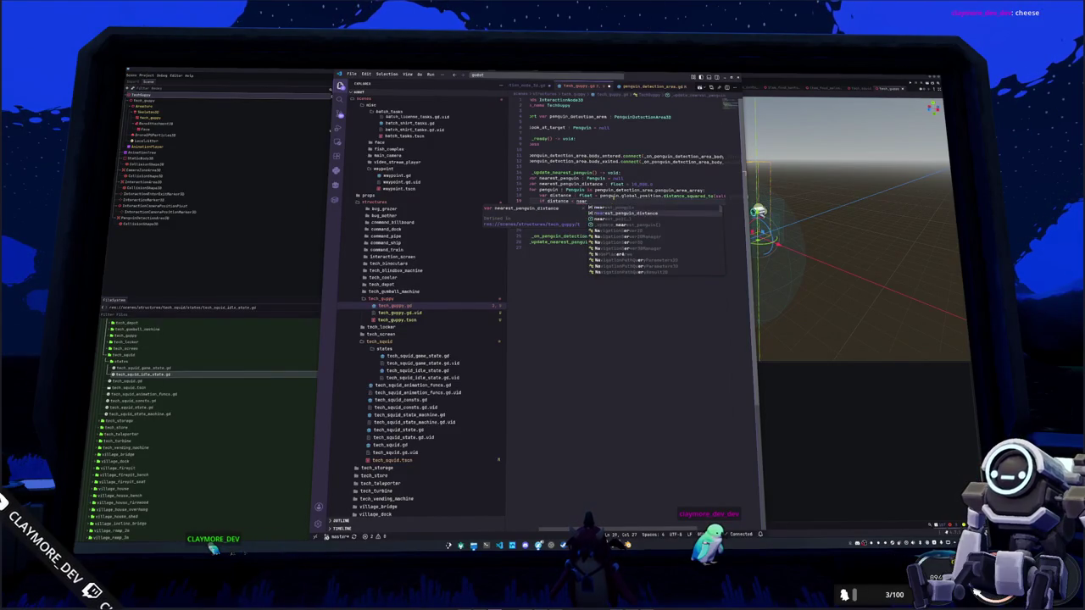
{"action": "key", "text": "Return"}
{"action": "type", "text": ":"}
{"action": "key", "text": "Return"}
{"action": "type", "text": "distance ="}
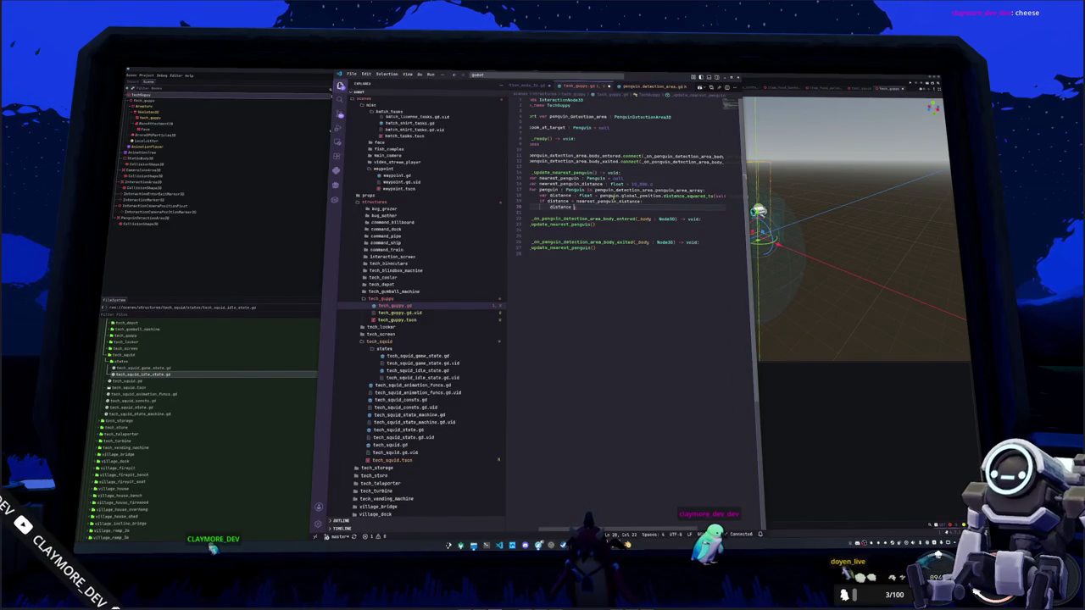
{"action": "type", "text": "nearest_penguin_distance ="}
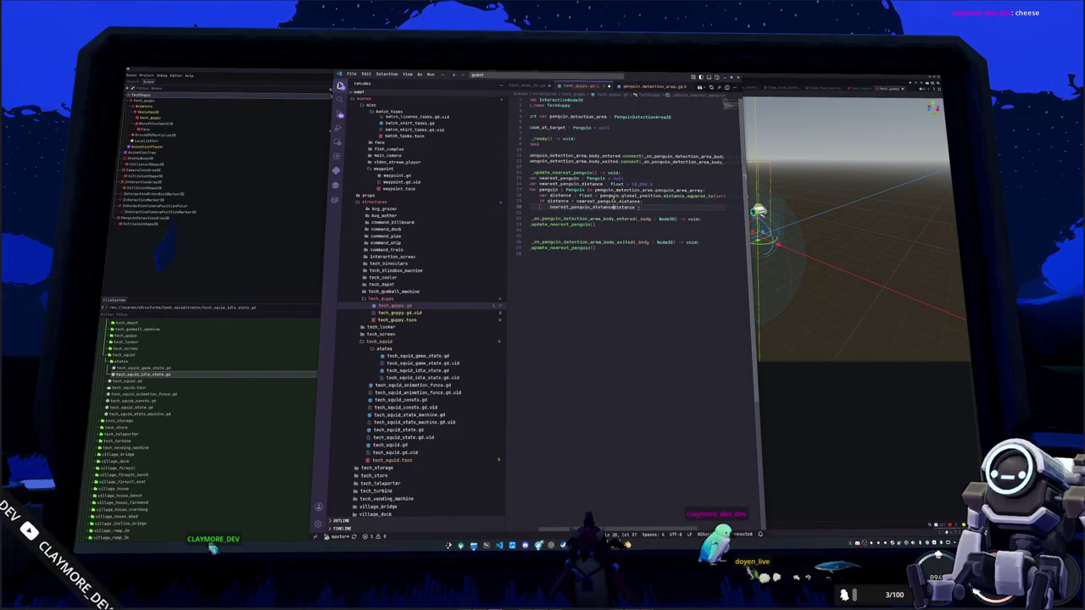
{"action": "key", "text": "ctrl+shift+Right"}
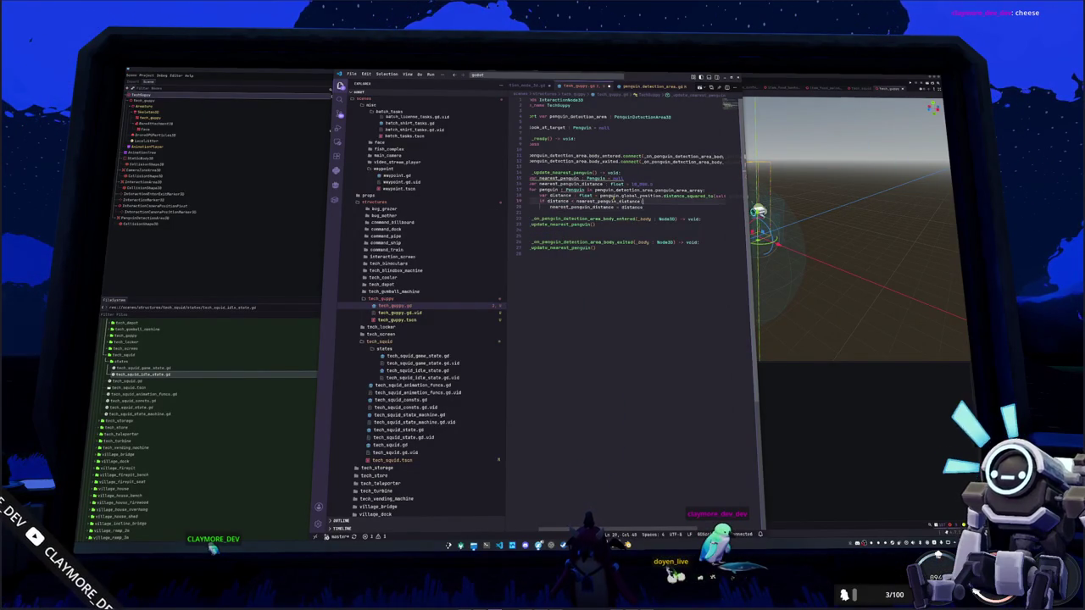
{"action": "key", "text": "Return"}
{"action": "type", "text": "nearest_penguin = "}
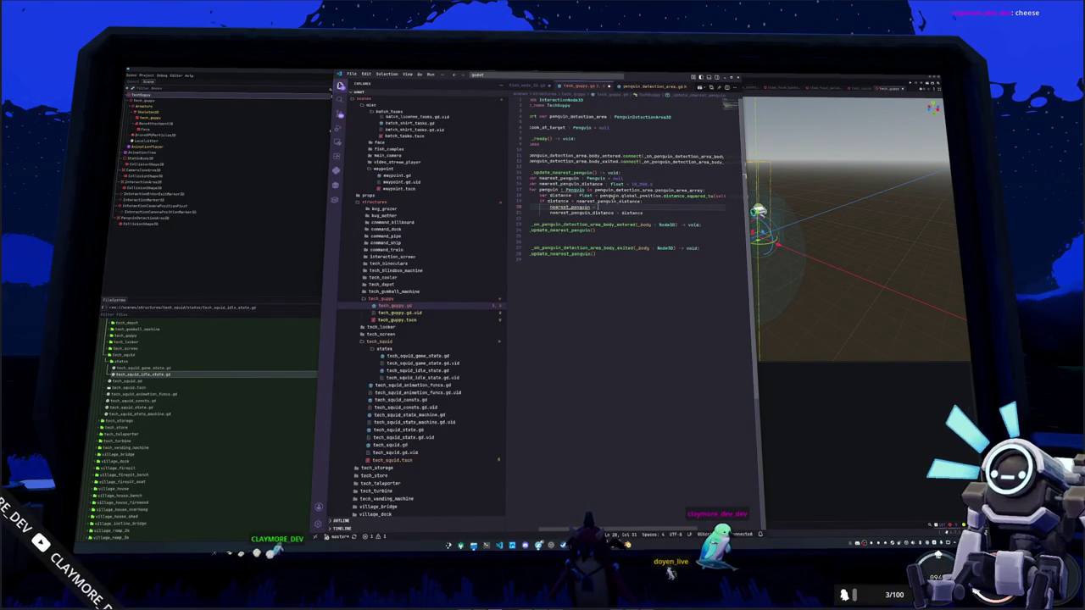
{"action": "type", "text": "penguin"}
{"action": "key", "text": "Down"}
{"action": "key", "text": "Down"}
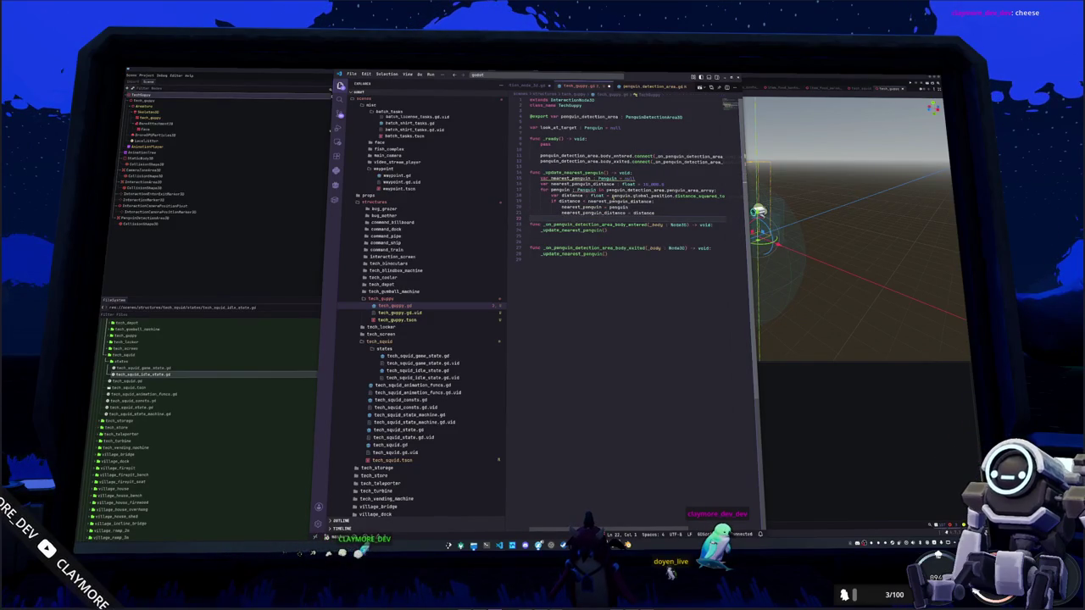
{"action": "key", "text": "Return"}
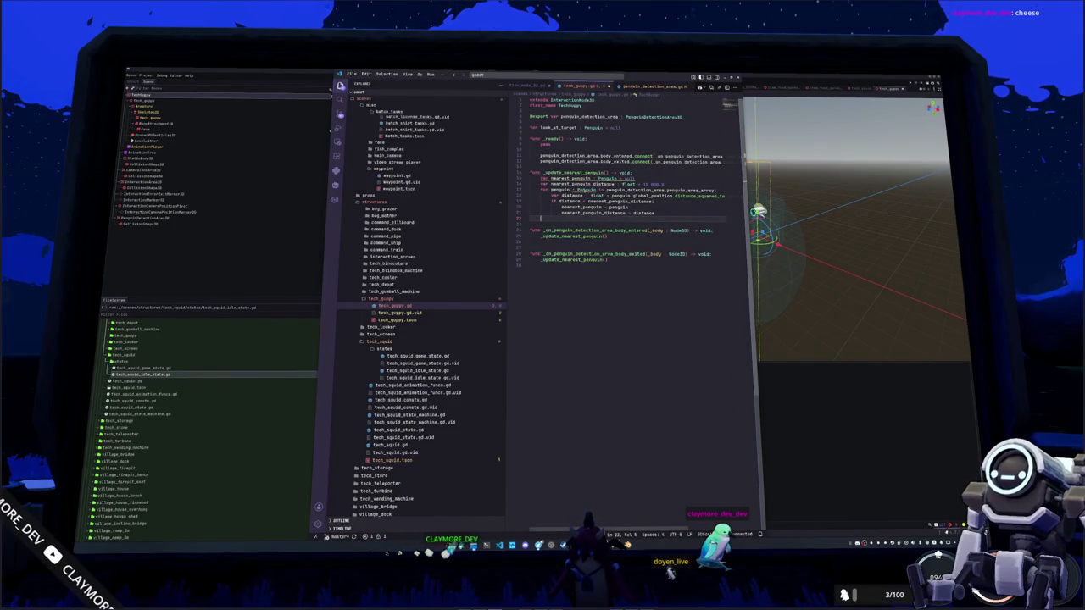
Type the penguin loop variable and look_at_target as PenguinArea3D
{"action": "mouse_move", "coordinate": [585, 191]}
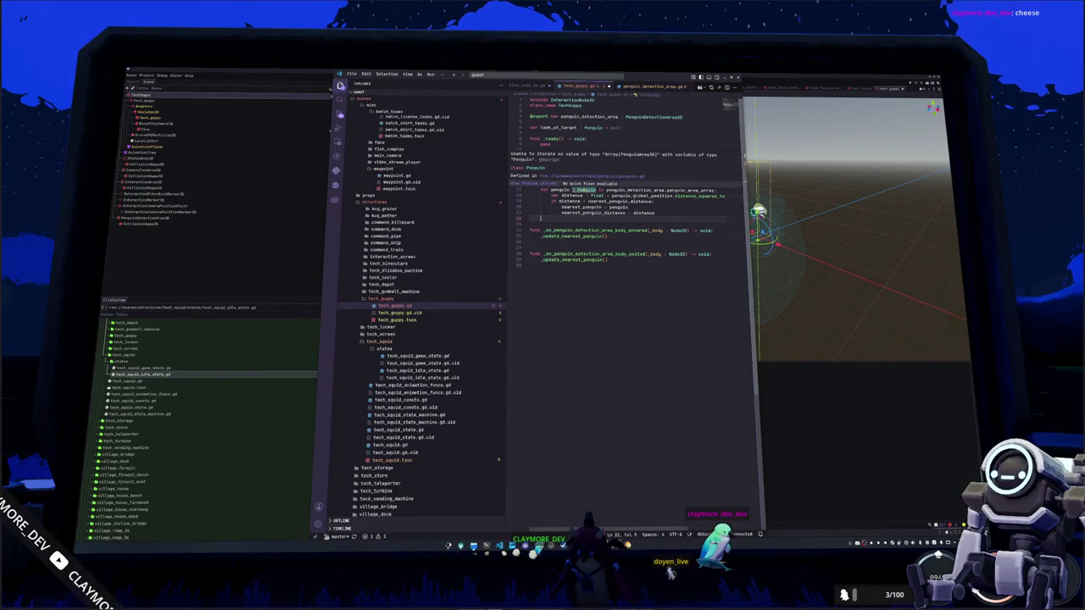
{"action": "double_click", "coordinate": [559, 190]}
{"action": "left_click", "coordinate": [571, 190]}
{"action": "type", "text": ": Penguin"}
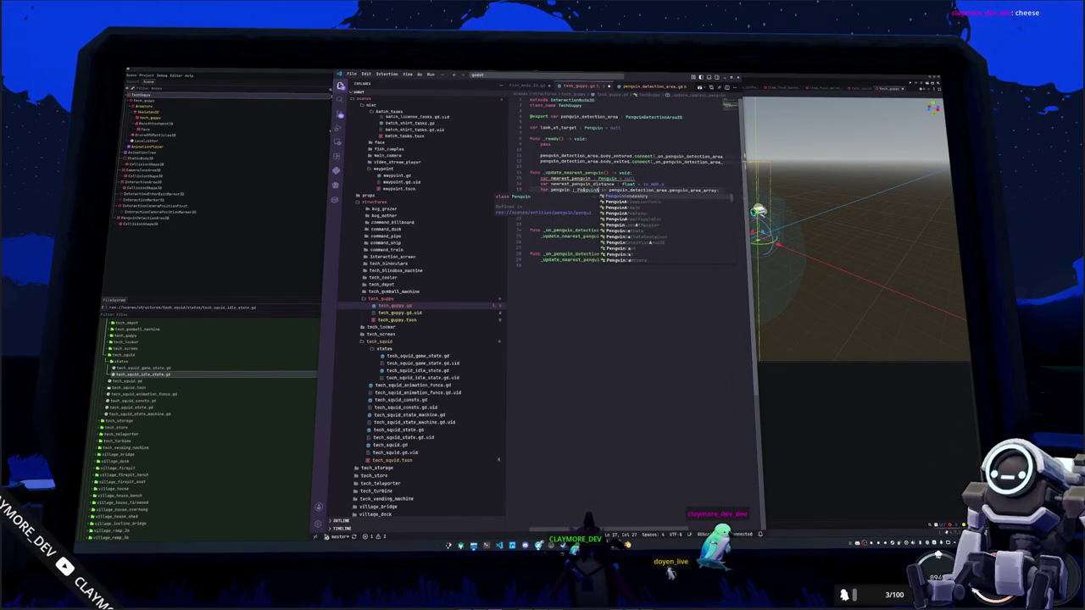
{"action": "key", "text": "Return"}
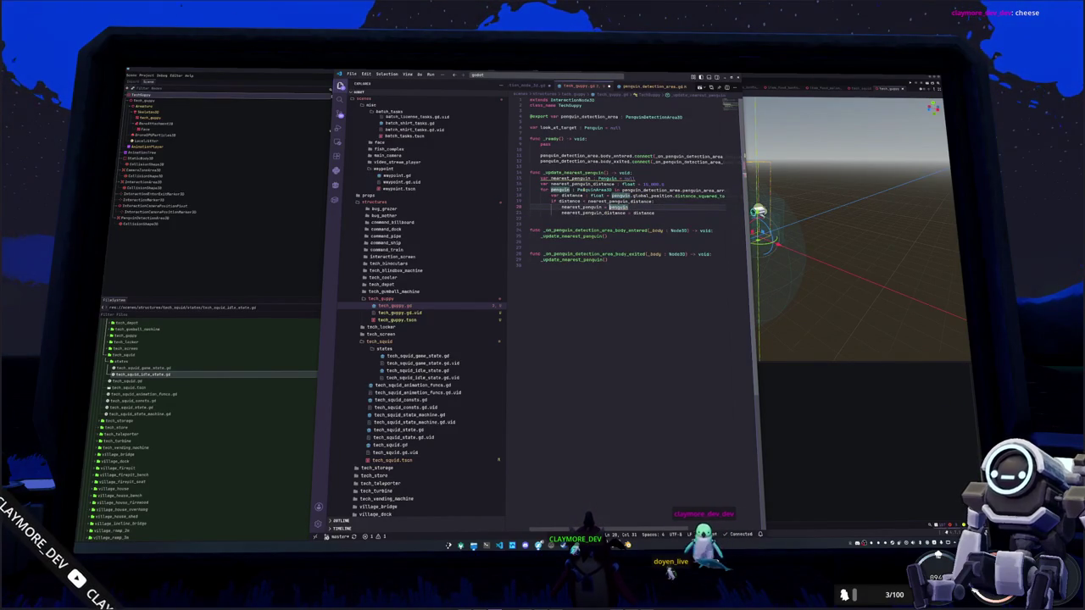
{"action": "left_click", "coordinate": [594, 190]}
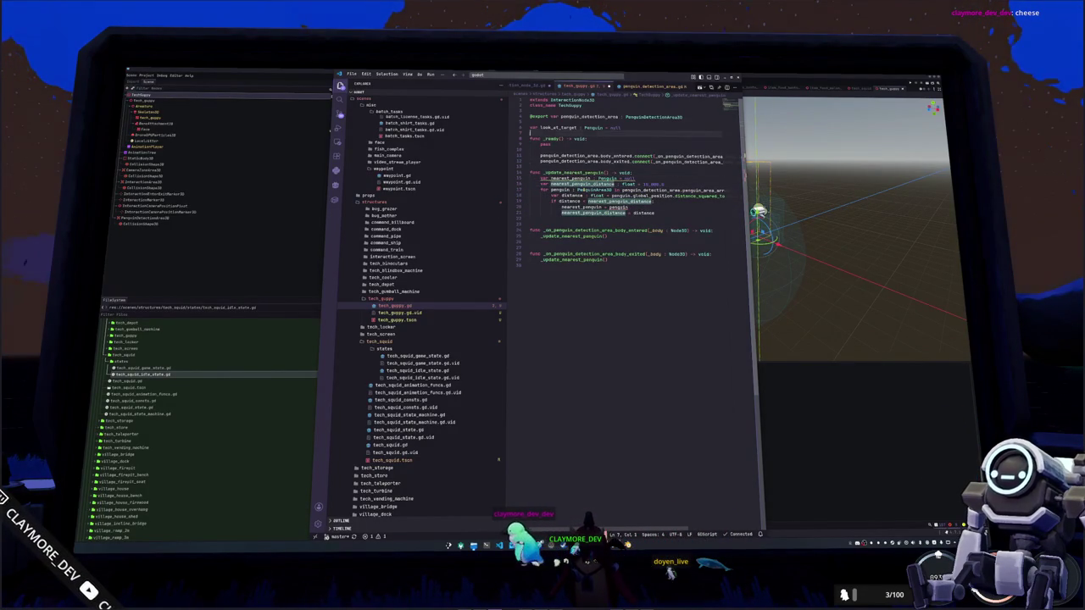
{"action": "left_click", "coordinate": [584, 127]}
{"action": "type", "text": "Area3D"}
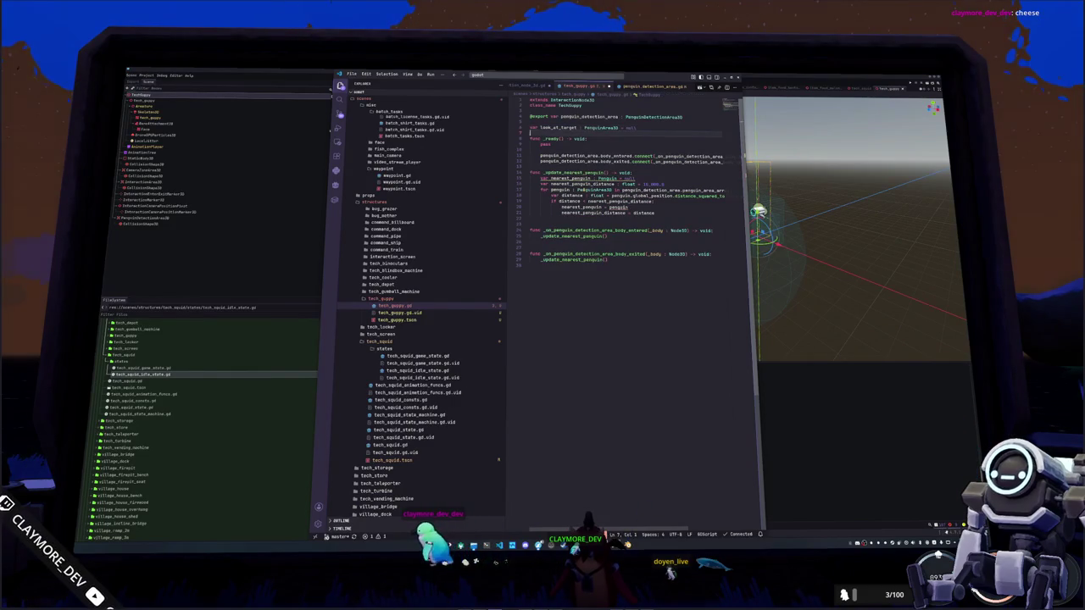
End _update_nearest_penguin with look_at_target = nearest_penguin and add blank lines below the function
{"action": "left_click", "coordinate": [625, 213]}
{"action": "left_click", "coordinate": [619, 207]}
{"action": "left_click", "coordinate": [621, 184]}
{"action": "left_click", "coordinate": [631, 201]}
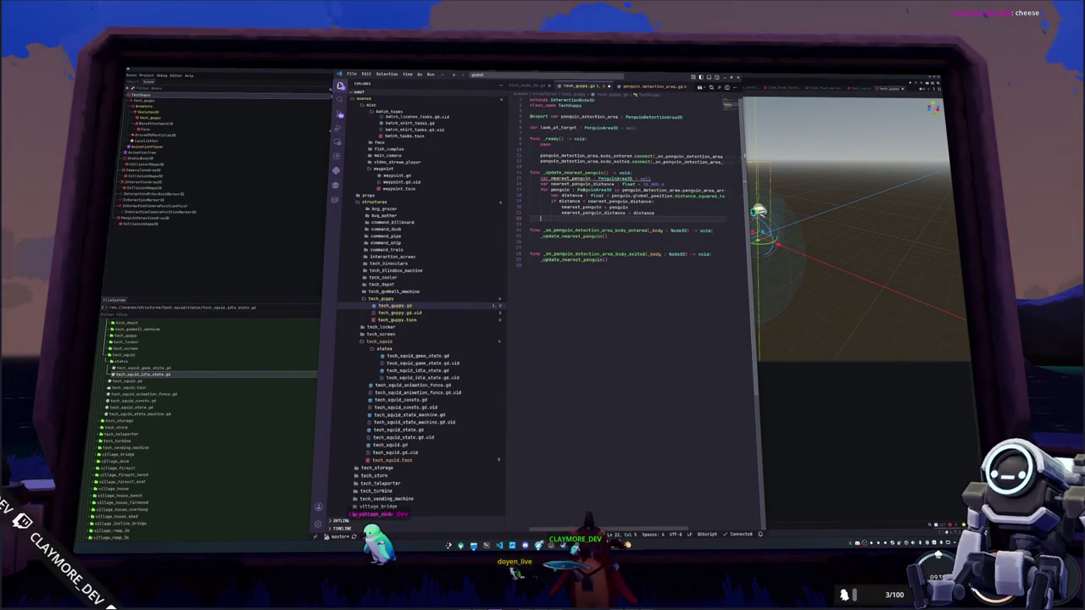
{"action": "type", "text": "nearest_penguin ="}
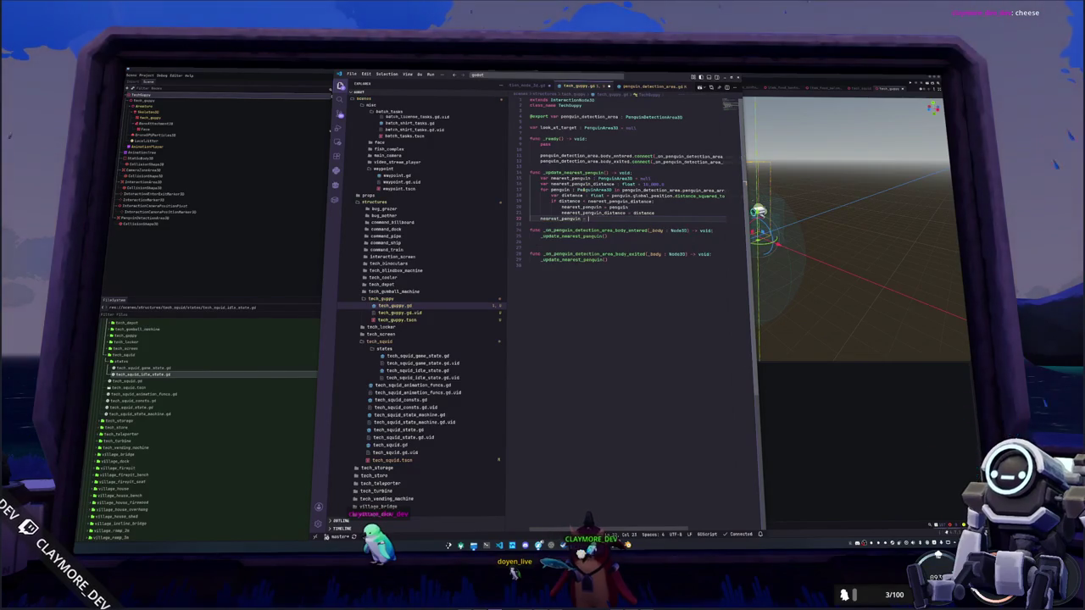
{"action": "key", "text": "ctrl+BackSpace"}
{"action": "type", "text": "look_a"}
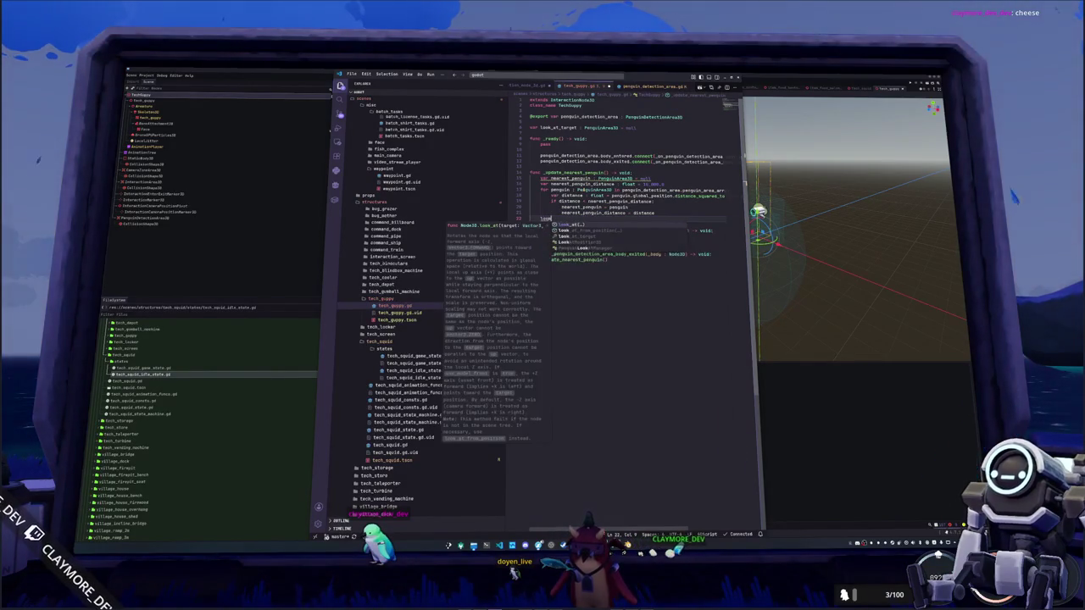
{"action": "type", "text": "t_target = near"}
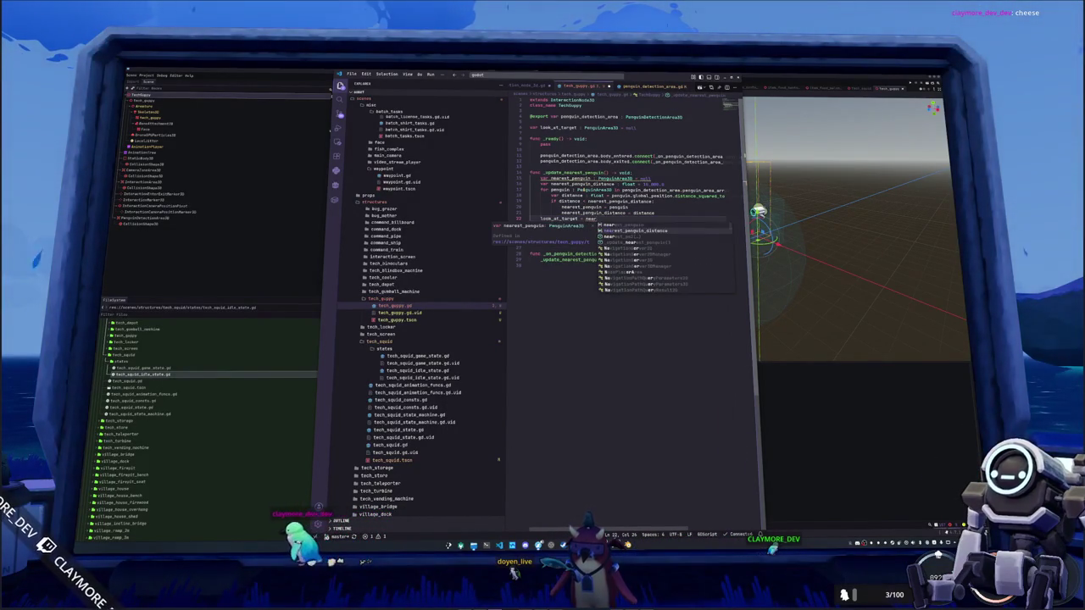
{"action": "key", "text": "Return"}
{"action": "key", "text": "Down"}
{"action": "key", "text": "Return"}
{"action": "key", "text": "Down"}
{"action": "key", "text": "Down"}
{"action": "key", "text": "Down"}
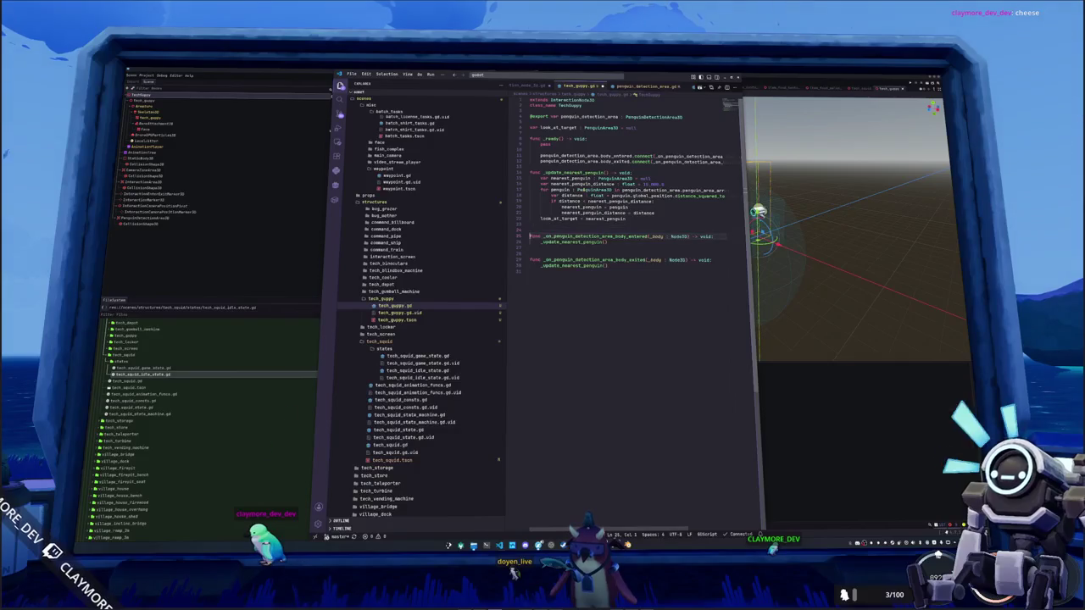
{"action": "key", "text": "Return"}
{"action": "key", "text": "Return"}
Add _physics_process(delta: float) -> void with 'if not is_instance_valid(look_at_target):' and begin self.rotation = self.rotation.lerp
{"action": "type", "text": "func _phy"}
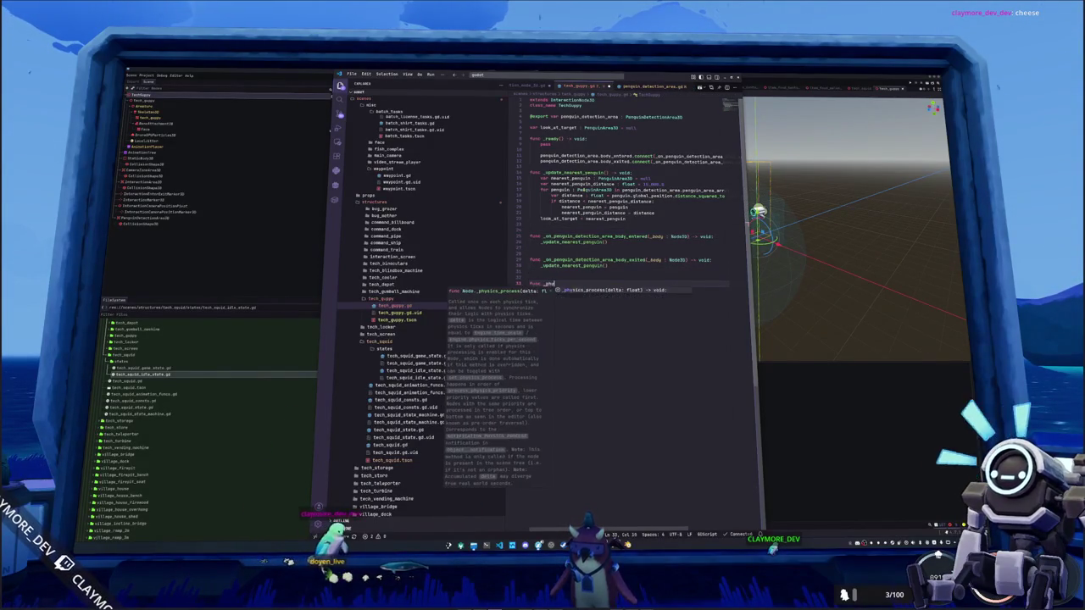
{"action": "key", "text": "Return"}
{"action": "key", "text": "Return"}
{"action": "type", "text": "if not is_in"}
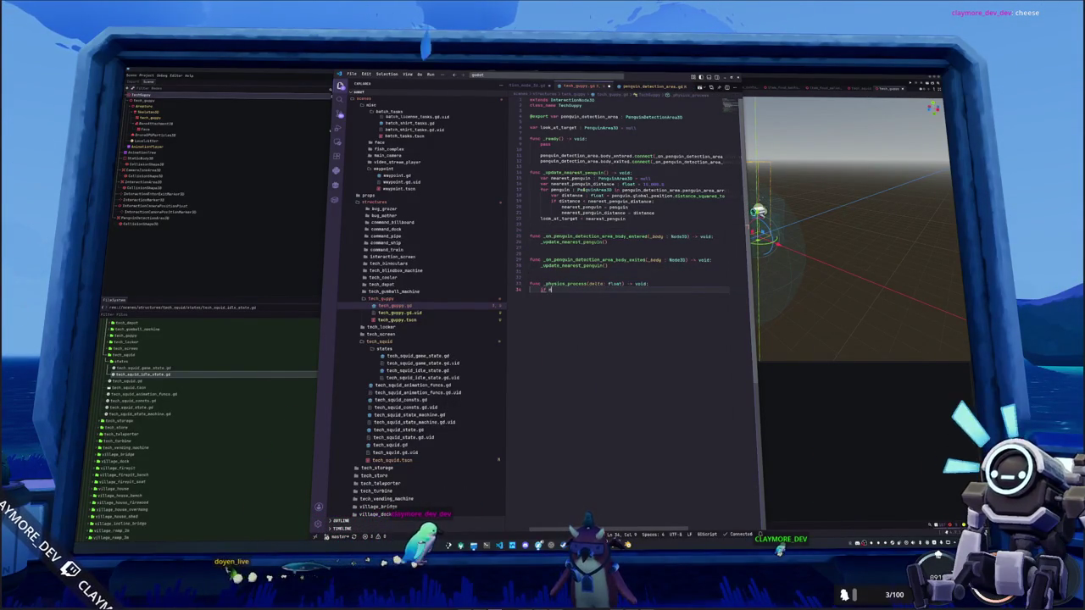
{"action": "type", "text": "stance_valid("}
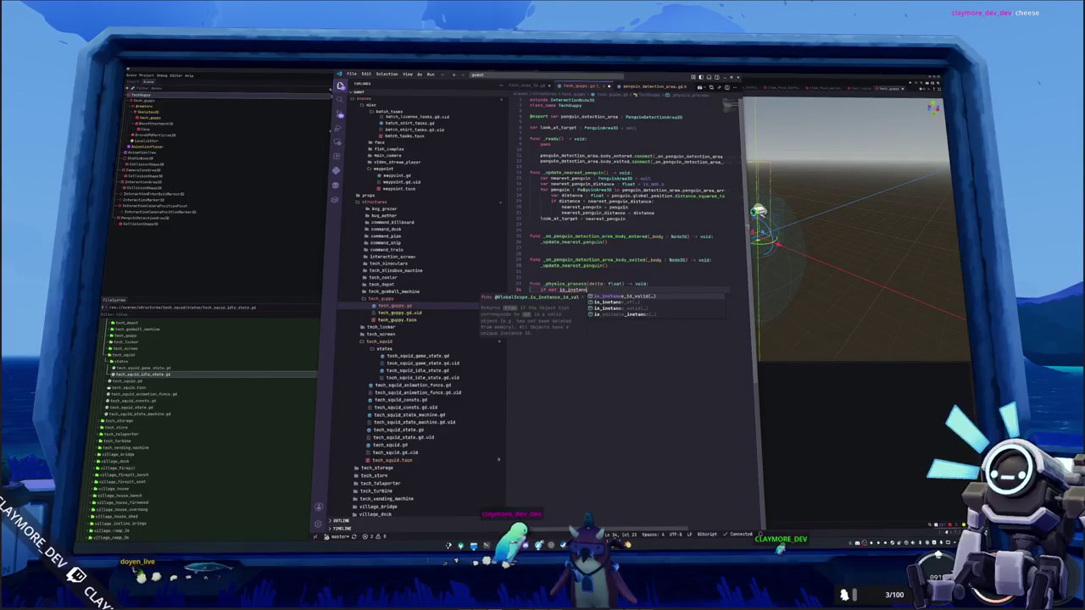
{"action": "key", "text": "Escape"}
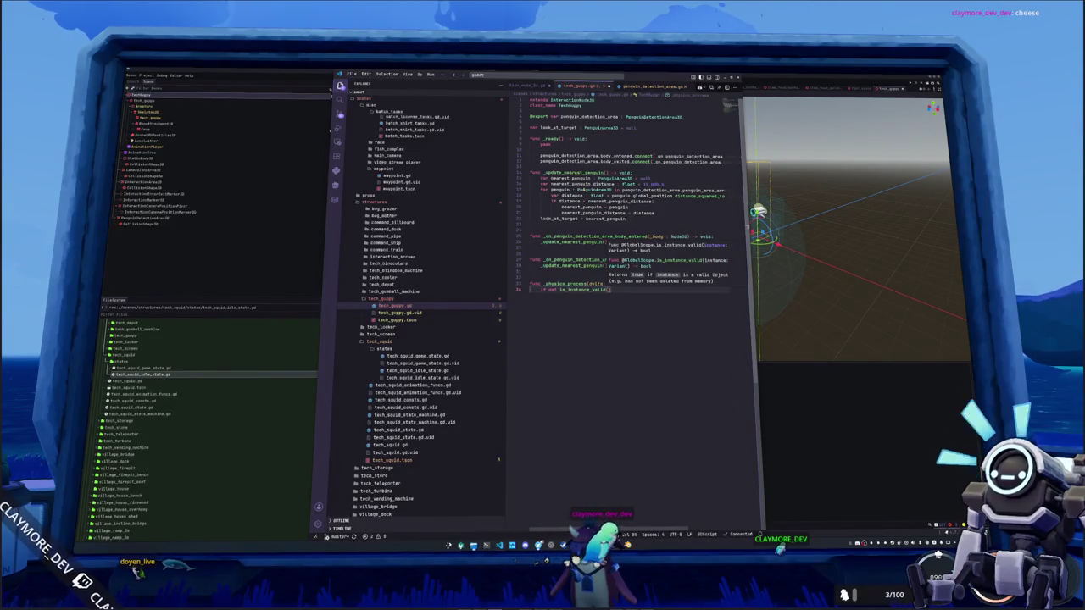
{"action": "type", "text": "look_at_target"}
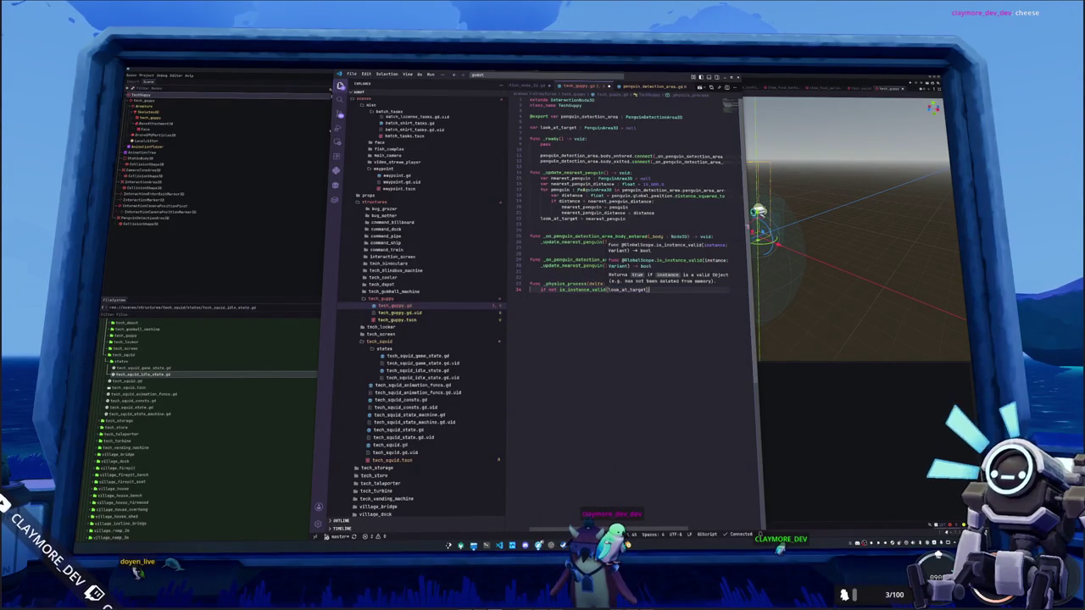
{"action": "type", "text": ":self.rotation"}
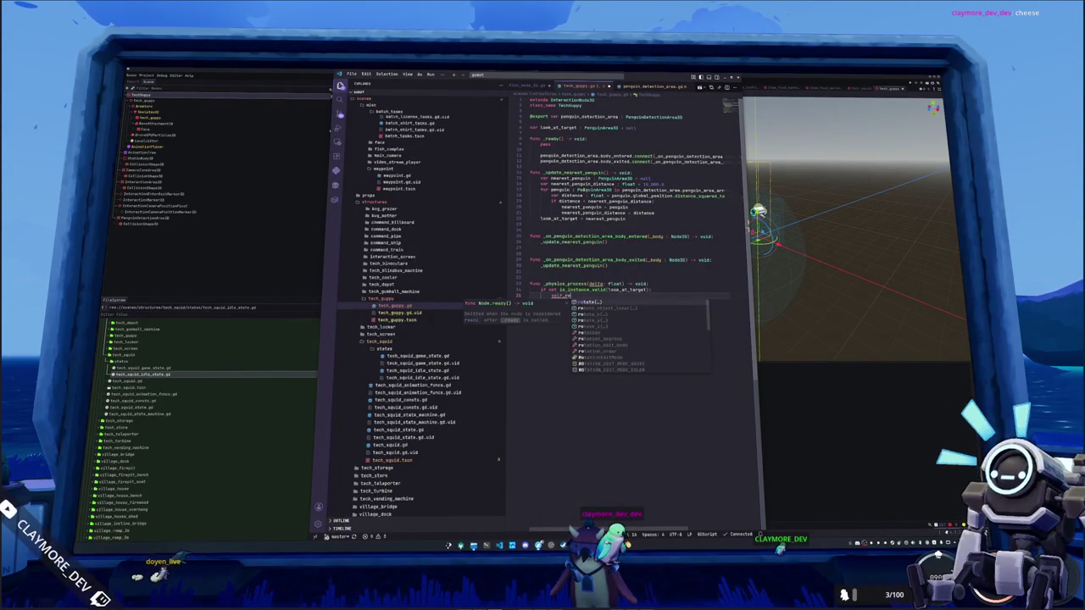
{"action": "type", "text": " =self.rotation.lerp"}
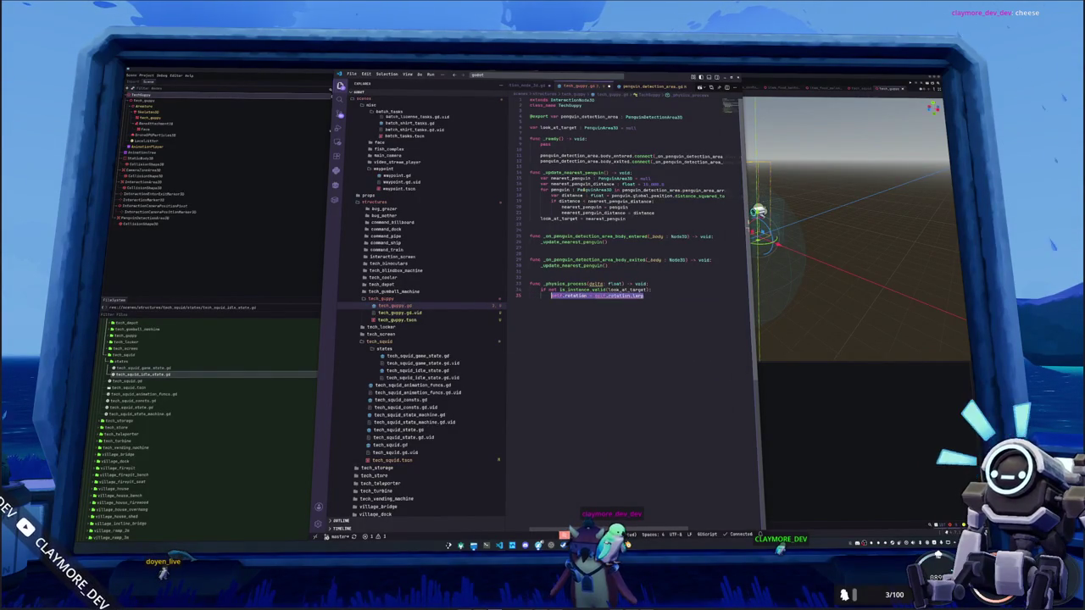
Define _lerp_rotation(new_rotation: Vector3, delta: float) and call _lerp_rotation(Vector3.ZERO, delta) inside the validity check
{"action": "key", "text": "Return"}
{"action": "type", "text": "func _u"}
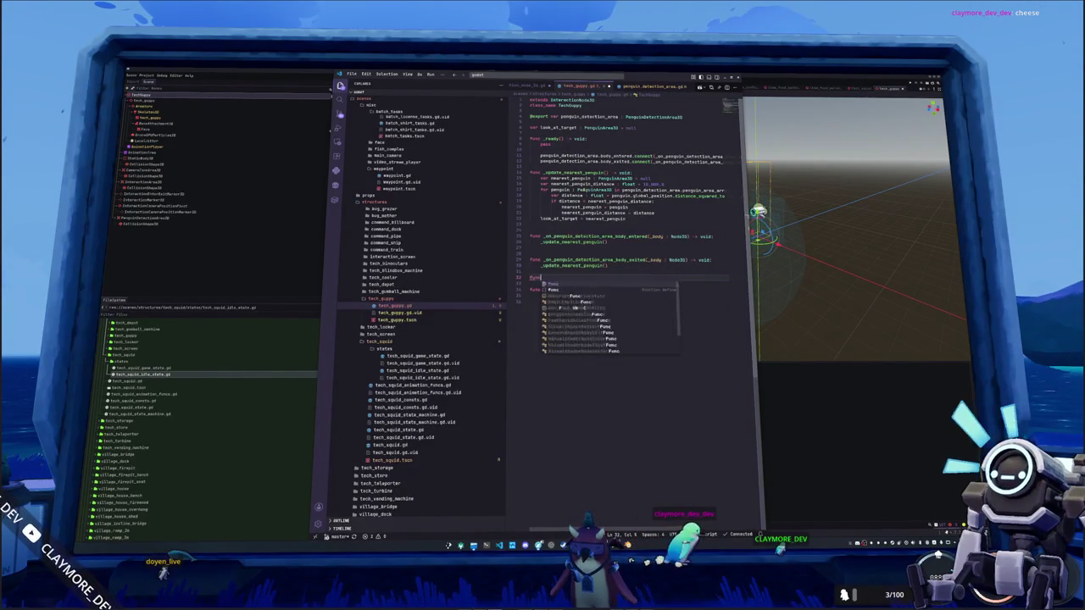
{"action": "type", "text": "rp_rota"}
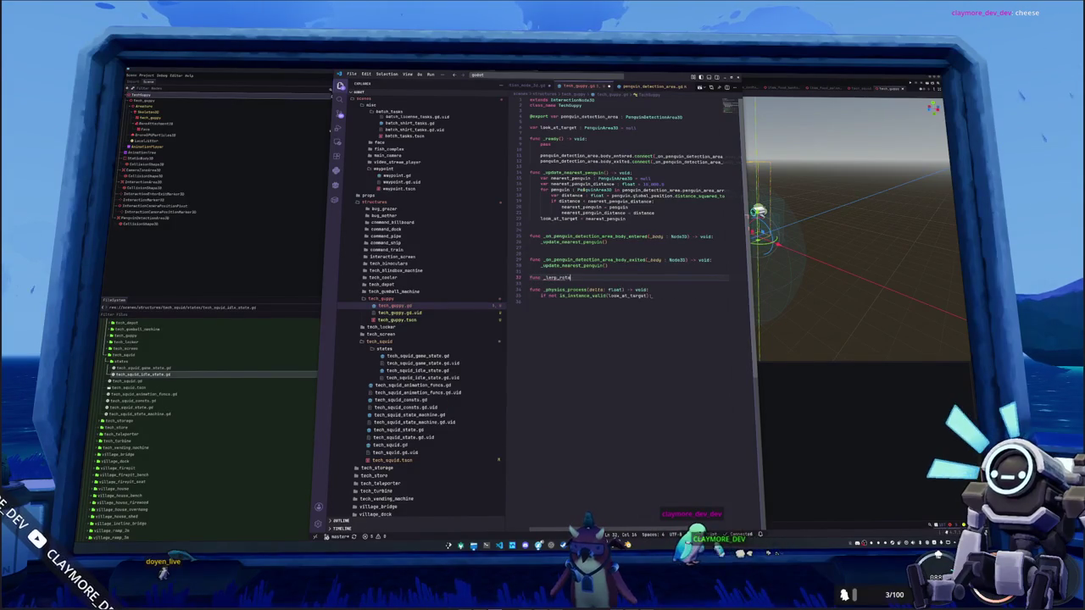
{"action": "type", "text": "tion(new_ro"}
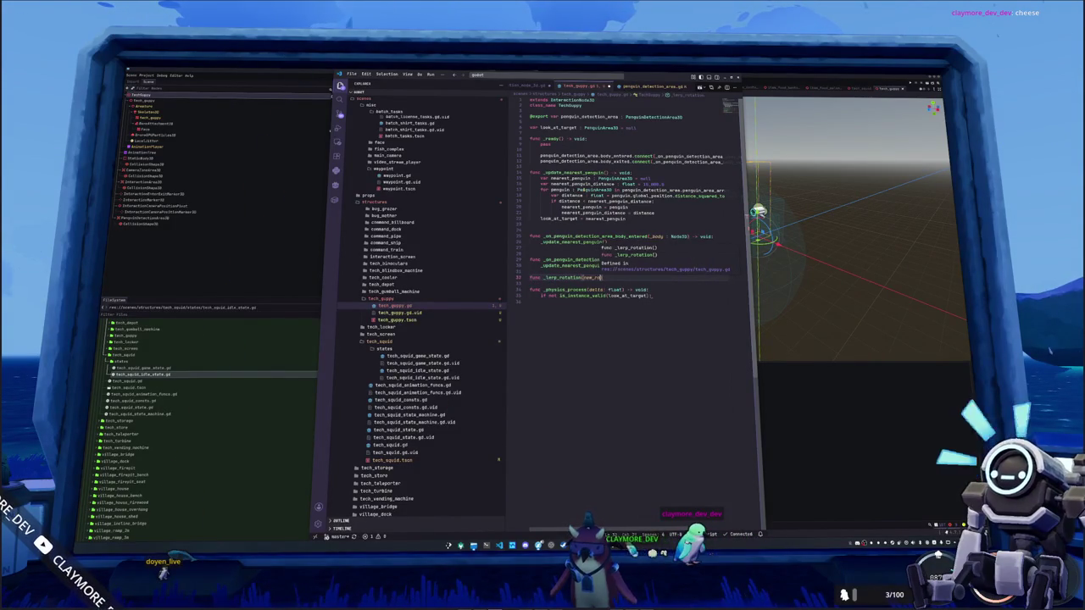
{"action": "type", "text": ": Vec"}
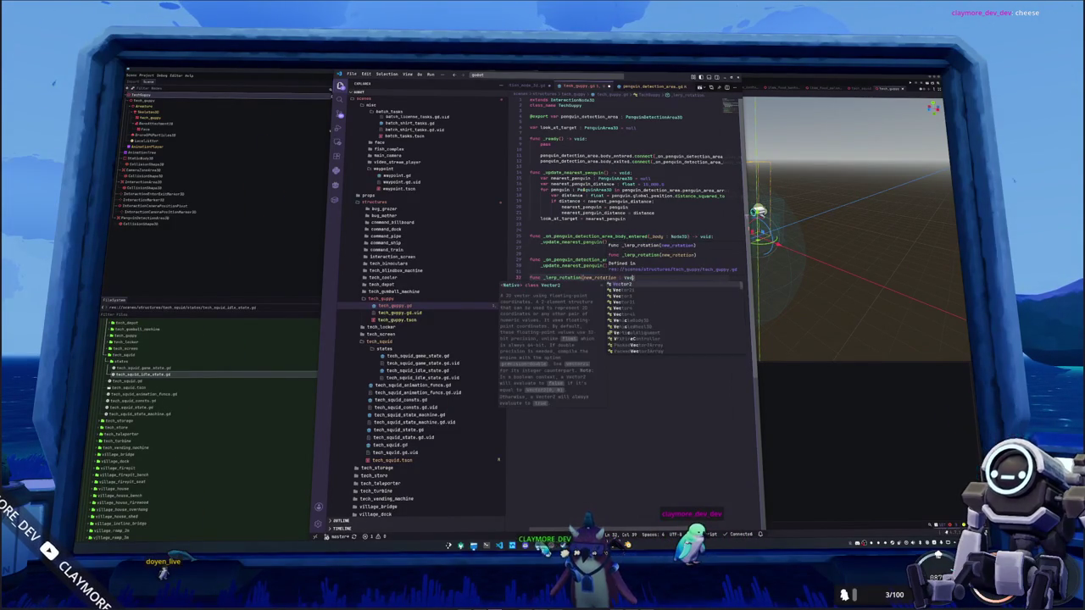
{"action": "type", "text": "3, delt"}
{"action": "type", "text": ": float"}
{"action": "left_click", "coordinate": [651, 295]}
{"action": "key", "text": "Return"}
{"action": "type", "text": "_lerp"}
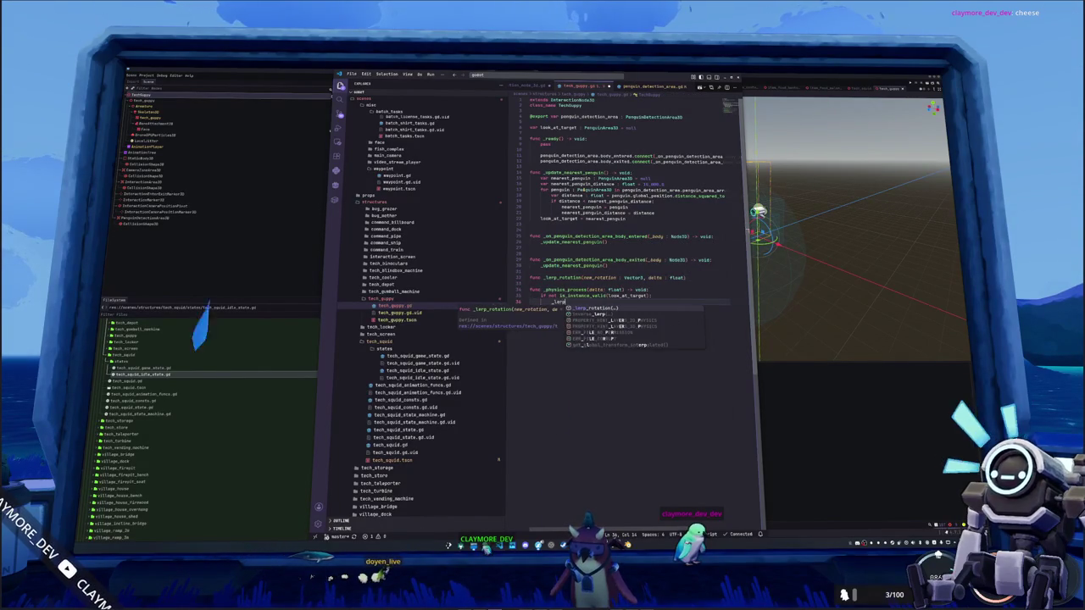
{"action": "key", "text": "Return"}
{"action": "type", "text": "Vector3.ZE"}
{"action": "key", "text": "Return"}
{"action": "type", "text": ","}
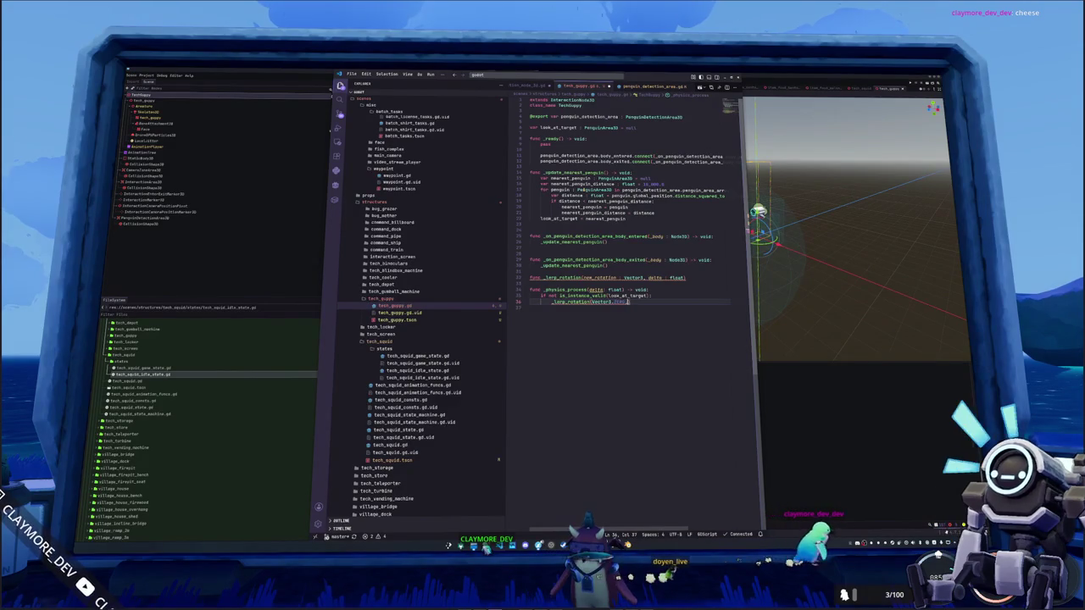
{"action": "type", "text": " delta"}
Start the _lerp_rotation body and add an exported rotation_target Node3D variable near the top
{"action": "left_click", "coordinate": [687, 277]}
{"action": "key", "text": "Return"}
{"action": "type", "text": "self.ro"}
{"action": "key", "text": "BackSpace"}
{"action": "key", "text": "BackSpace"}
{"action": "key", "text": "BackSpace"}
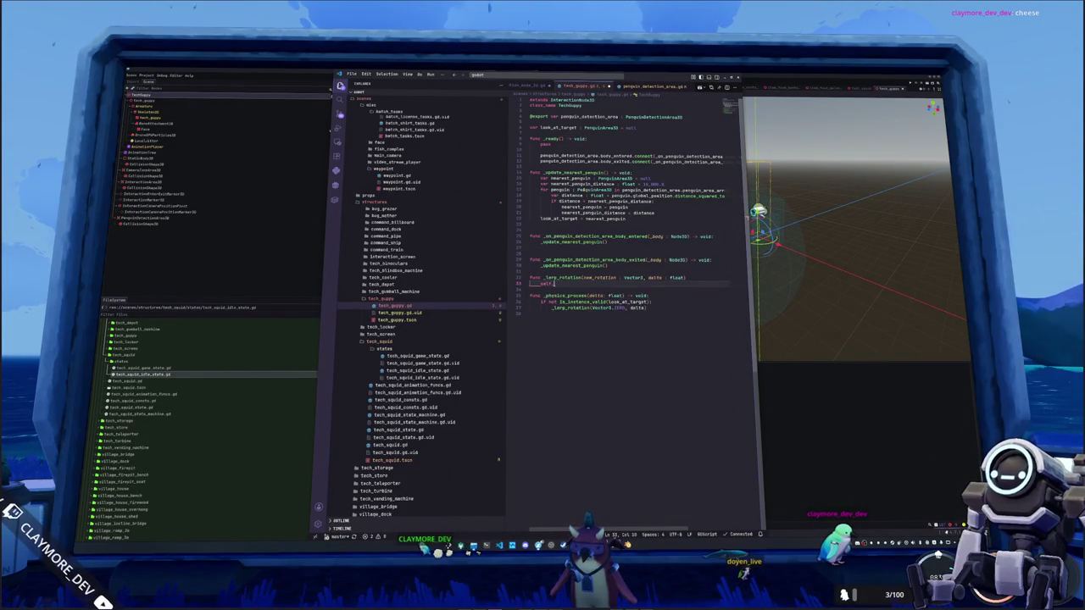
{"action": "left_click", "coordinate": [530, 121]}
{"action": "key", "text": "Return"}
{"action": "key", "text": "Return"}
{"action": "type", "text": "export var rotation_target : "}
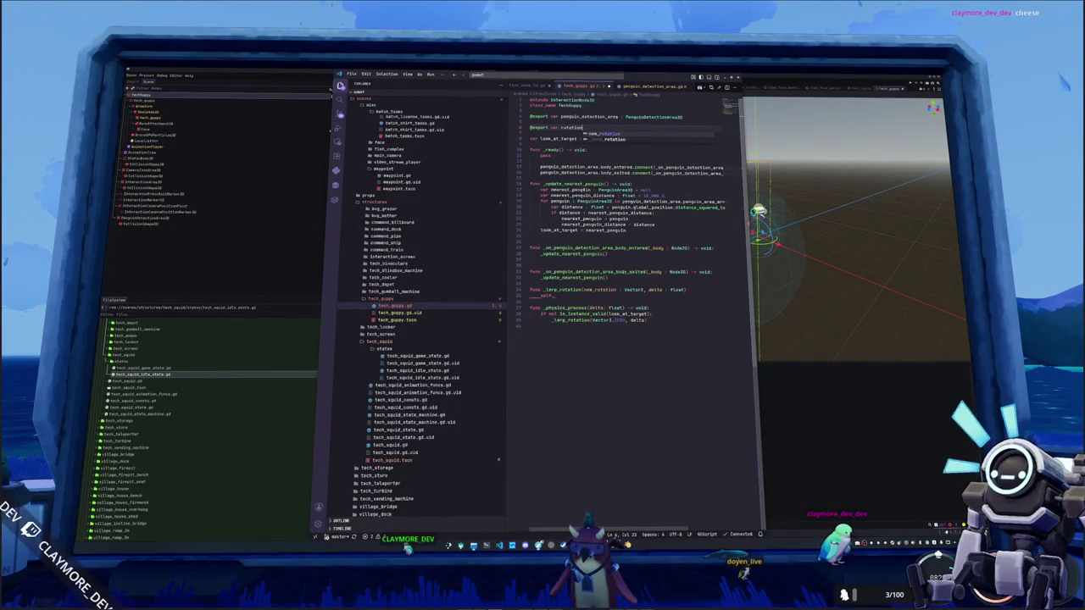
{"action": "type", "text": "Node3D"}
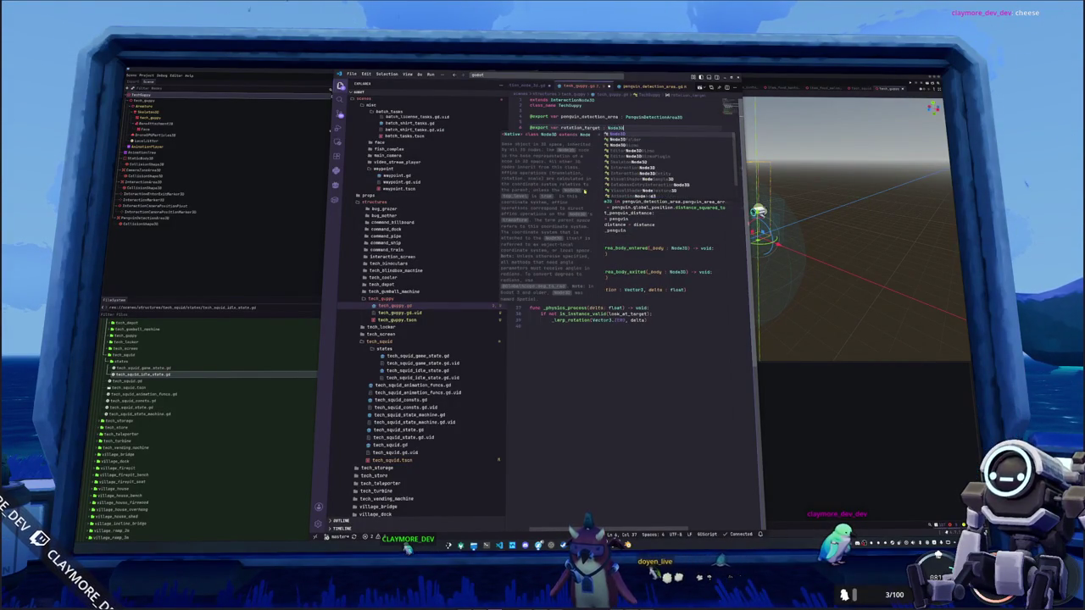
Type rotation_target as Node3D and reference self.rotation_target in the _lerp_rotation body
{"action": "key", "text": "Return"}
{"action": "key", "text": "Down"}
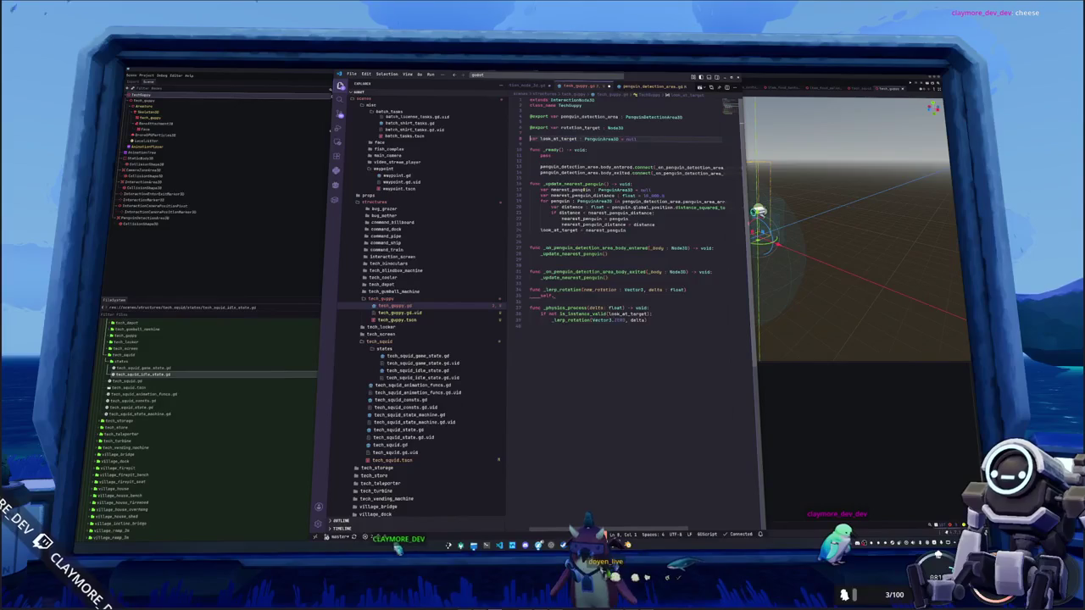
{"action": "left_click", "coordinate": [557, 295]}
{"action": "type", "text": ".rotatio"}
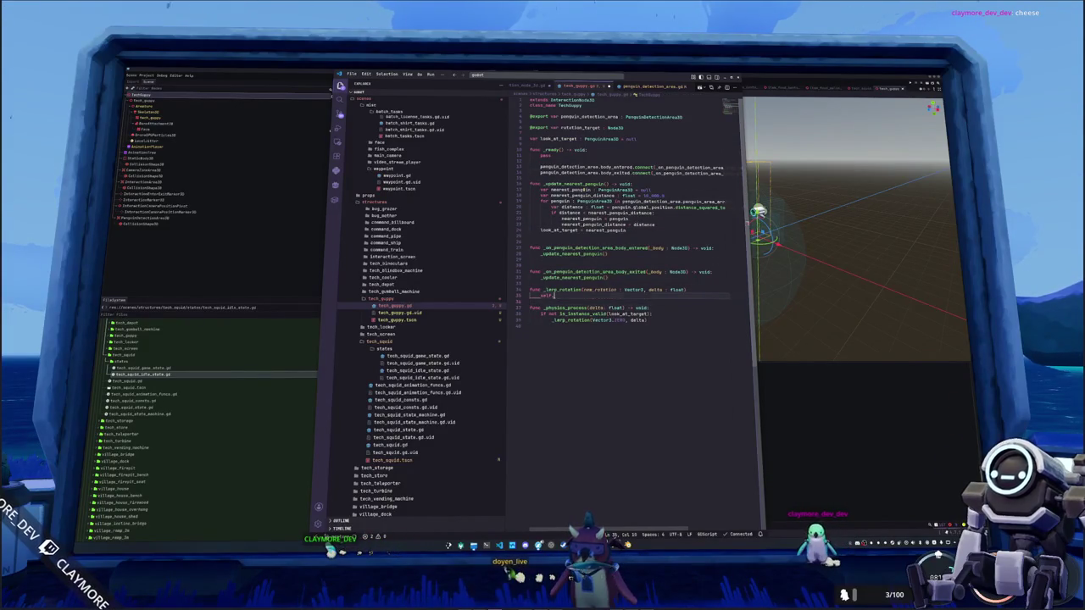
{"action": "key", "text": "Return"}
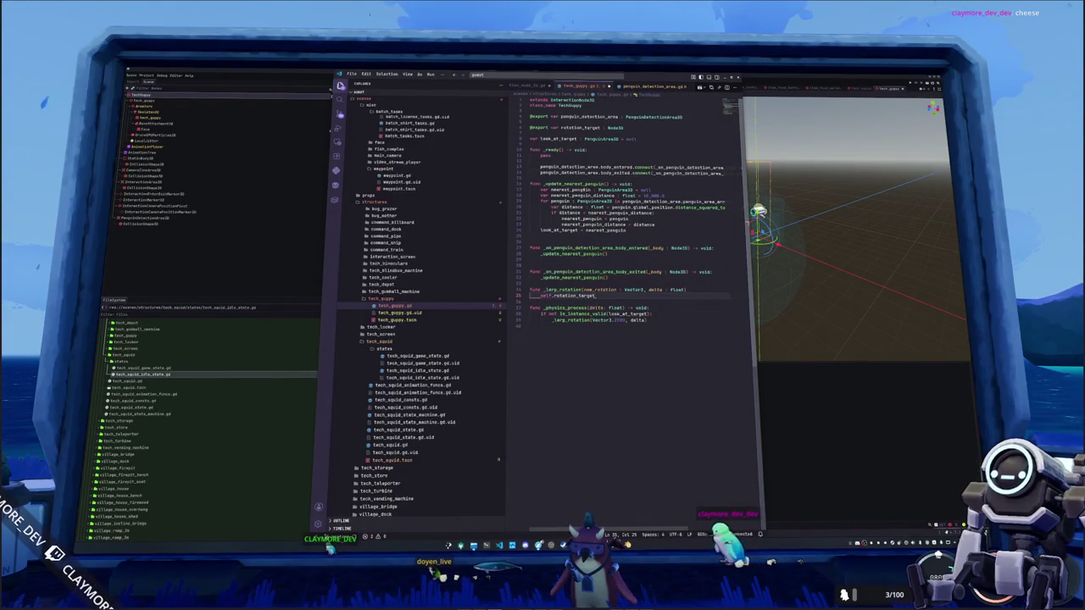
Rename rotation_target to armature_root at both places and extend the body line to armature_root.rotation
{"action": "left_click", "coordinate": [530, 283]}
{"action": "left_click", "coordinate": [595, 289]}
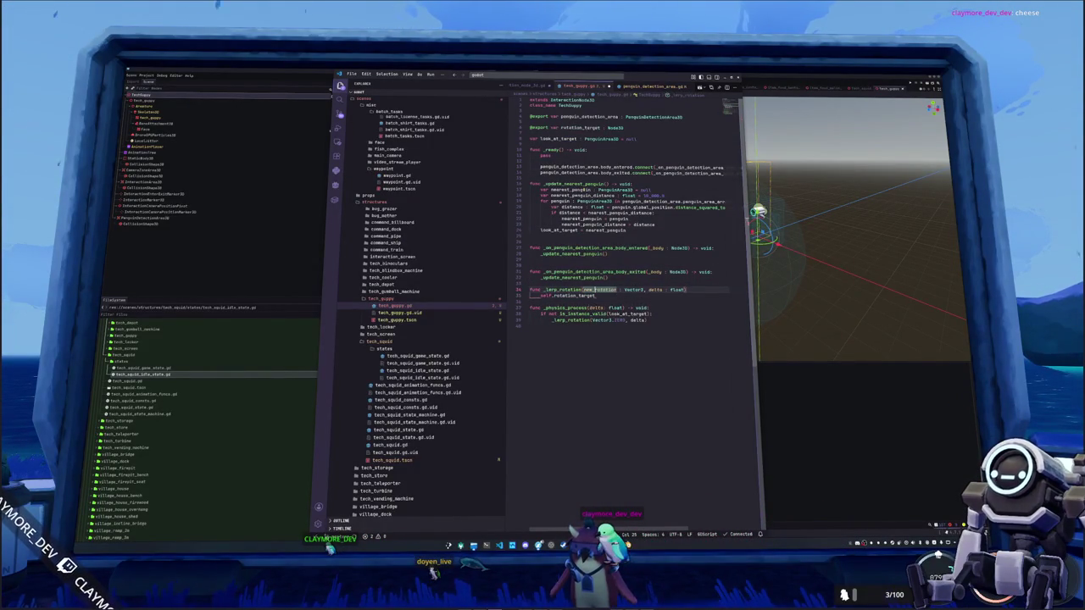
{"action": "left_click", "coordinate": [594, 295]}
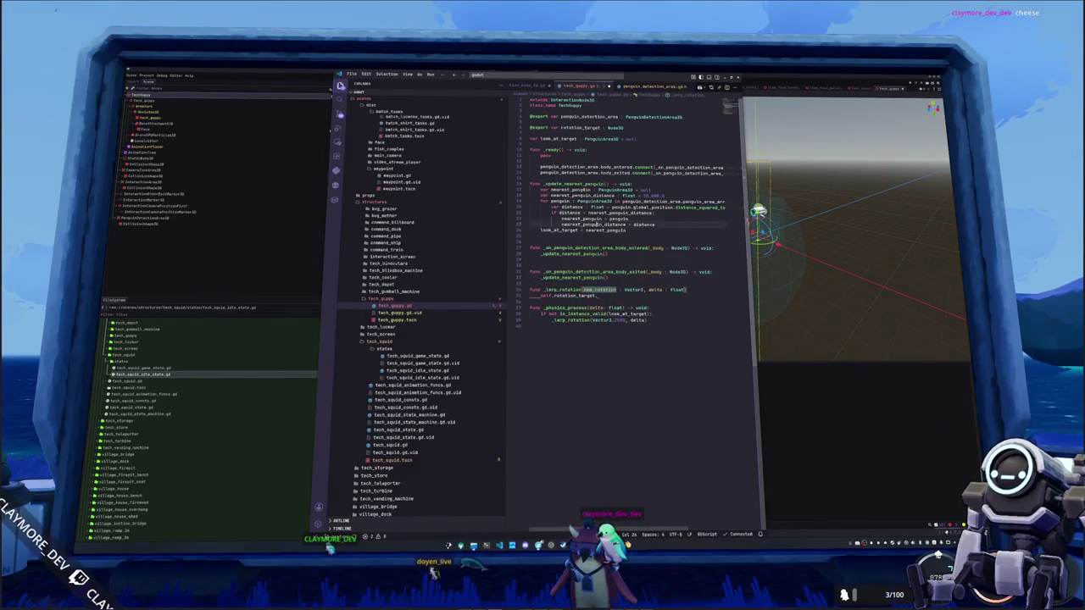
{"action": "left_click", "coordinate": [599, 127]}
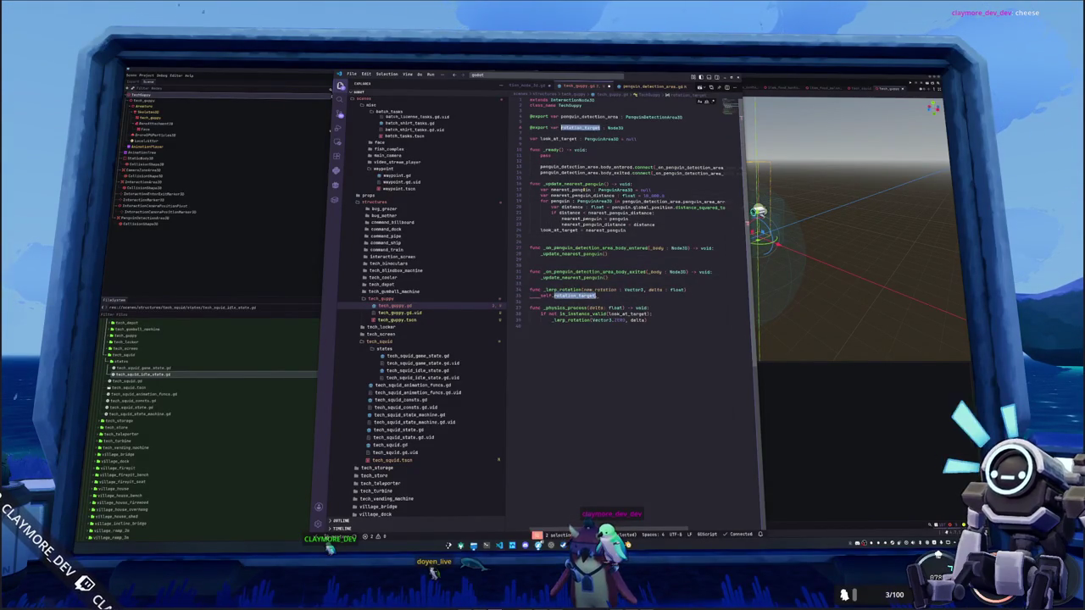
{"action": "type", "text": "armature_root"}
{"action": "left_click", "coordinate": [532, 132]}
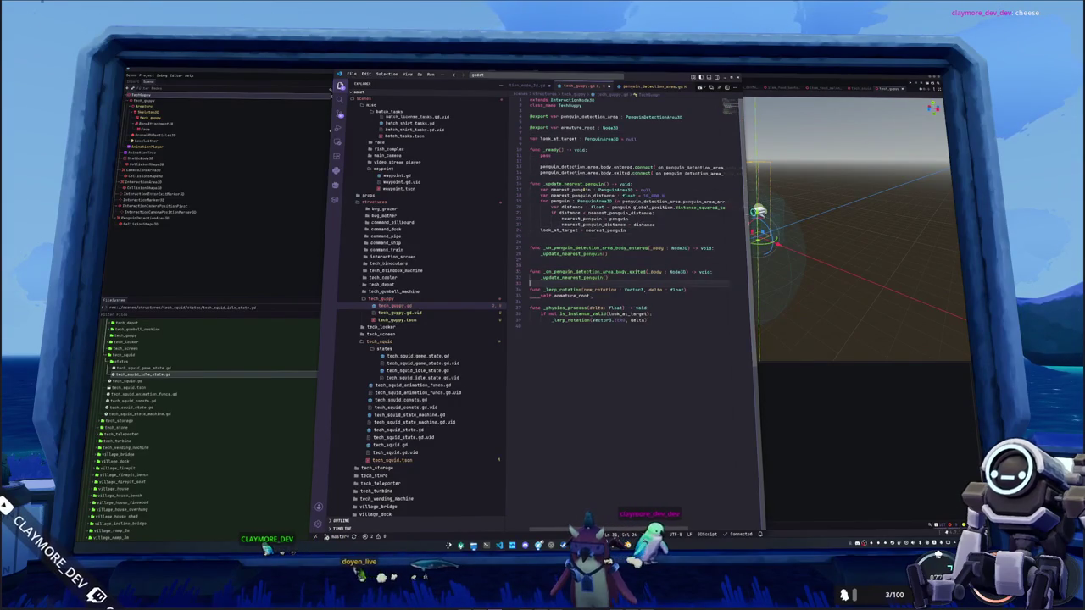
{"action": "type", "text": "rotation"}
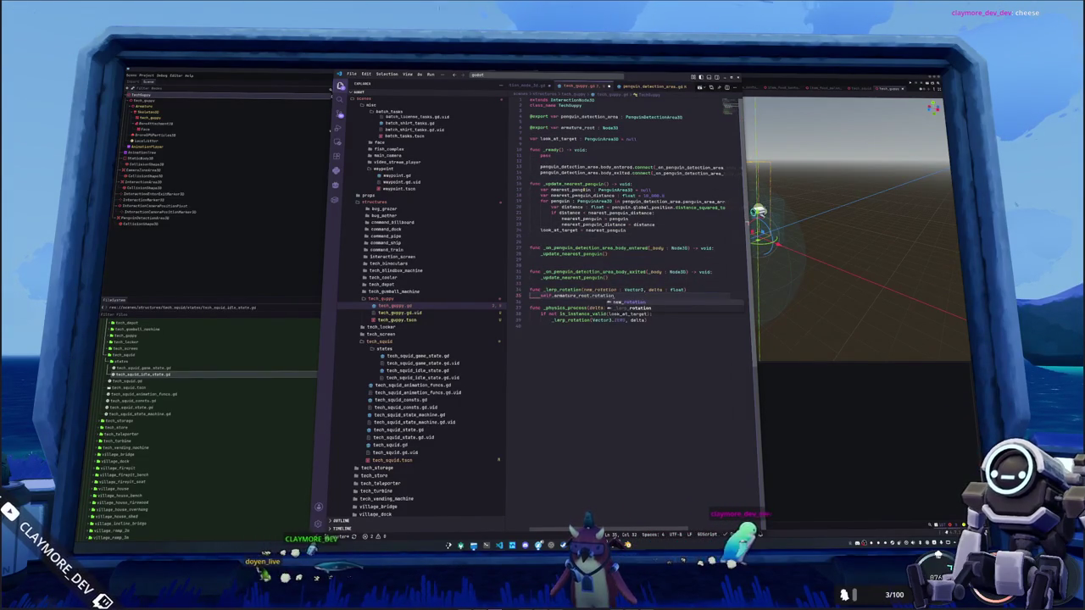
{"action": "key", "text": "Escape"}
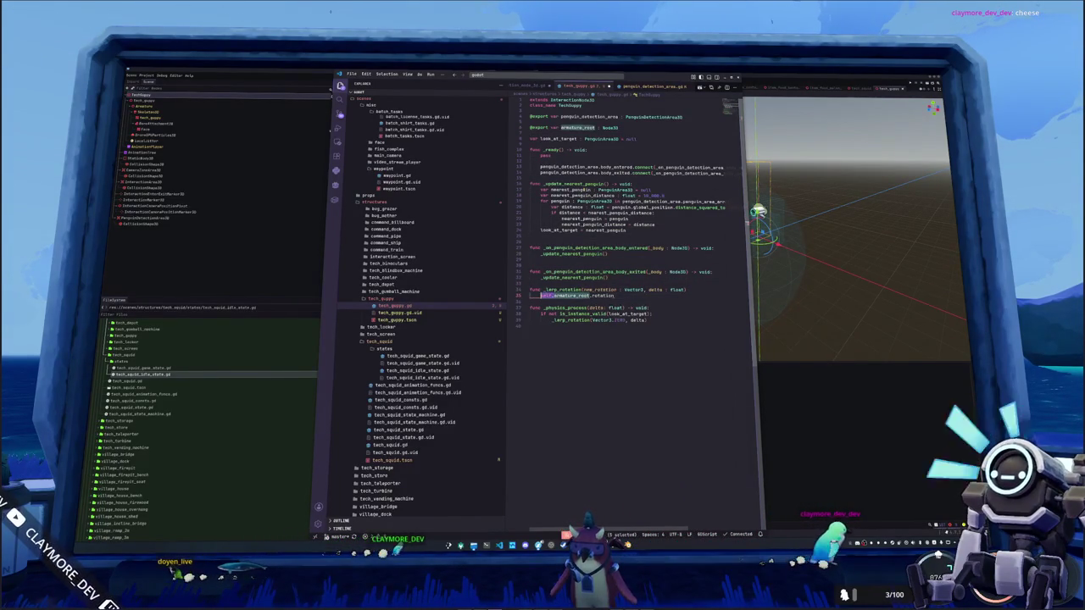
Add the missing colon to the _lerp_rotation signature and indent its body line
{"action": "key", "text": "Up"}
{"action": "key", "text": "End"}
{"action": "type", "text": ":"}
{"action": "key", "text": "Down"}
{"action": "key", "text": "Home"}
{"action": "key", "text": "Tab"}
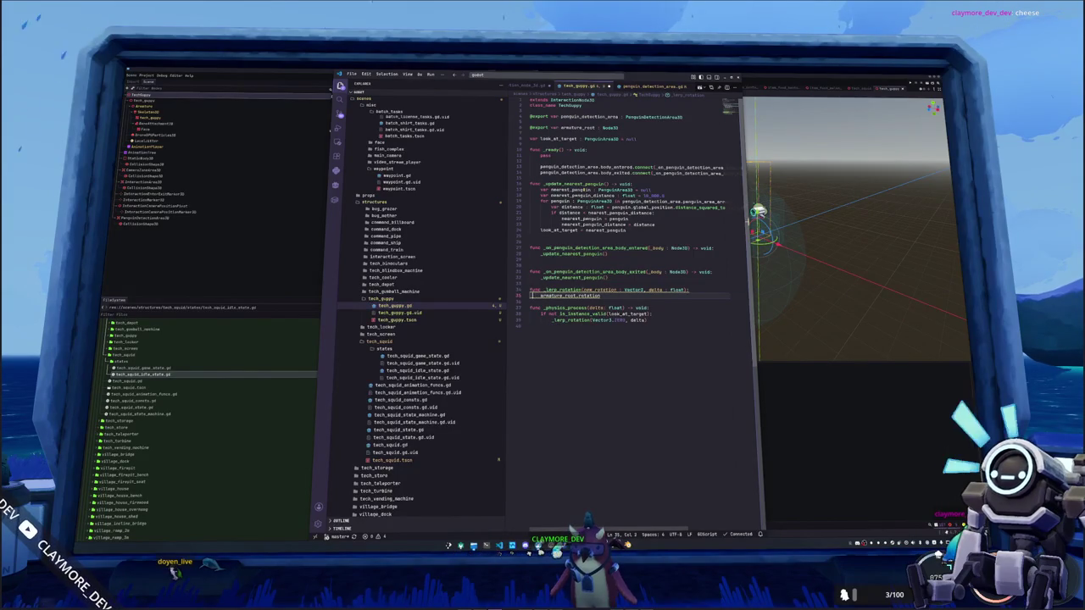
Add -> void and set armature_root.rotation.x = lerp_angle(armature_root.rotation.x, new_rotation.x, delta)
{"action": "type", "text": "-> void"}
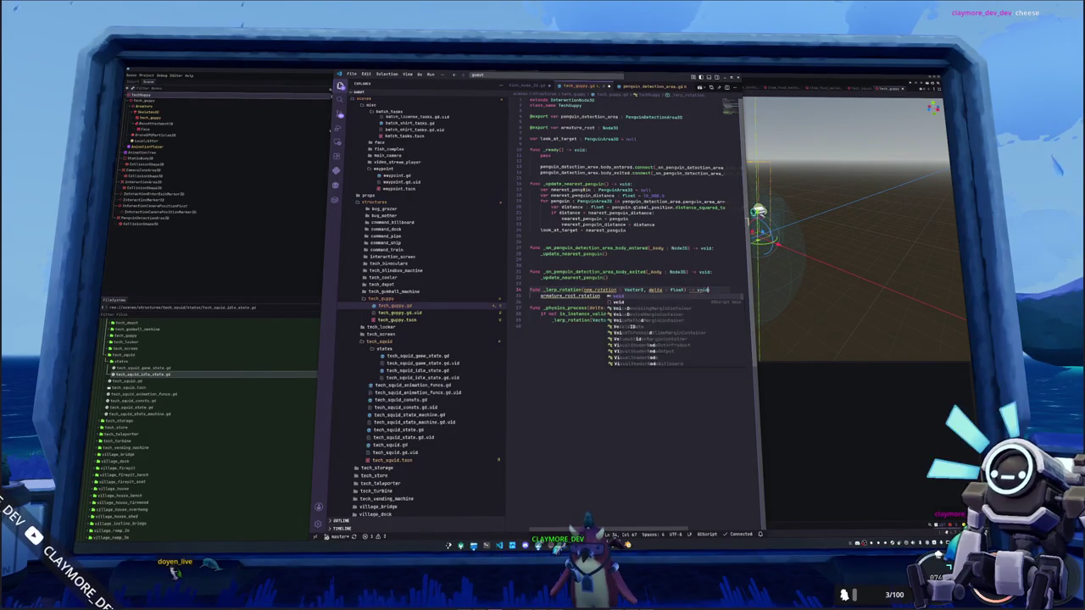
{"action": "type", "text": ".x = lerp"}
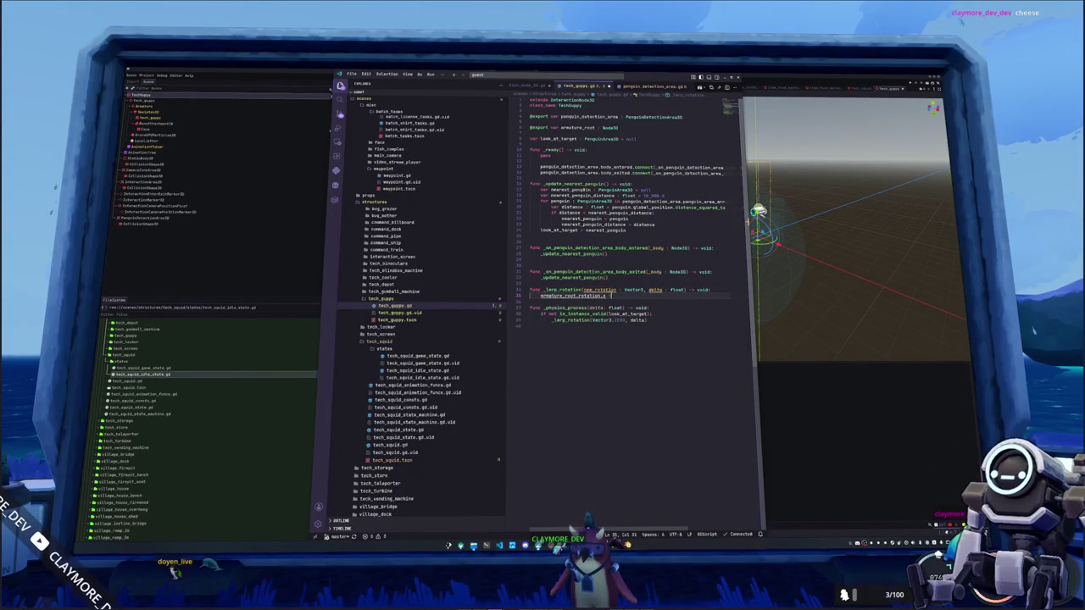
{"action": "type", "text": "_angle(se"}
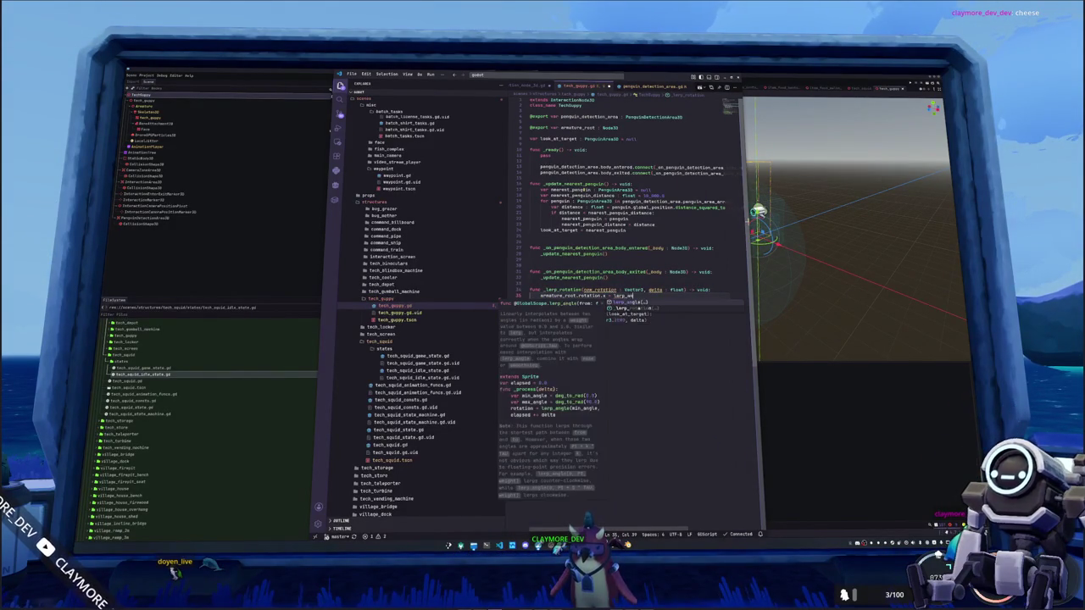
{"action": "type", "text": "ar"}
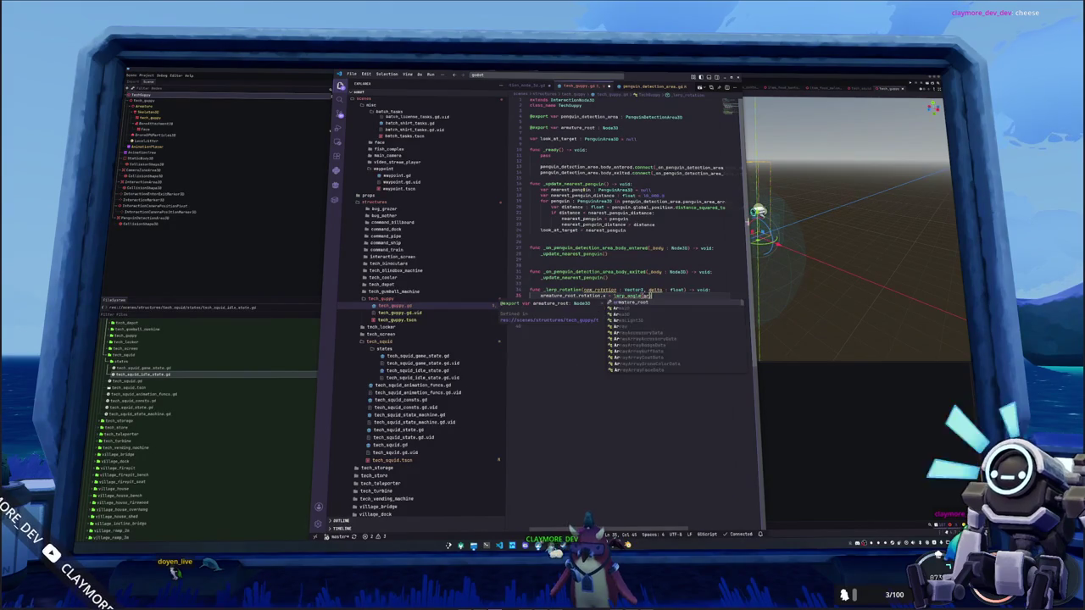
{"action": "key", "text": "Return"}
{"action": "type", "text": ".rotation.x"}
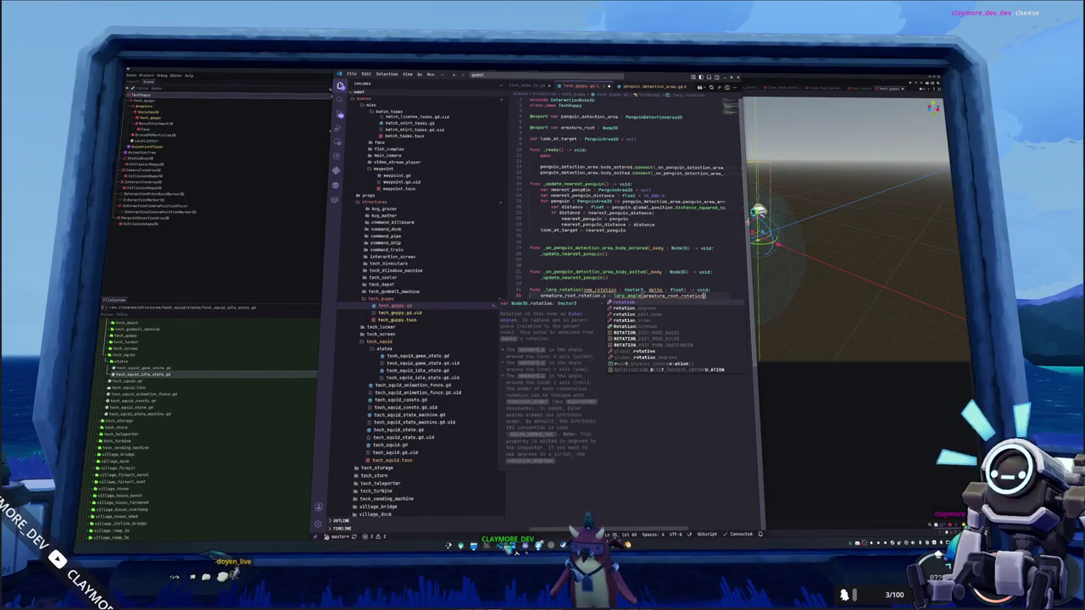
{"action": "type", "text": ", d"}
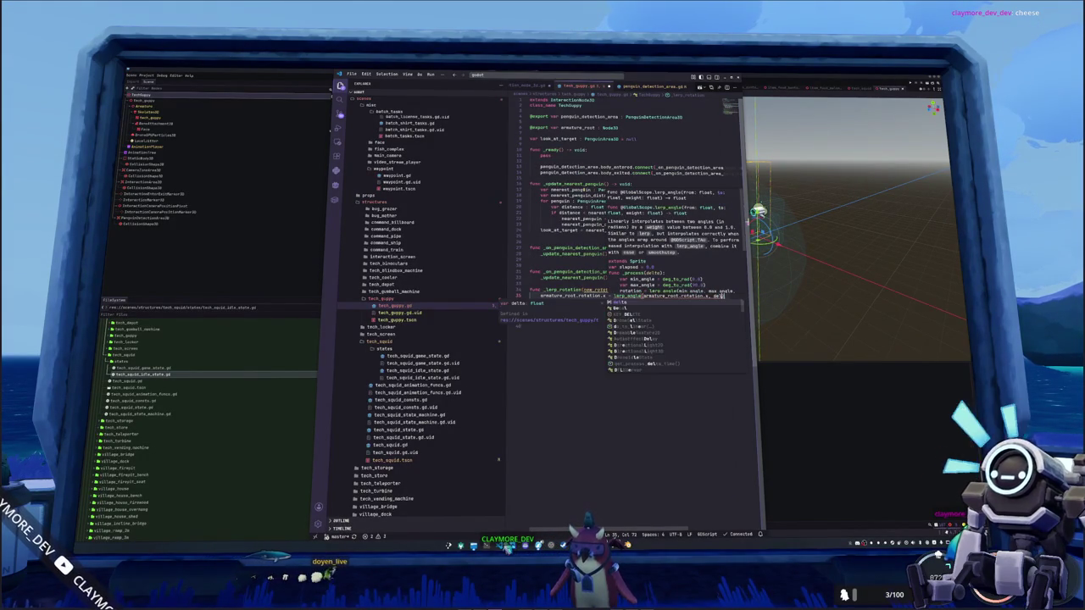
{"action": "key", "text": "Escape"}
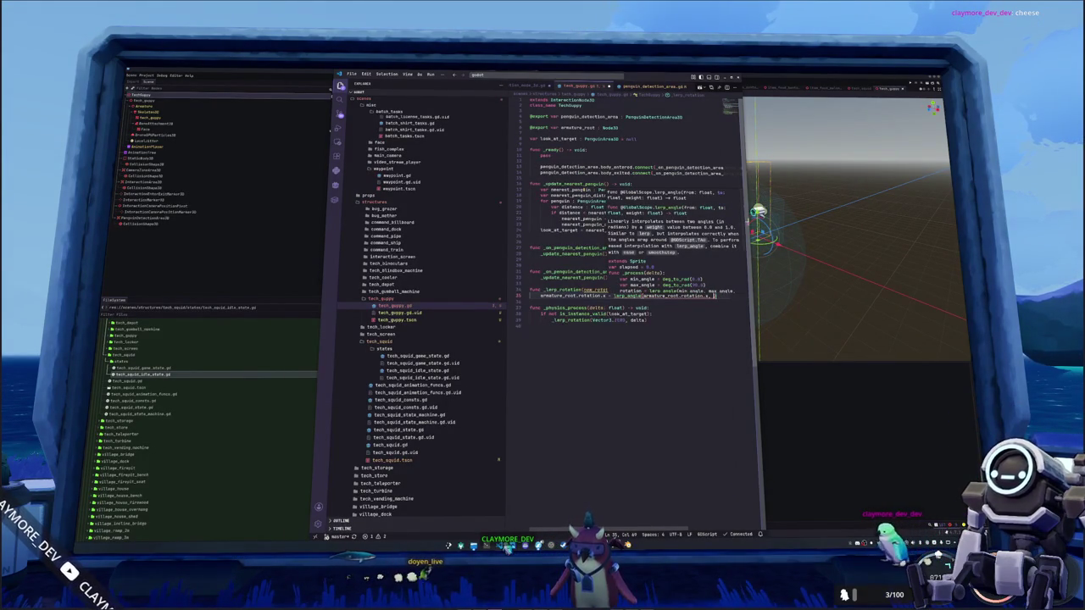
{"action": "key", "text": "BackSpace"}
{"action": "type", "text": "new_rotation.x, de"}
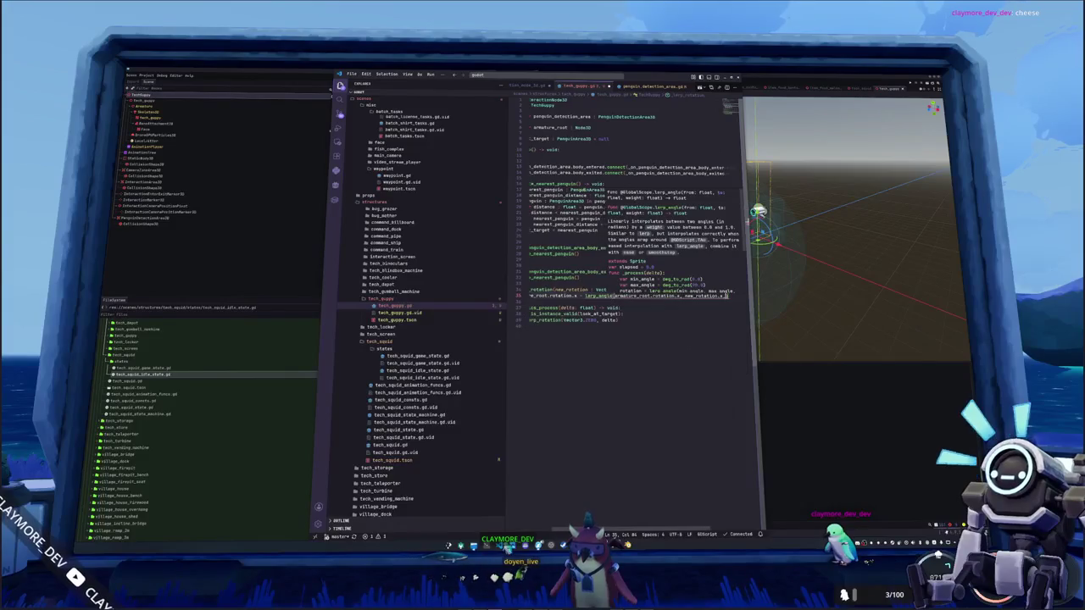
{"action": "type", "text": "lta"}
Duplicate the lerp_angle line for the y and z rotation axes
{"action": "key", "text": "ctrl+c"}
{"action": "key", "text": "End"}
{"action": "key", "text": "ctrl+v"}
{"action": "key", "text": "ctrl+v"}
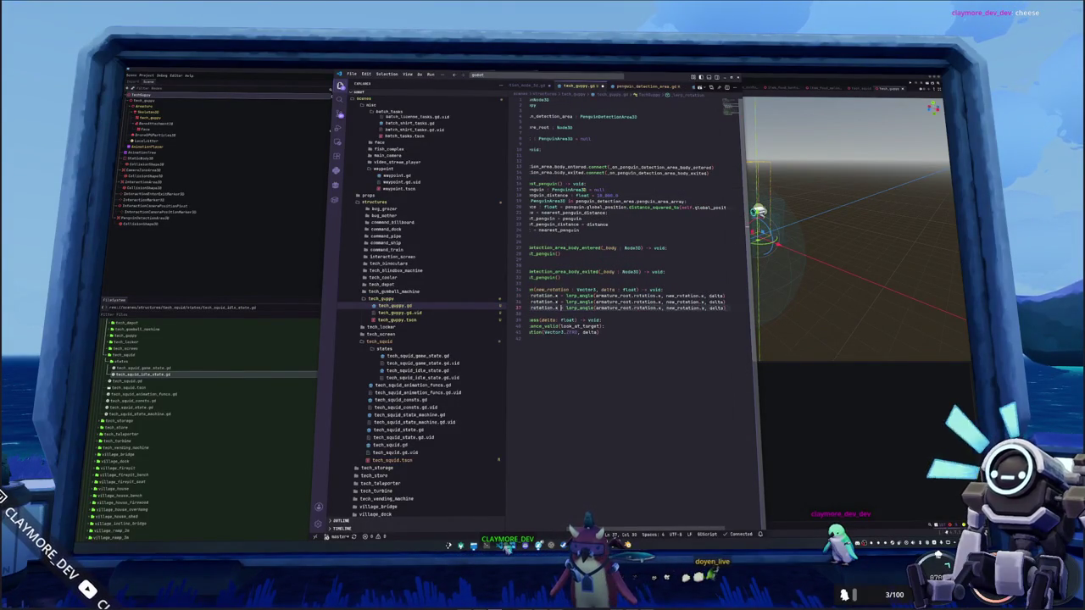
{"action": "type", "text": "y"}
{"action": "key", "text": "Escape"}
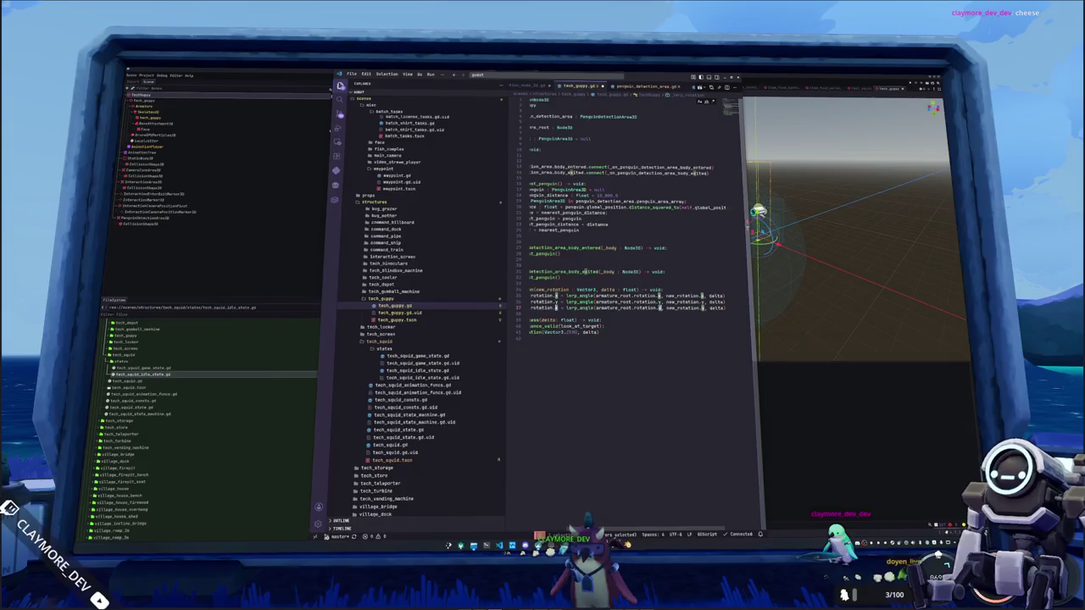
Add a return after the _lerp_rotation reset call in _physics_process
{"action": "left_click", "coordinate": [531, 314]}
{"action": "key", "text": "End"}
{"action": "key", "text": "Return"}
{"action": "type", "text": "eturn"}
{"action": "key", "text": "Return"}
{"action": "key", "text": "Return"}
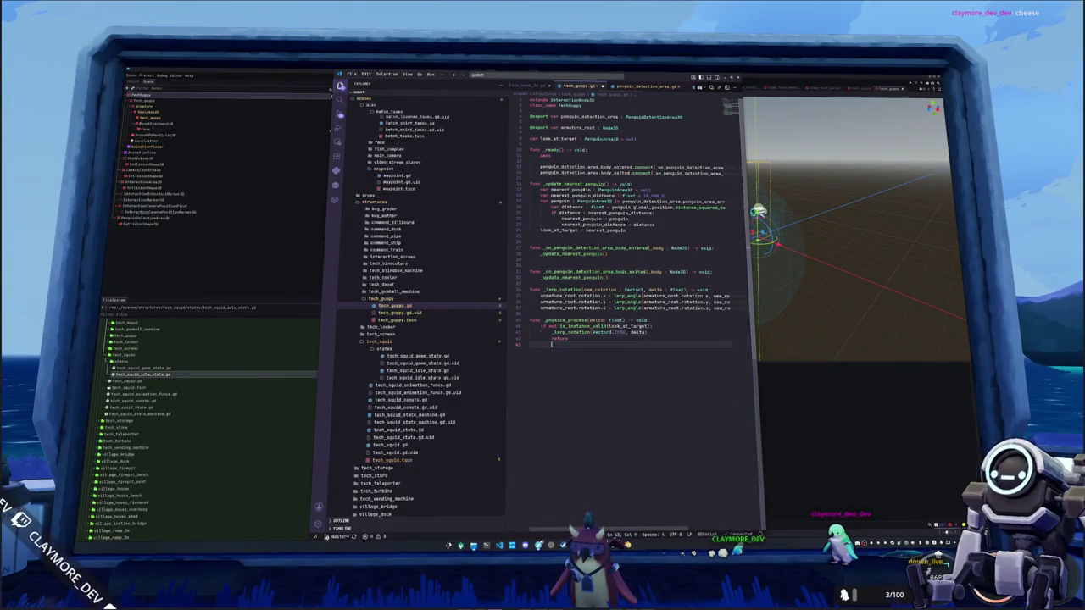
Add a _lerp_rotation() call, preceded by global_transform.looking_at(look_at_target.global_position, Vector3.UP)
{"action": "type", "text": "_lerp"}
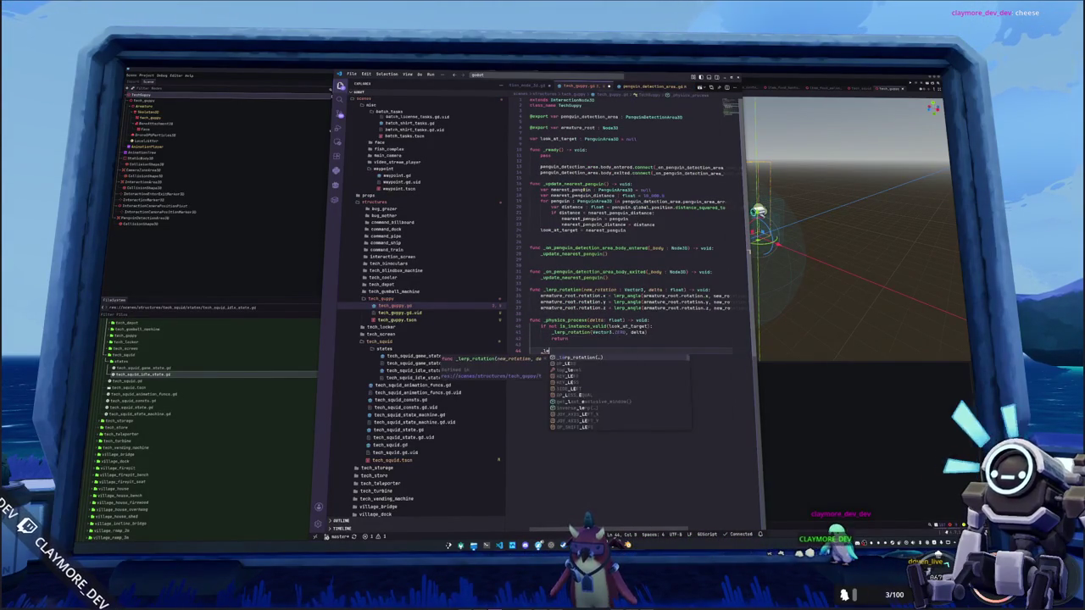
{"action": "key", "text": "Tab"}
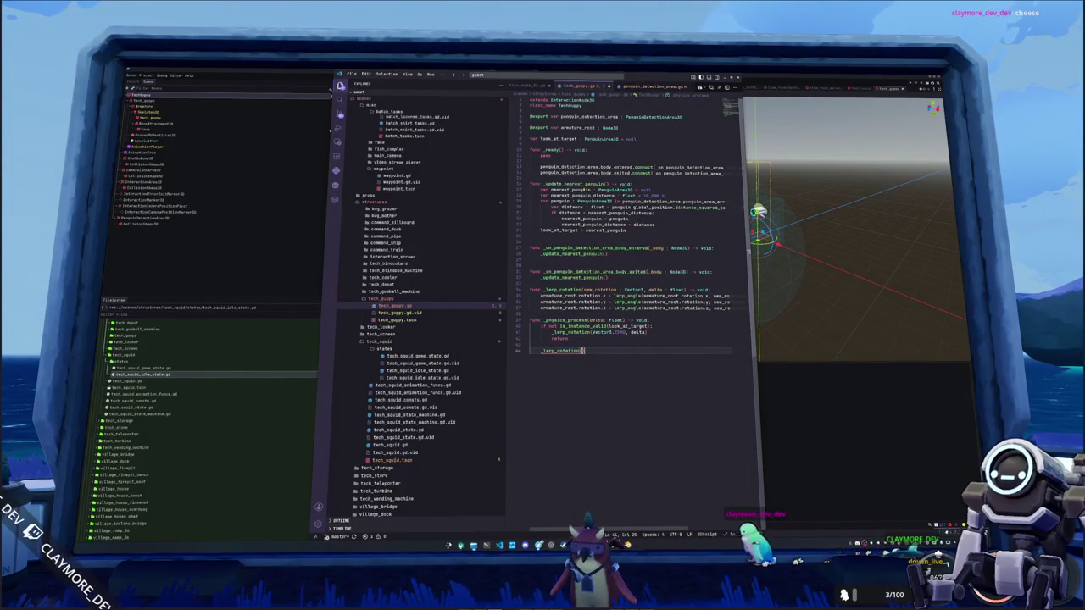
{"action": "left_click", "coordinate": [542, 344]}
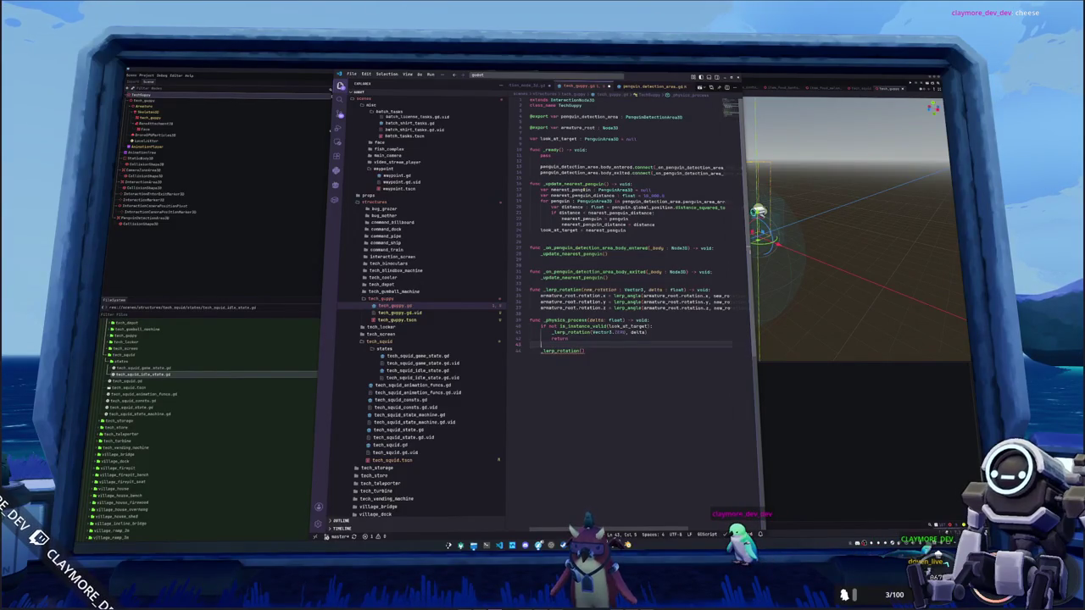
{"action": "key", "text": "Return"}
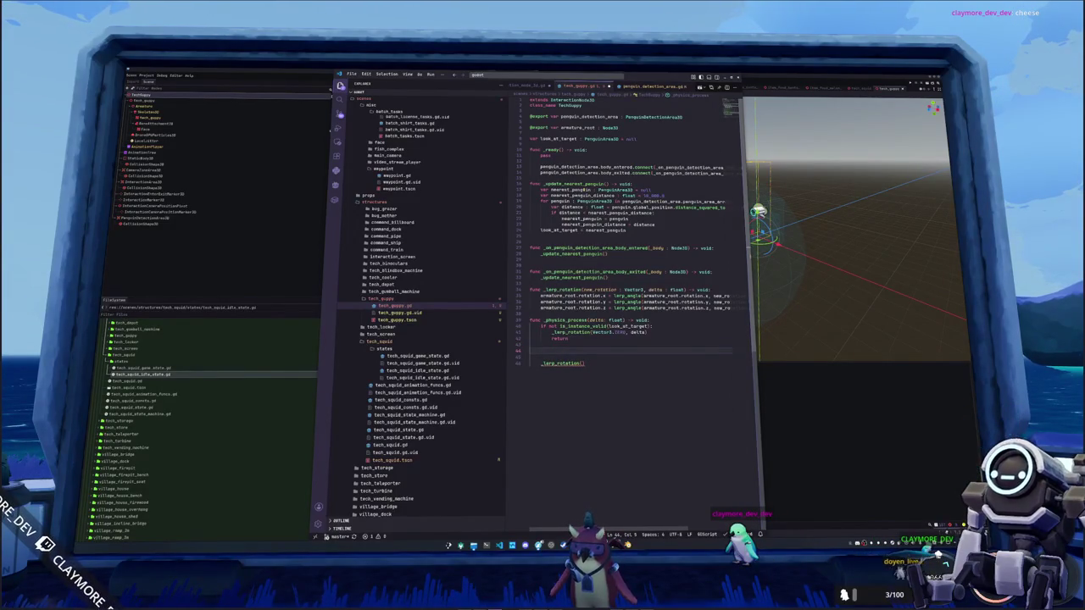
{"action": "type", "text": "self.transform."}
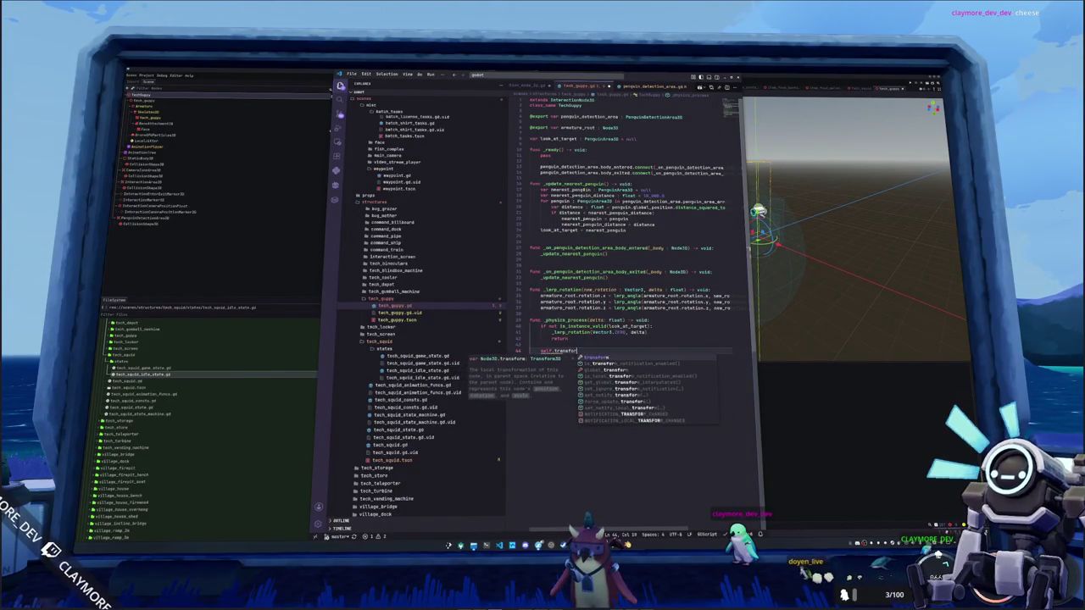
{"action": "type", "text": "basis"}
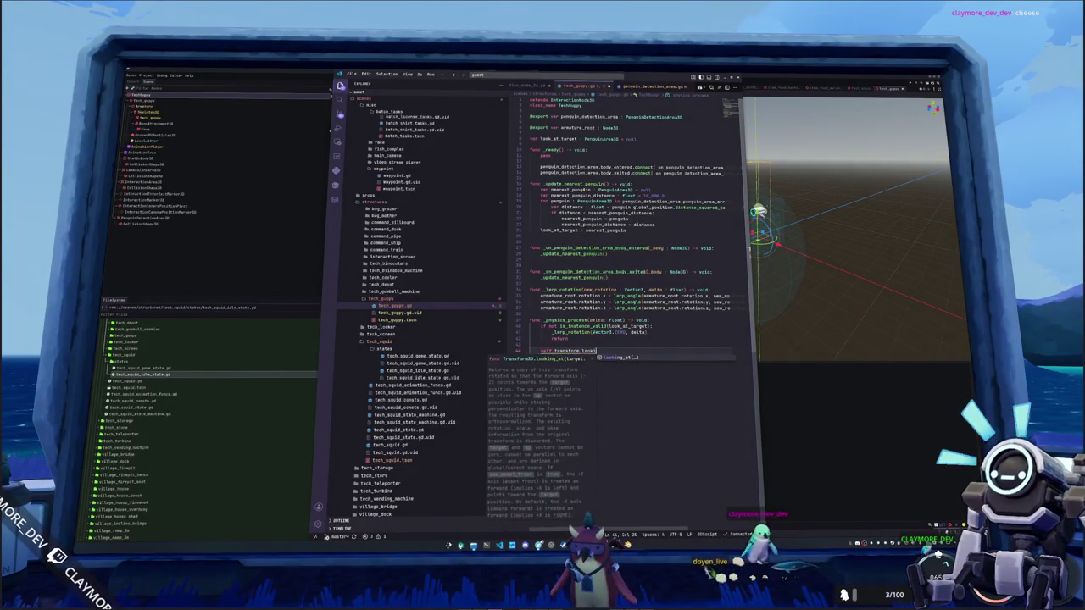
{"action": "key", "text": "ctrl+shift+Left"}
{"action": "key", "text": "ctrl+shift+Left"}
{"action": "type", "text": "global_transform."}
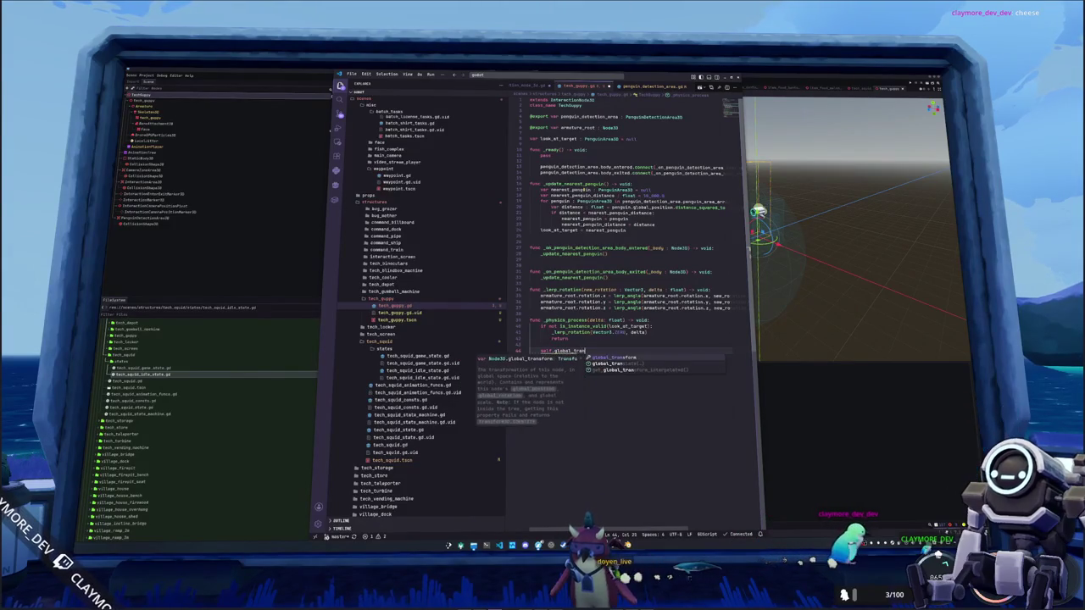
{"action": "type", "text": "looking_a"}
{"action": "type", "text": "t("}
{"action": "type", "text": "look_at_target"}
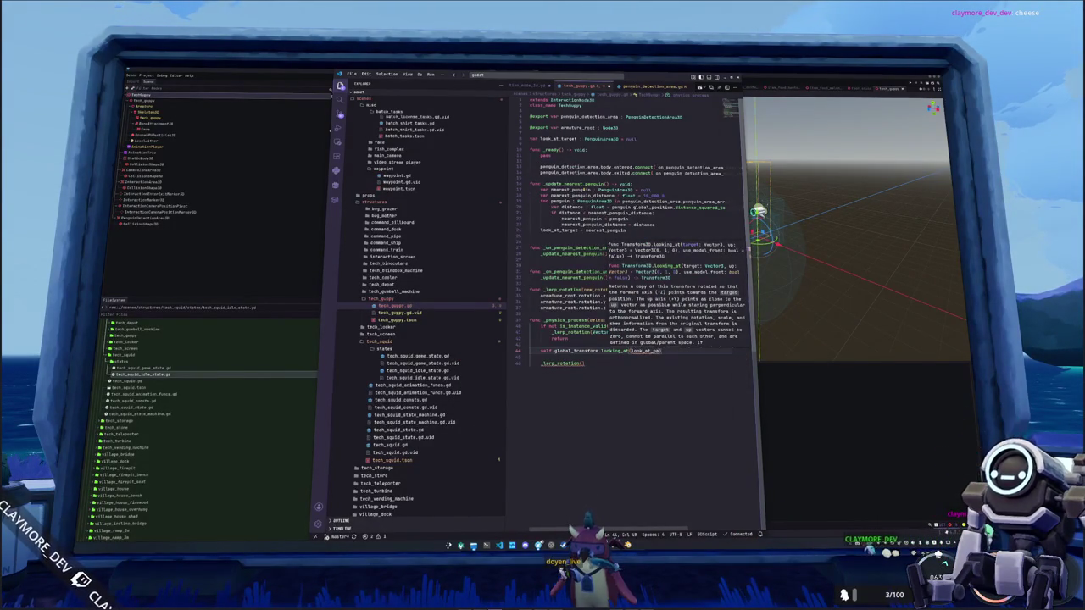
{"action": "type", "text": ".global_"}
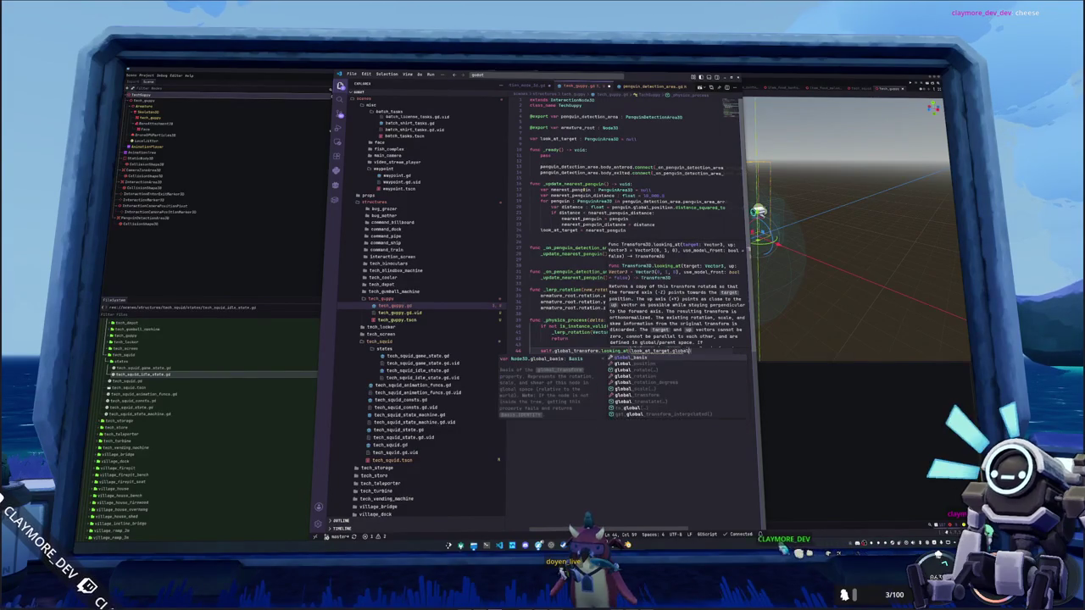
{"action": "type", "text": "p"}
{"action": "key", "text": "Return"}
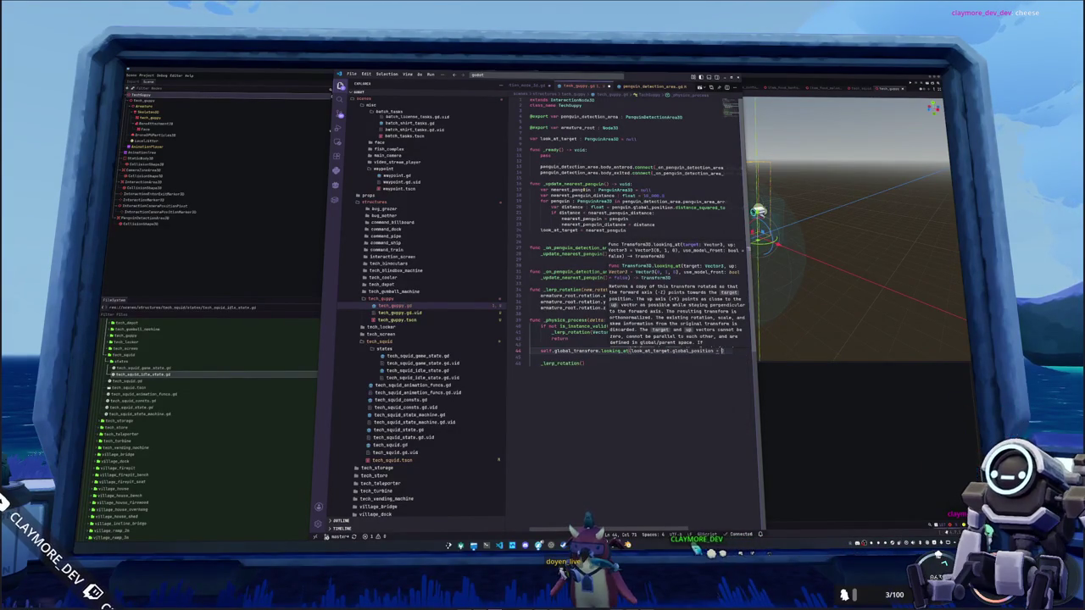
{"action": "type", "text": "Vector3."}
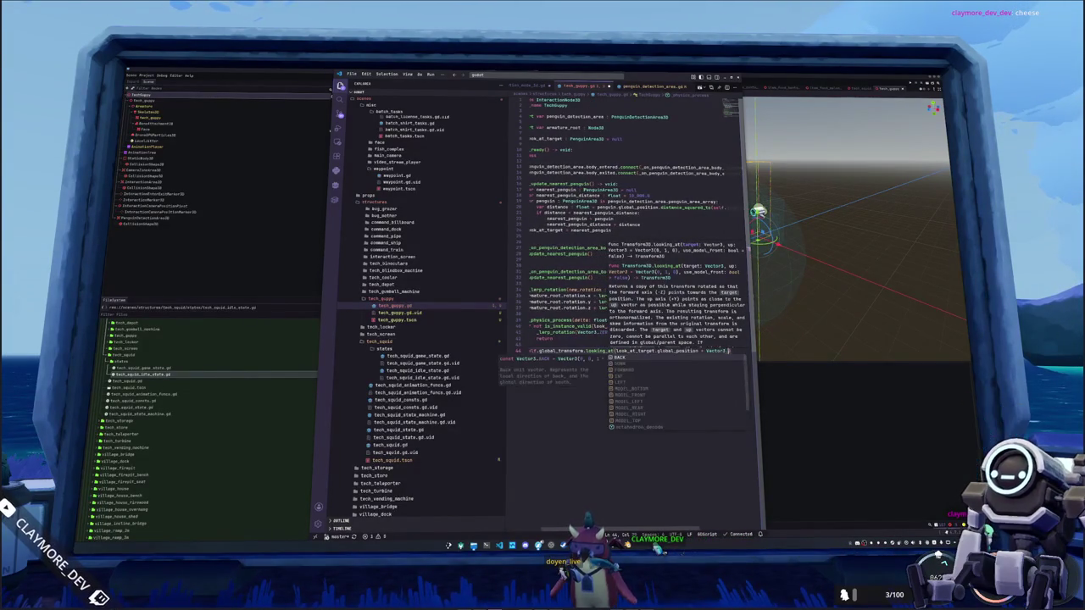
{"action": "key", "text": "Return"}
{"action": "key", "text": "Return"}
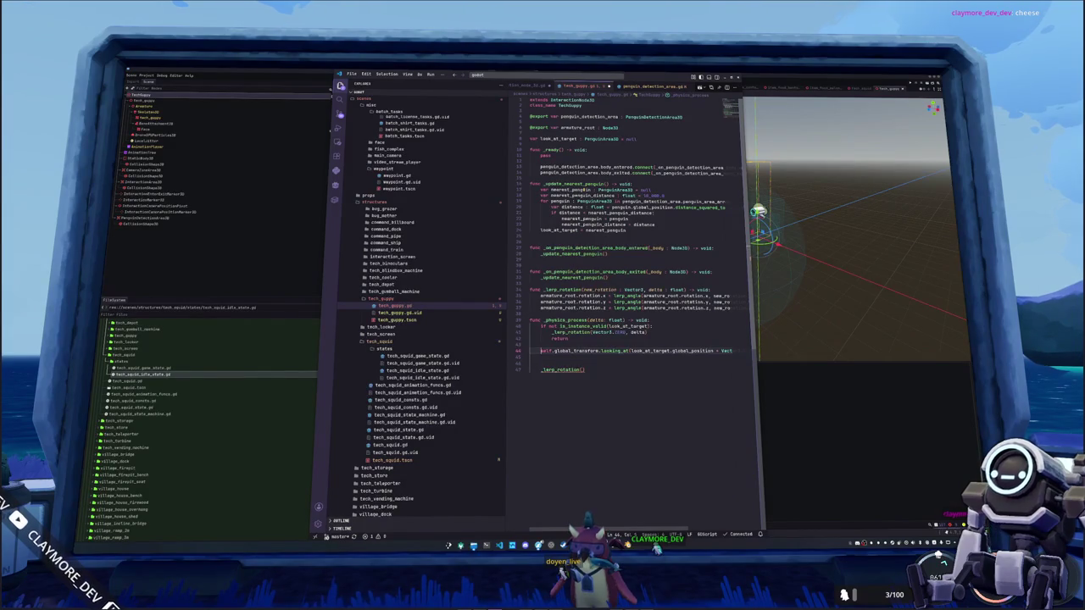
Store the looking_at result in var look_at_transform: Transform3D and declare a look_at_local_euler variable
{"action": "type", "text": "look_at_trans"}
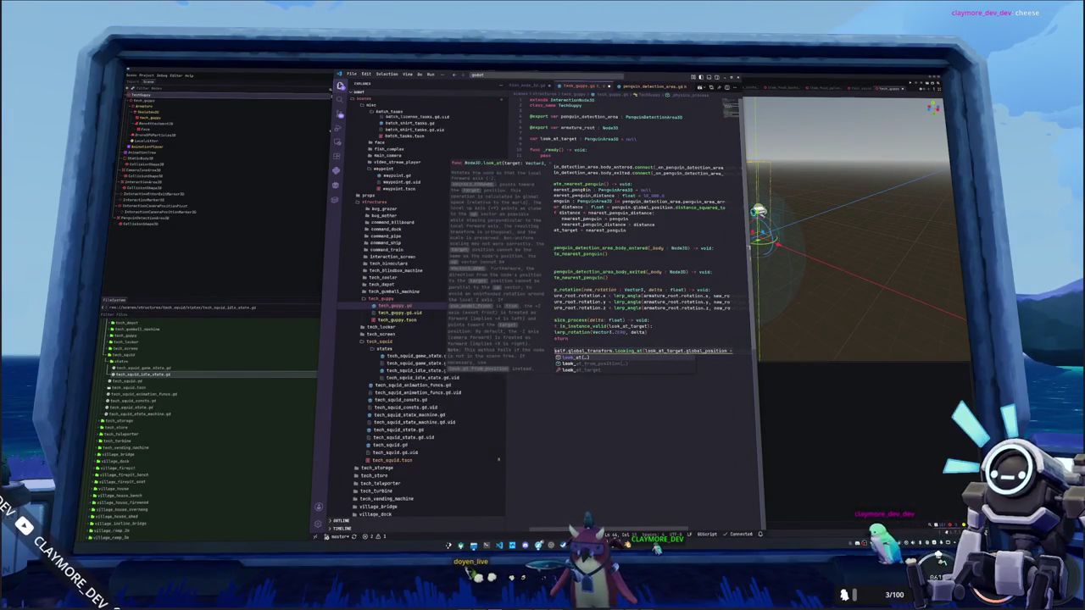
{"action": "type", "text": "form ="}
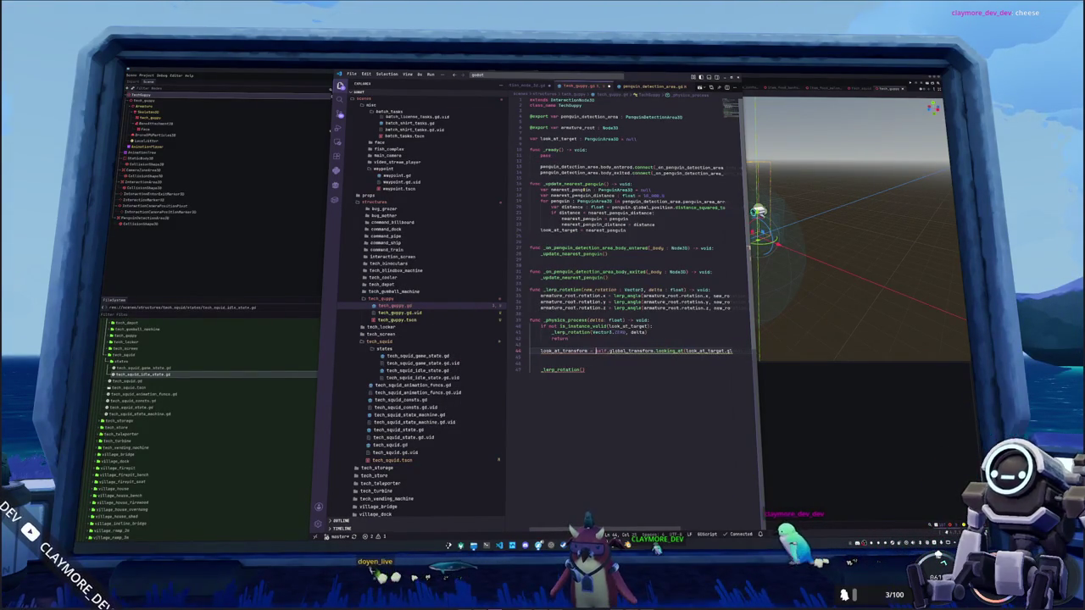
{"action": "key", "text": "Home"}
{"action": "type", "text": "var"}
{"action": "key", "text": "ctrl+Right"}
{"action": "type", "text": ":Transform3D"}
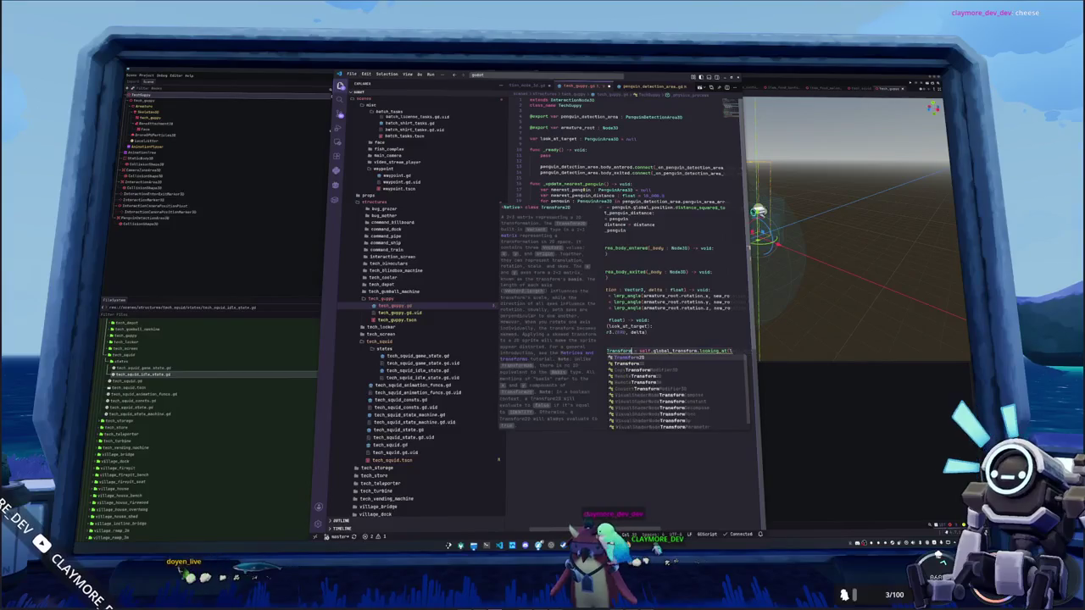
{"action": "type", "text": "var look_a"}
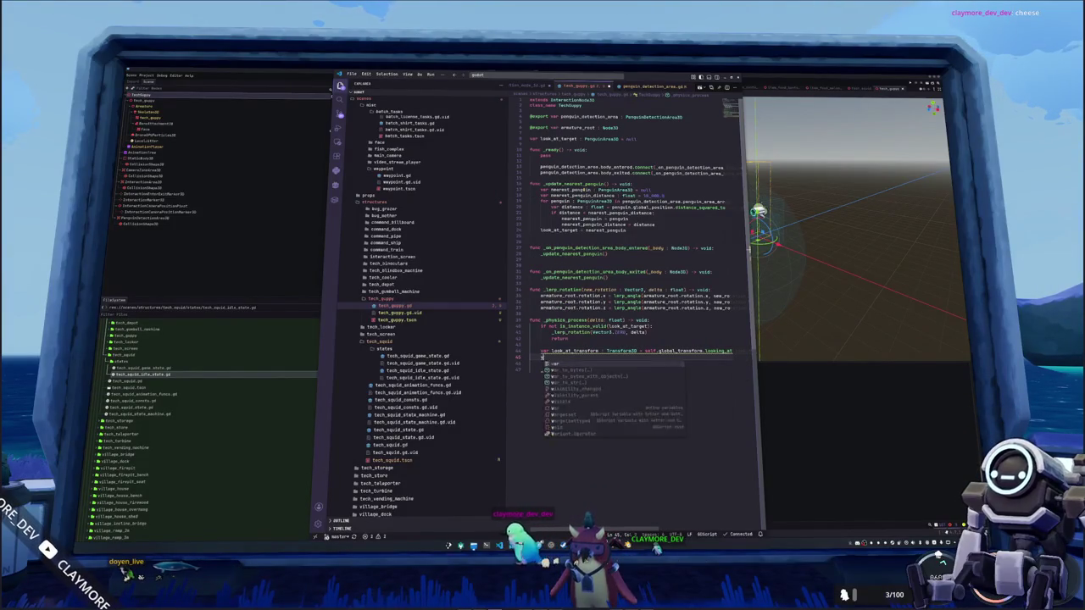
{"action": "type", "text": "t_local_d"}
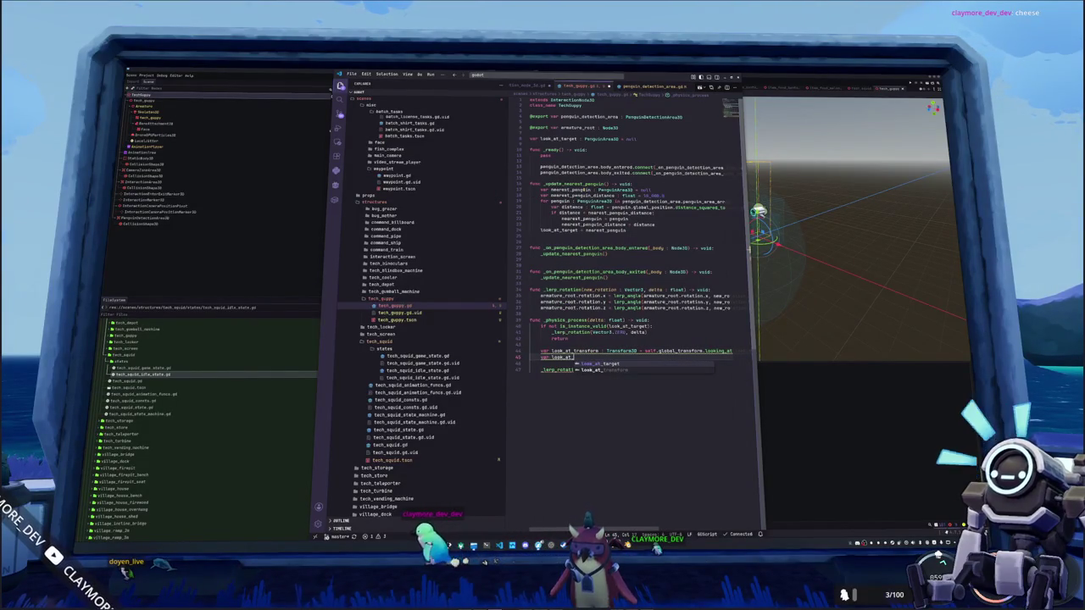
{"action": "type", "text": "ir"}
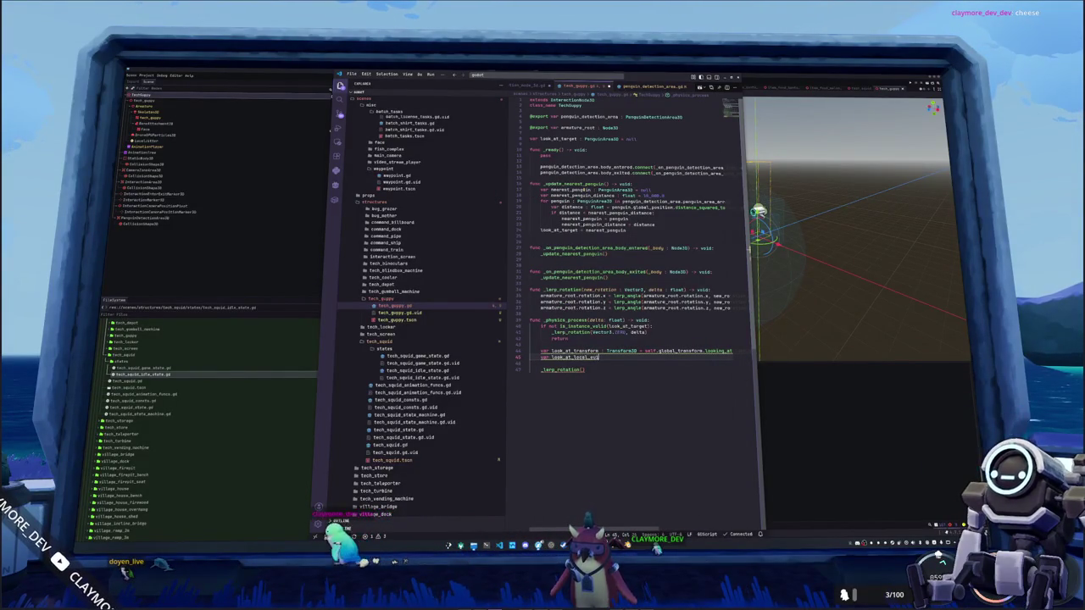
{"action": "type", "text": "r"}
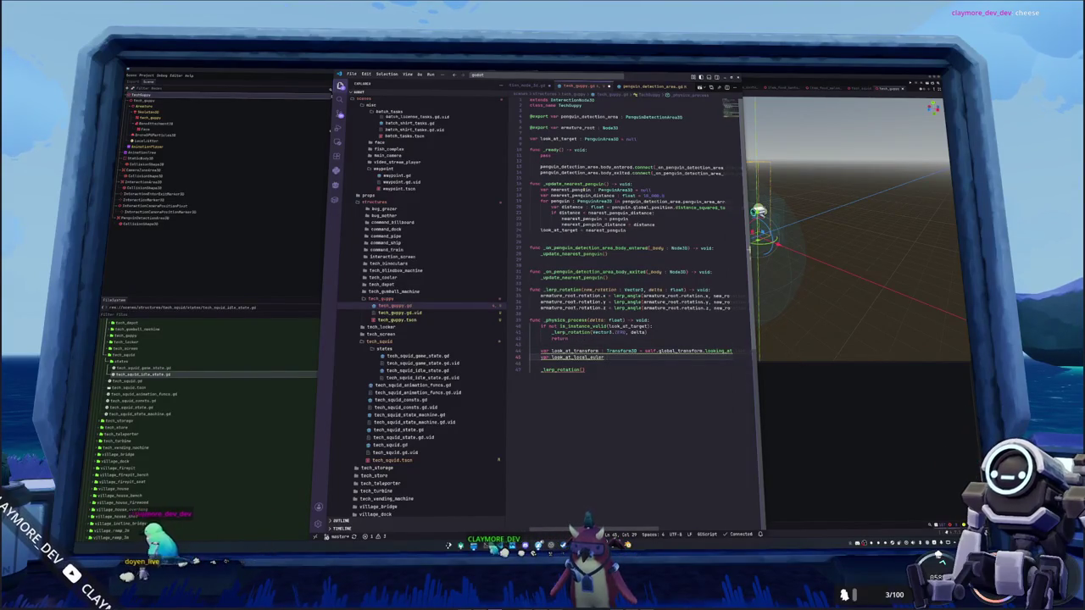
Inspect global_transform and the rotation uses in the lerp function
{"action": "double_click", "coordinate": [681, 350]}
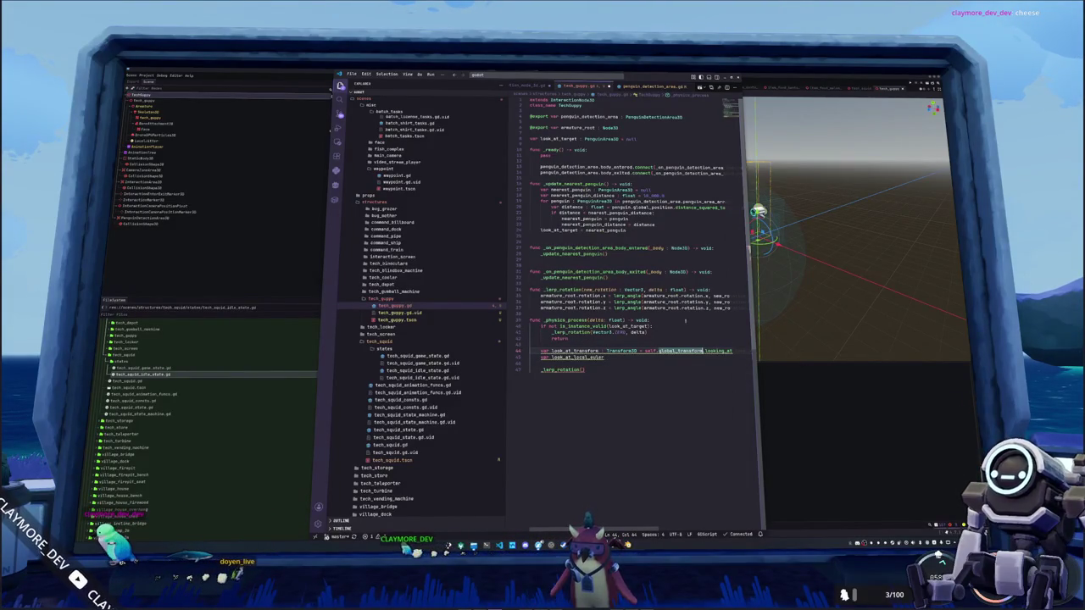
{"action": "mouse_move", "coordinate": [708, 356]}
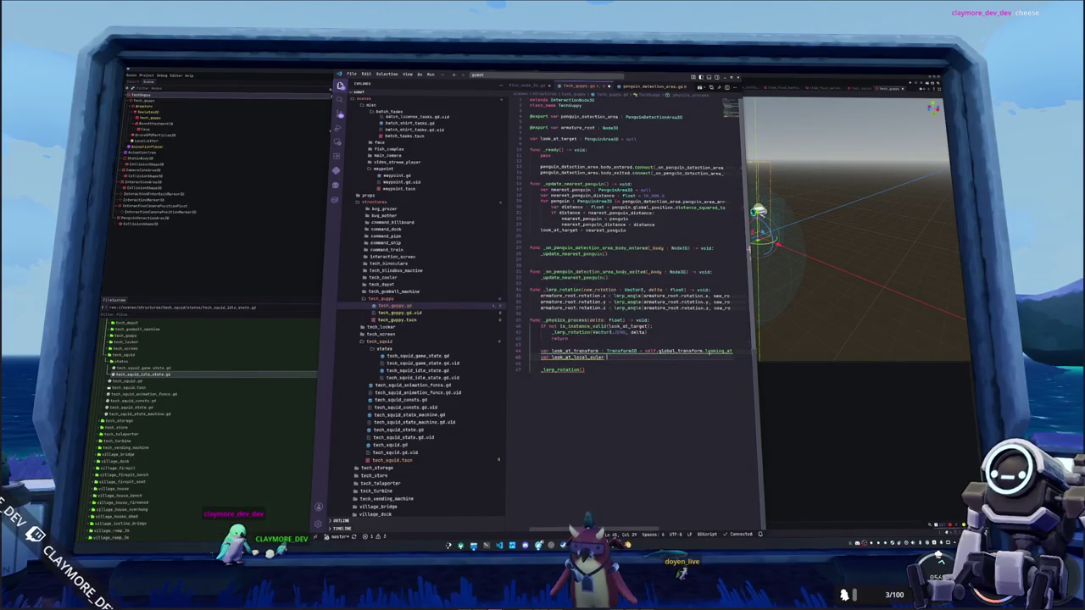
{"action": "left_click", "coordinate": [702, 308]}
{"action": "left_click", "coordinate": [559, 295]}
{"action": "left_click", "coordinate": [586, 295]}
{"action": "left_click", "coordinate": [617, 302]}
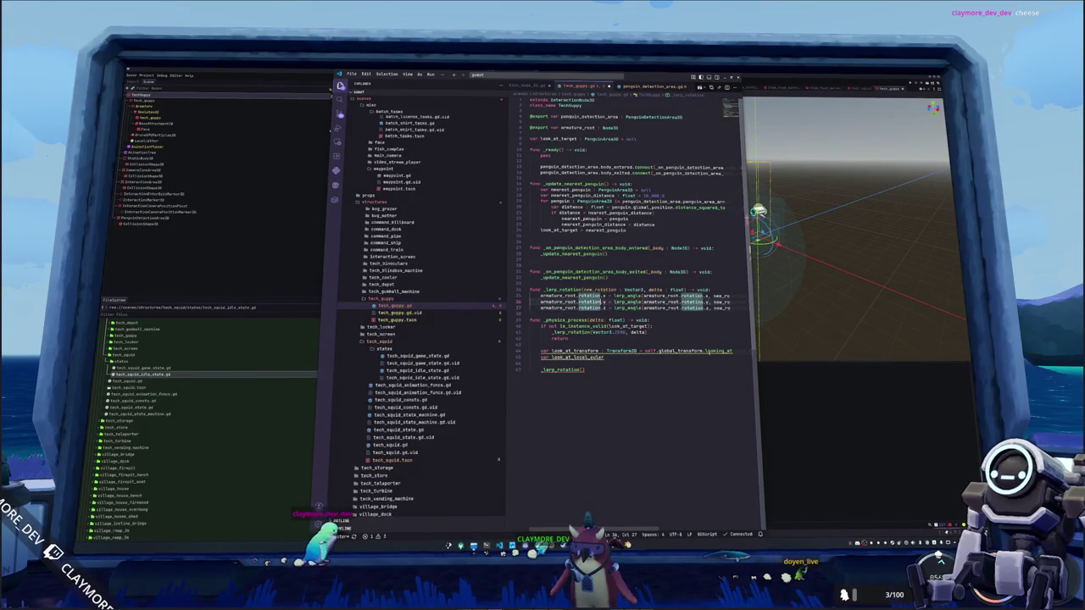
{"action": "left_click", "coordinate": [559, 314]}
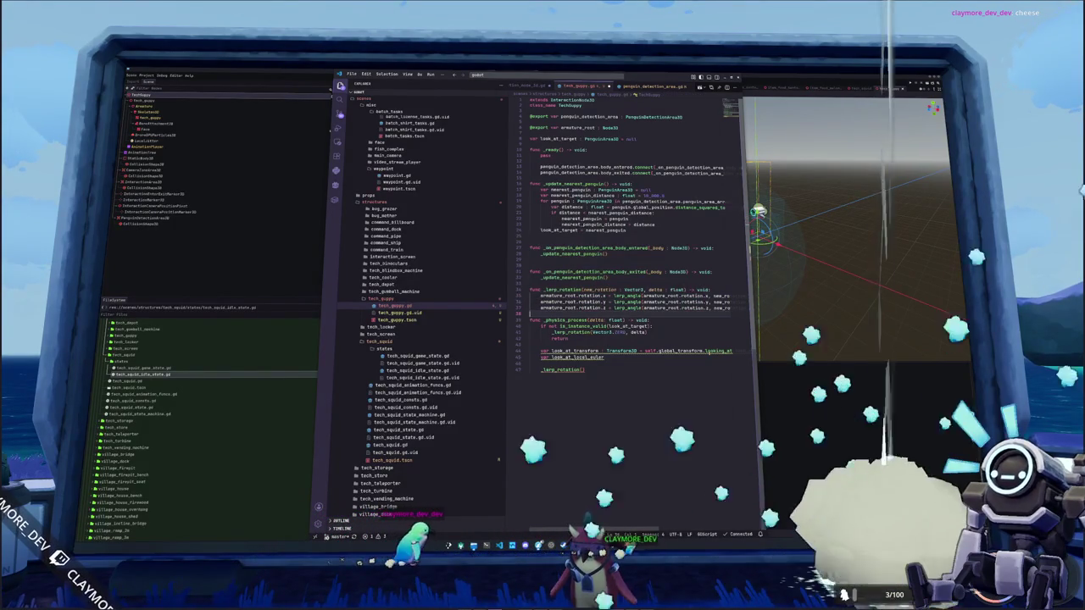
{"action": "key", "text": "Return"}
{"action": "key", "text": "Delete"}
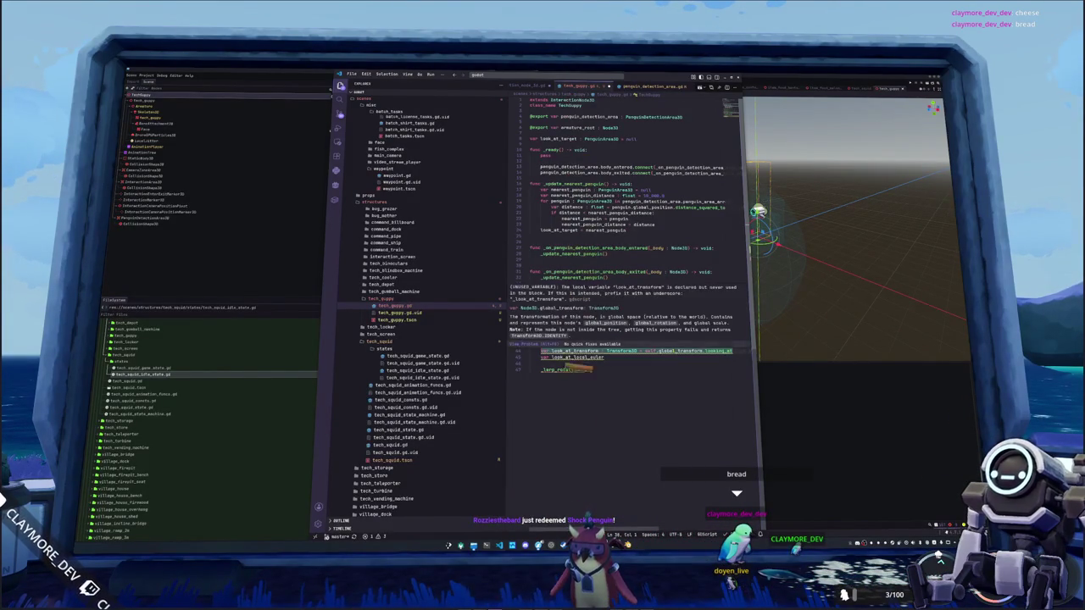
Zoom out the editor and narrow the Explorer, starting a new line below return
{"action": "left_click", "coordinate": [638, 379]}
{"action": "key", "text": "ctrl+minus"}
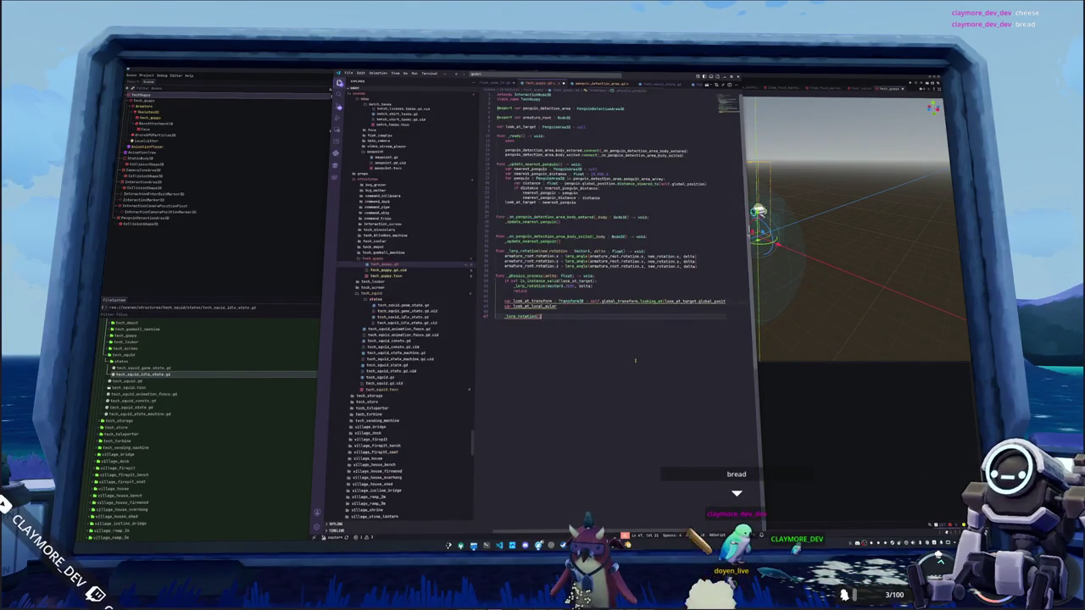
{"action": "left_click_drag", "start_coordinate": [476, 276], "coordinate": [446, 276]}
{"action": "left_click", "coordinate": [486, 296]}
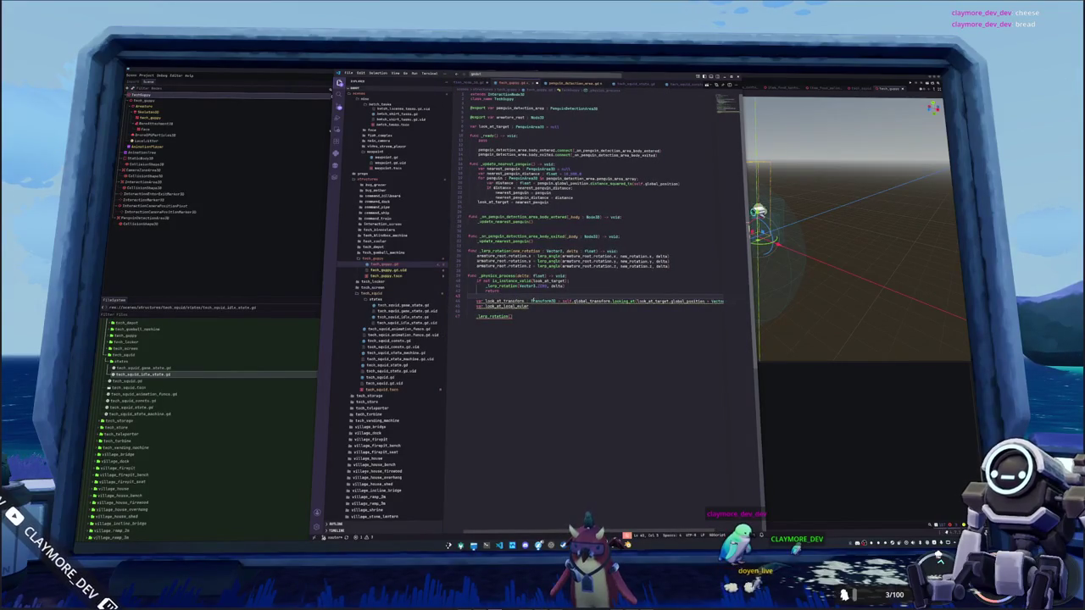
{"action": "key", "text": "Return"}
Write var look_at_target_position = armature_root.to_local(look_at_target.global_position - Vector3.UP * 1.5)
{"action": "type", "text": "var look_at_t"}
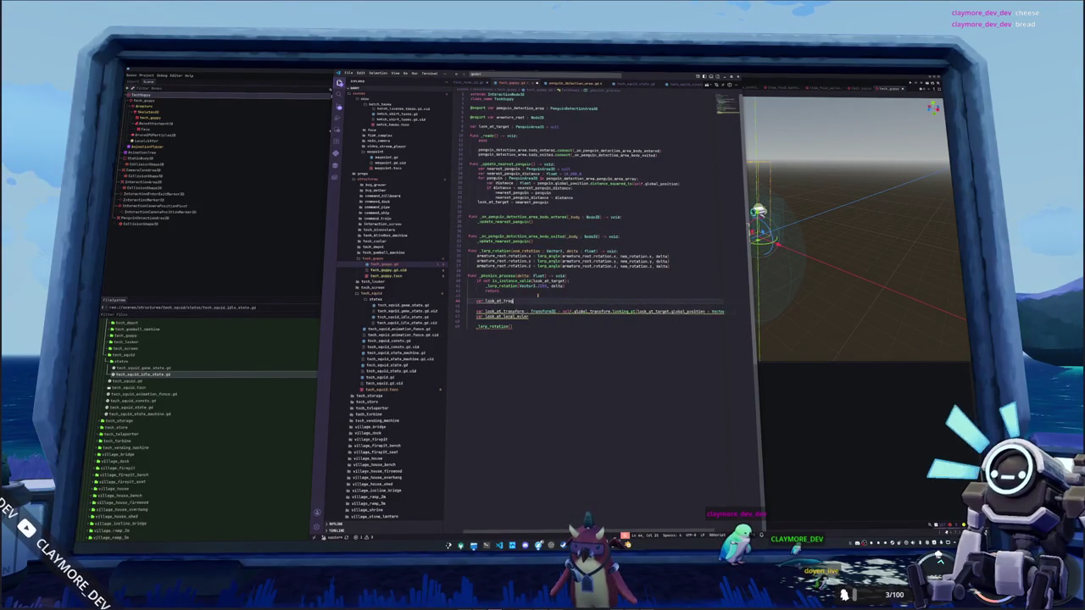
{"action": "key", "text": "Return"}
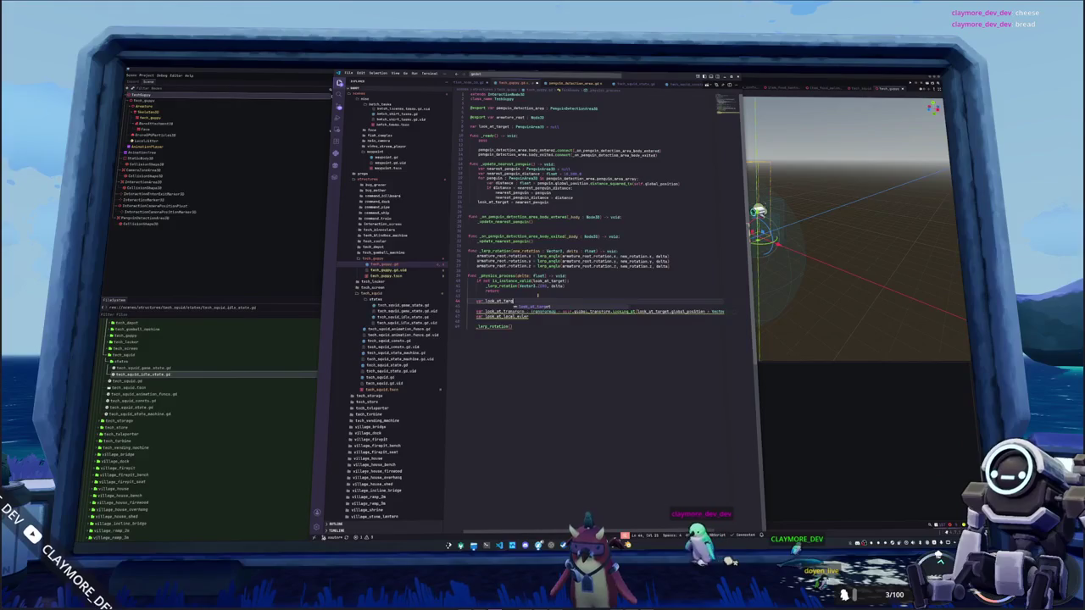
{"action": "type", "text": "et_position =l"}
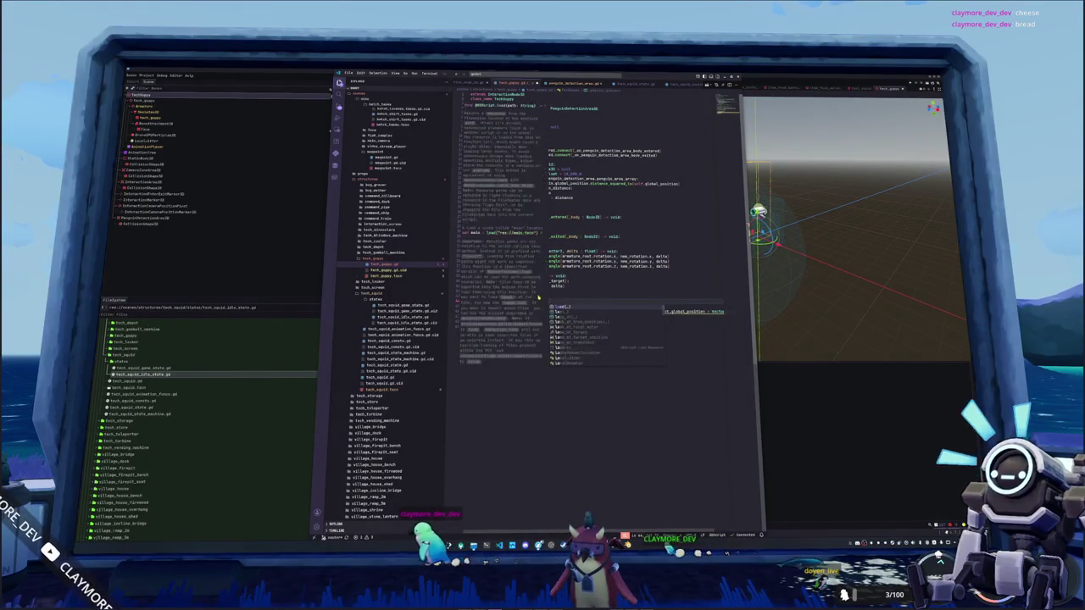
{"action": "key", "text": "BackSpace"}
{"action": "type", "text": "armature_root.to_local("}
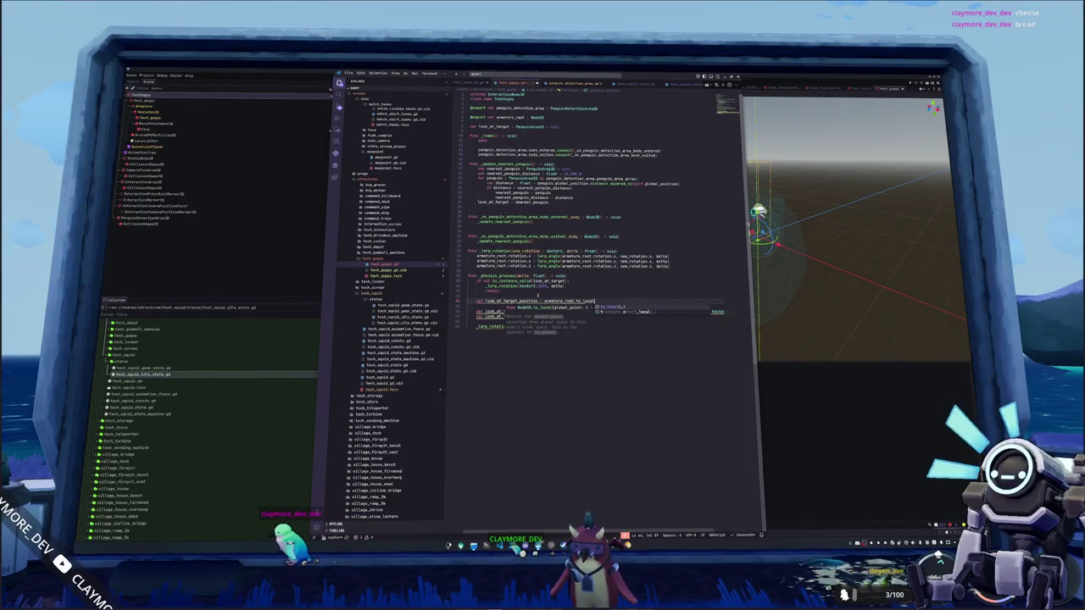
{"action": "key", "text": "Return"}
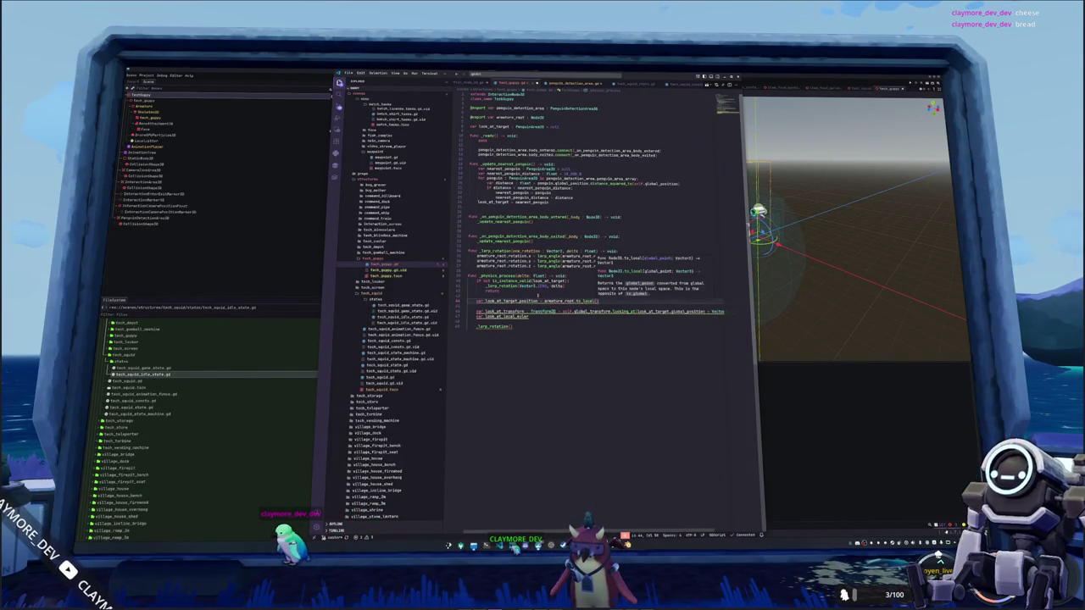
{"action": "type", "text": "look_at_ta"}
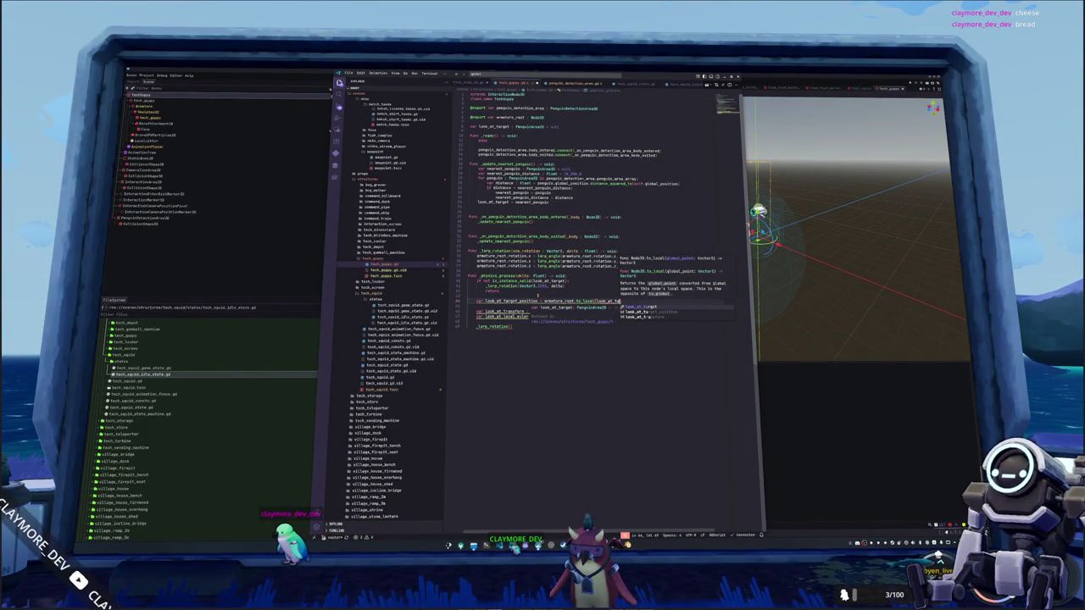
{"action": "key", "text": "Return"}
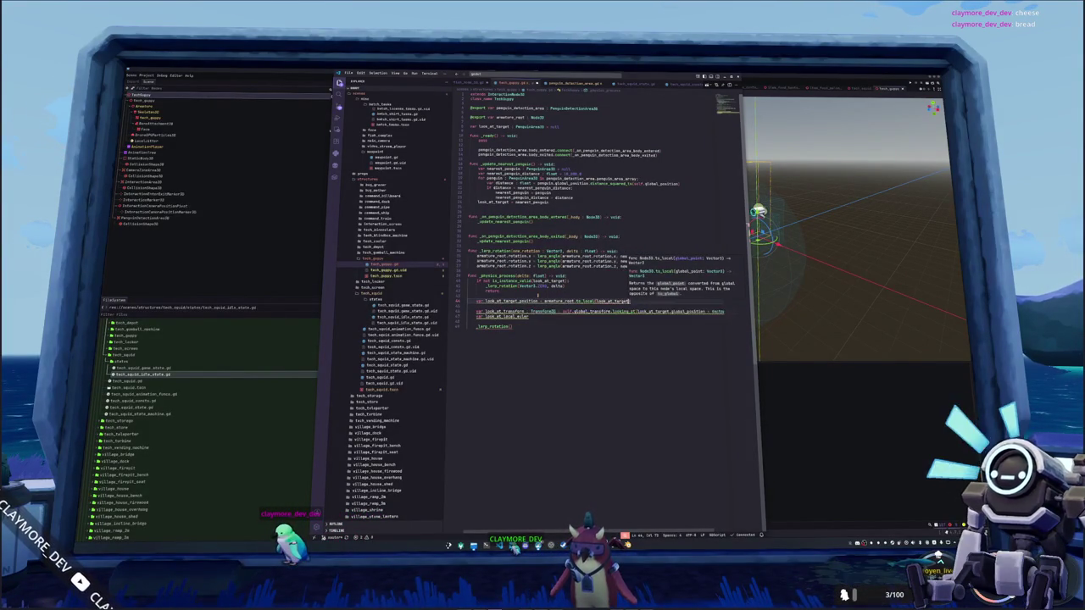
{"action": "type", "text": ".global_pos"}
{"action": "key", "text": "Return"}
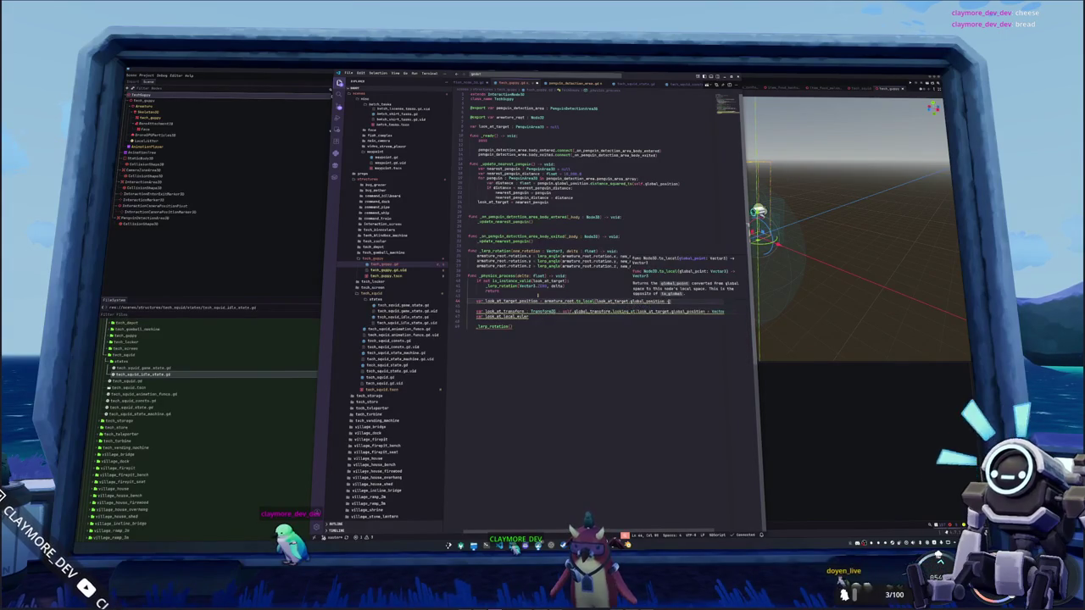
{"action": "type", "text": "- Vect"}
{"action": "key", "text": "Return"}
{"action": "type", "text": ".UP * 1.5"}
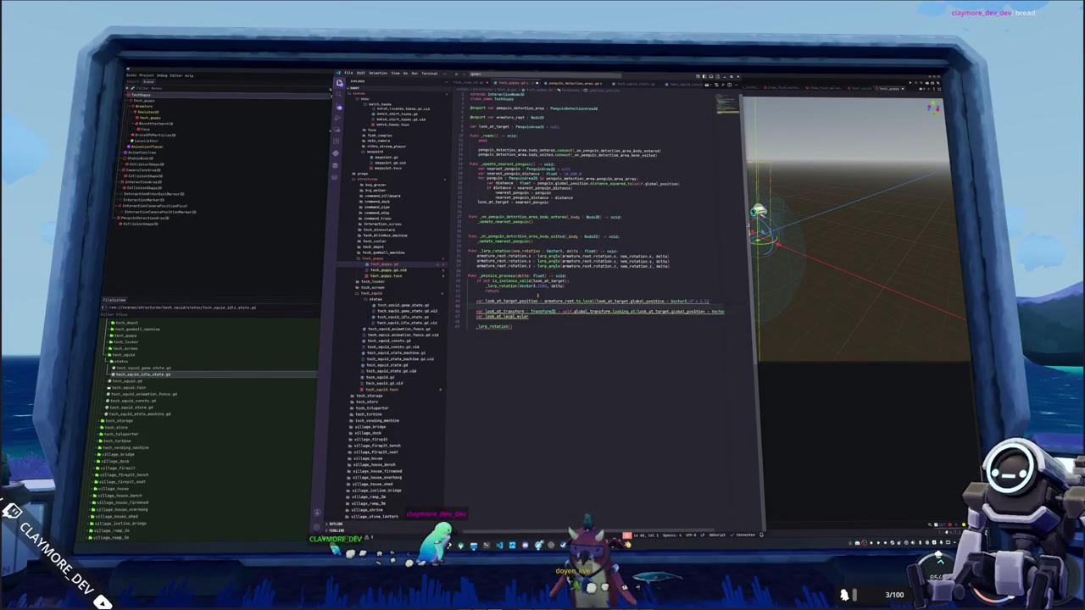
{"action": "left_click", "coordinate": [597, 301]}
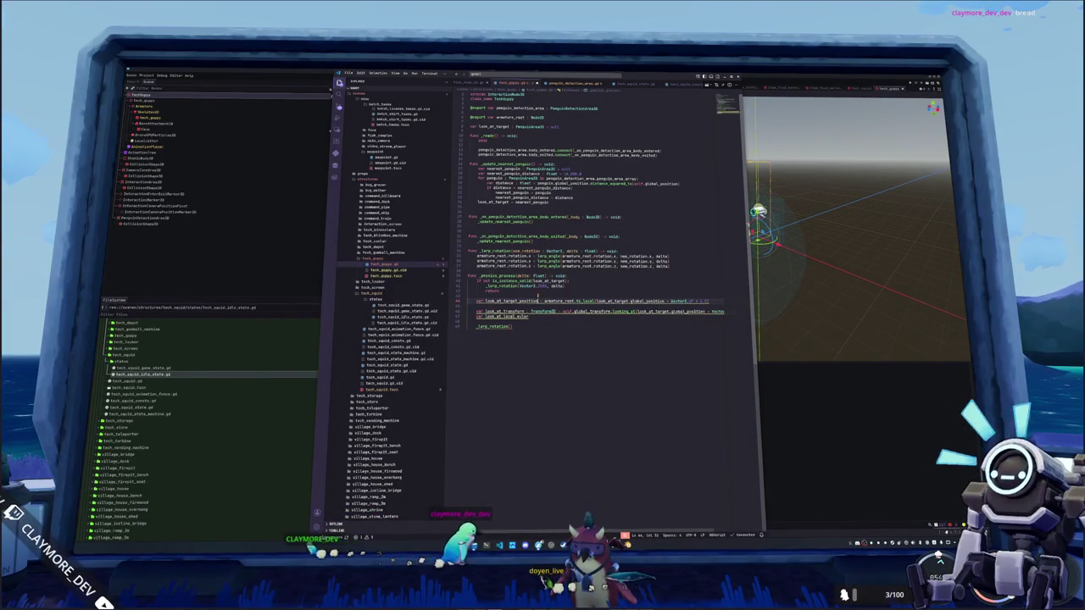
Type look_at_target_position as Vector3 and remove the blank line before look_at_transform
{"action": "type", "text": ": Vector3"}
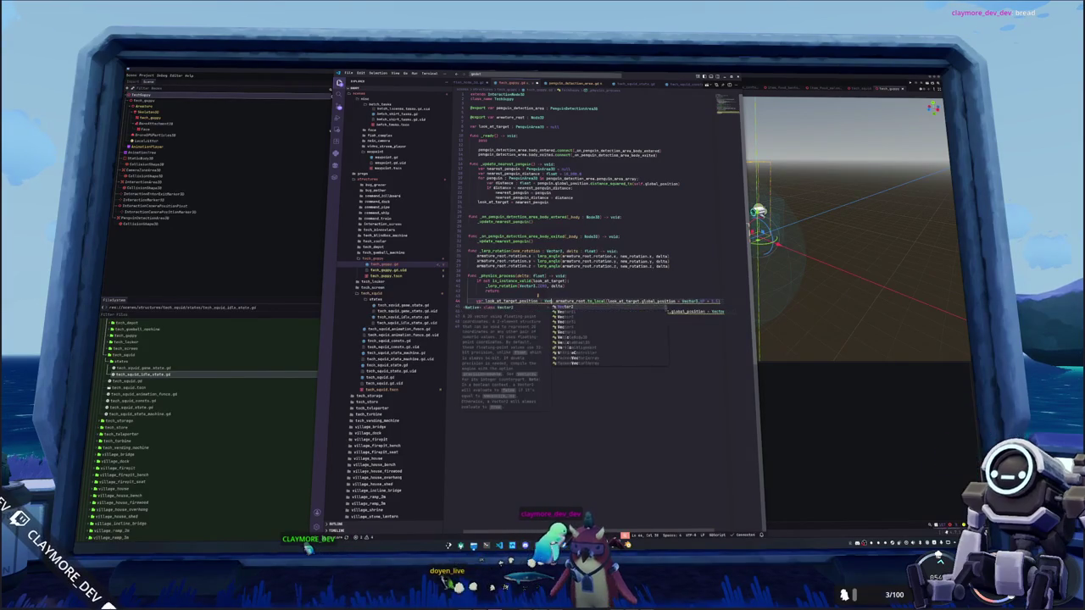
{"action": "key", "text": "Escape"}
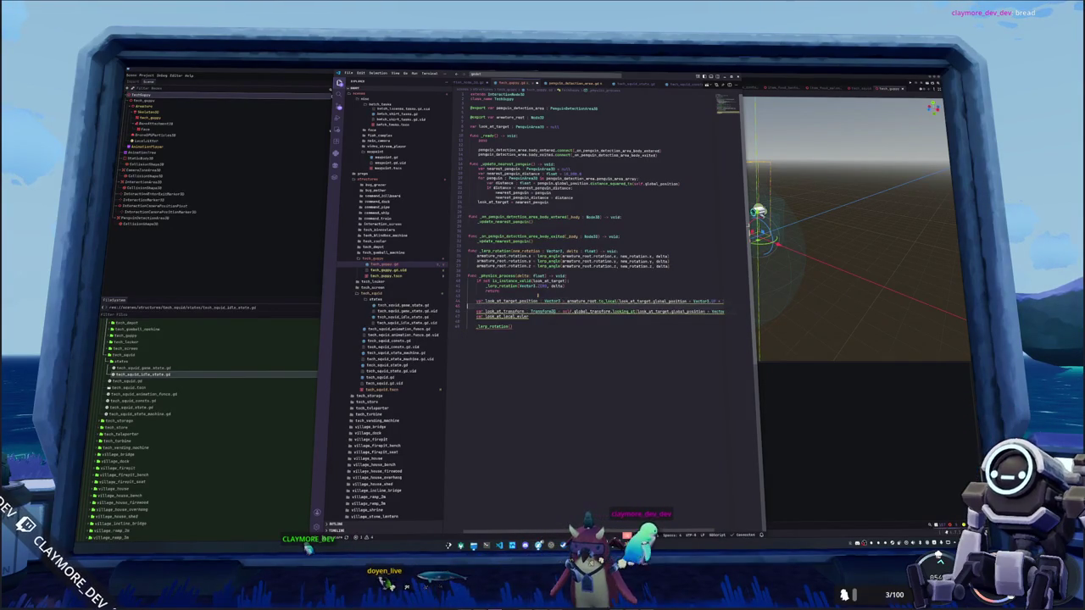
{"action": "key", "text": "BackSpace"}
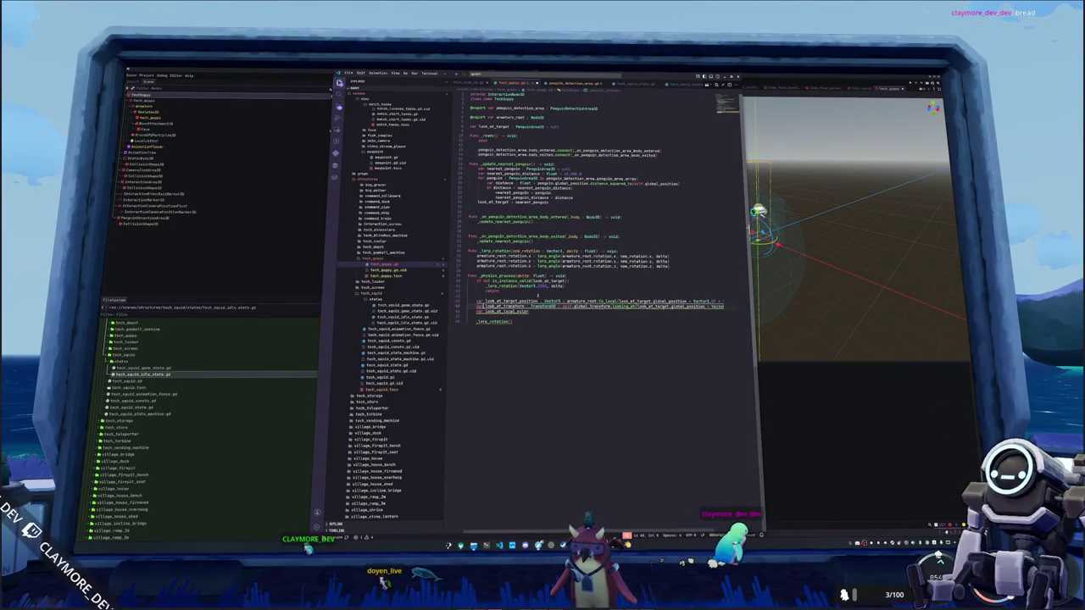
{"action": "type", "text": "transform"}
{"action": "key", "text": "Escape"}
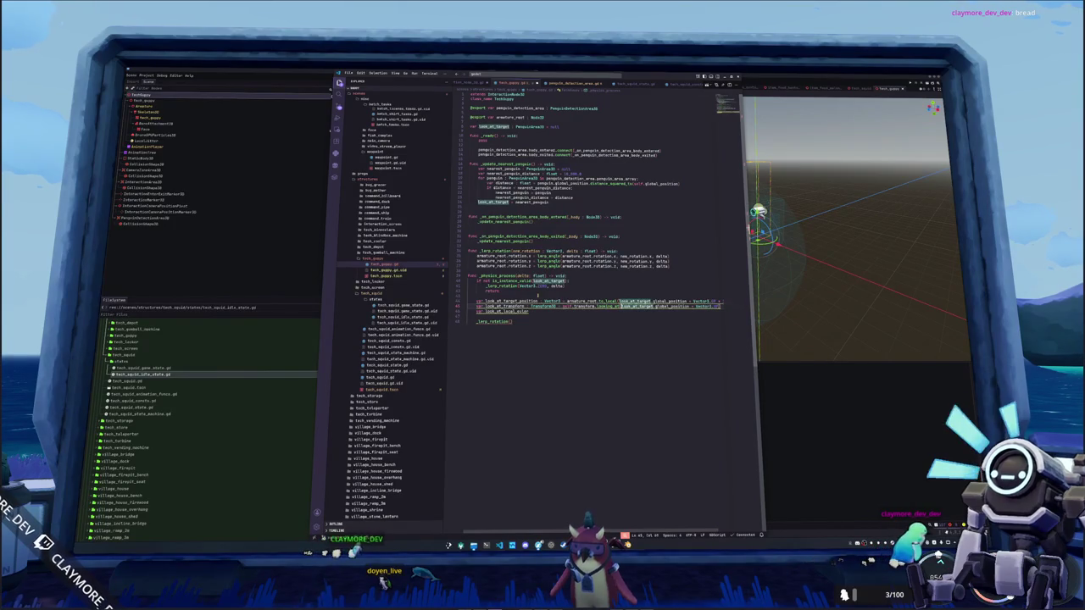
{"action": "type", "text": "look"}
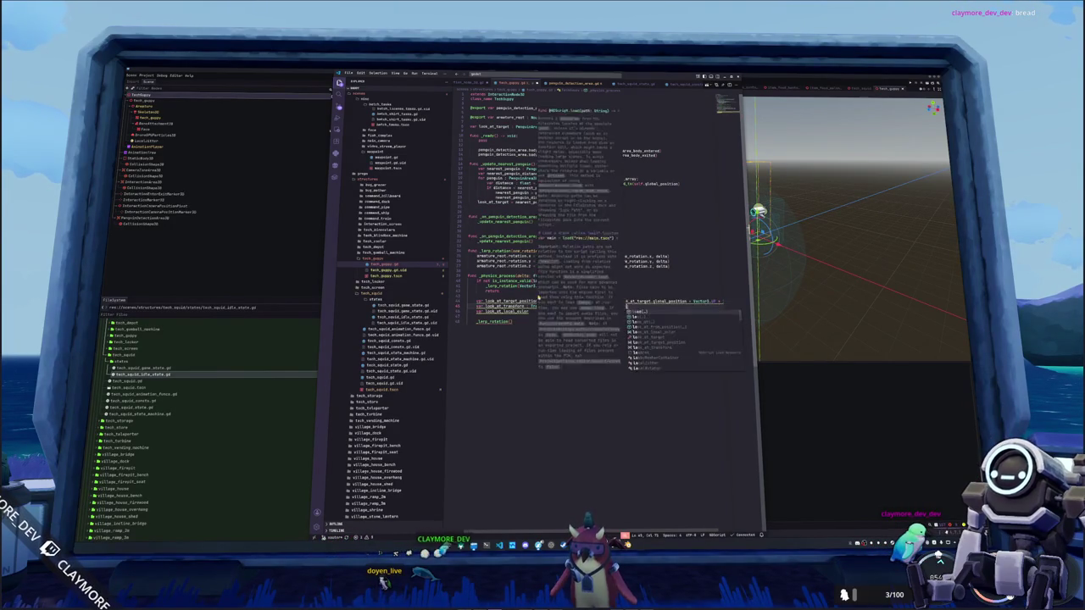
{"action": "type", "text": "_at_target.position"}
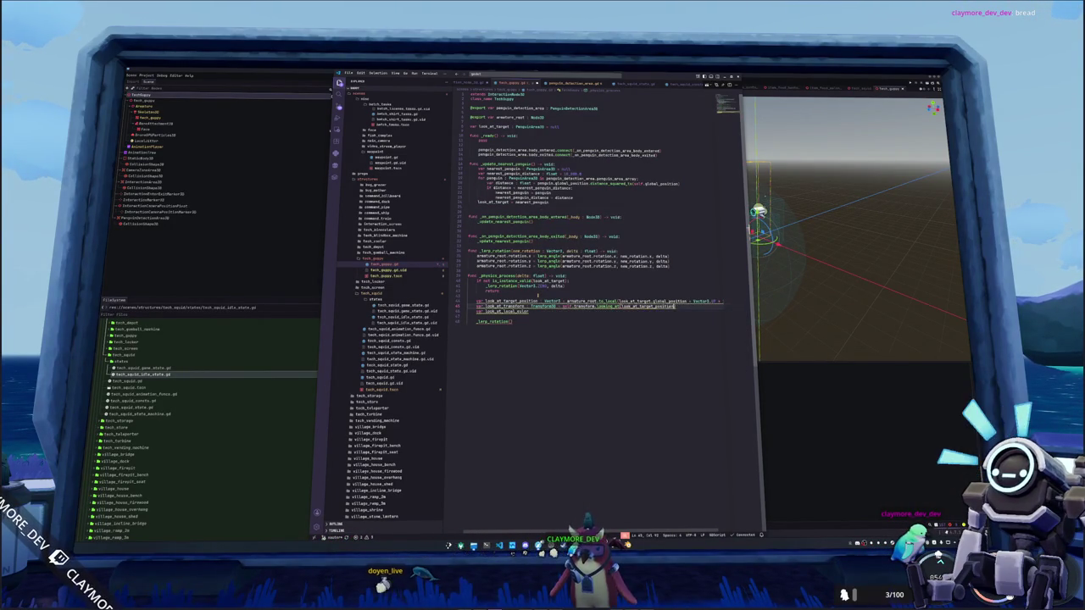
Set look_at_local_euler: Vector3 = look_at_transform.basis.get_euler() and call _lerp_rotation(look_at_local_euler, delta)
{"action": "left_click", "coordinate": [530, 311]}
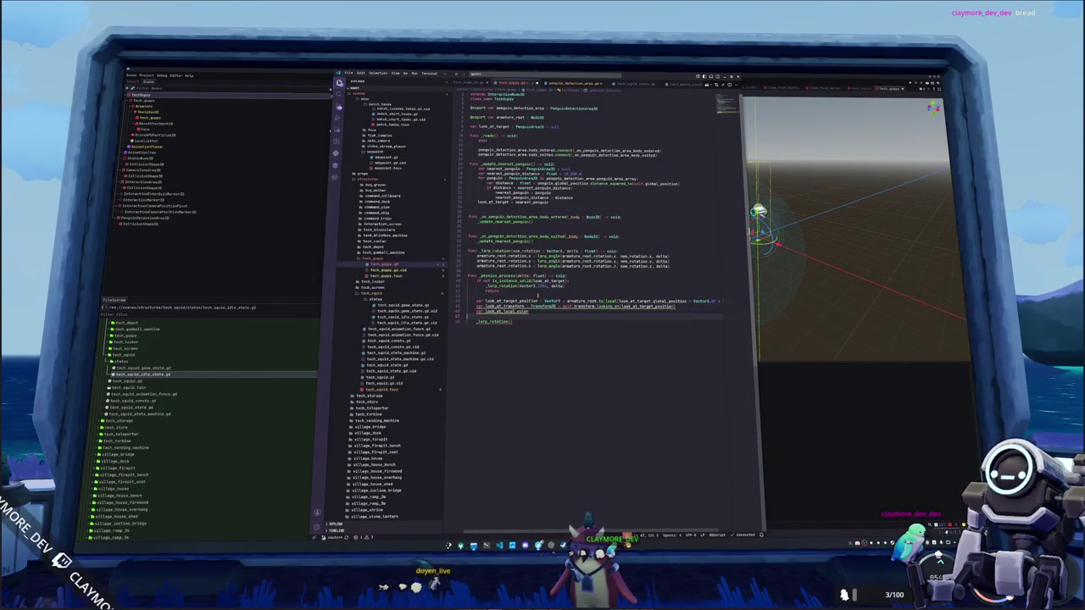
{"action": "type", "text": ": Vector3 = "}
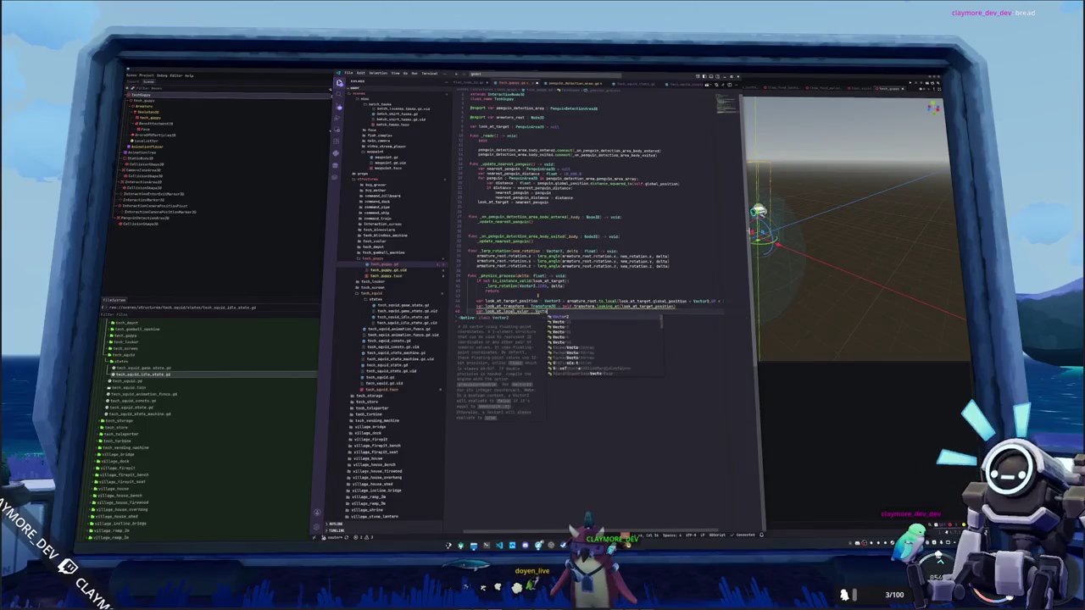
{"action": "type", "text": "look_at"}
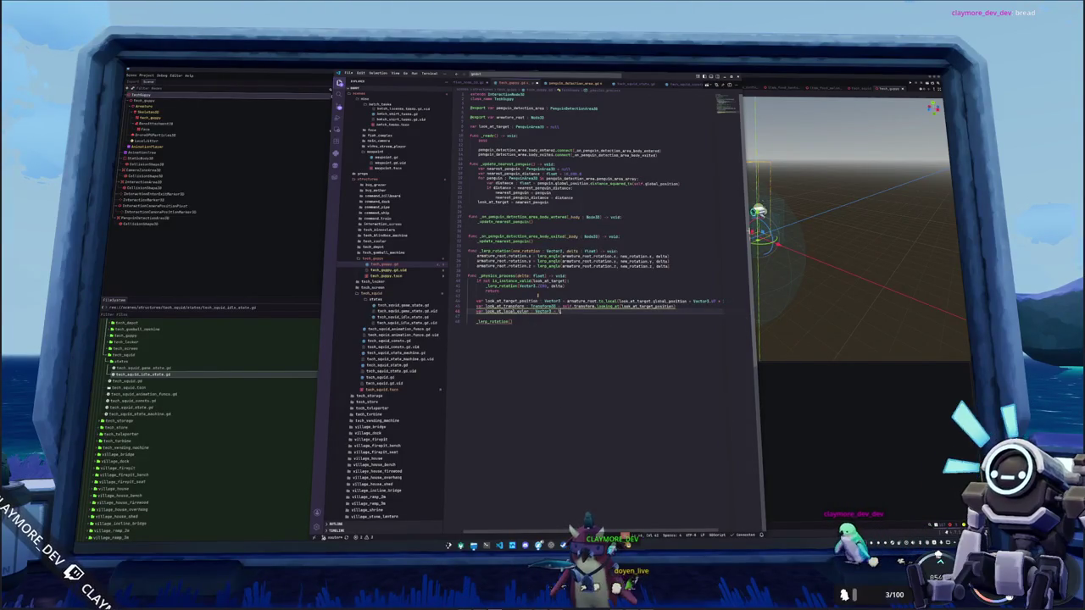
{"action": "type", "text": "_transform.basis"}
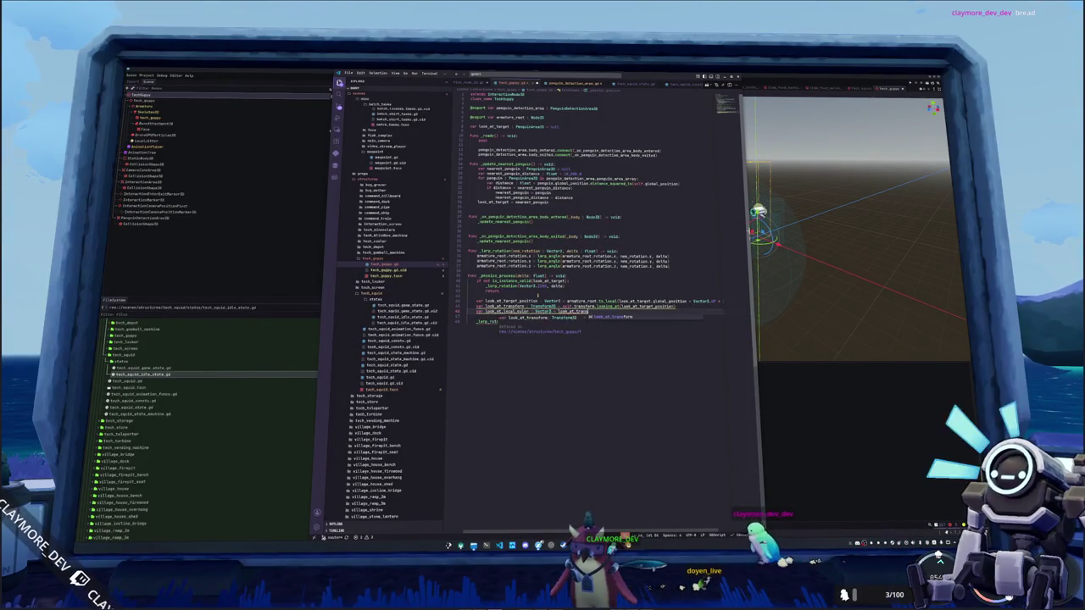
{"action": "type", "text": ".get_euler()"}
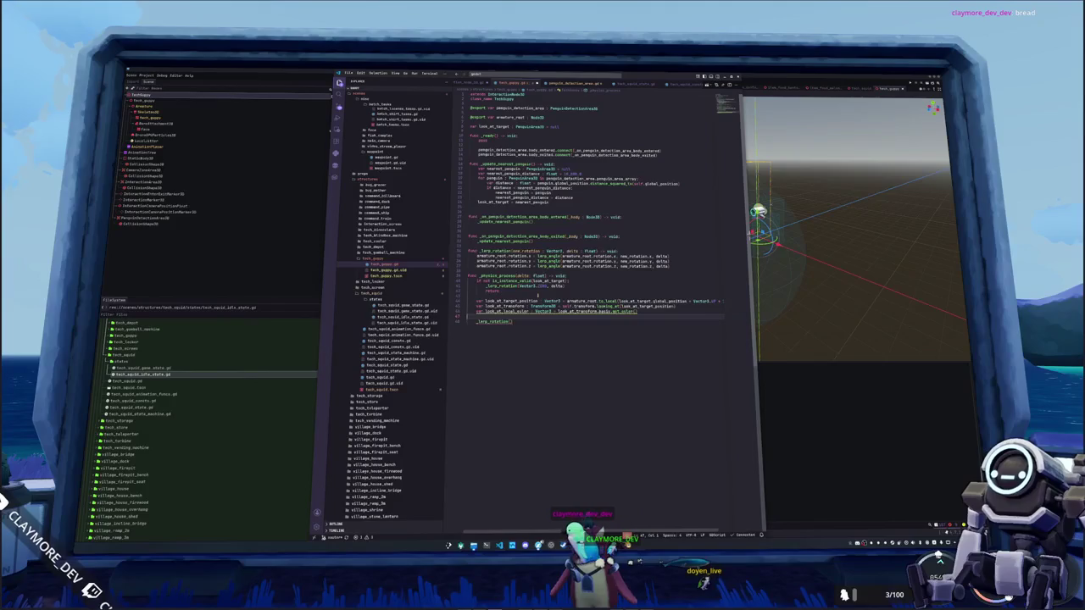
{"action": "type", "text": "look_at_local_euler"}
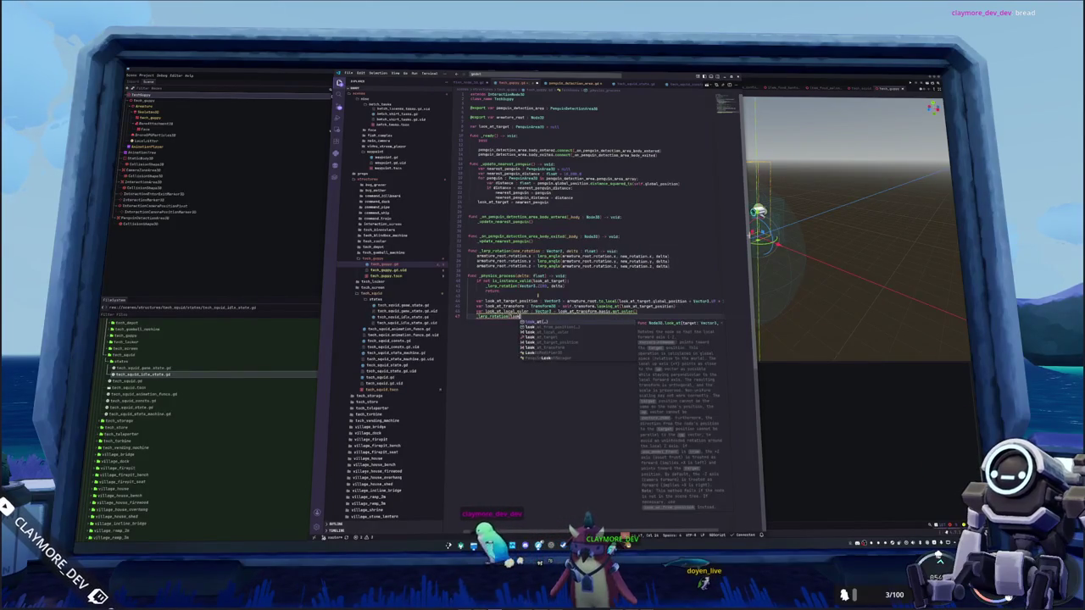
{"action": "type", "text": ", delta"}
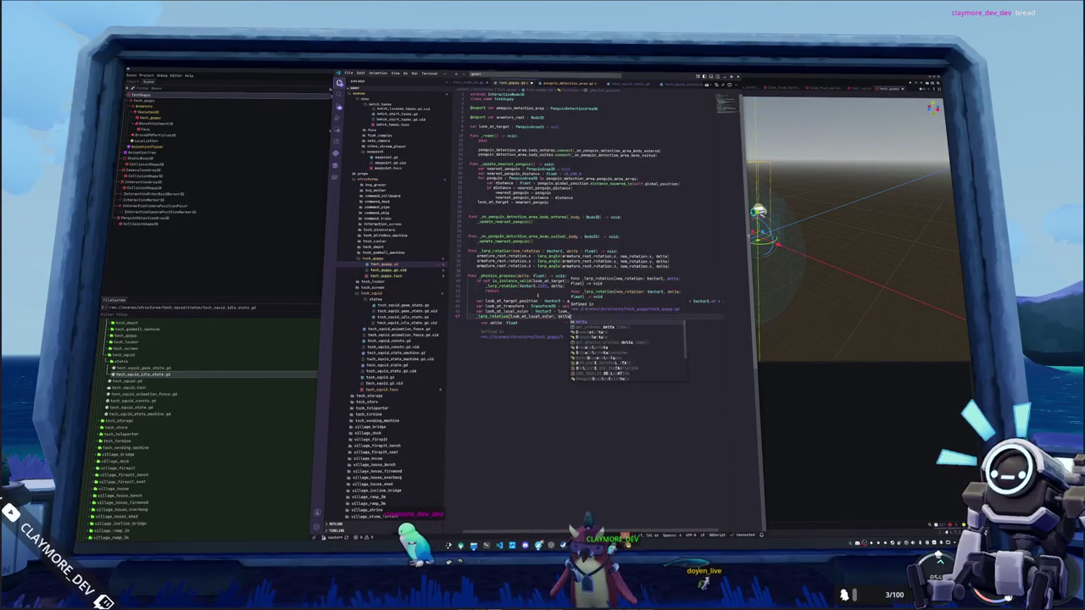
{"action": "key", "text": "Escape"}
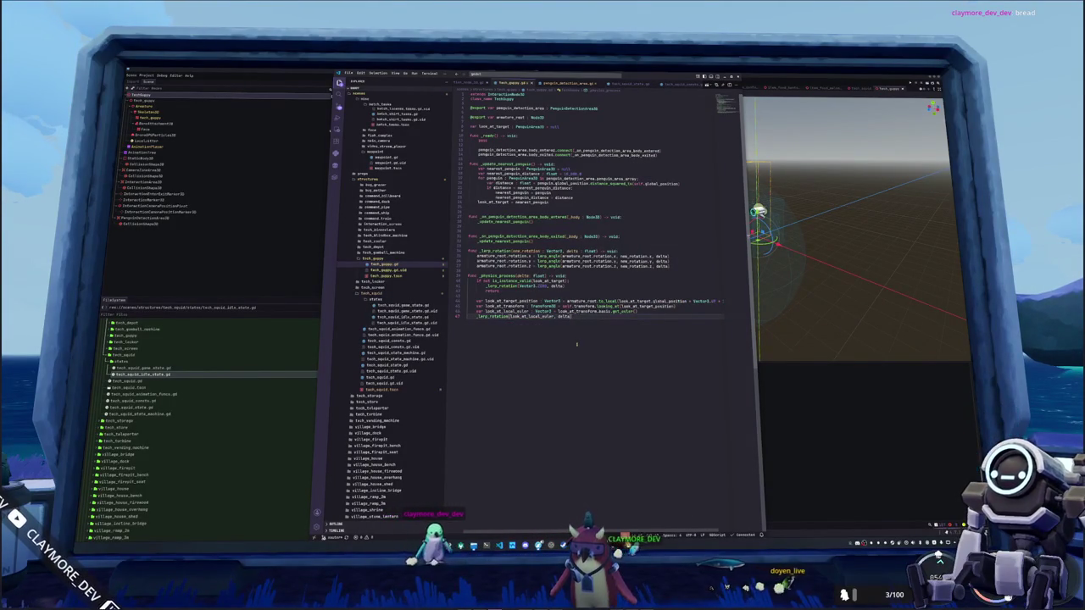
{"action": "left_click", "coordinate": [807, 416]}
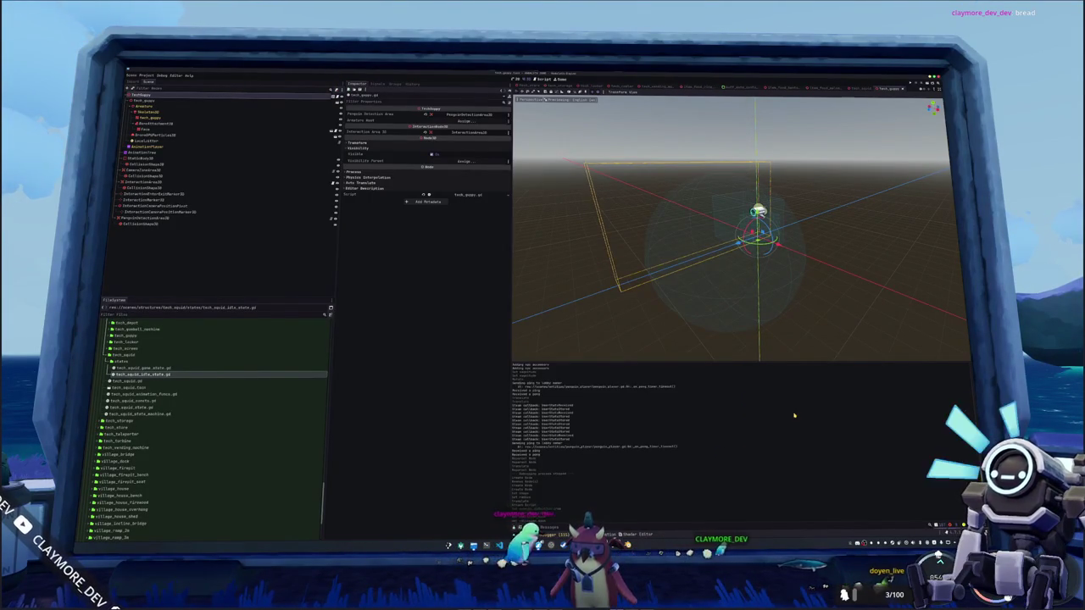
Run the game, assign the Armature node to TechGuppy's Armature Root, and run again
{"action": "key", "text": "F5"}
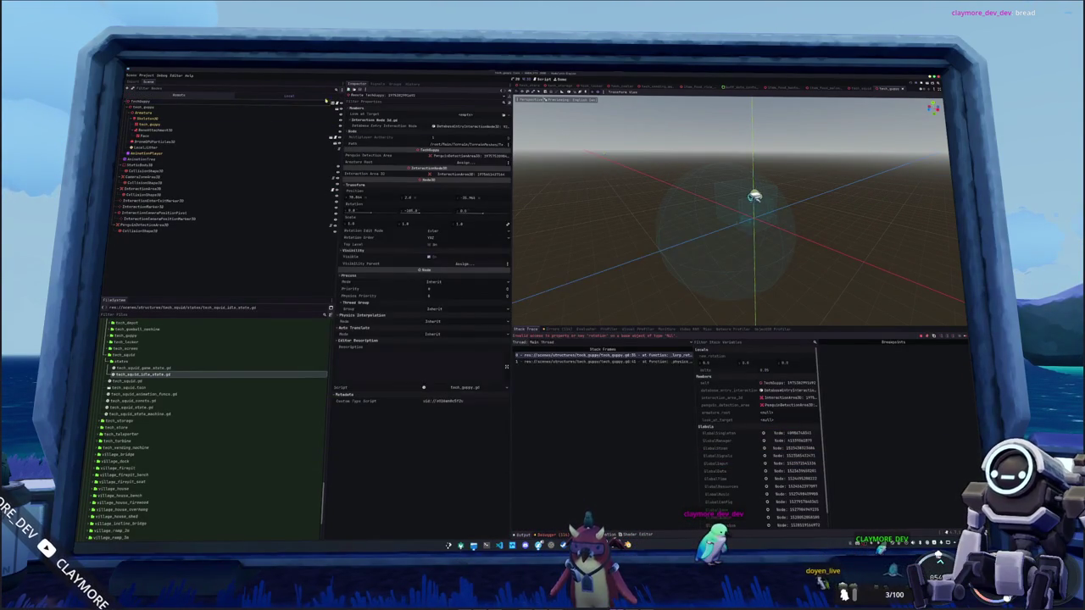
{"action": "left_click", "coordinate": [472, 122]}
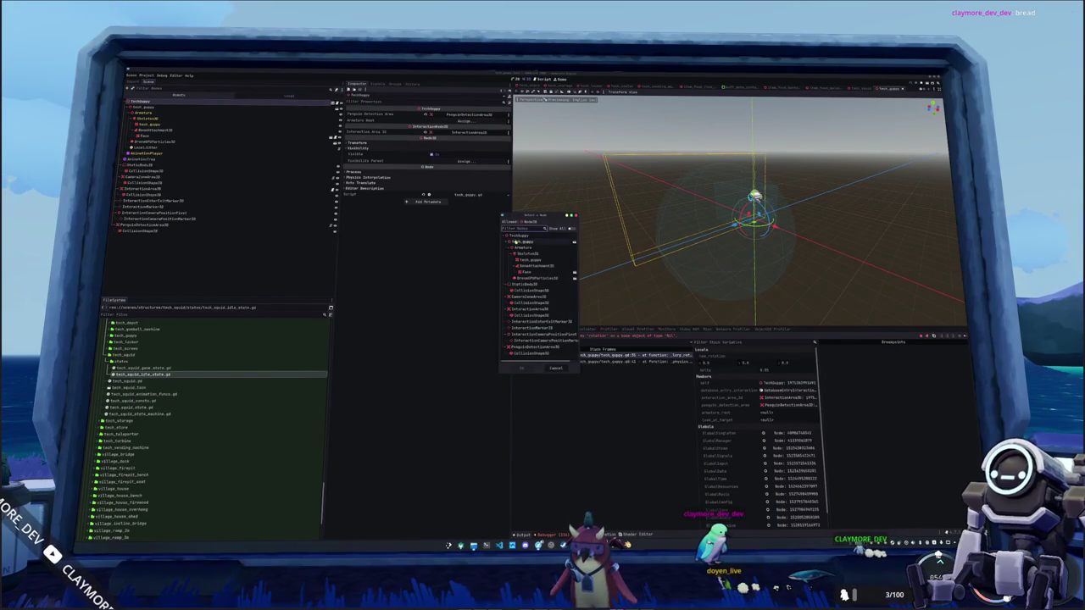
{"action": "double_click", "coordinate": [531, 250]}
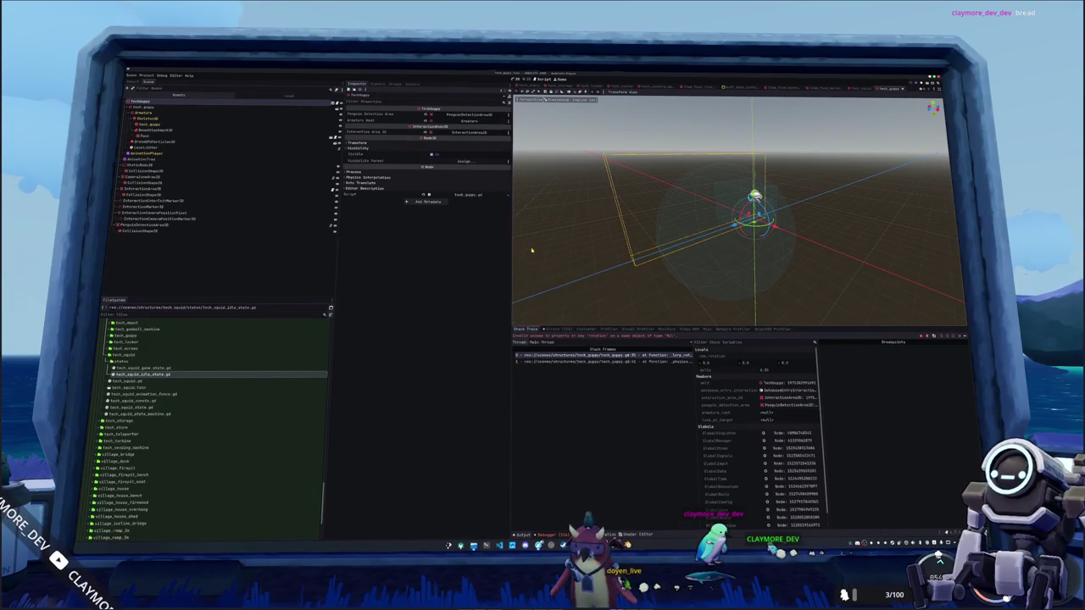
{"action": "key", "text": "F5"}
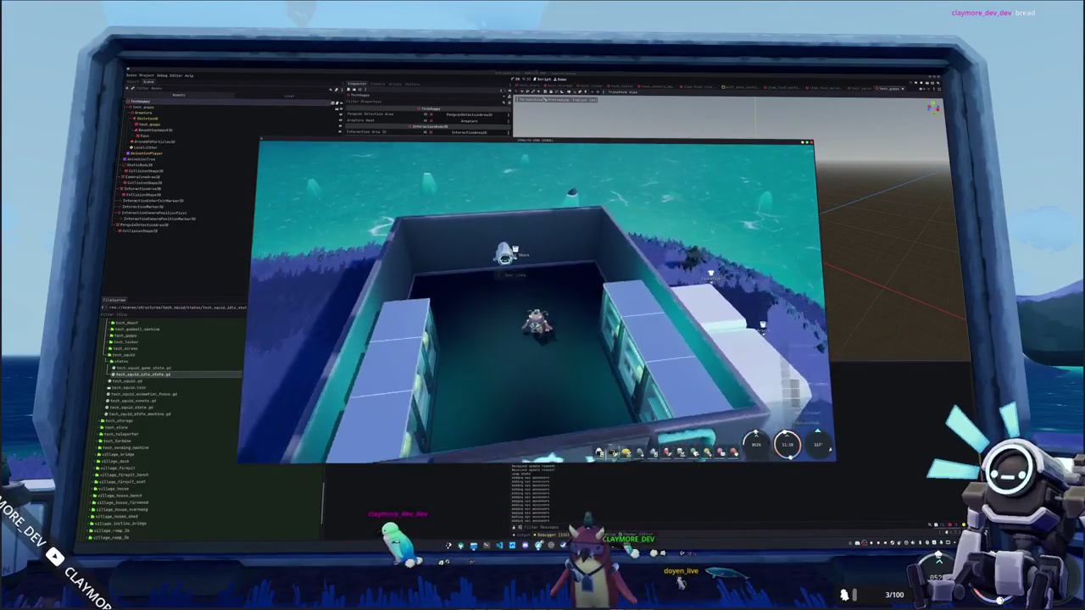
Add print("Clearing") inside the invalid-target check of _physics_process
{"action": "key", "text": "alt+Tab"}
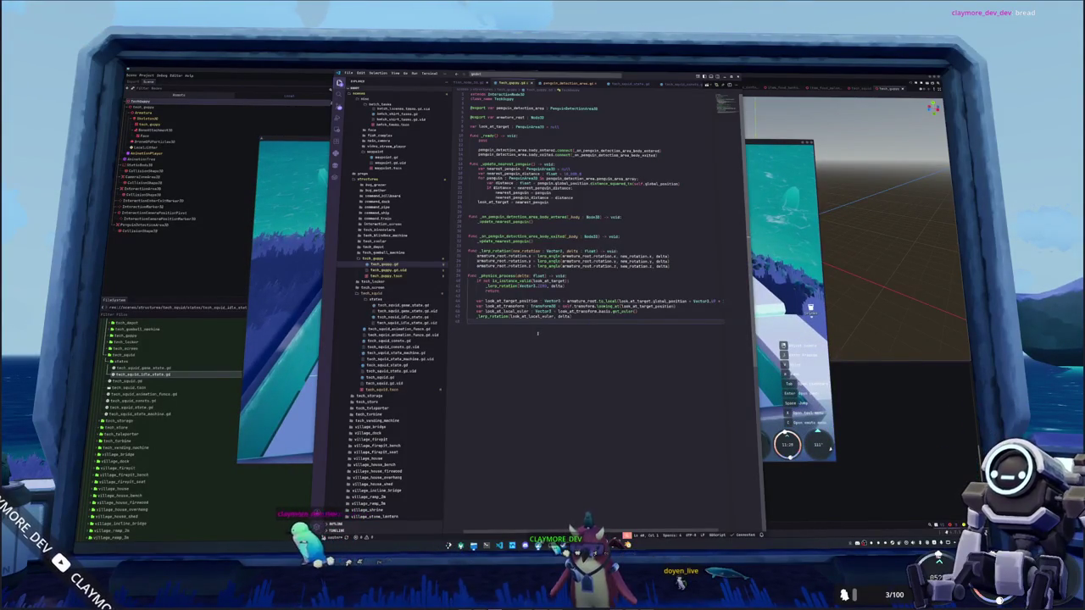
{"action": "left_click", "coordinate": [491, 208]}
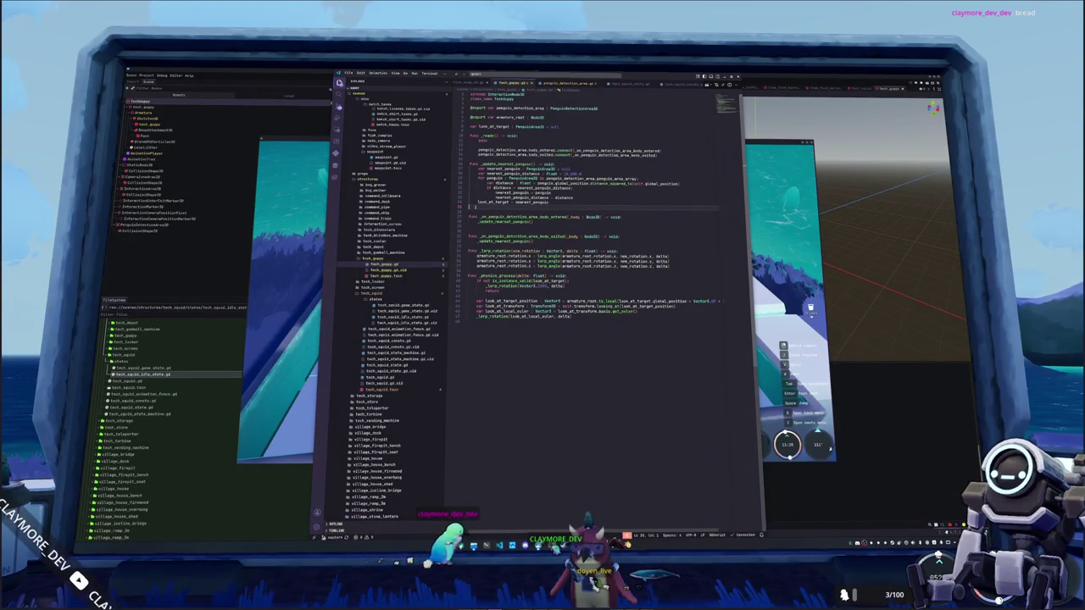
{"action": "left_click", "coordinate": [478, 296]}
{"action": "left_click", "coordinate": [572, 286]}
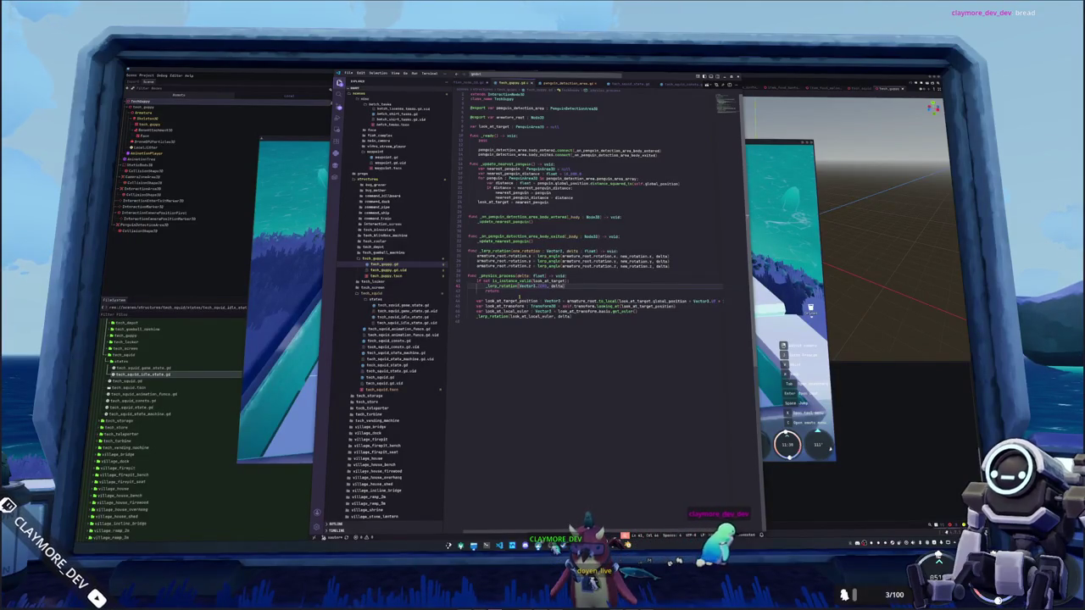
{"action": "left_click", "coordinate": [568, 280]}
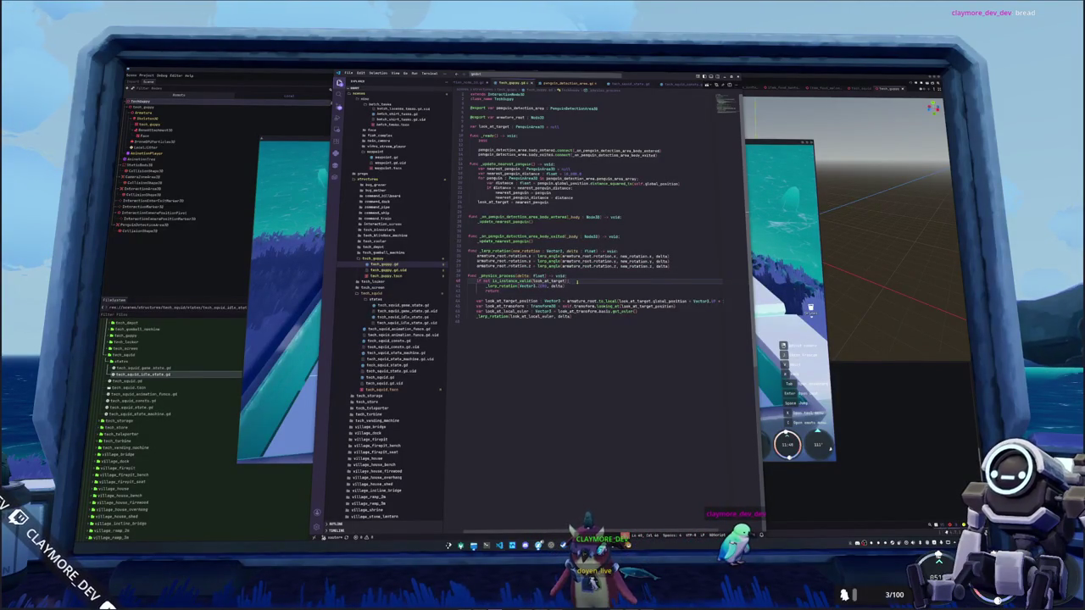
{"action": "key", "text": "Return"}
{"action": "type", "text": "print"}
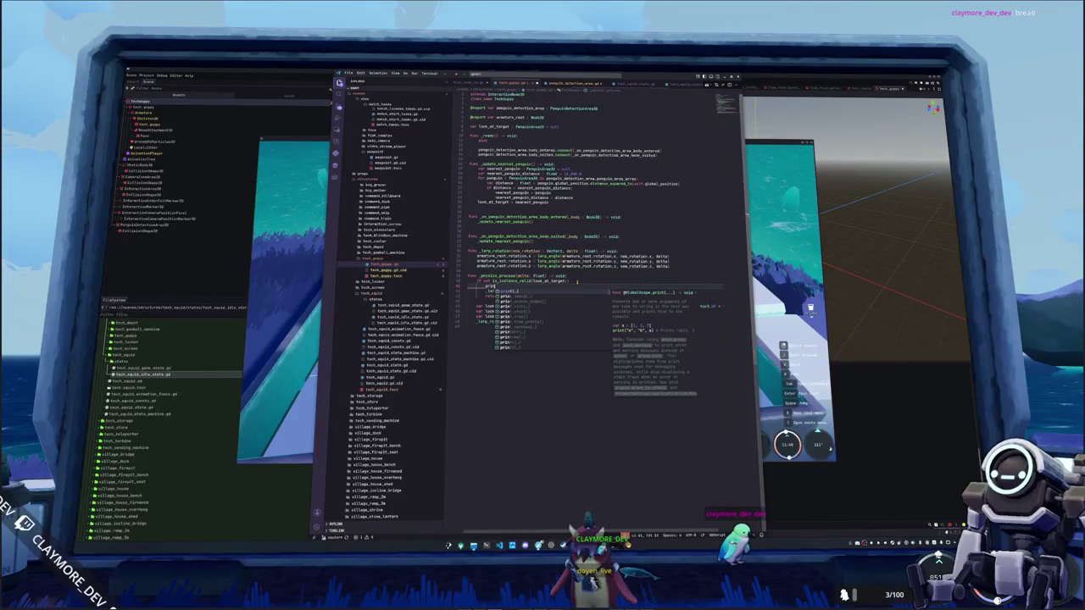
{"action": "type", "text": "("}
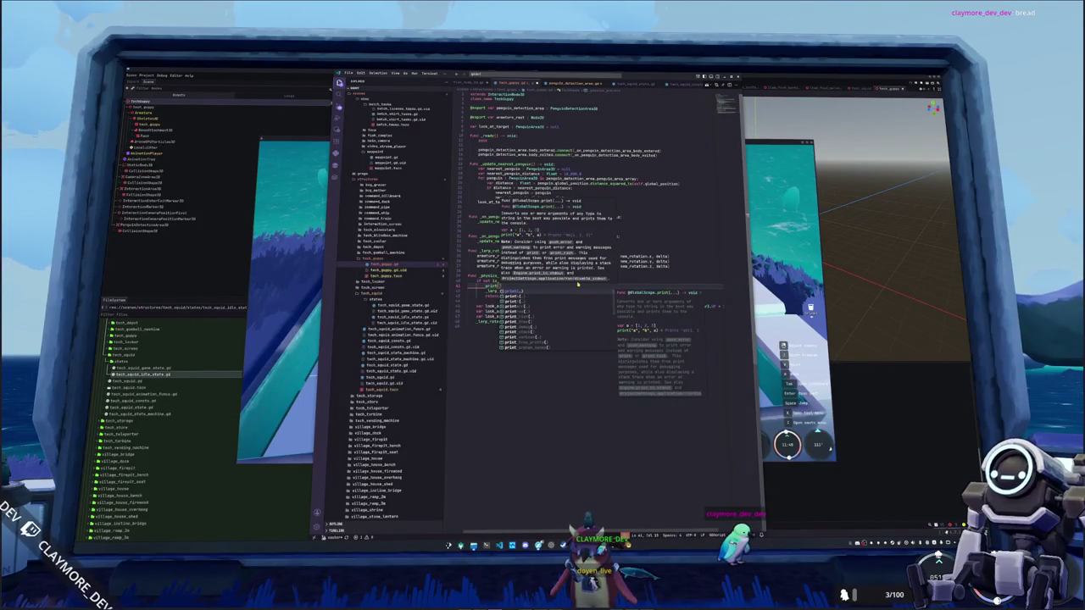
{"action": "type", "text": "\"Clearing\""}
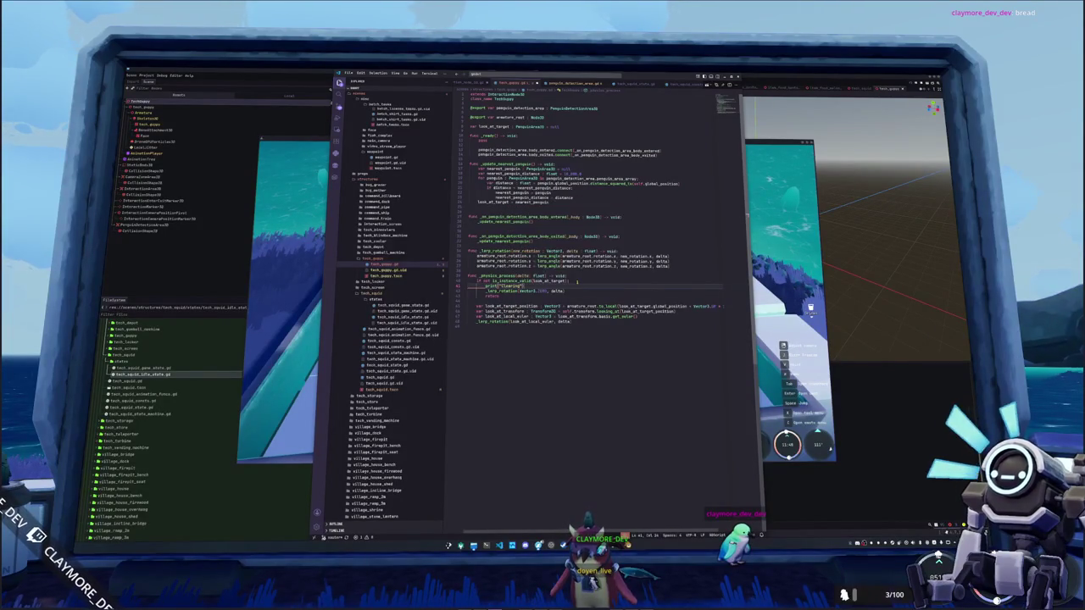
Convert the file's indentation to tabs and go back to the running game
{"action": "key", "text": "ctrl+shift+p"}
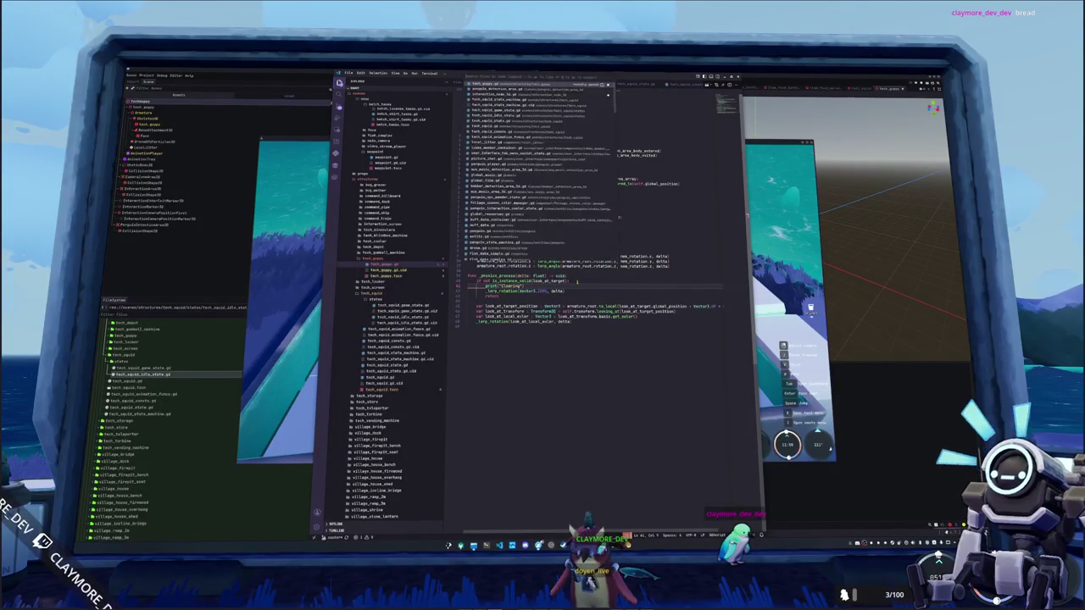
{"action": "type", "text": "indent"}
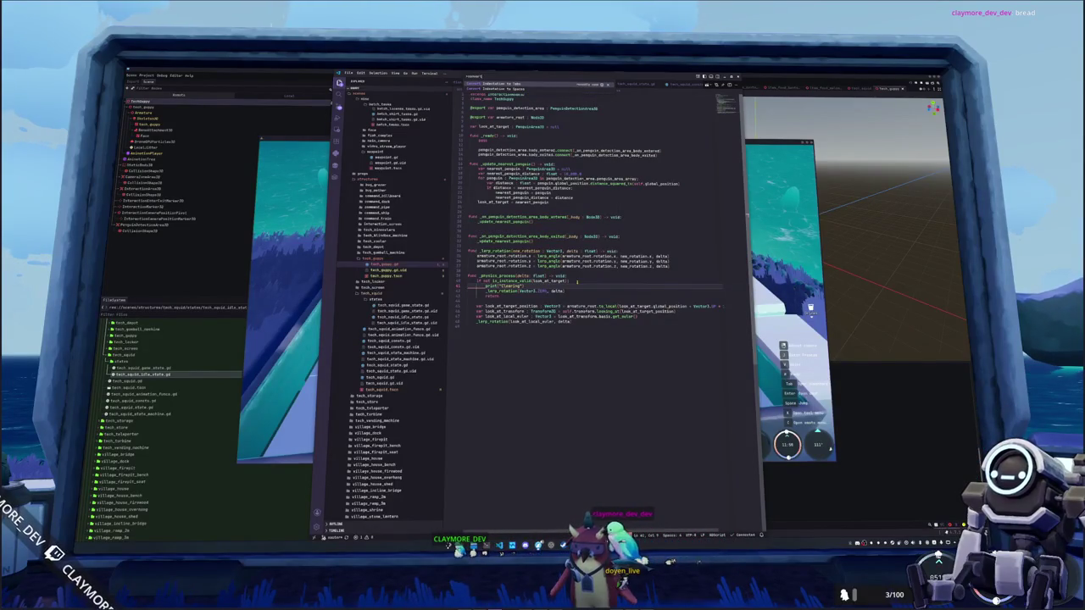
{"action": "key", "text": "Return"}
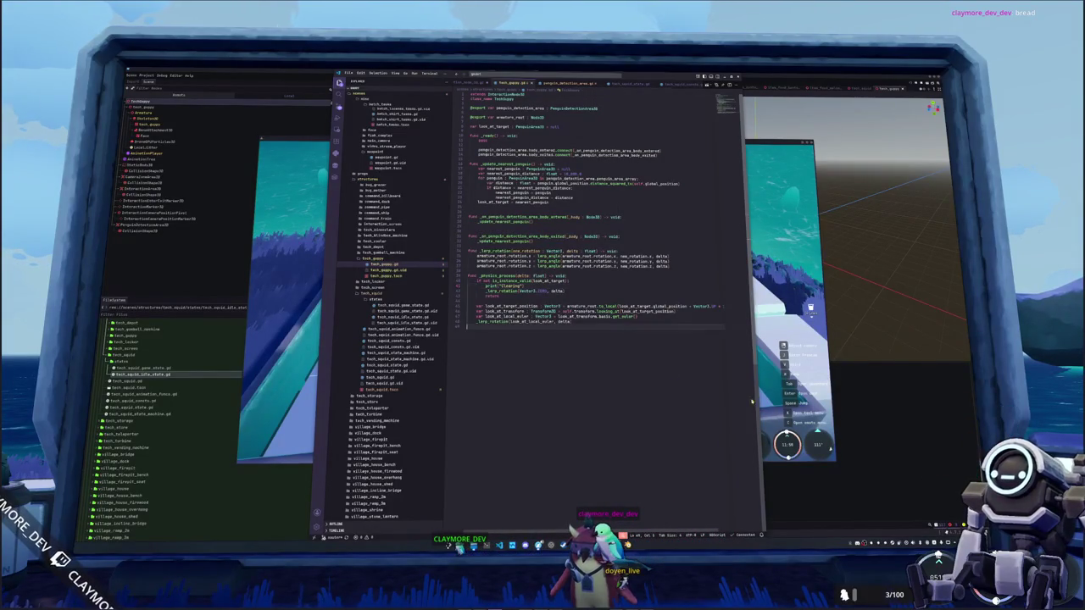
{"action": "left_click", "coordinate": [771, 410]}
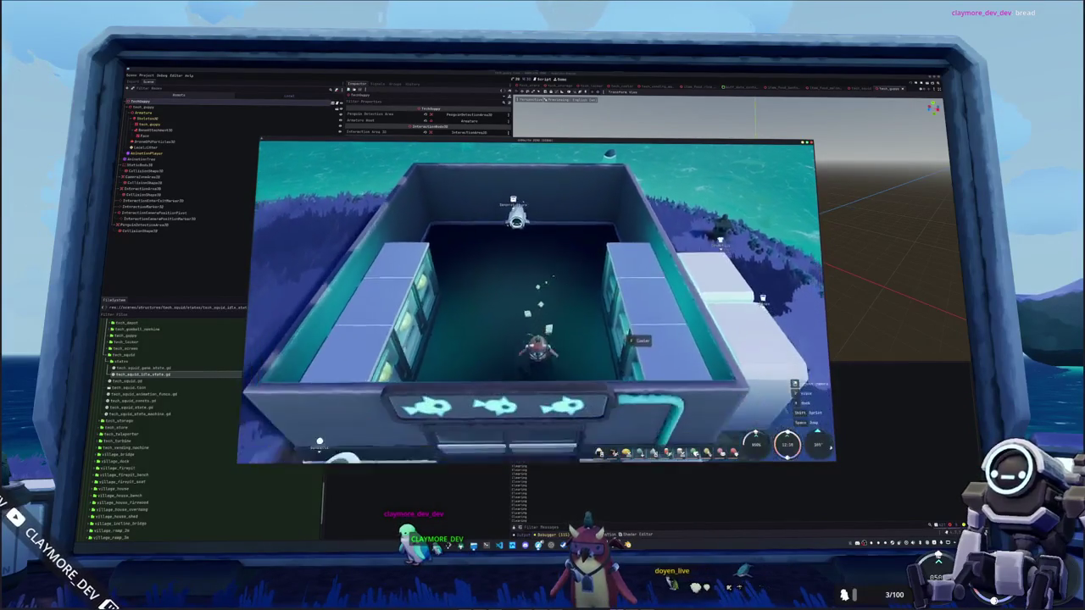
Insert print("Entered") above the _update_nearest_penguin() call, then stop and rerun the game
{"action": "key", "text": "alt+Tab"}
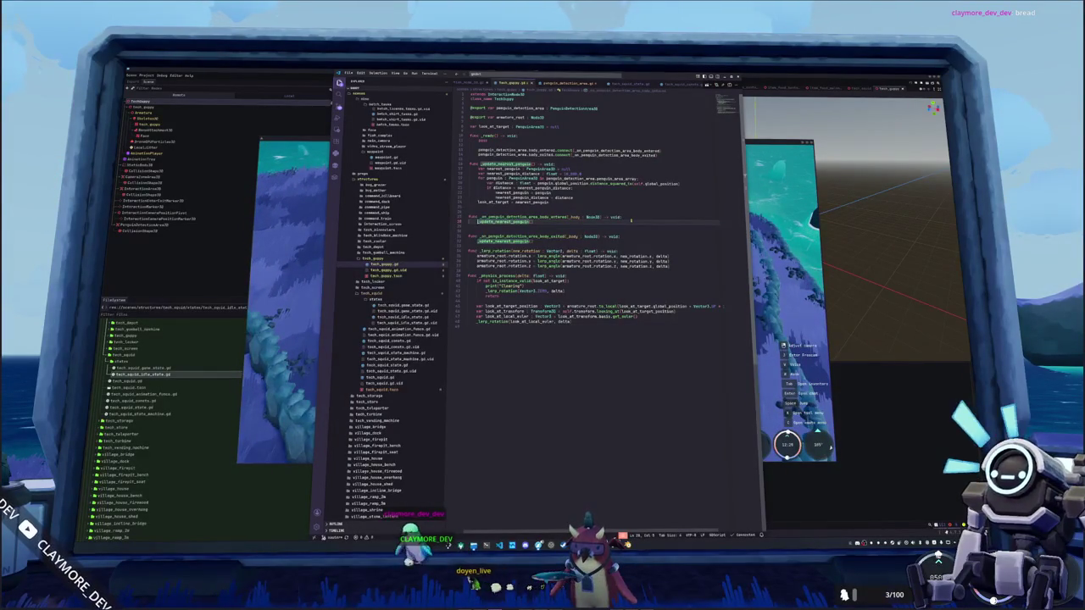
{"action": "key", "text": "ctrl+shift+Return"}
{"action": "type", "text": "print(\"Entered\")"}
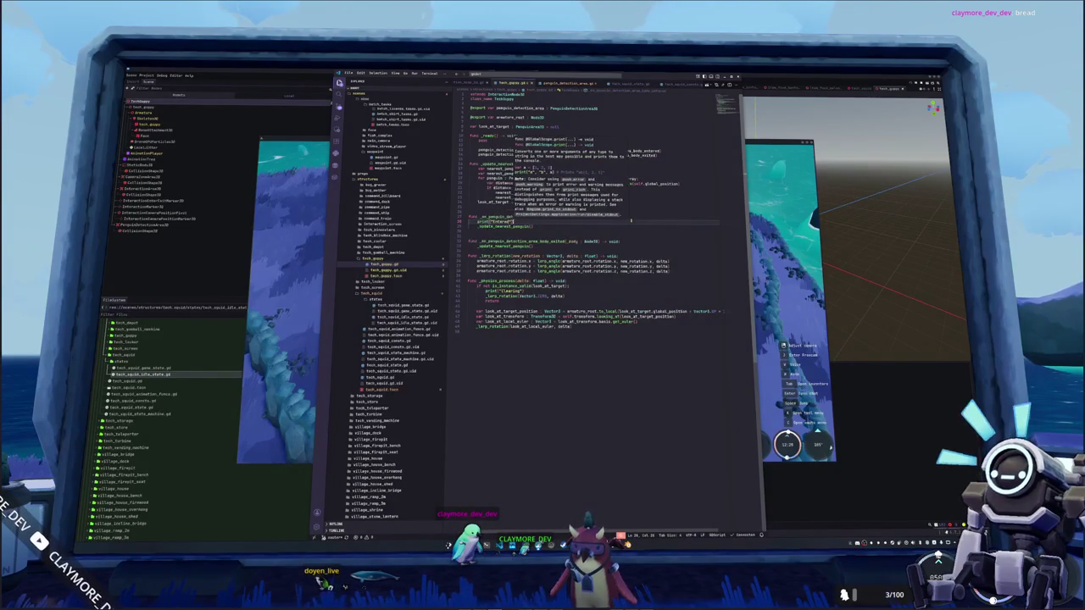
{"action": "key", "text": "alt+Tab"}
{"action": "key", "text": "F8"}
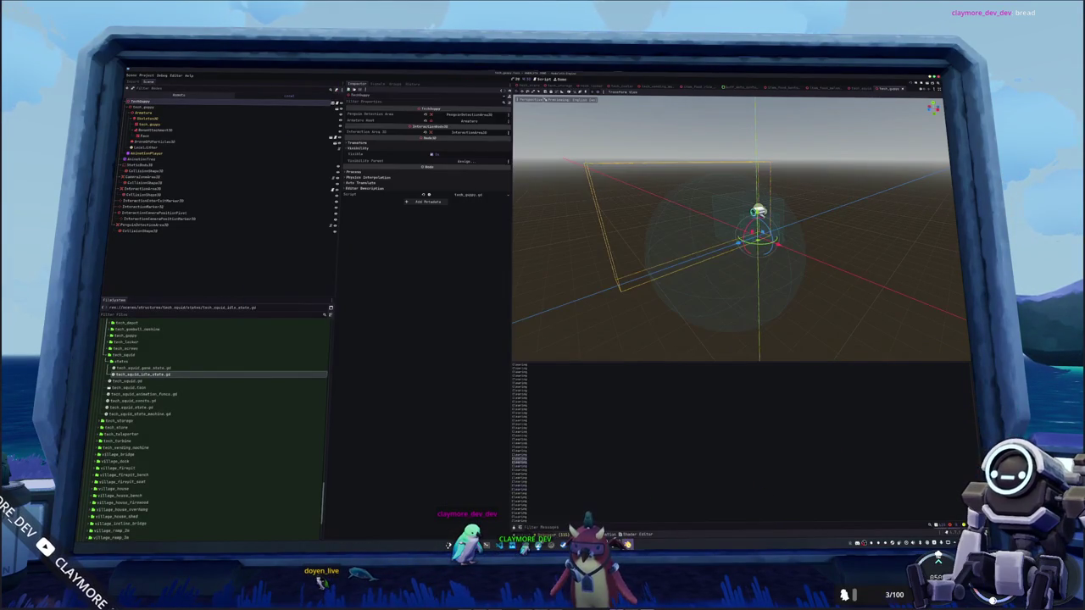
{"action": "key", "text": "F5"}
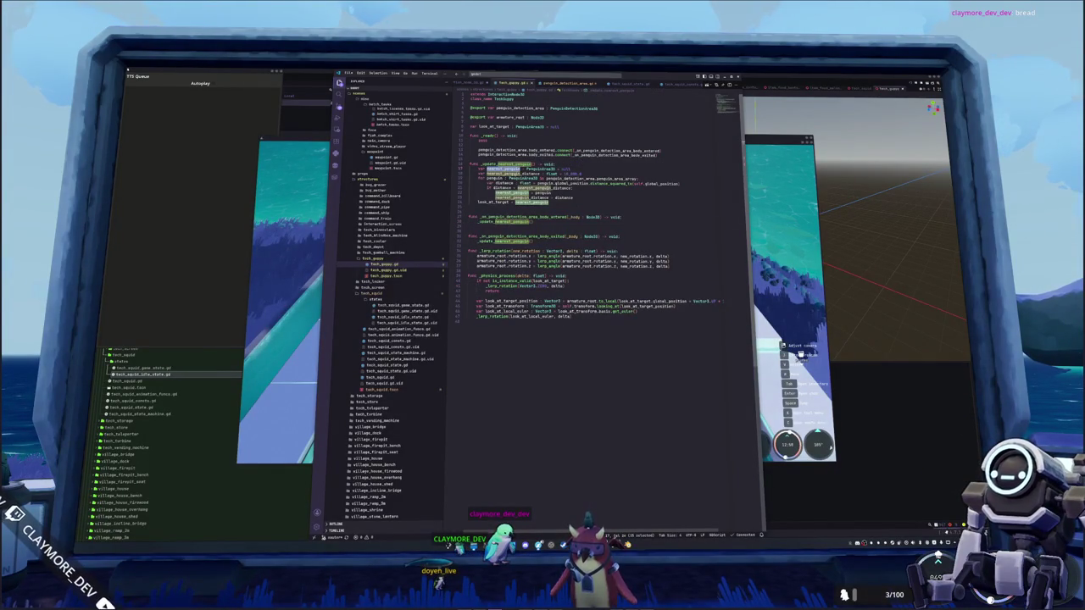
Review the nearest_penguin_distance, global_position, distance and nearest_penguin uses in _update_nearest_penguin
{"action": "left_click", "coordinate": [507, 173]}
{"action": "double_click", "coordinate": [576, 173]}
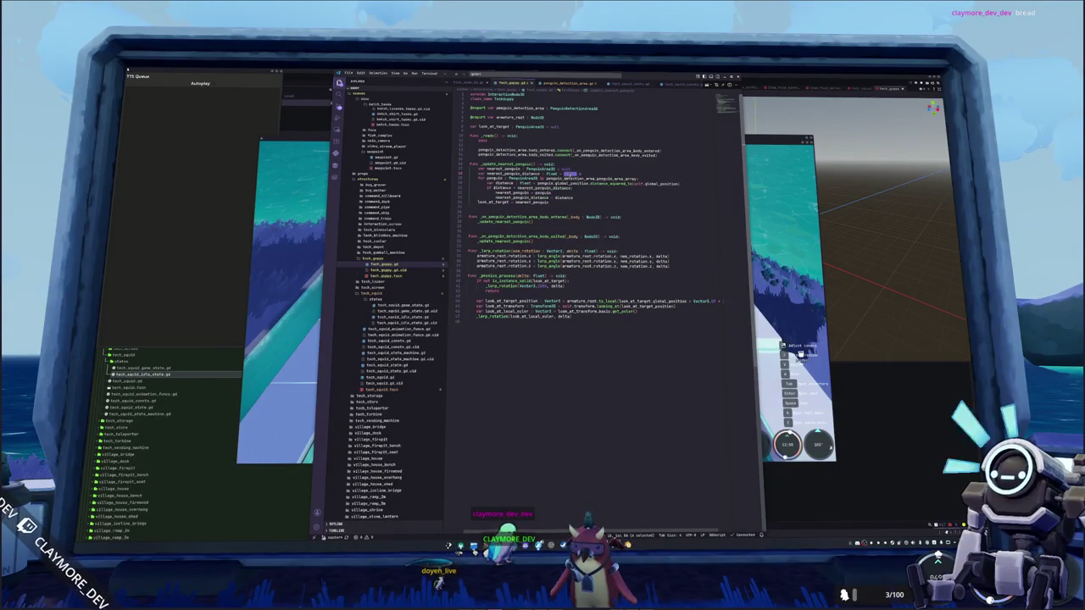
{"action": "double_click", "coordinate": [577, 183]}
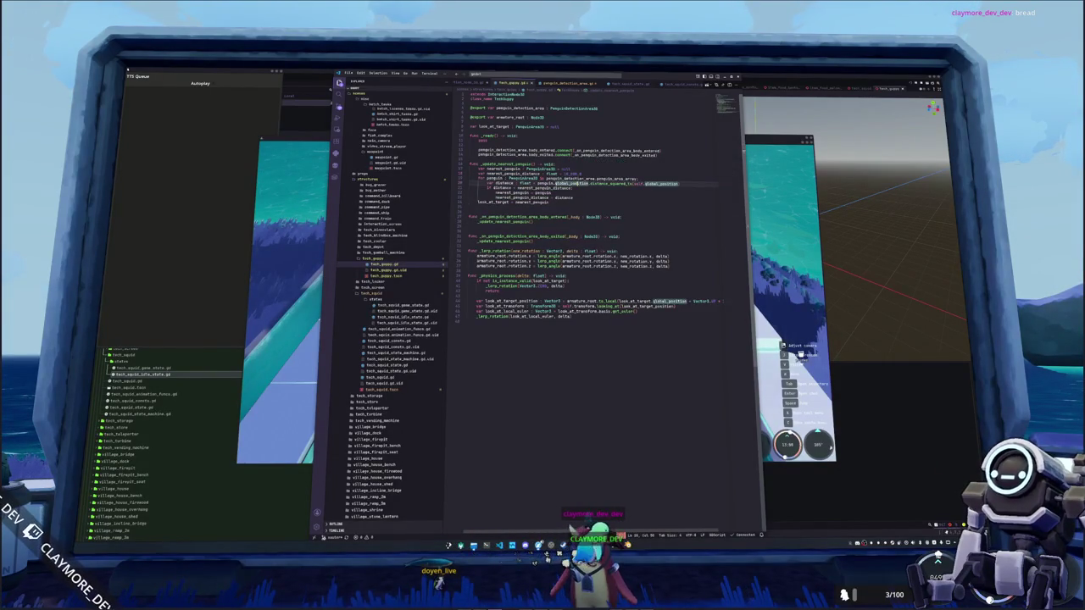
{"action": "double_click", "coordinate": [545, 187]}
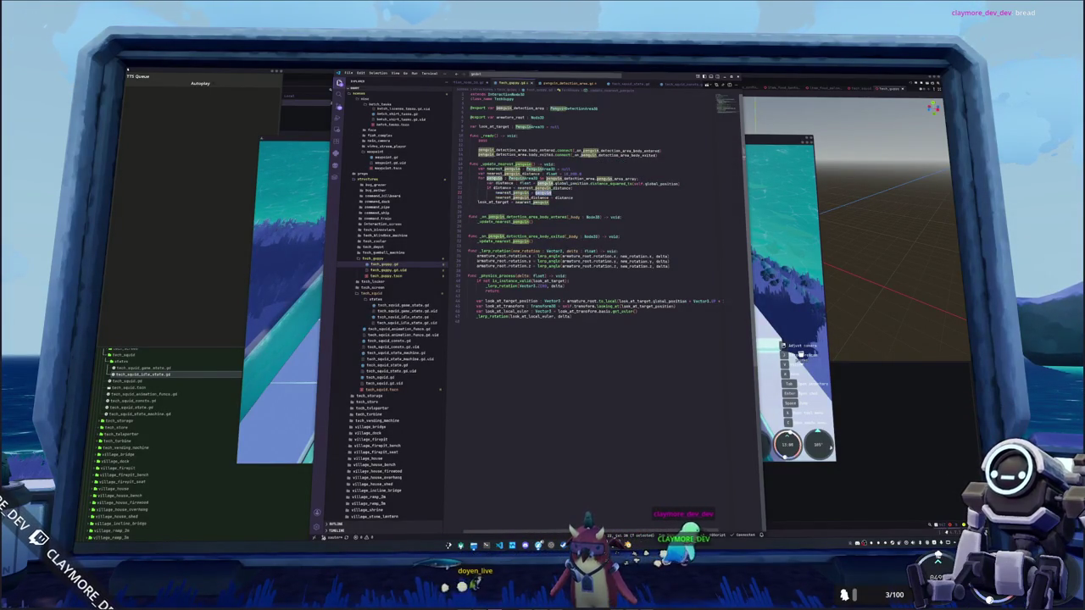
{"action": "double_click", "coordinate": [564, 198]}
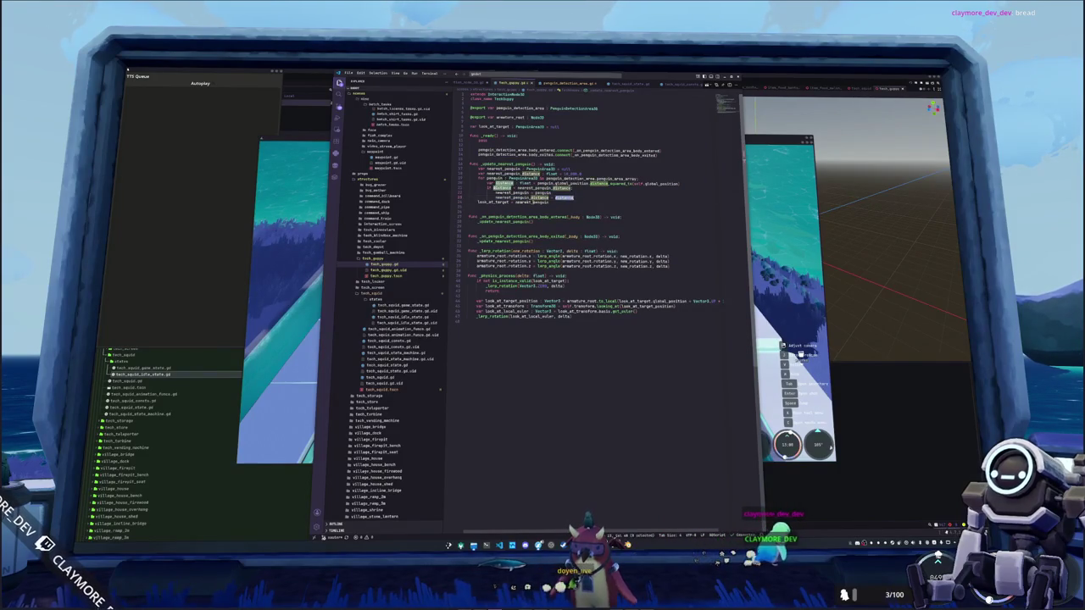
{"action": "double_click", "coordinate": [533, 202]}
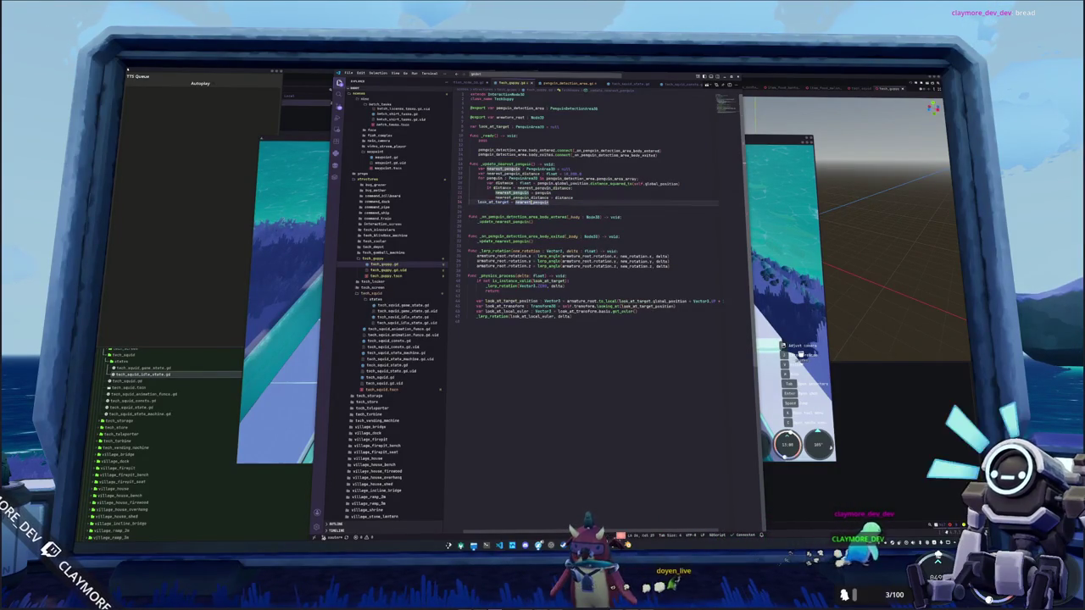
Print is_instance_valid(nearest_penguin) after the look_at_target assignment and launch the game
{"action": "left_click", "coordinate": [539, 207]}
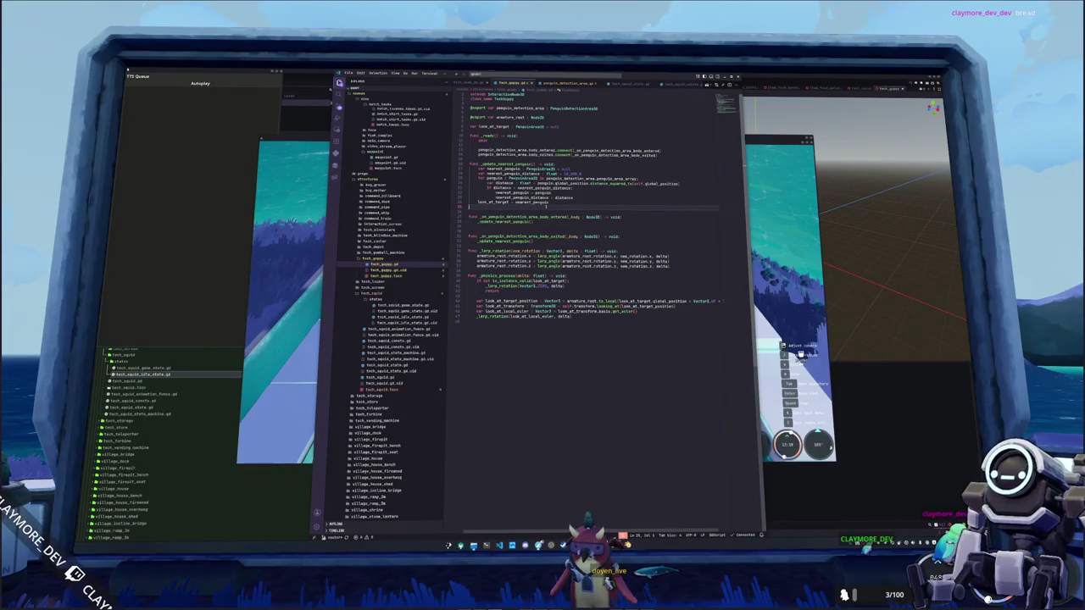
{"action": "type", "text": "print(is_"}
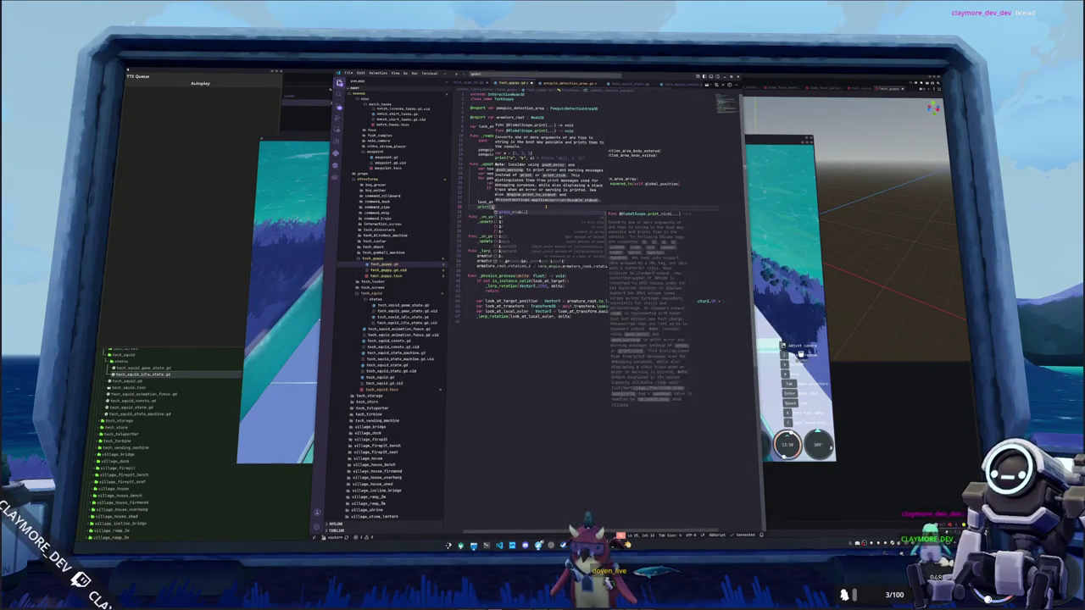
{"action": "type", "text": "instance_valid("}
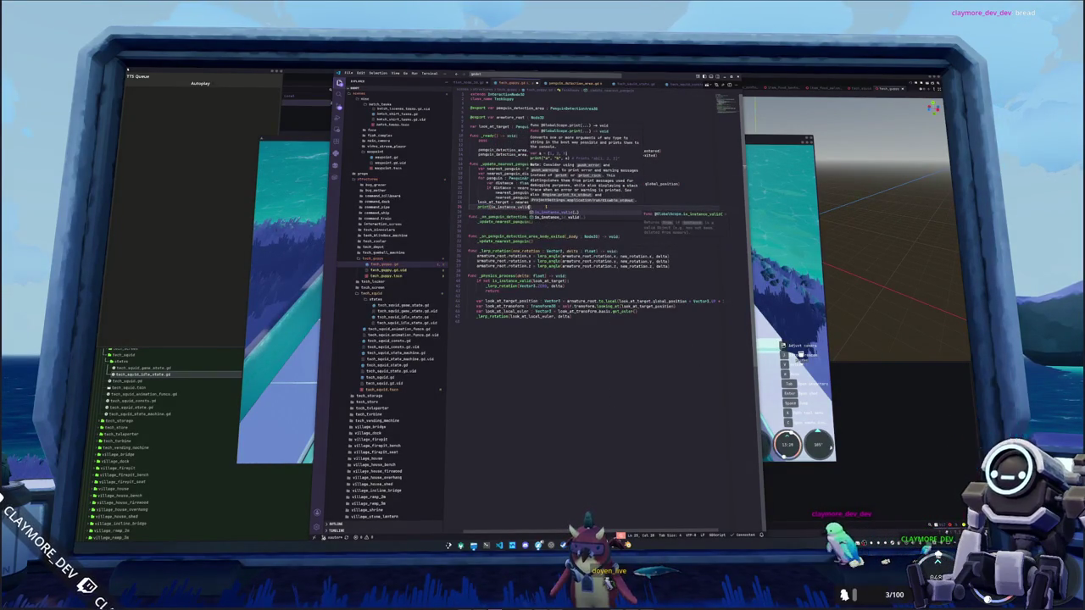
{"action": "type", "text": "nearest_penguin"}
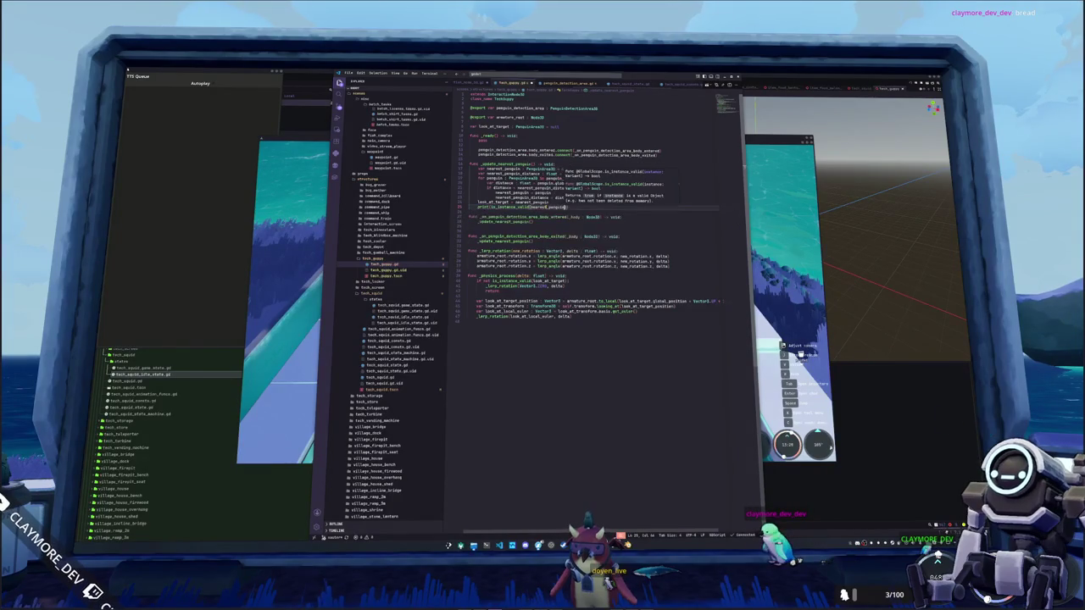
{"action": "type", "text": "))"}
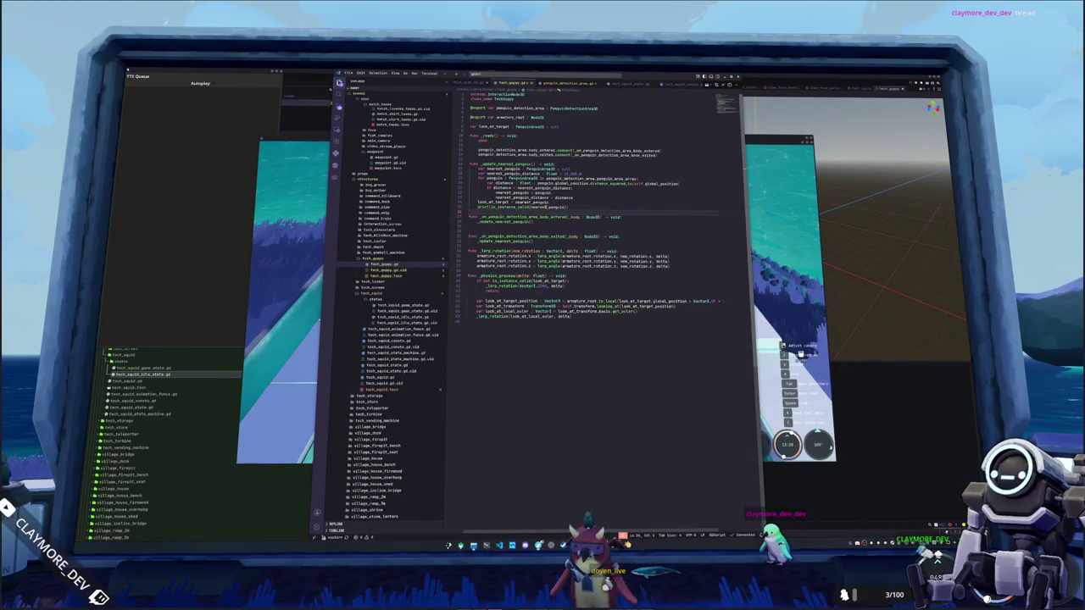
{"action": "key", "text": "F5"}
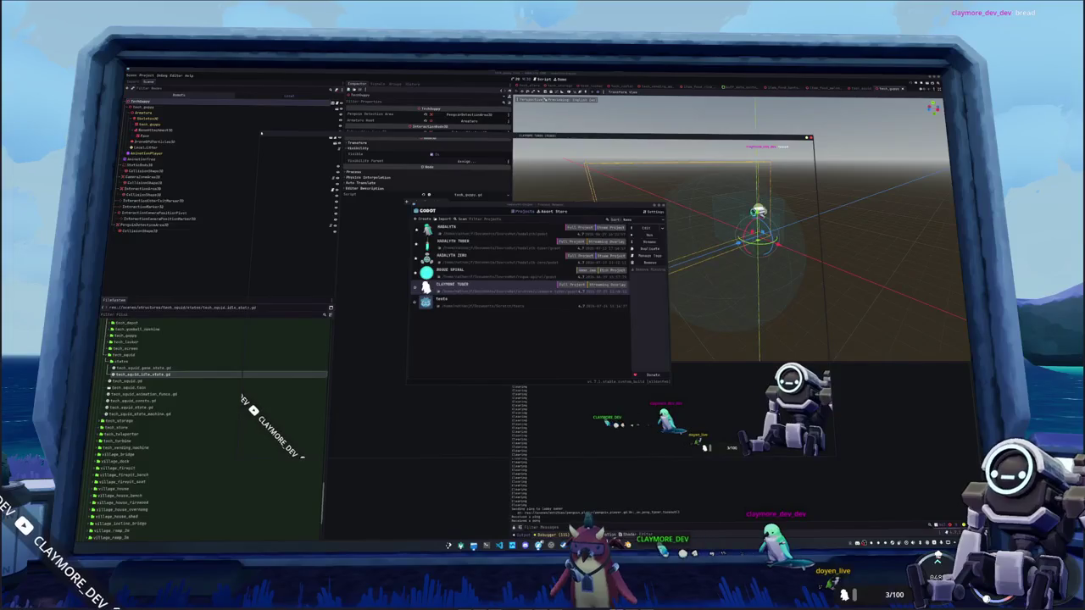
Walk the character out of and back into the store twice
{"action": "key", "text": "s"}
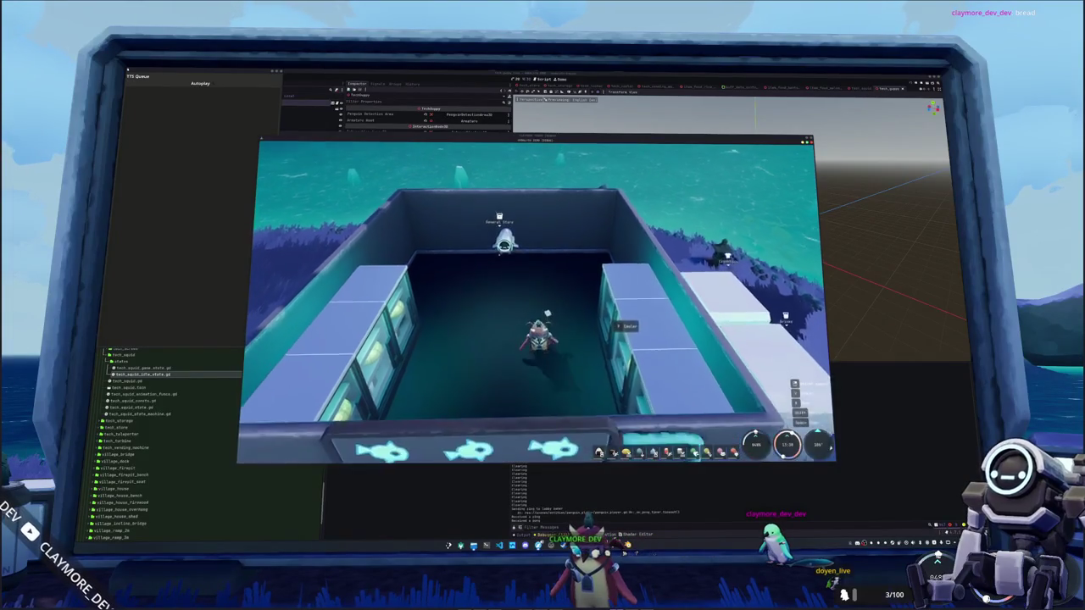
{"action": "key", "text": "w"}
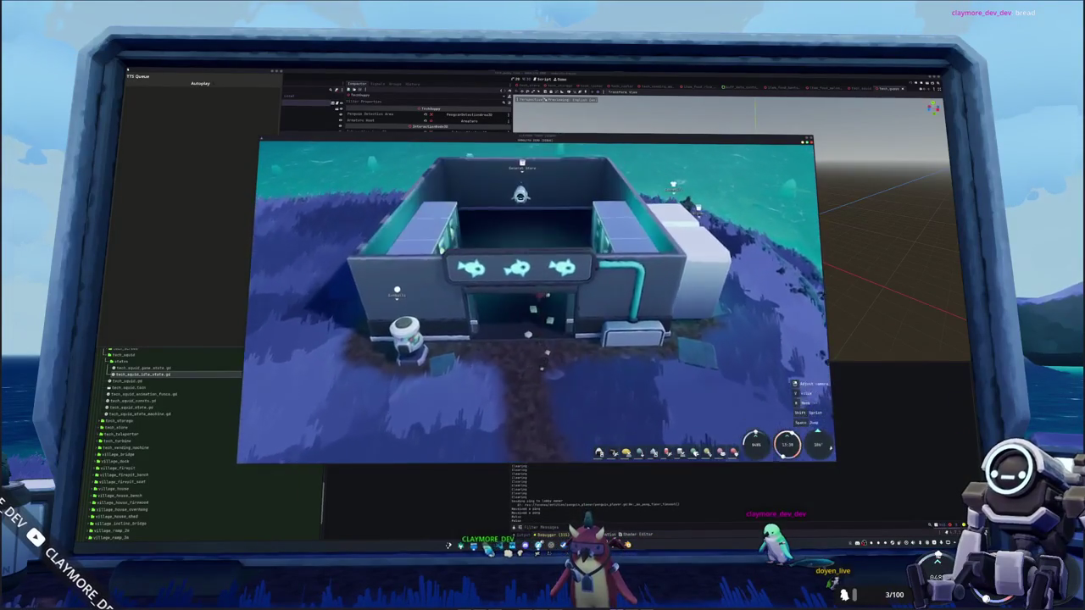
{"action": "key", "text": "s"}
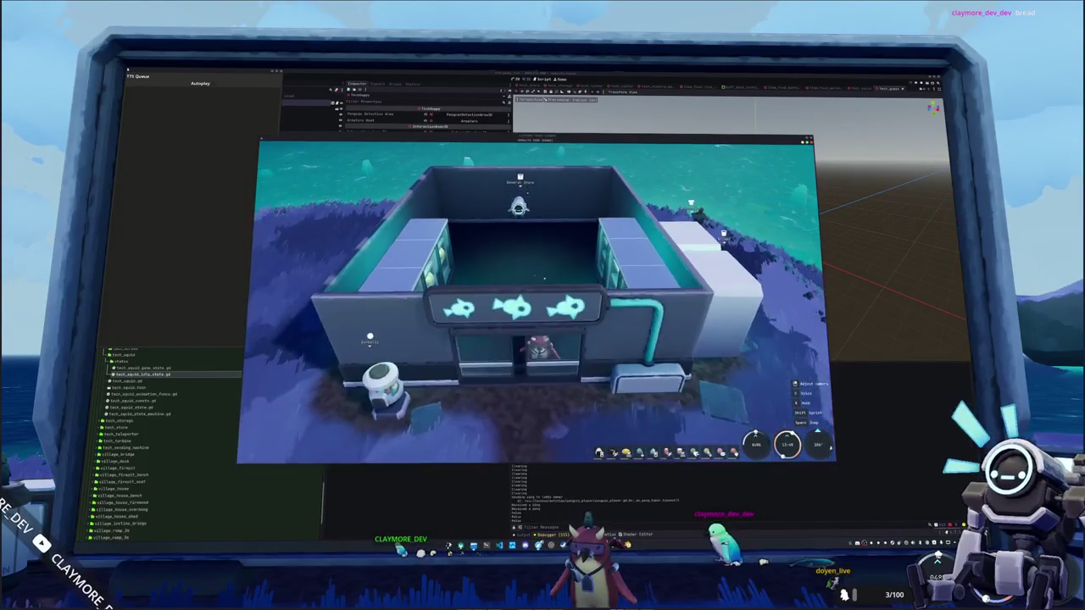
{"action": "key", "text": "w"}
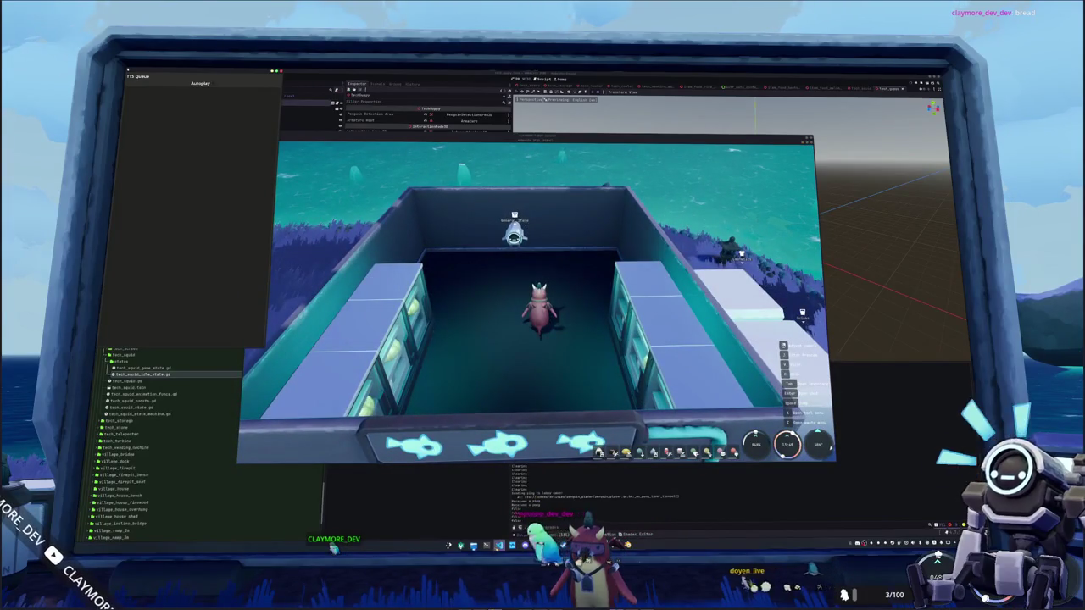
Review look_at_target and nearest_penguin in tech_guppy.gd, then bring up penguin_detection_area.gd
{"action": "key", "text": "alt+Tab"}
{"action": "double_click", "coordinate": [494, 202]}
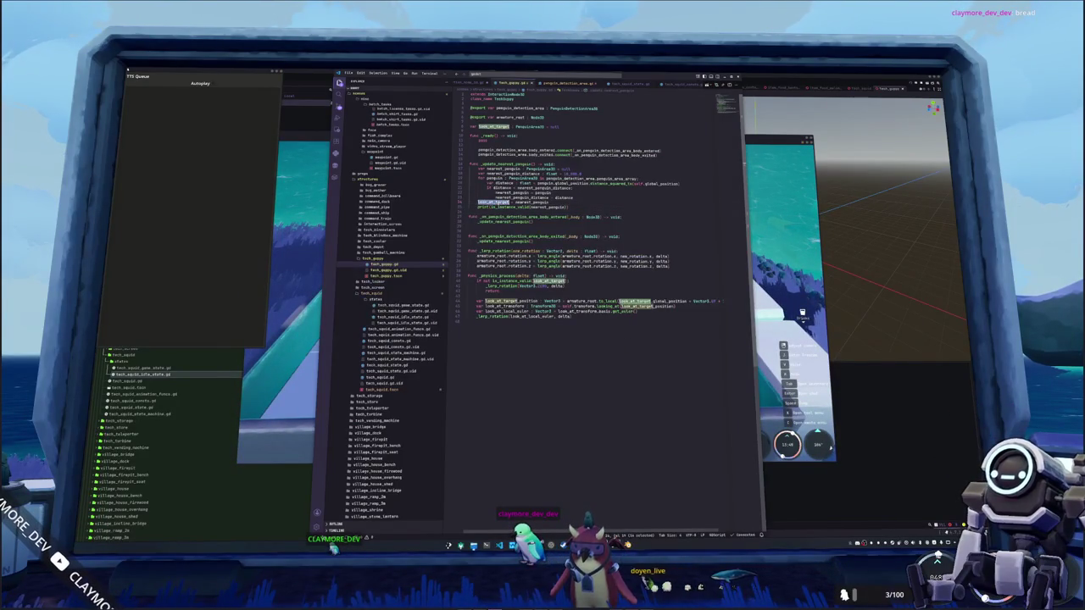
{"action": "double_click", "coordinate": [526, 201]}
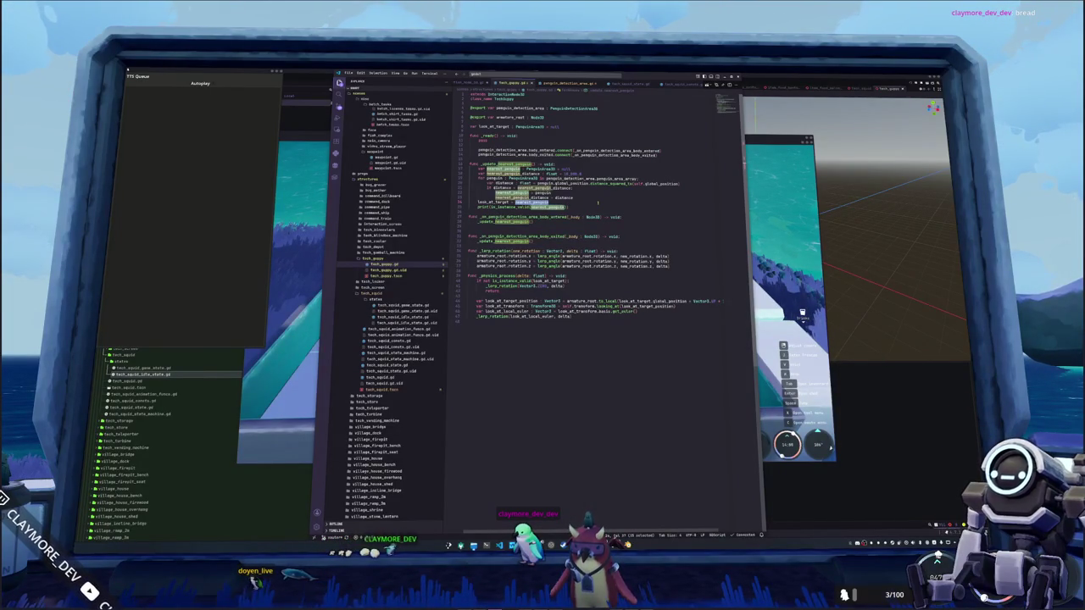
{"action": "mouse_move", "coordinate": [597, 179]}
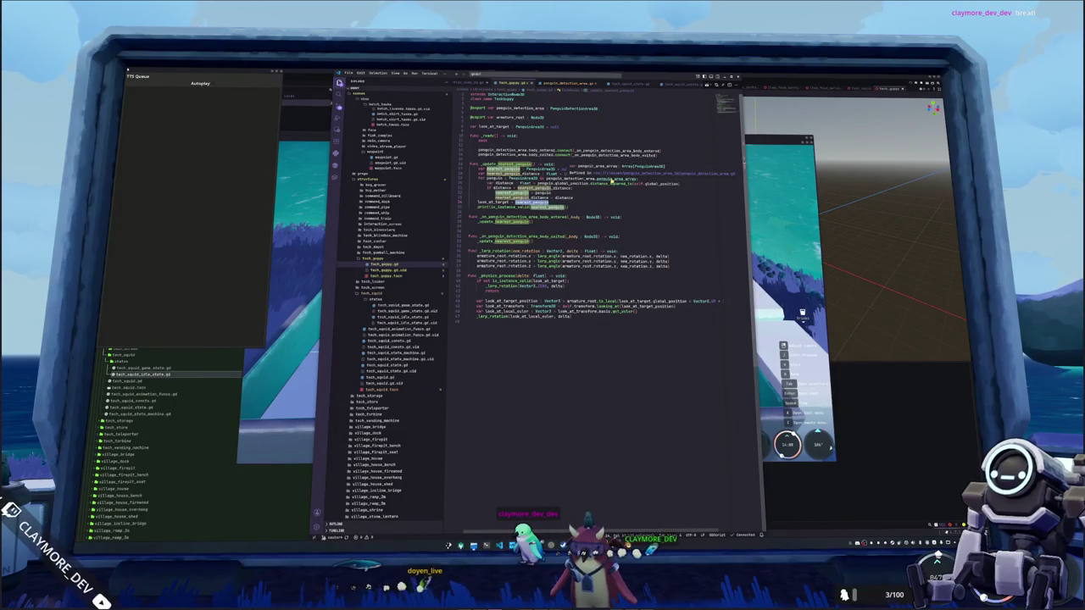
{"action": "left_click", "coordinate": [610, 179]}
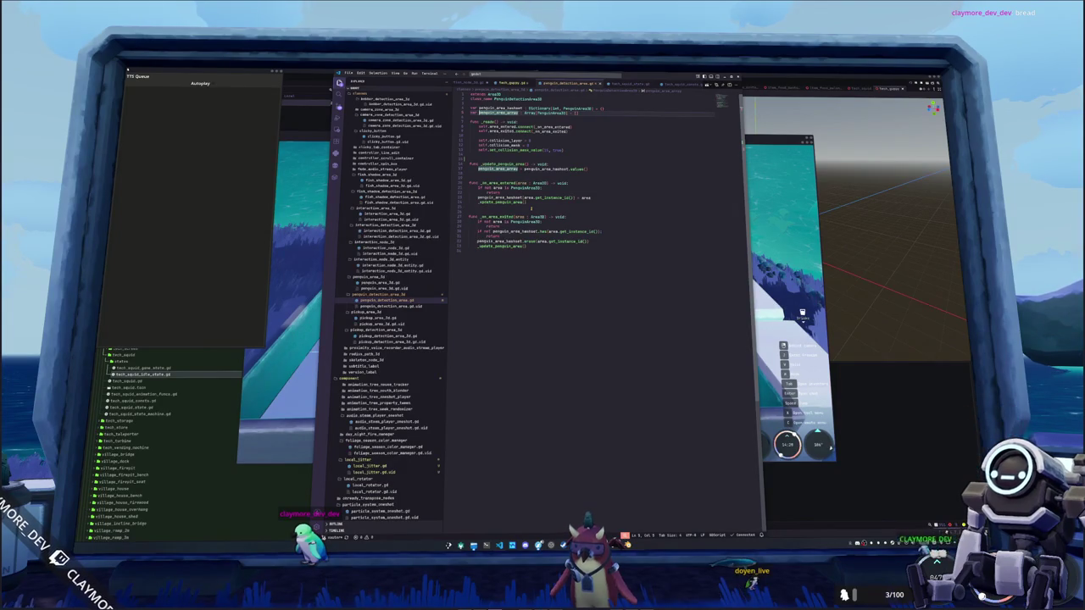
Copy the _update_nearest_penguin() call to the top of _physics_process
{"action": "left_click", "coordinate": [513, 82]}
{"action": "left_click", "coordinate": [498, 229]}
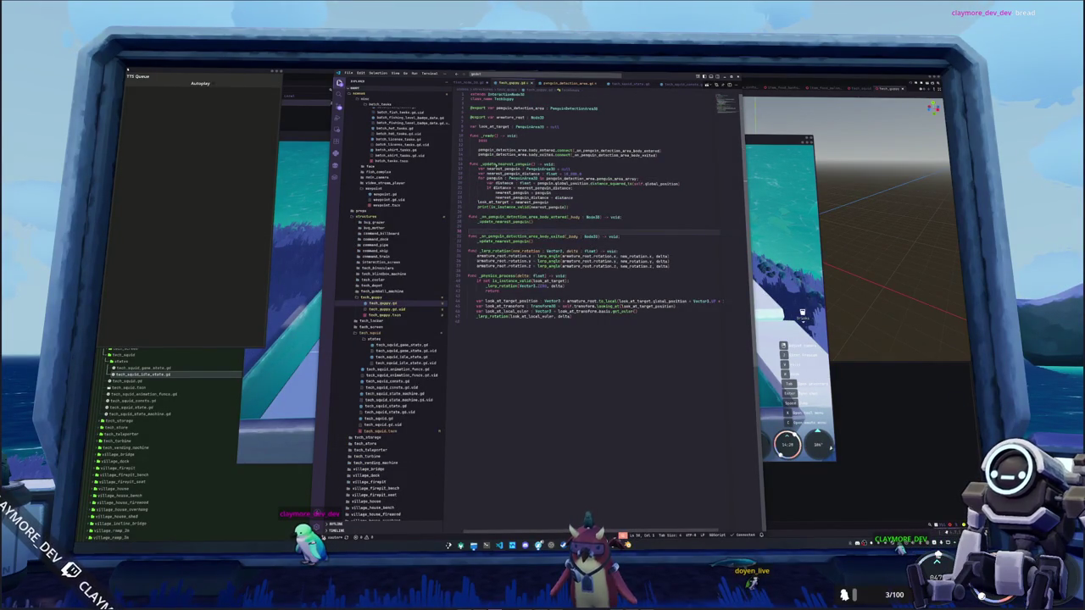
{"action": "double_click", "coordinate": [509, 165]}
{"action": "double_click", "coordinate": [541, 169]}
{"action": "left_click", "coordinate": [532, 241]}
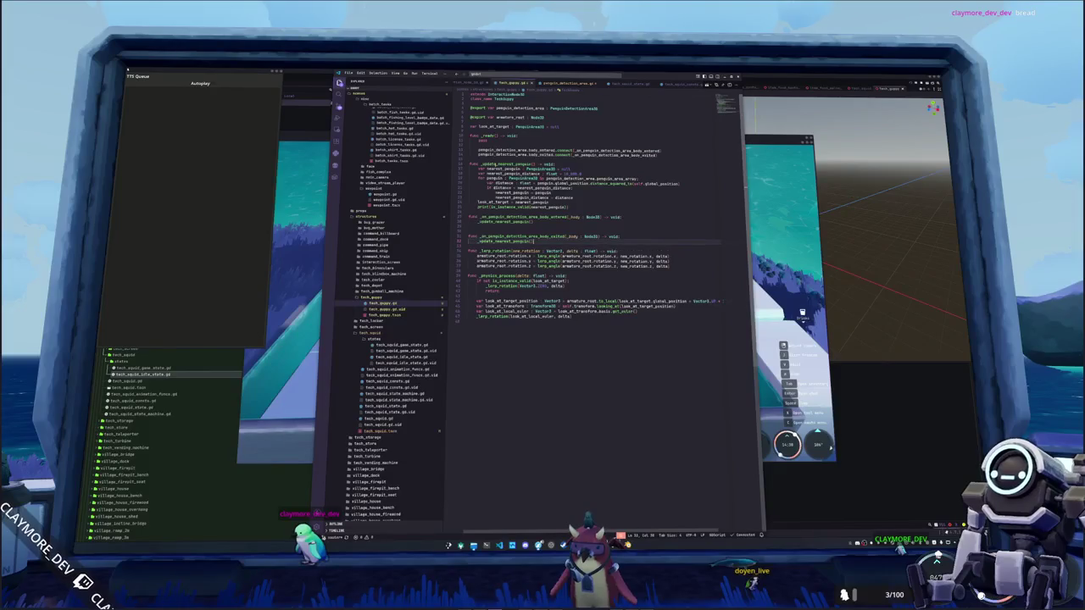
{"action": "key", "text": "shift+Home"}
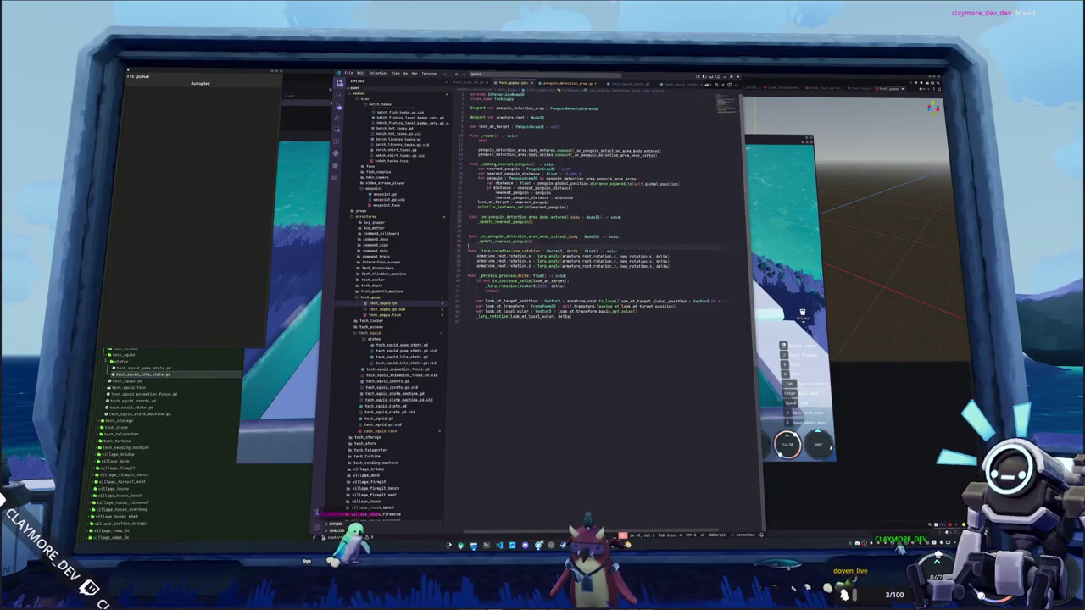
{"action": "left_click", "coordinate": [478, 281]}
{"action": "key", "text": "ctrl+v"}
{"action": "key", "text": "Return"}
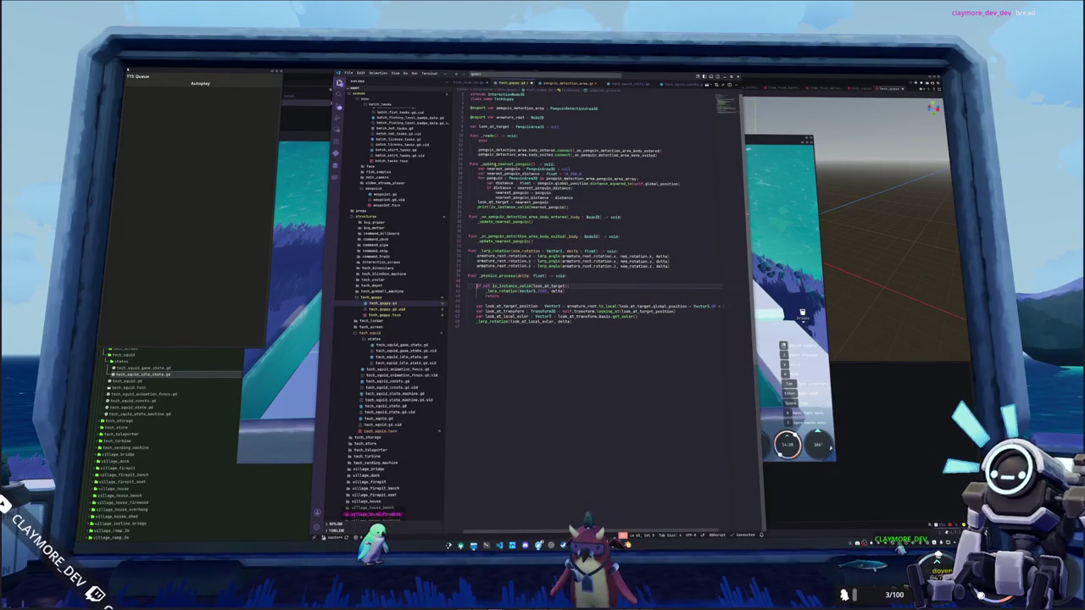
Comment out both detection handler functions and their two signal connect lines
{"action": "key", "text": "Up"}
{"action": "key", "text": "Up"}
{"action": "key", "text": "Up"}
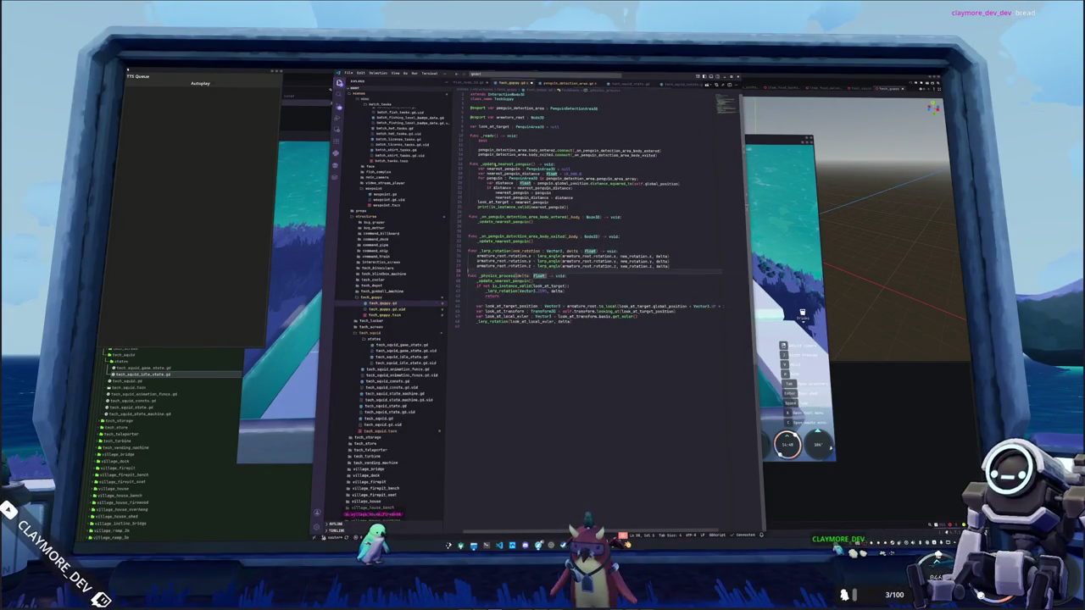
{"action": "key", "text": "shift+Up"}
{"action": "key", "text": "shift+Up"}
{"action": "key", "text": "shift+Up"}
{"action": "key", "text": "shift+Up"}
{"action": "key", "text": "shift+Up"}
{"action": "key", "text": "shift+Up"}
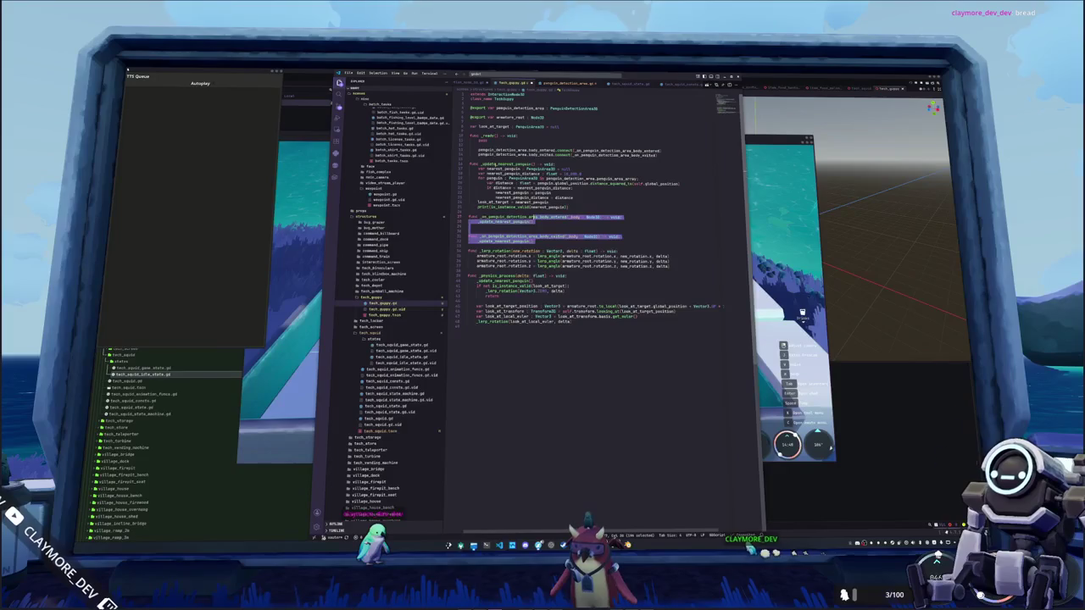
{"action": "key", "text": "ctrl+slash"}
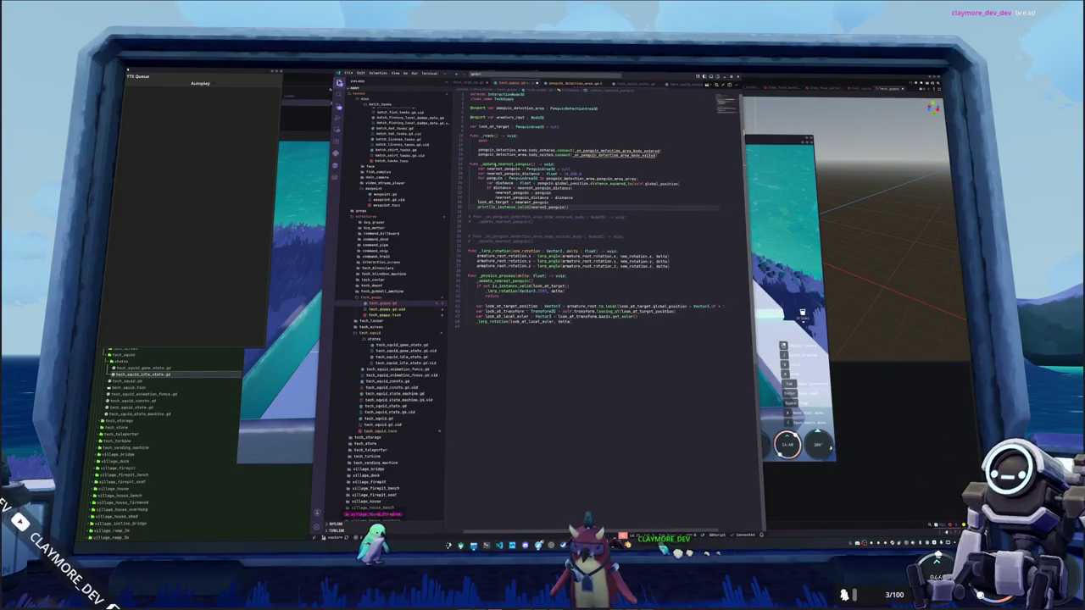
{"action": "key", "text": "Up"}
{"action": "key", "text": "shift+Up"}
{"action": "key", "text": "shift+Up"}
{"action": "key", "text": "ctrl+slash"}
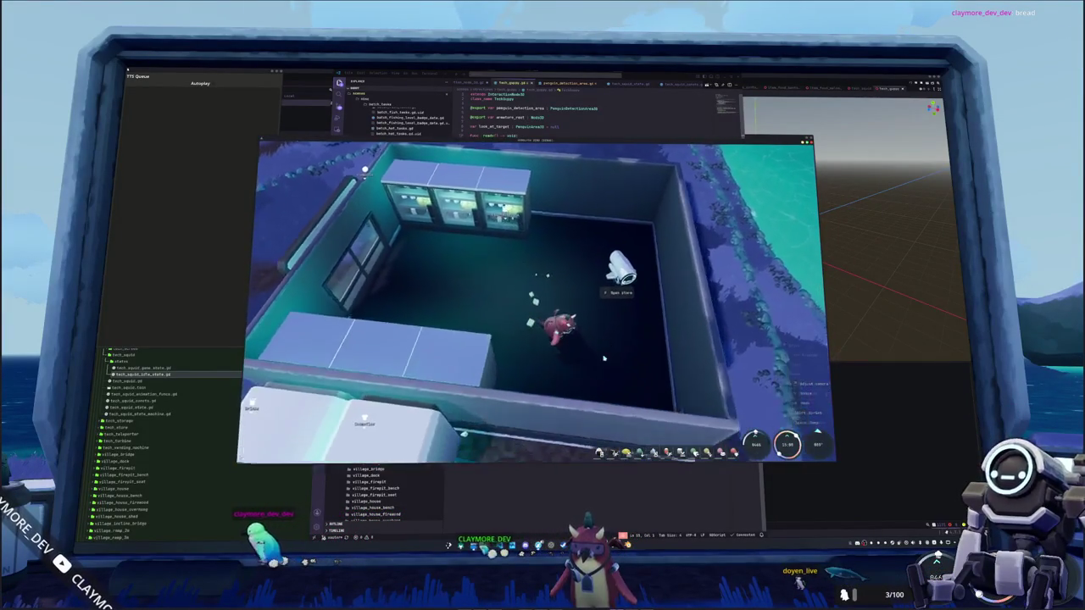
Replace self with armature_root on the look_at_transform line
{"action": "key", "text": "alt+Tab"}
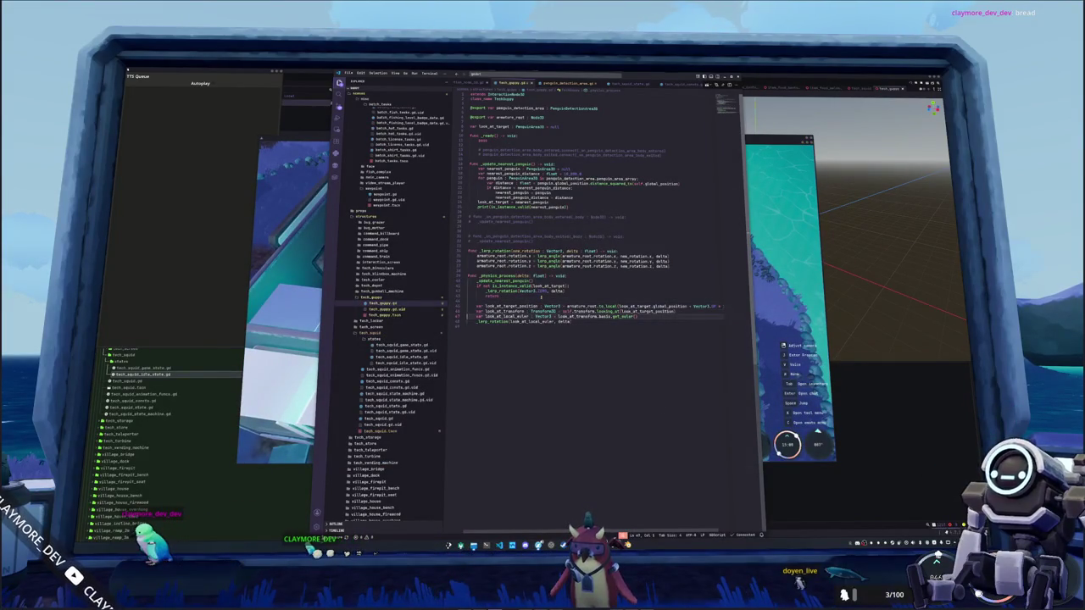
{"action": "key", "text": "Up"}
{"action": "key", "text": "Up"}
{"action": "key", "text": "End"}
{"action": "key", "text": "Down"}
{"action": "key", "text": "Home"}
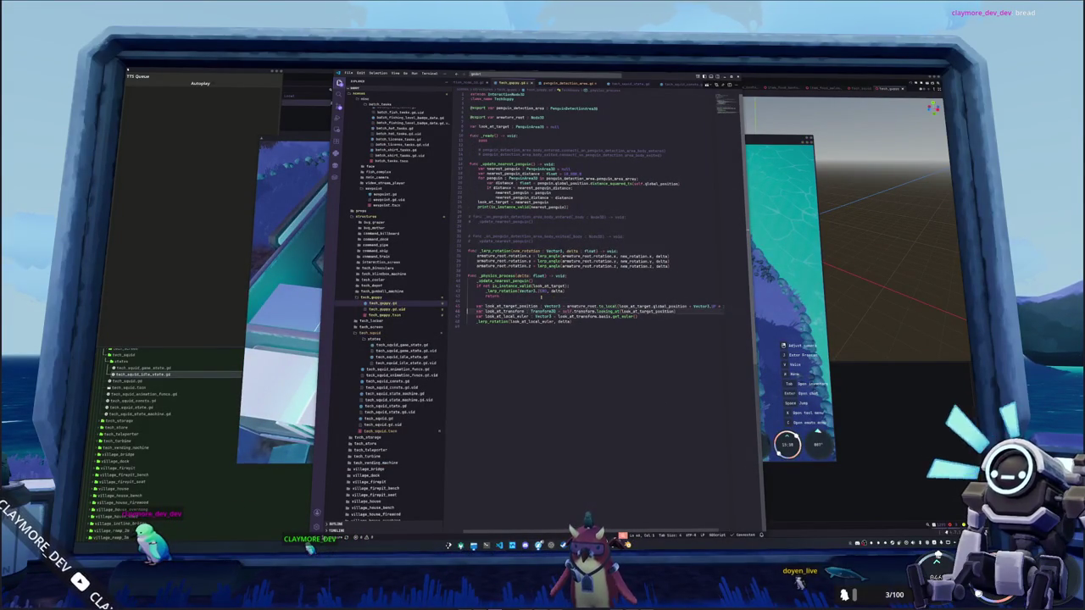
{"action": "double_click", "coordinate": [511, 306]}
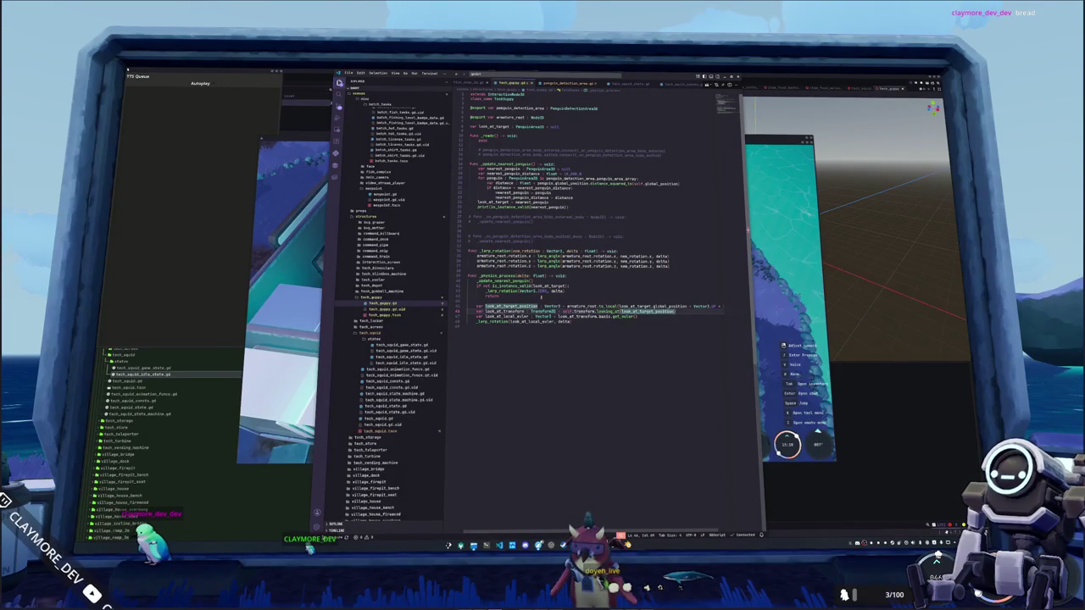
{"action": "type", "text": "armature_root"}
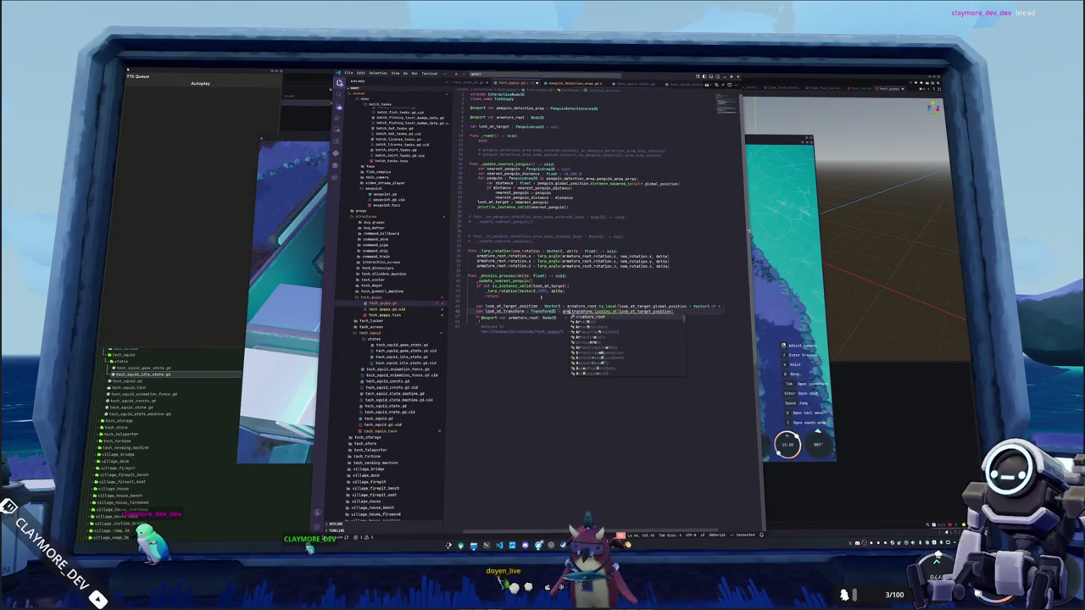
Test the game by walking forward, then add Vector3.UP as looking_at's second argument
{"action": "key", "text": "alt+Tab"}
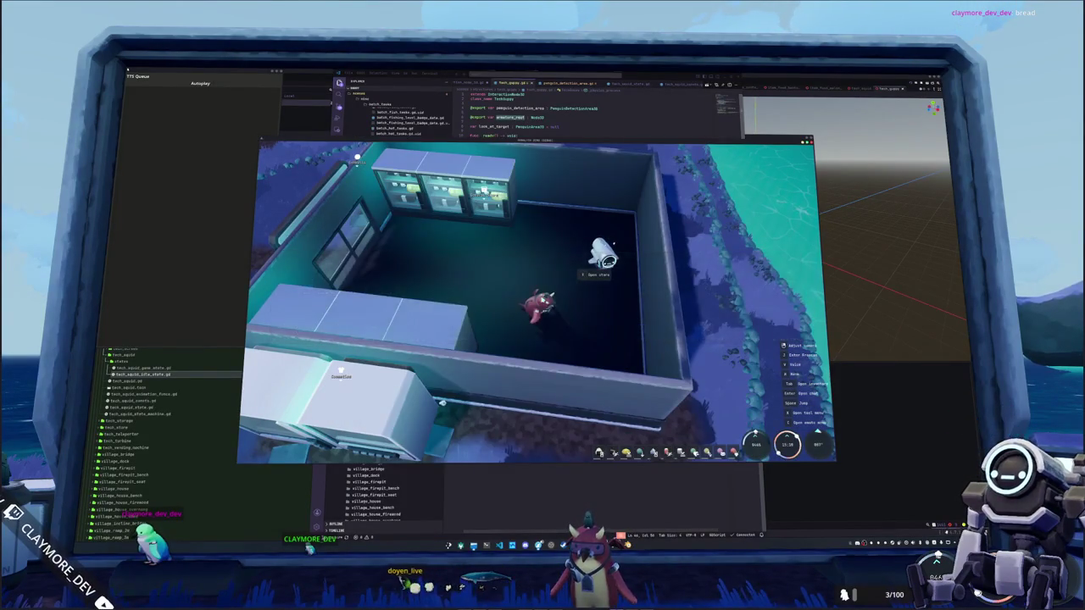
{"action": "key", "text": "w"}
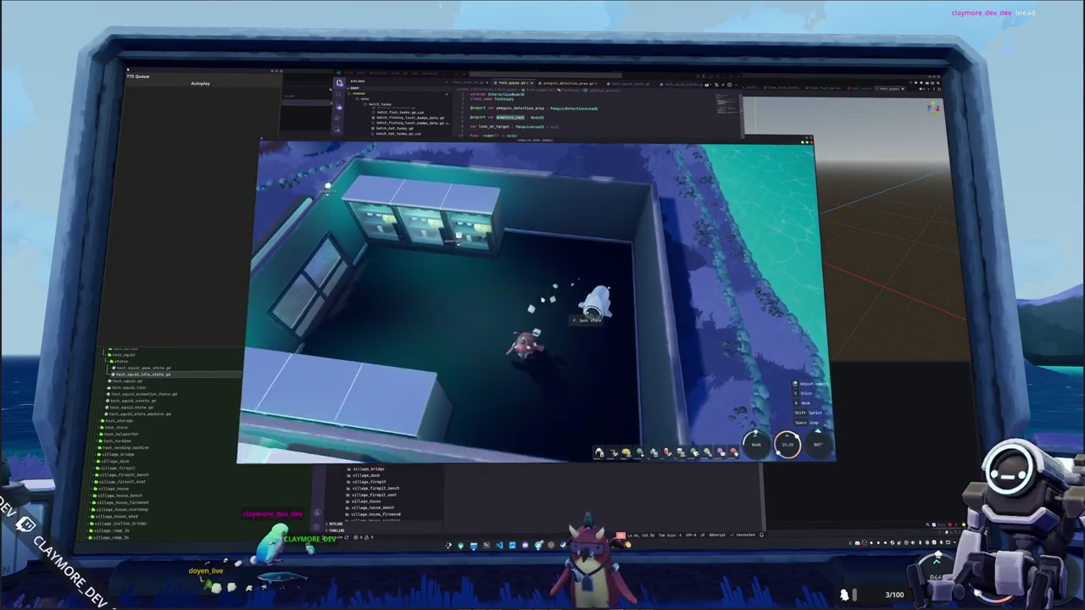
{"action": "key", "text": "alt+Tab"}
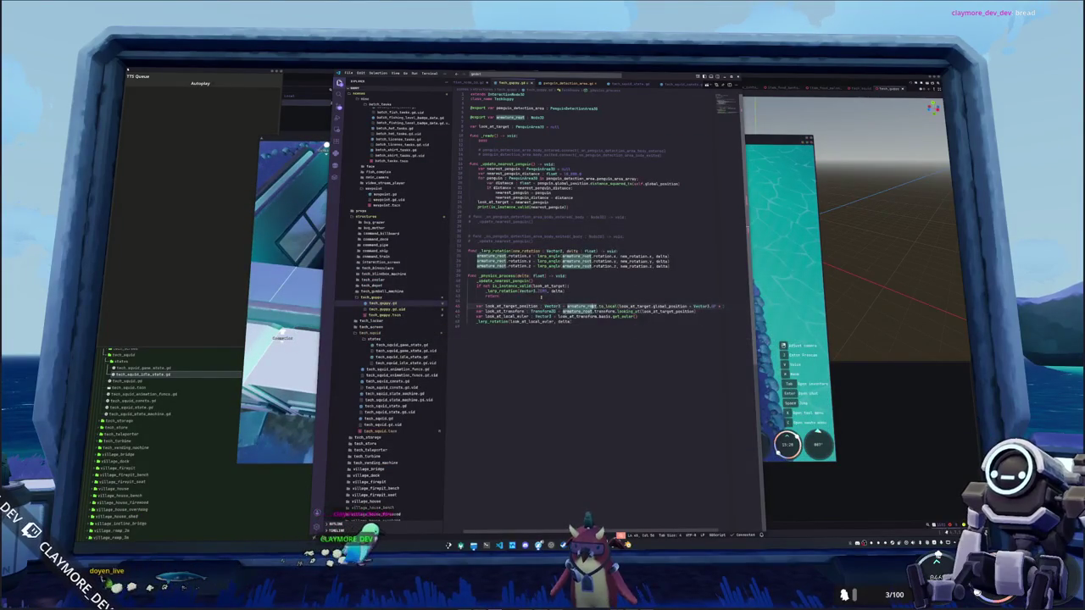
{"action": "double_click", "coordinate": [667, 311]}
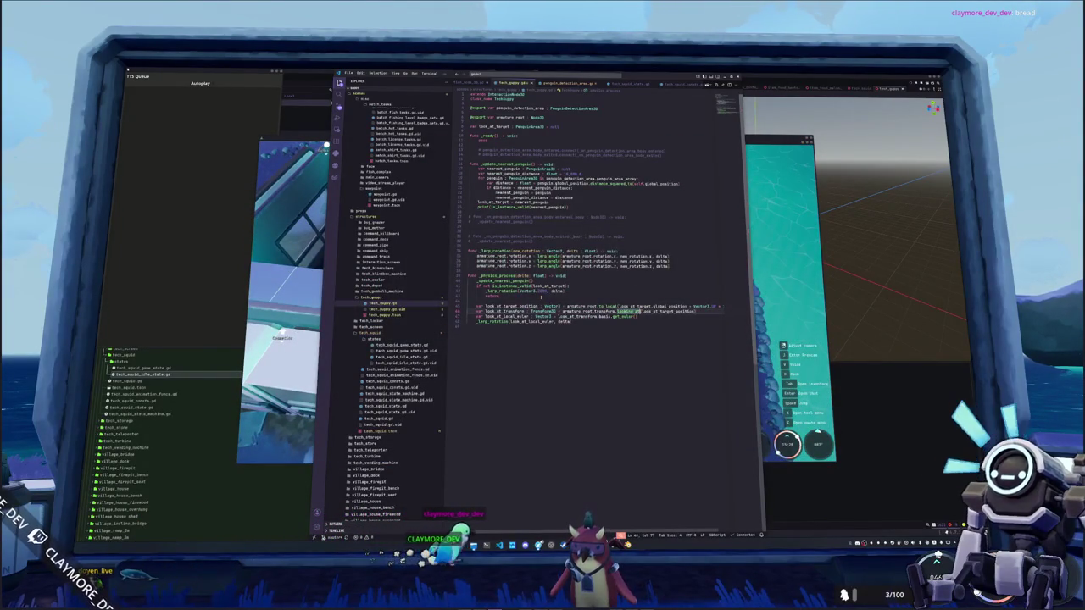
{"action": "type", "text": ", "}
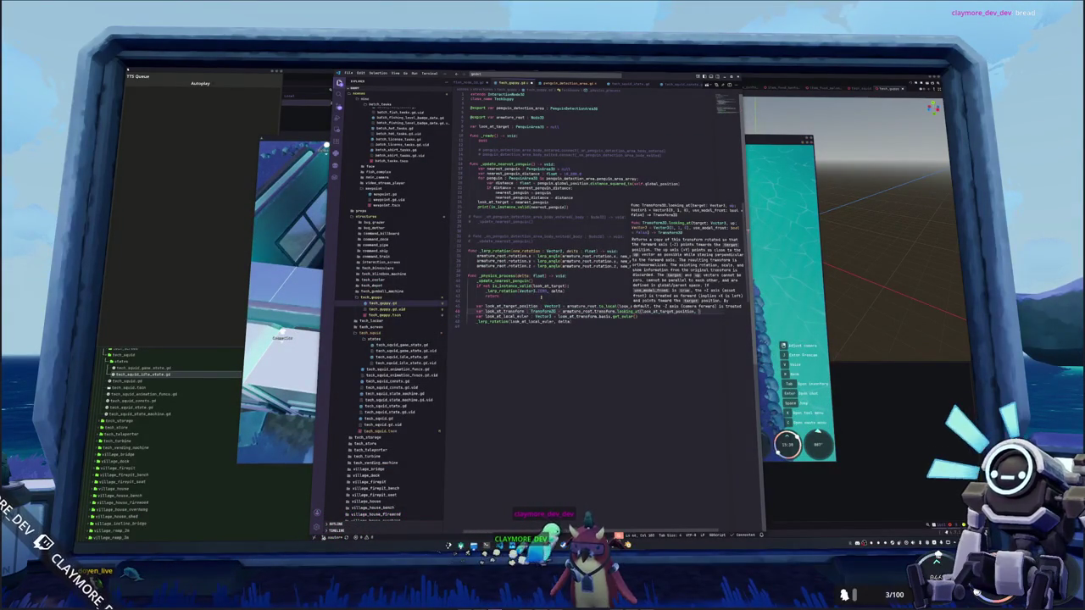
{"action": "type", "text": "Vector3.UP"}
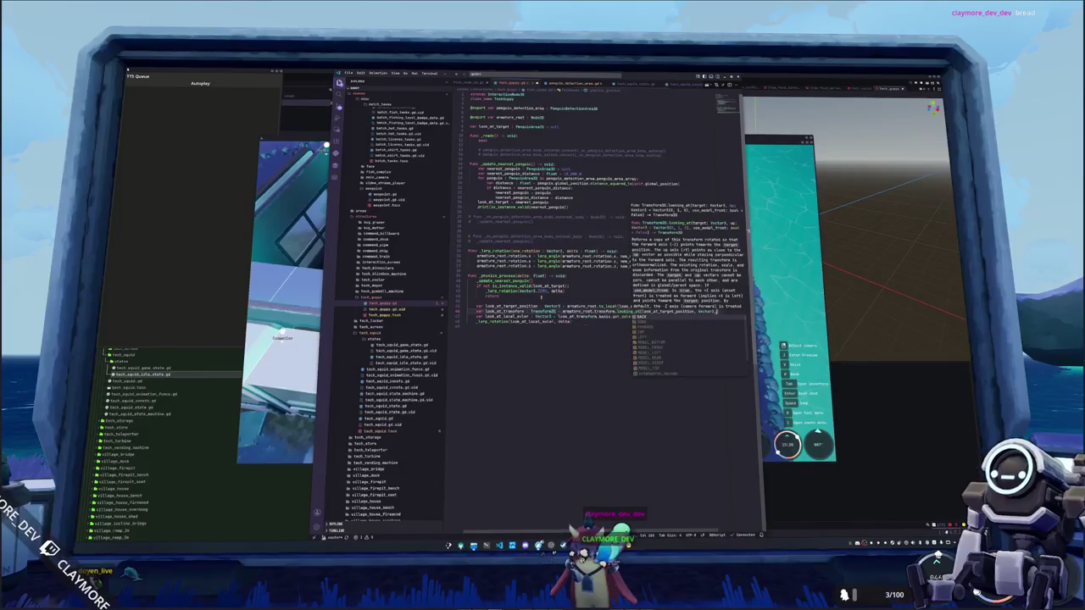